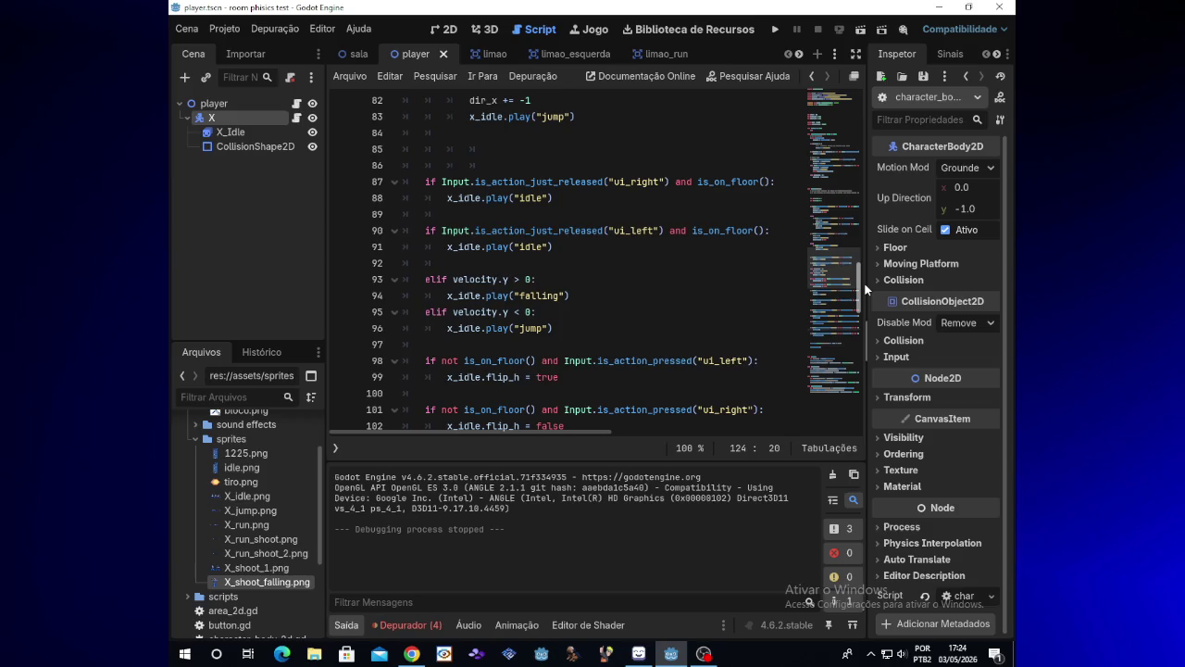
# - Briefly switch to the YouTube music window, then return to the Godot editor
pyautogui.moveTo(867, 290); pyautogui.dragTo(867, 235)
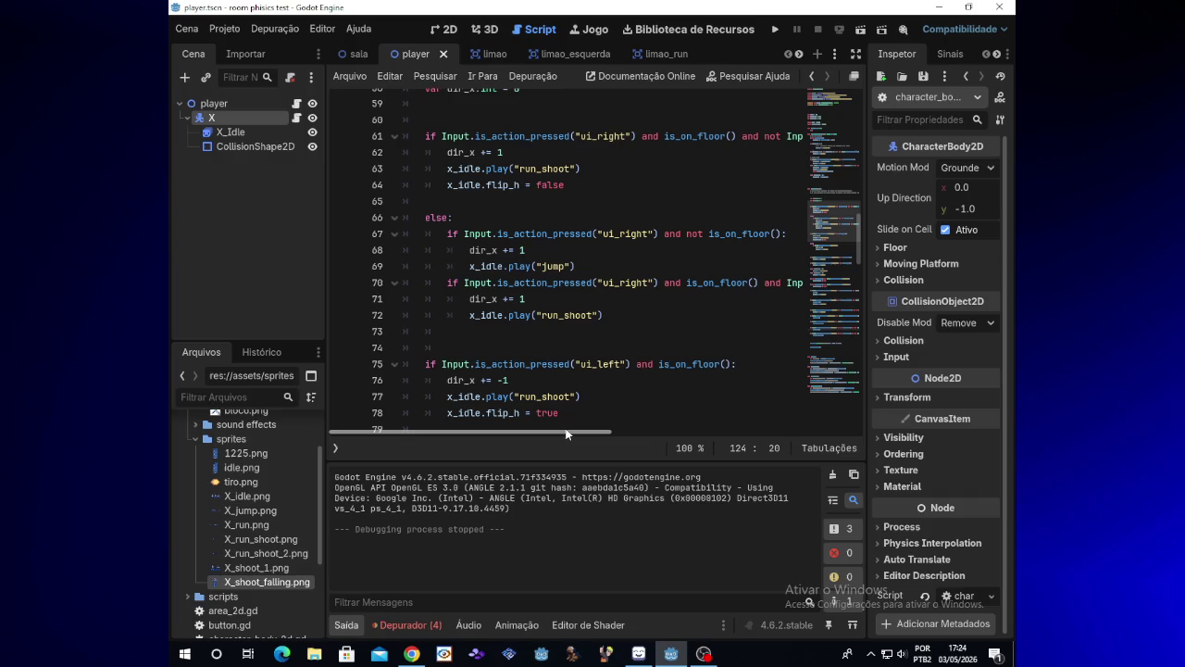
pyautogui.moveTo(572, 432)
pyautogui.mouseDown()
pyautogui.moveTo(694, 423)
pyautogui.moveTo(546, 426)
pyautogui.moveTo(686, 412)
pyautogui.mouseUp()
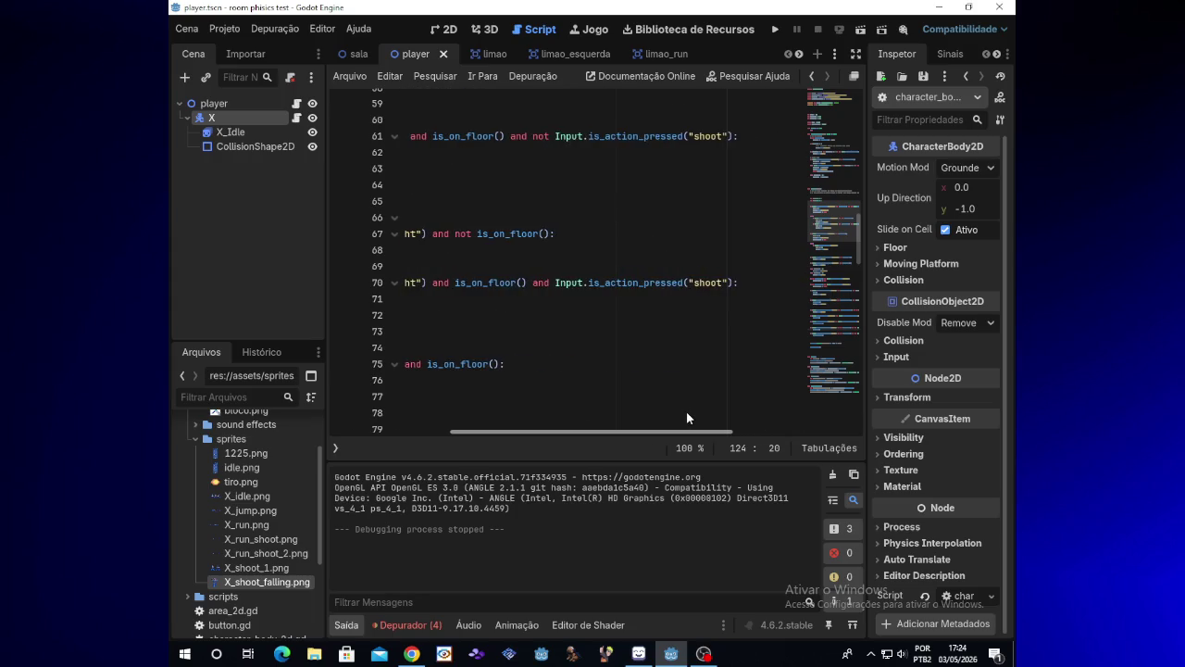
pyautogui.moveTo(687, 417); pyautogui.dragTo(562, 422)
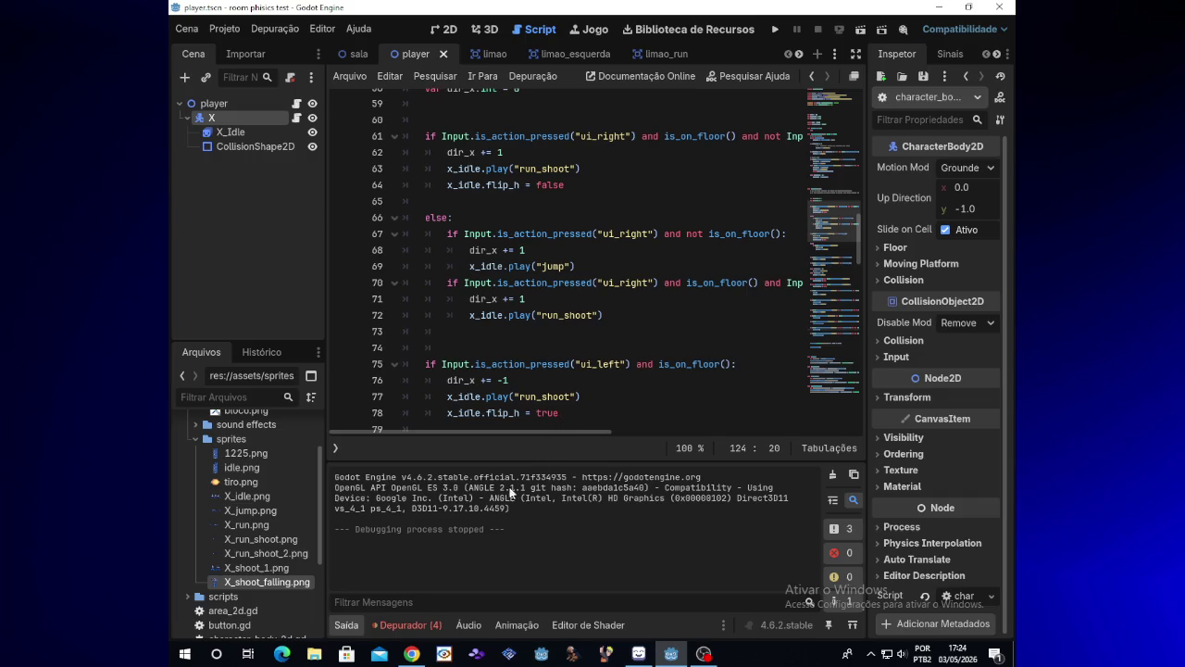
pyautogui.click(422, 655)
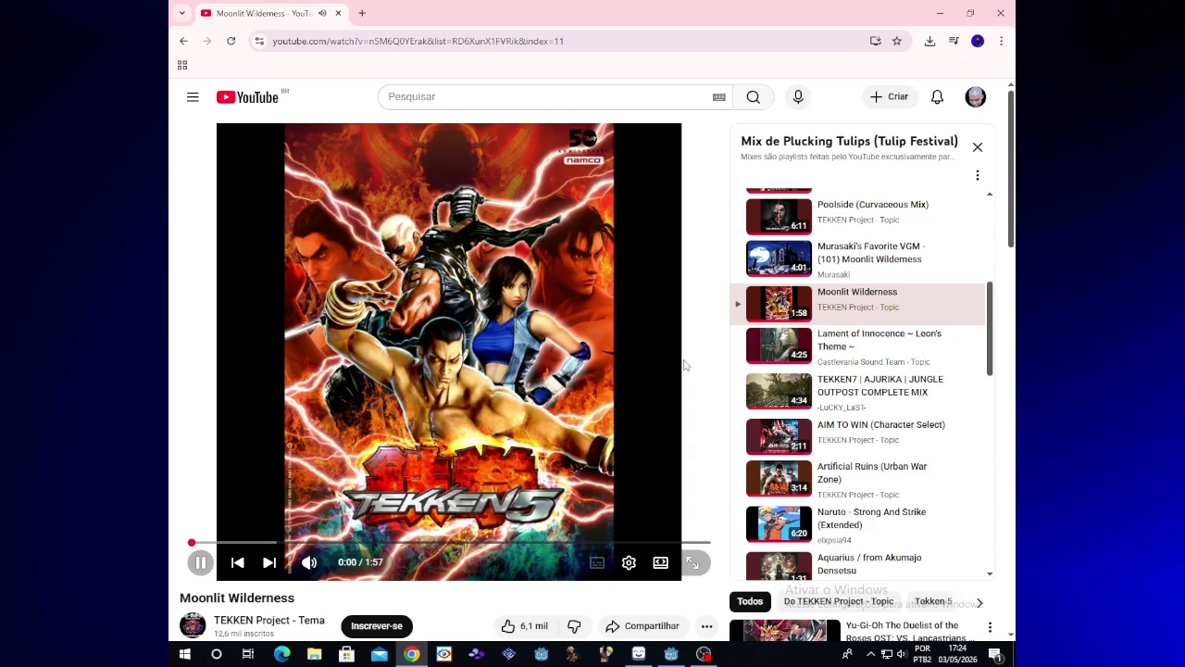
pyautogui.click(936, 7)
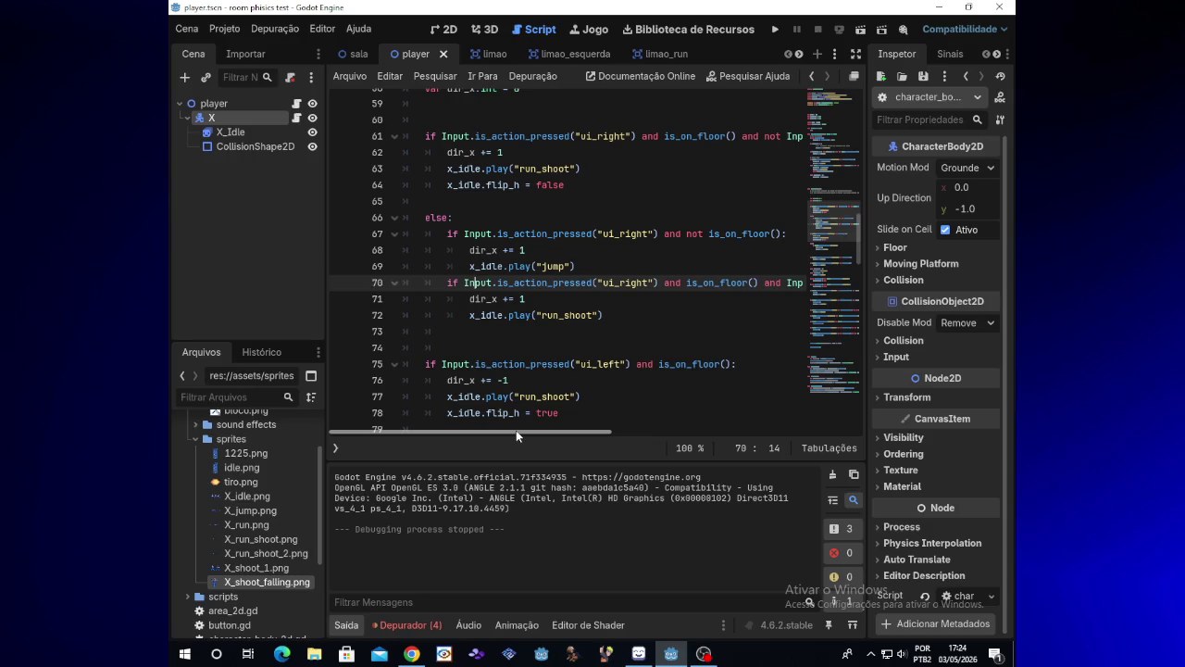
# - Scroll through the player script to review its code
pyautogui.moveTo(517, 430); pyautogui.dragTo(637, 425)
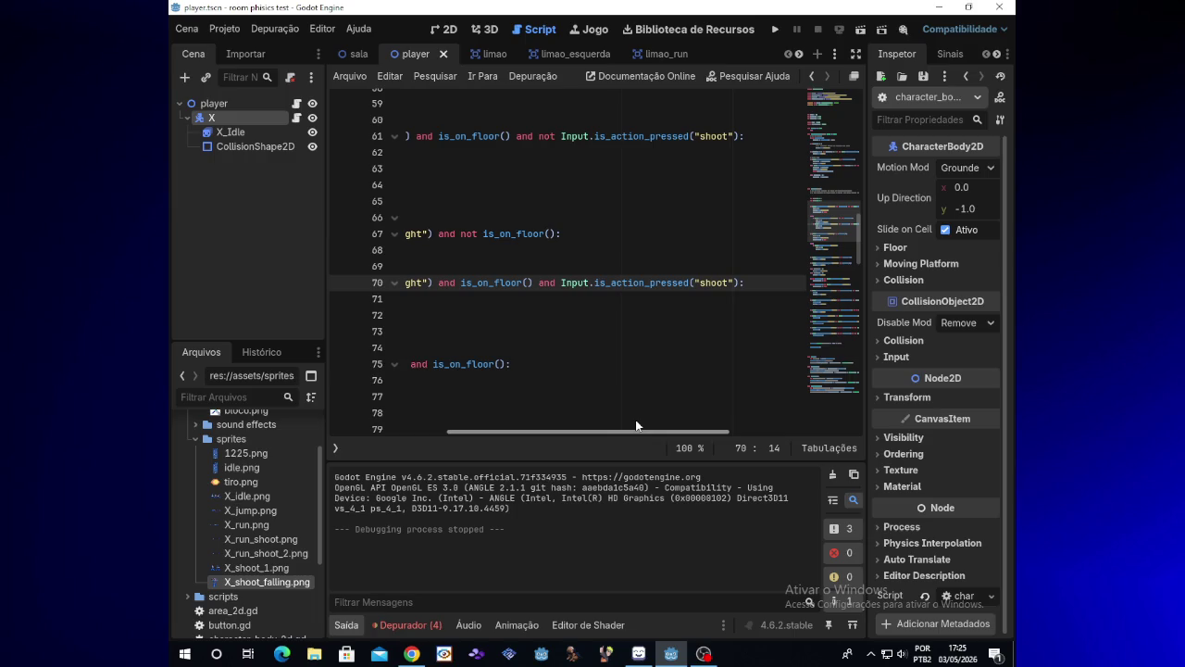
pyautogui.moveTo(636, 425); pyautogui.dragTo(636, 420)
pyautogui.moveTo(633, 432); pyautogui.dragTo(515, 431)
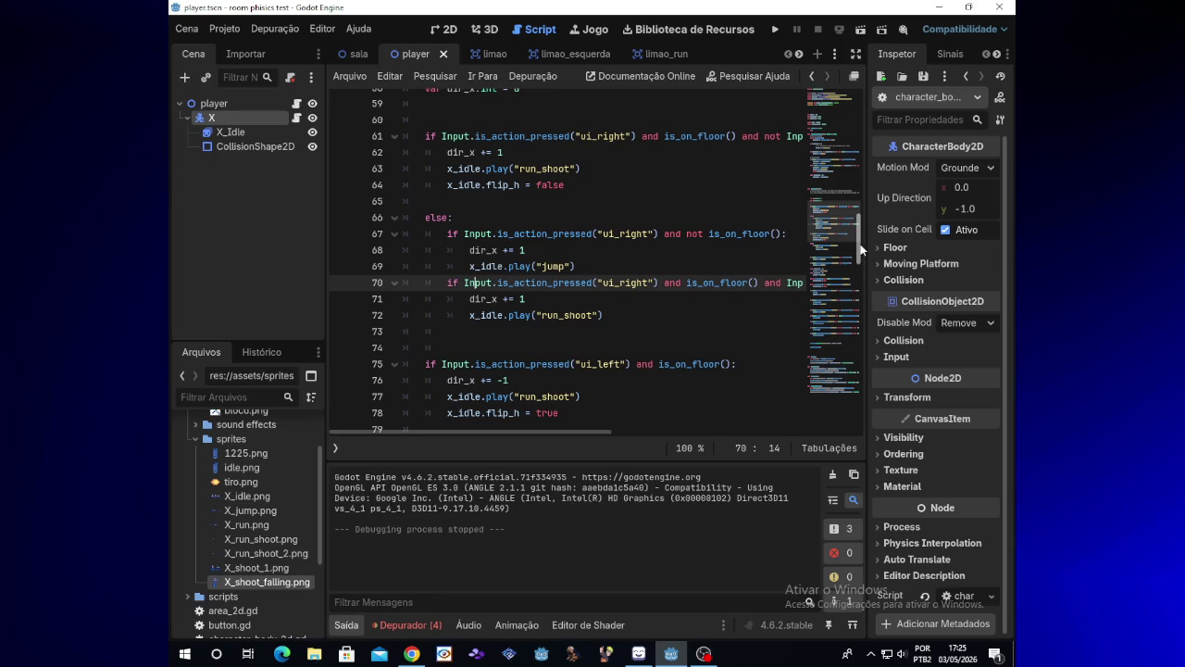
pyautogui.scroll(1, 862, 254)
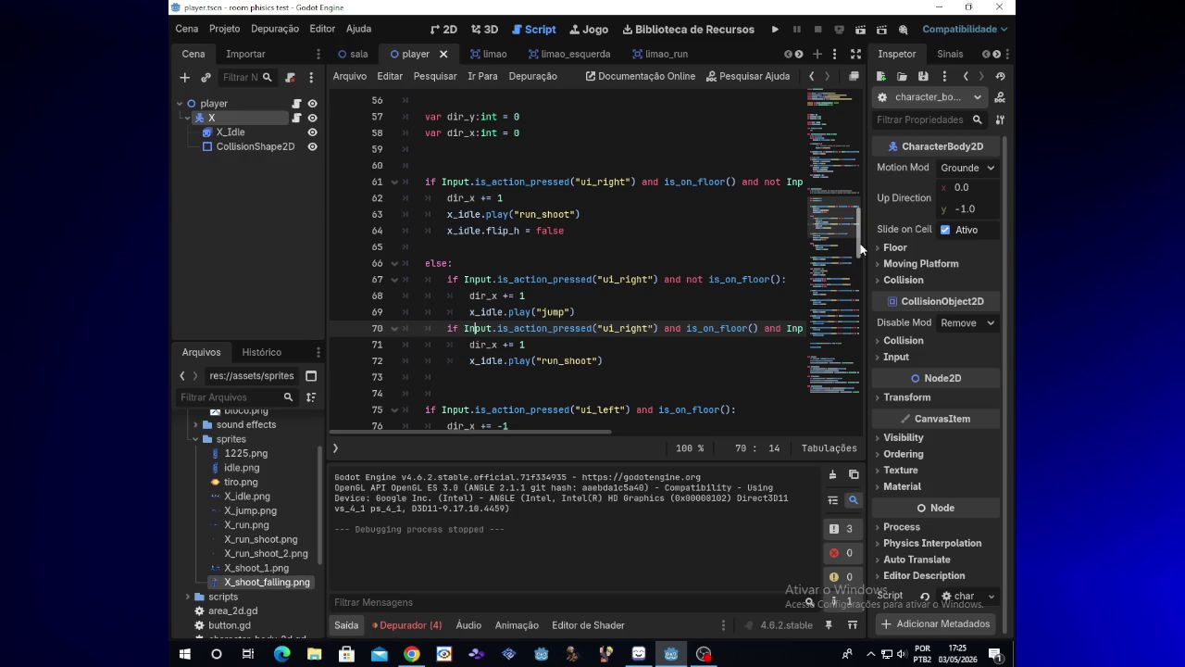
pyautogui.scroll(1, 861, 244)
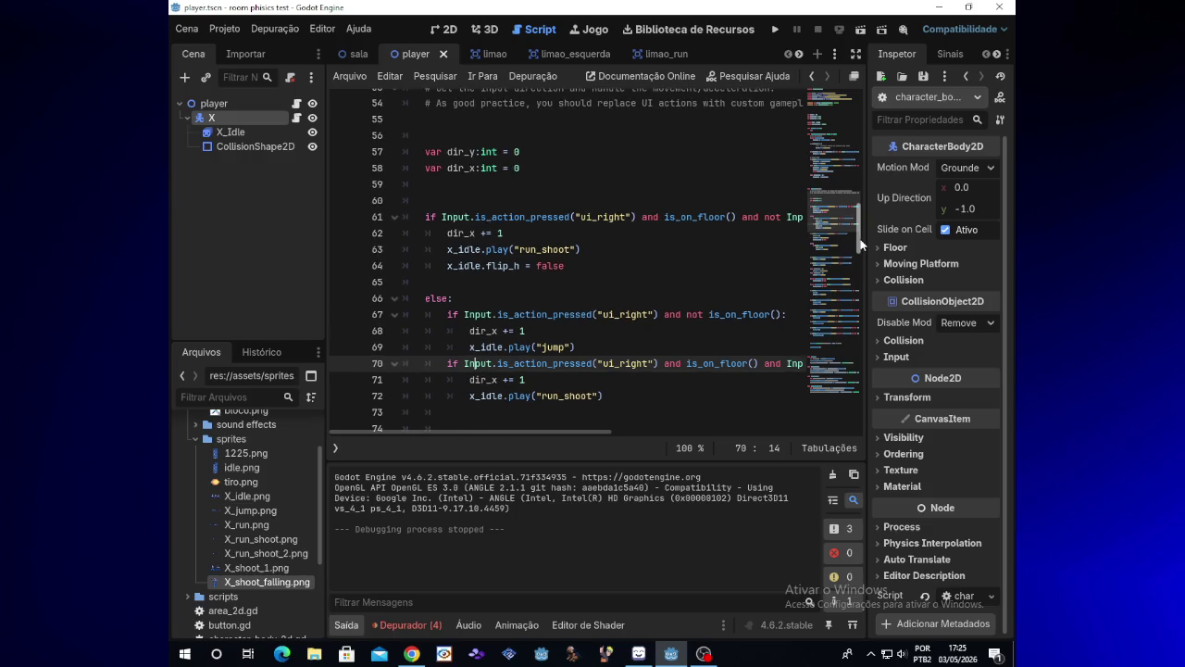
pyautogui.scroll(-1, 861, 244)
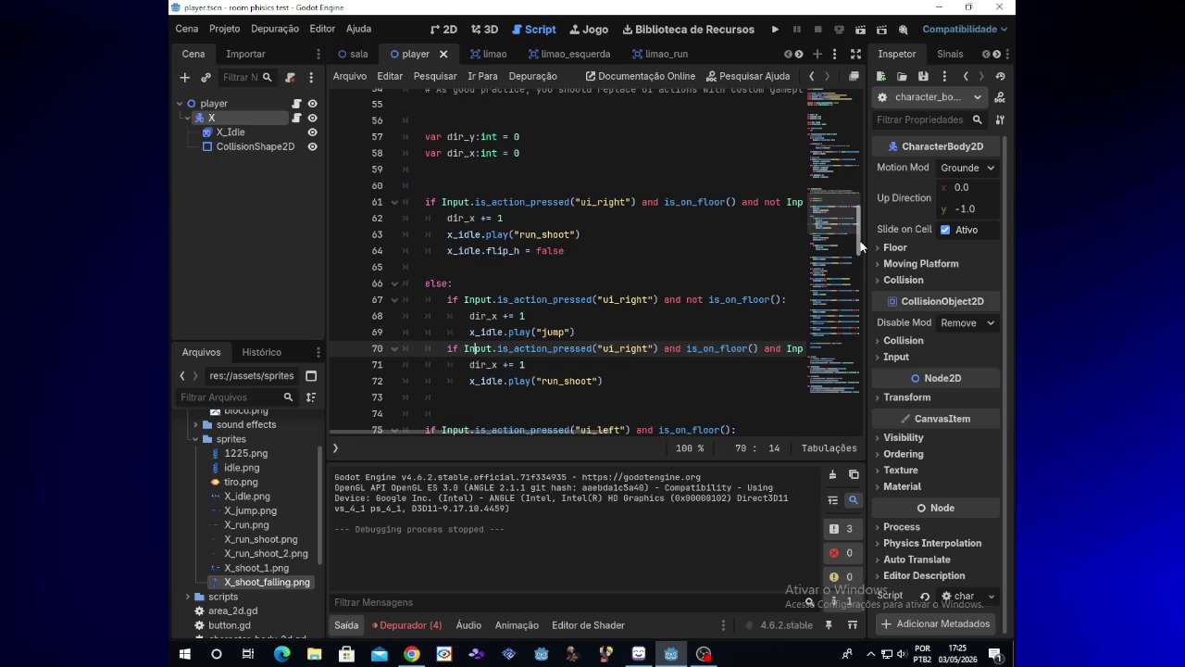
pyautogui.scroll(-1, 862, 245)
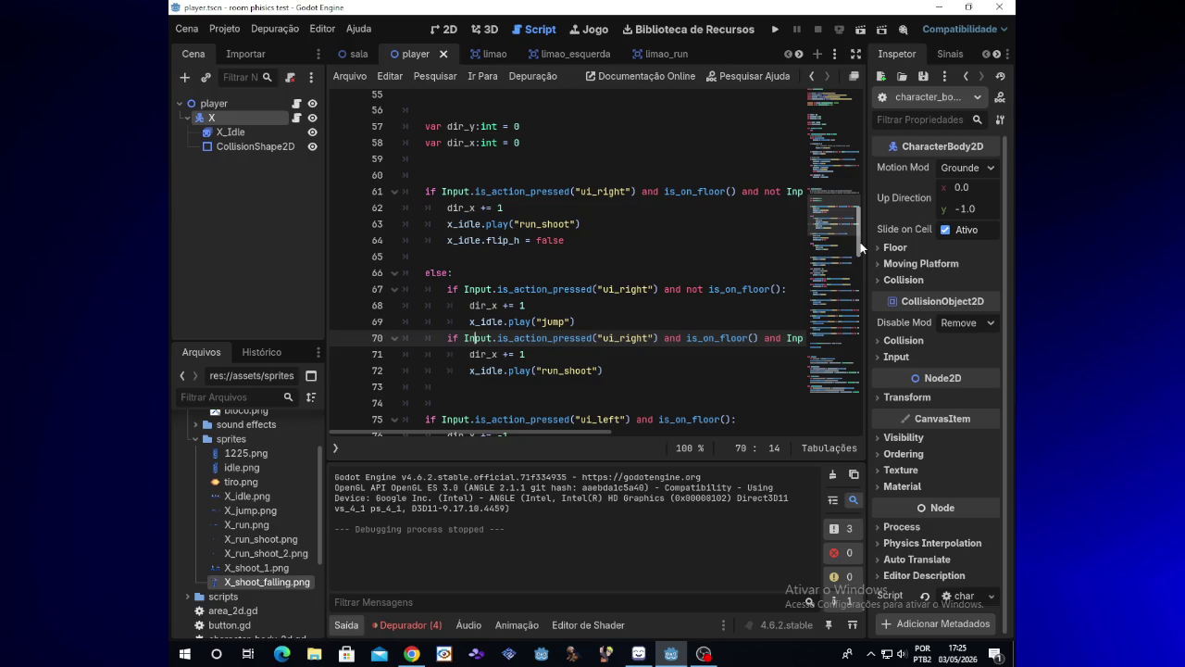
pyautogui.scroll(-3, 858, 251)
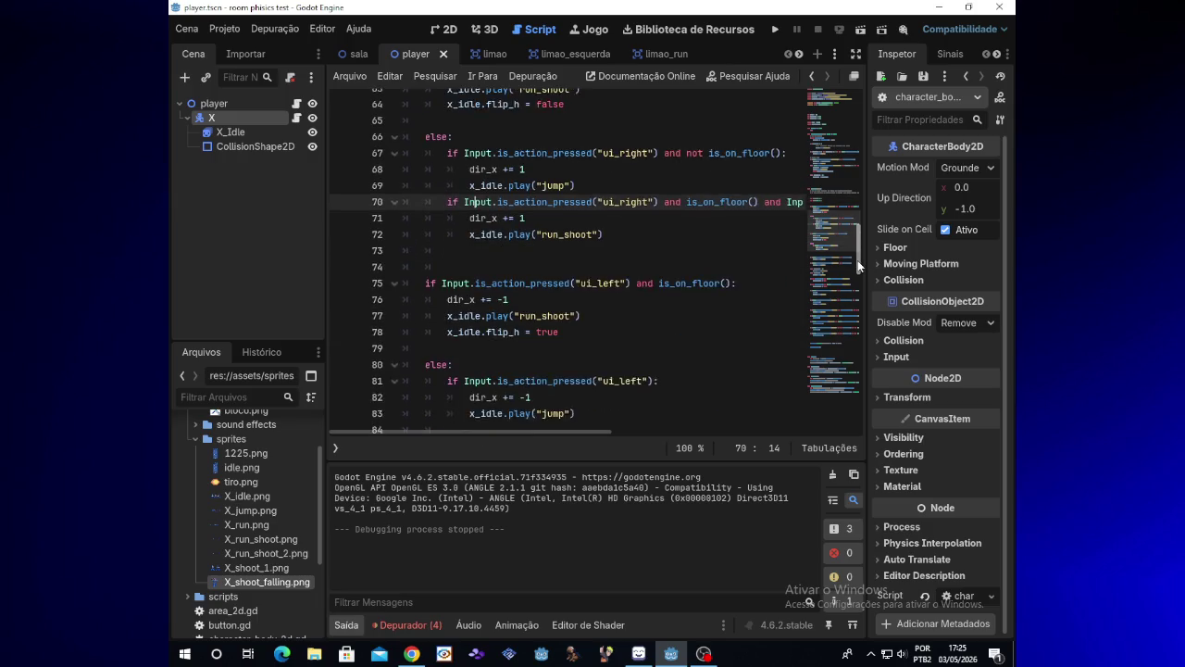
pyautogui.scroll(2, 860, 243)
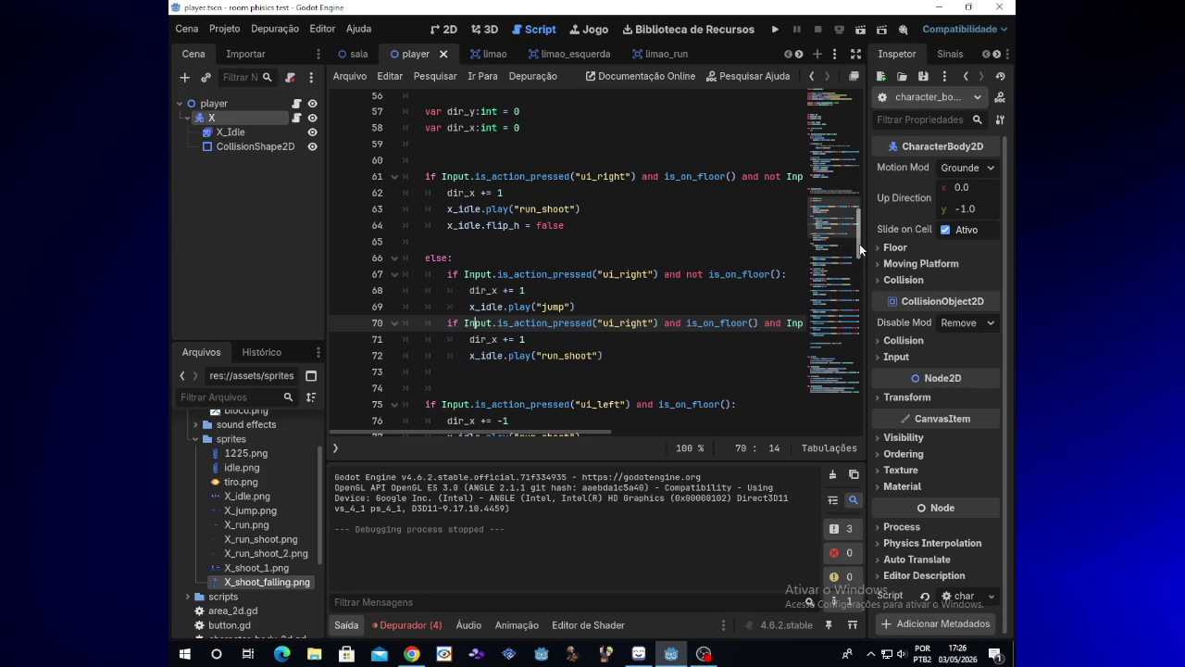
# - Launch the test game and make X run and shoot to the right and left
pyautogui.click(773, 30)
pyautogui.press('Right')
pyautogui.press('x')
pyautogui.press('x')
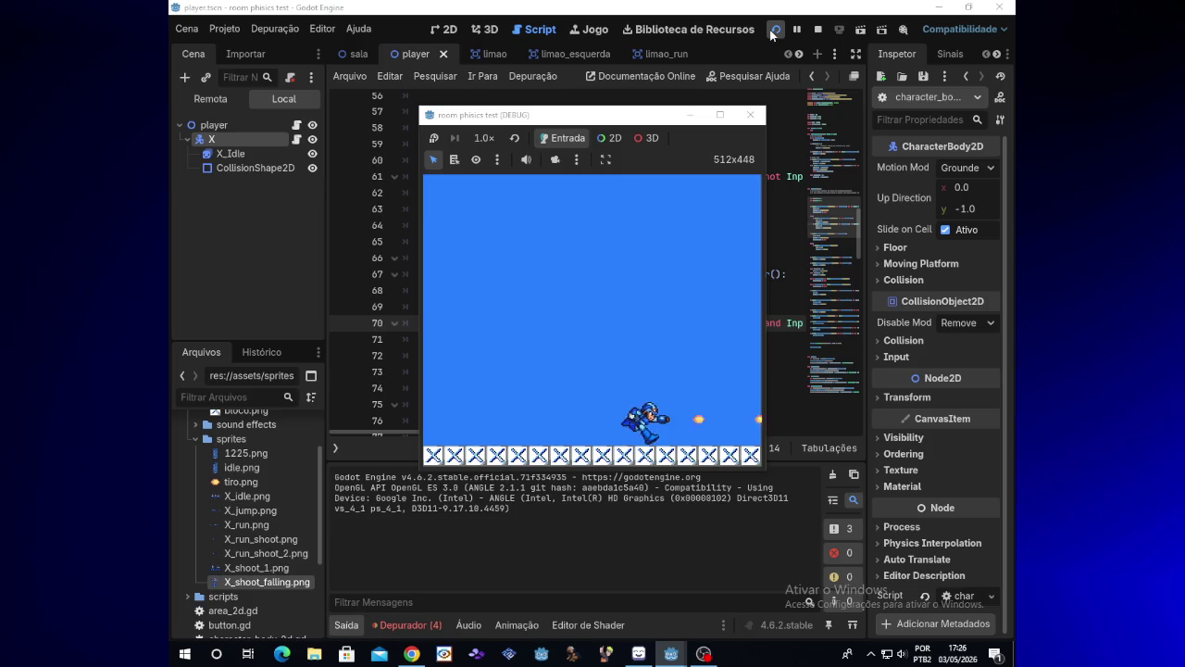
pyautogui.press('Left')
pyautogui.press('x')
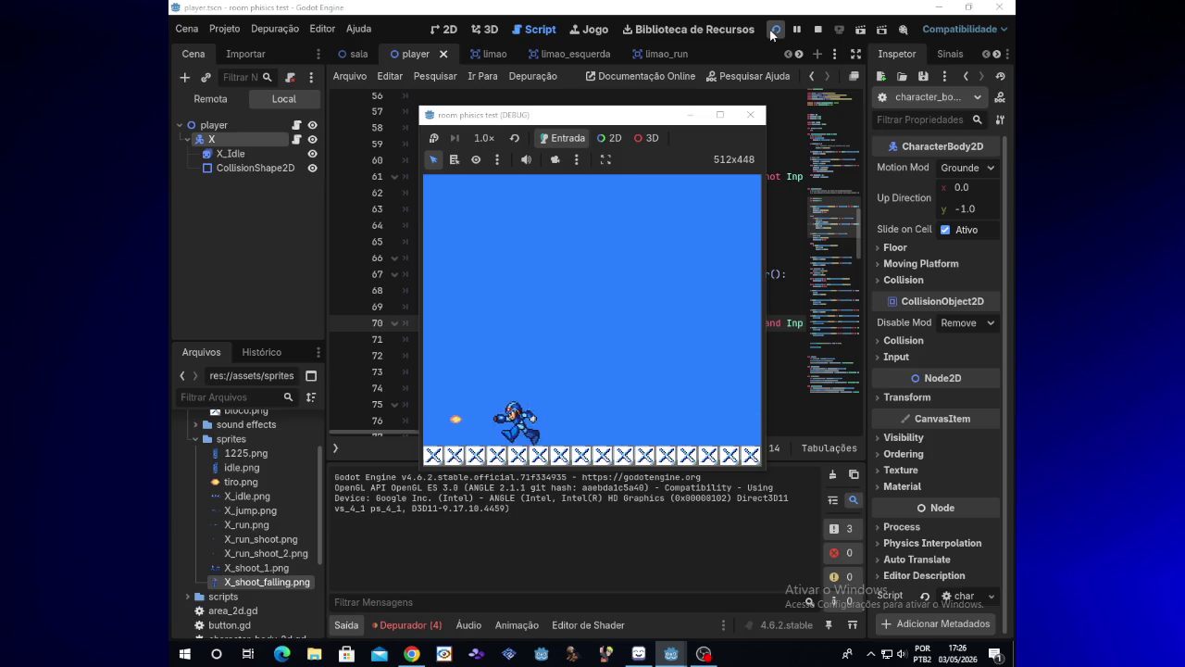
pyautogui.press('Right')
pyautogui.press('x')
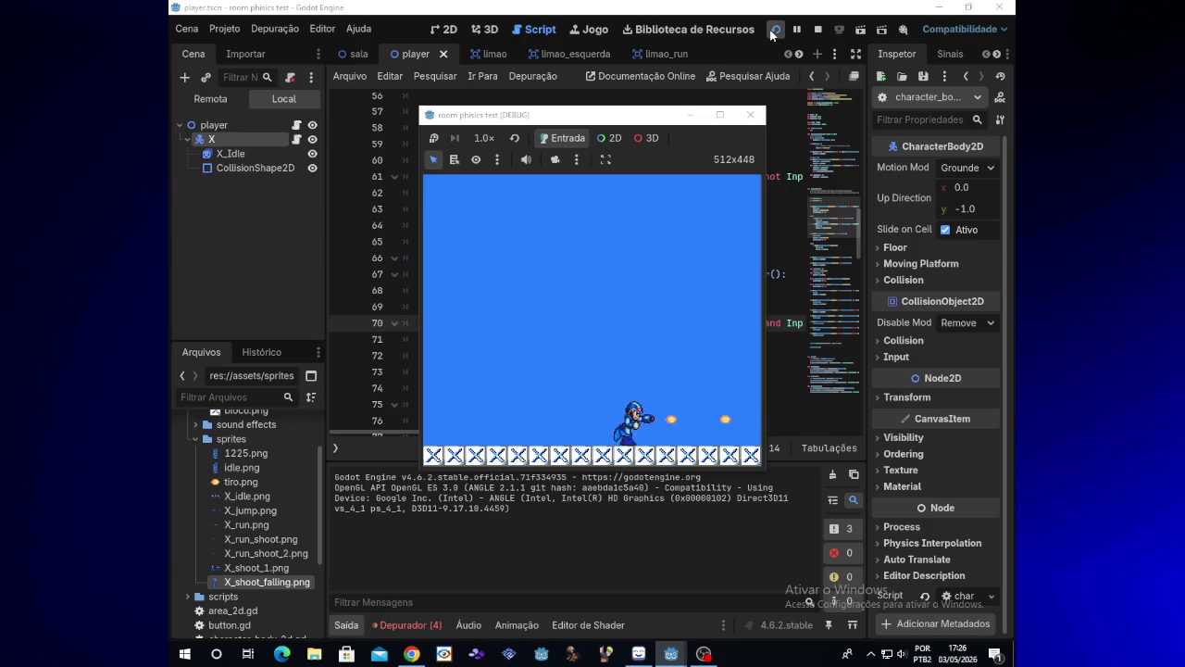
pyautogui.press('Left')
pyautogui.press('x')
# - Keep X running and firing in both directions, then make him jump
pyautogui.press('x')
pyautogui.press('Right')
pyautogui.press('x')
pyautogui.press('x')
pyautogui.press('Left')
pyautogui.press('x')
pyautogui.press('Right')
pyautogui.press('x')
pyautogui.press('x')
pyautogui.press('x')
pyautogui.press('Left')
pyautogui.press('x')
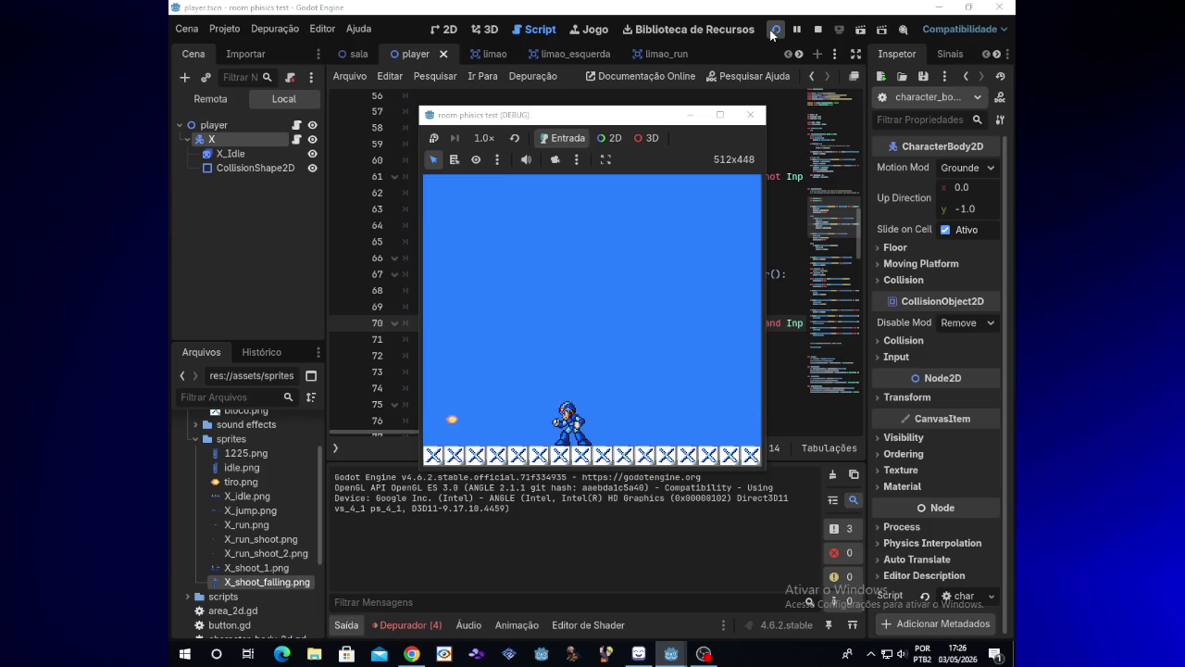
pyautogui.press('z')
pyautogui.press('z')
# - Close the test game window and scroll the player script down to empty line 129
pyautogui.click(750, 115)
pyautogui.moveTo(859, 232)
pyautogui.mouseDown()
pyautogui.moveTo(861, 306)
pyautogui.moveTo(864, 278)
pyautogui.mouseUp()
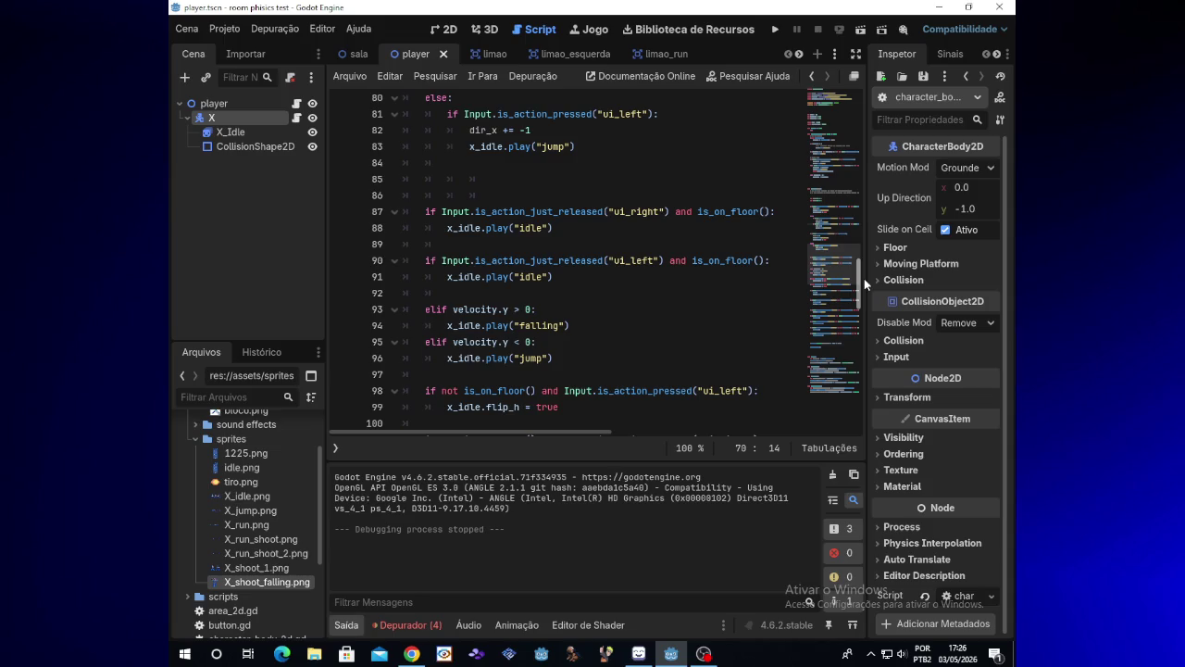
pyautogui.moveTo(864, 277); pyautogui.dragTo(866, 261)
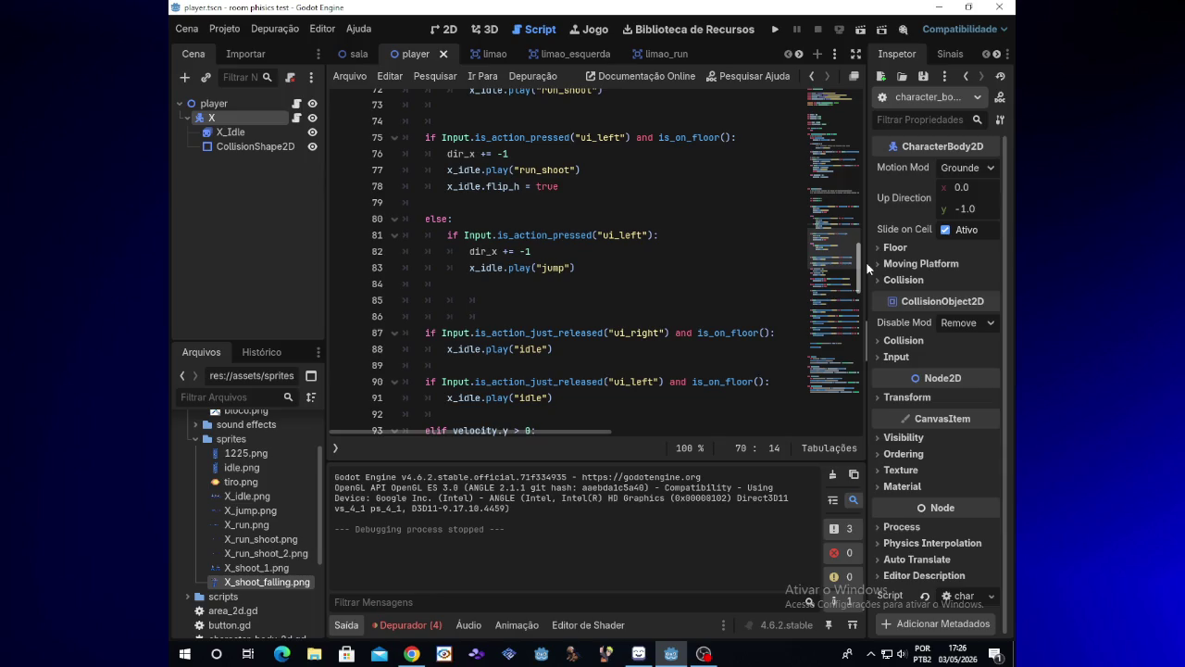
pyautogui.moveTo(869, 269)
pyautogui.mouseDown()
pyautogui.moveTo(858, 423)
pyautogui.moveTo(859, 358)
pyautogui.mouseUp()
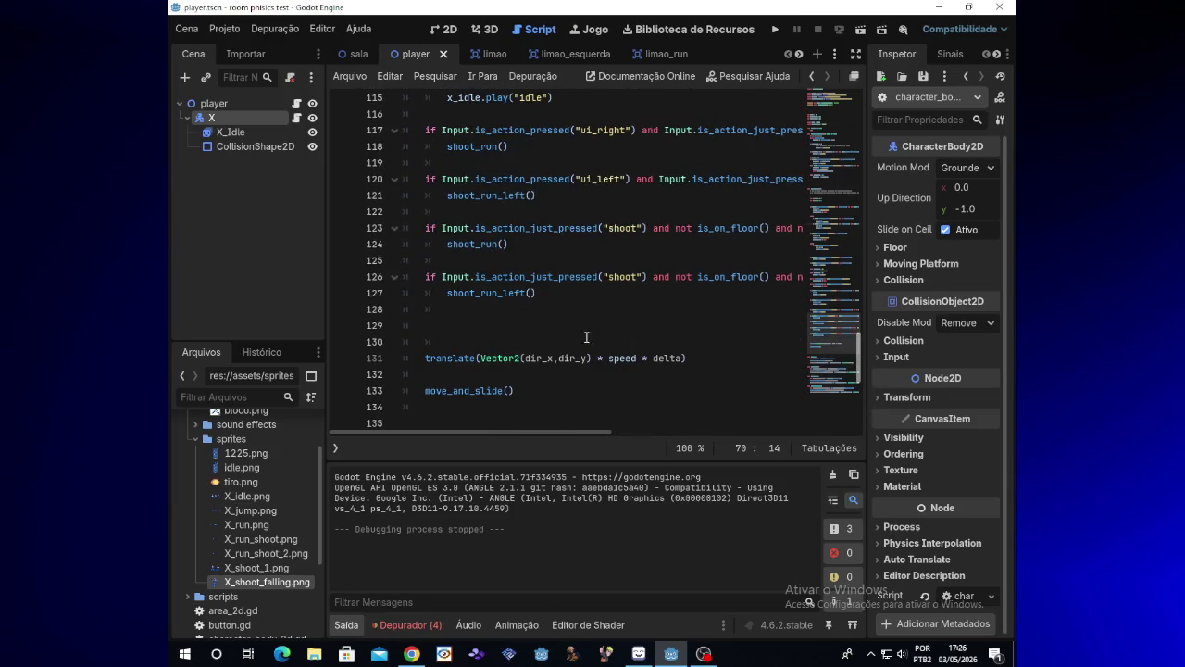
pyautogui.click(463, 323)
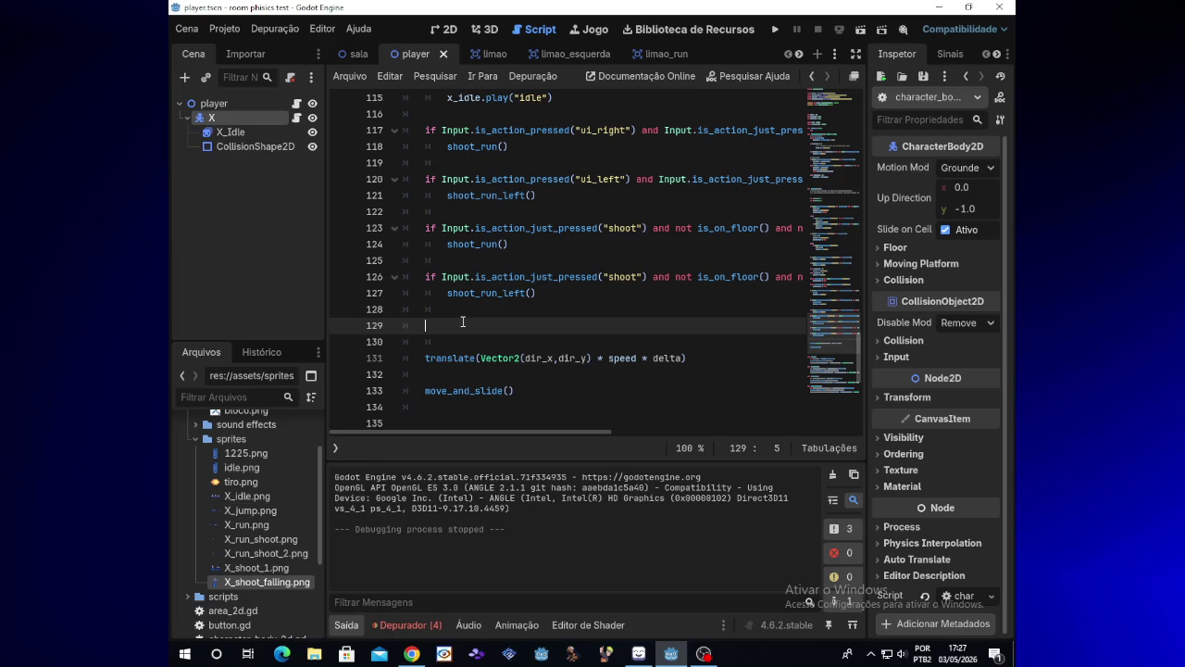
pyautogui.moveTo(864, 333); pyautogui.dragTo(876, 173)
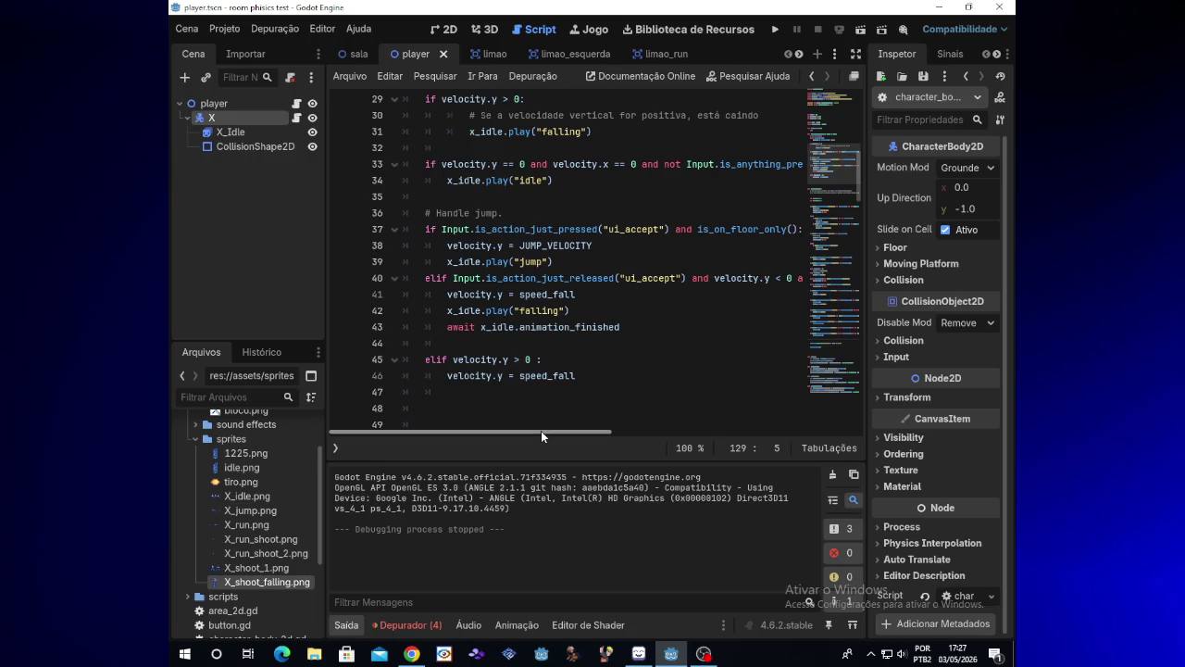
# - Inspect the jump-release, speed_fall and falling-animation code on lines 40–42, then rerun the test game
pyautogui.moveTo(541, 432); pyautogui.dragTo(544, 433)
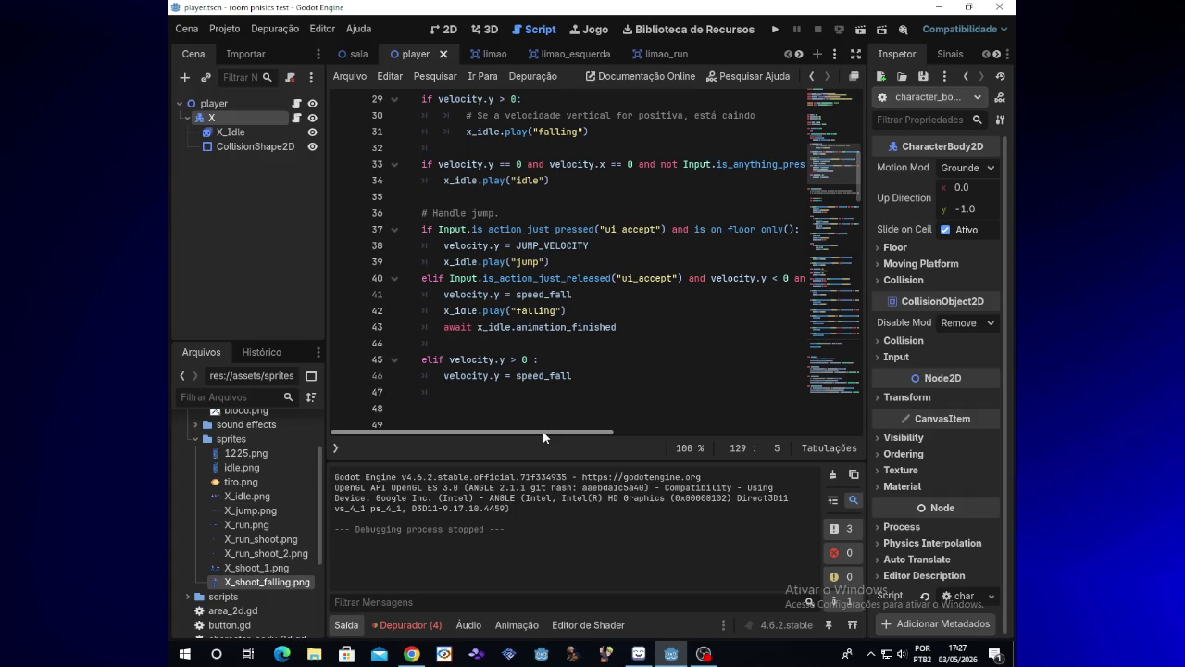
pyautogui.click(515, 375)
pyautogui.click(510, 280)
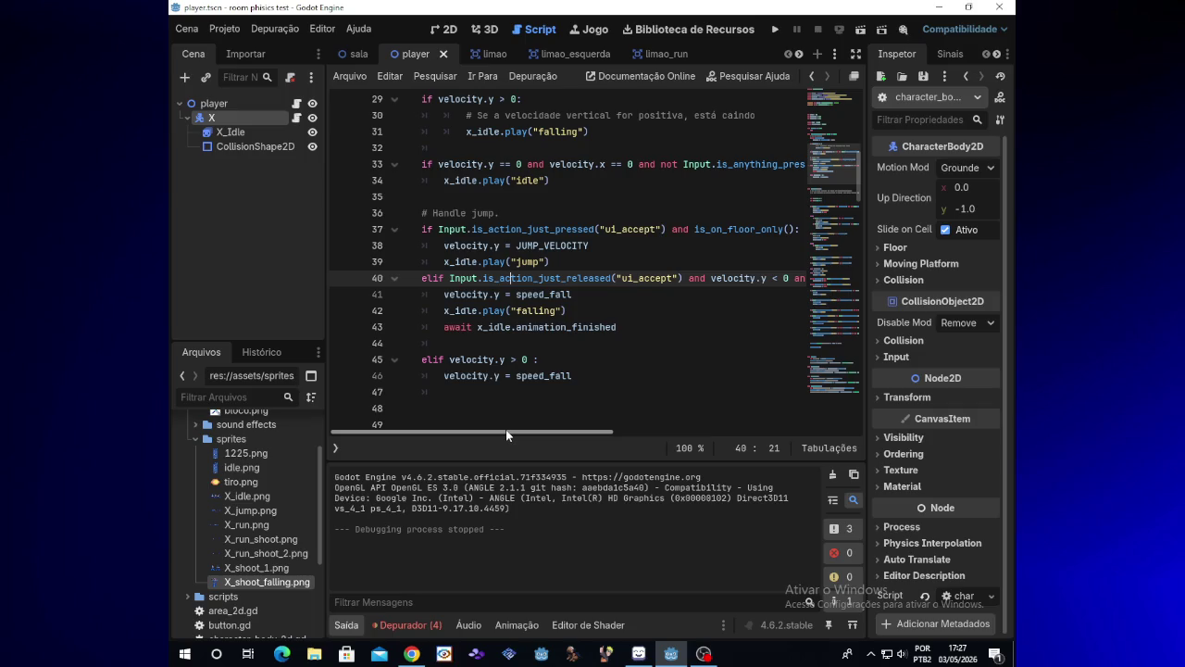
pyautogui.moveTo(597, 431); pyautogui.dragTo(698, 425)
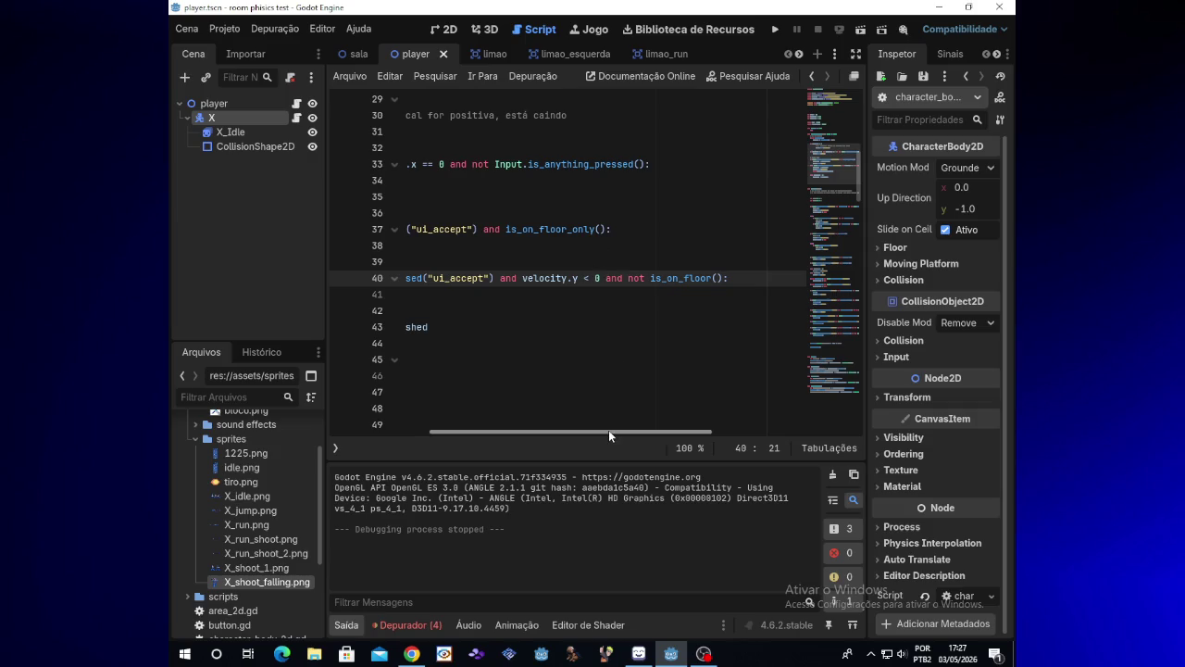
pyautogui.moveTo(608, 429); pyautogui.dragTo(463, 423)
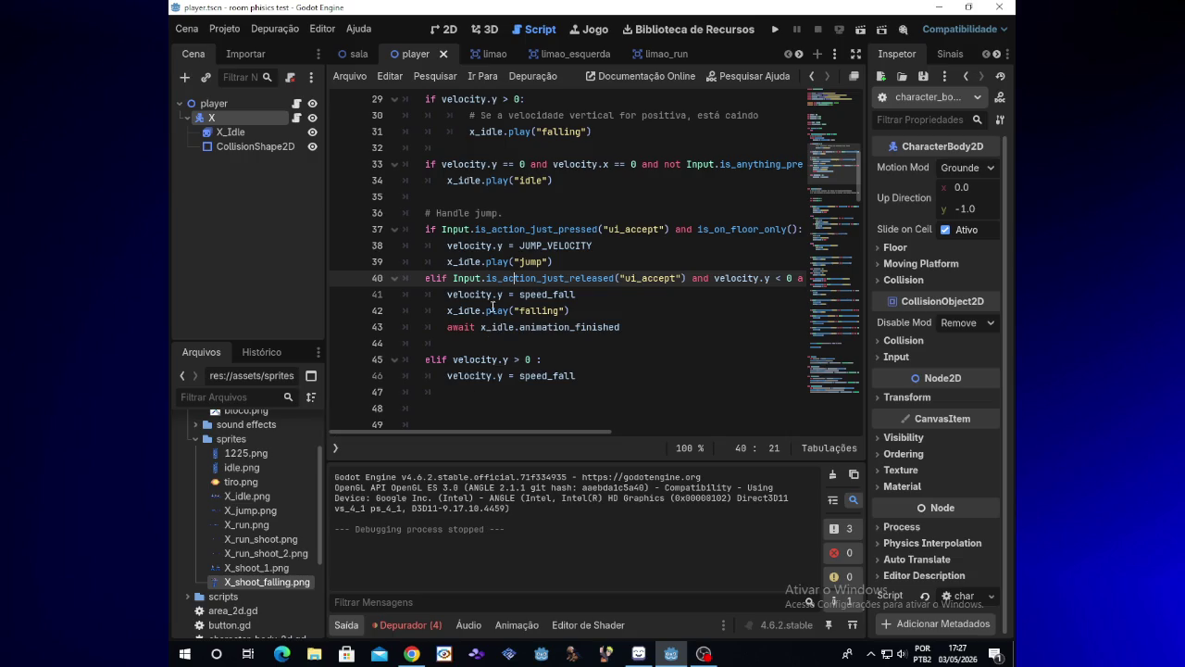
pyautogui.click(491, 295)
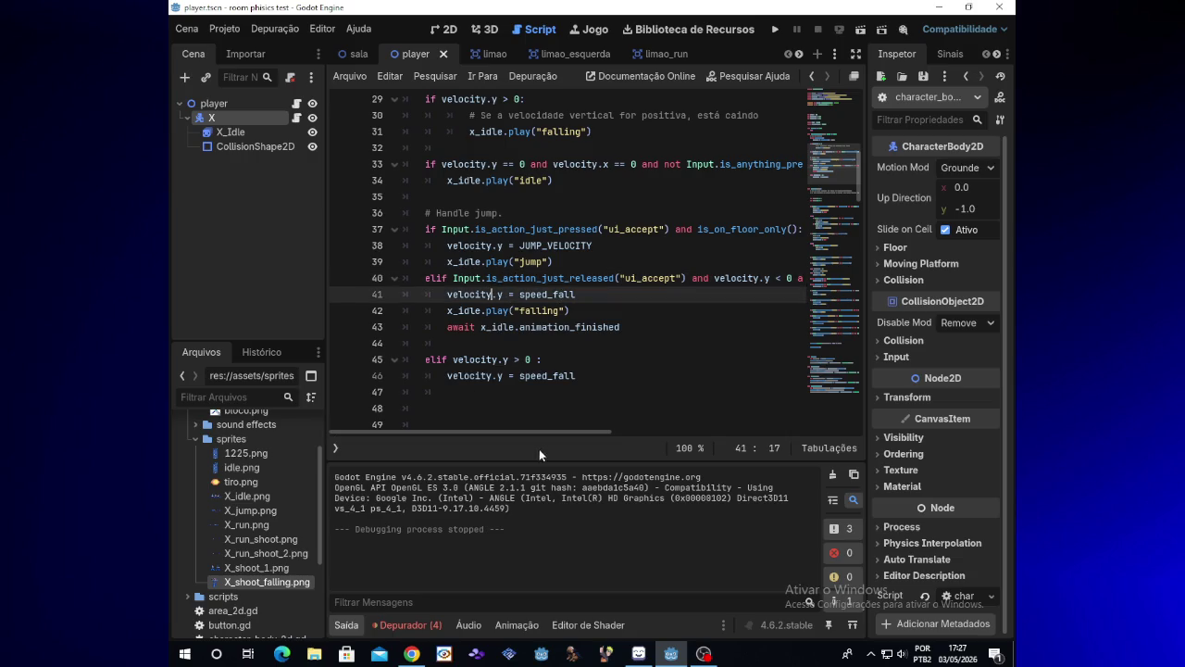
pyautogui.click(532, 312)
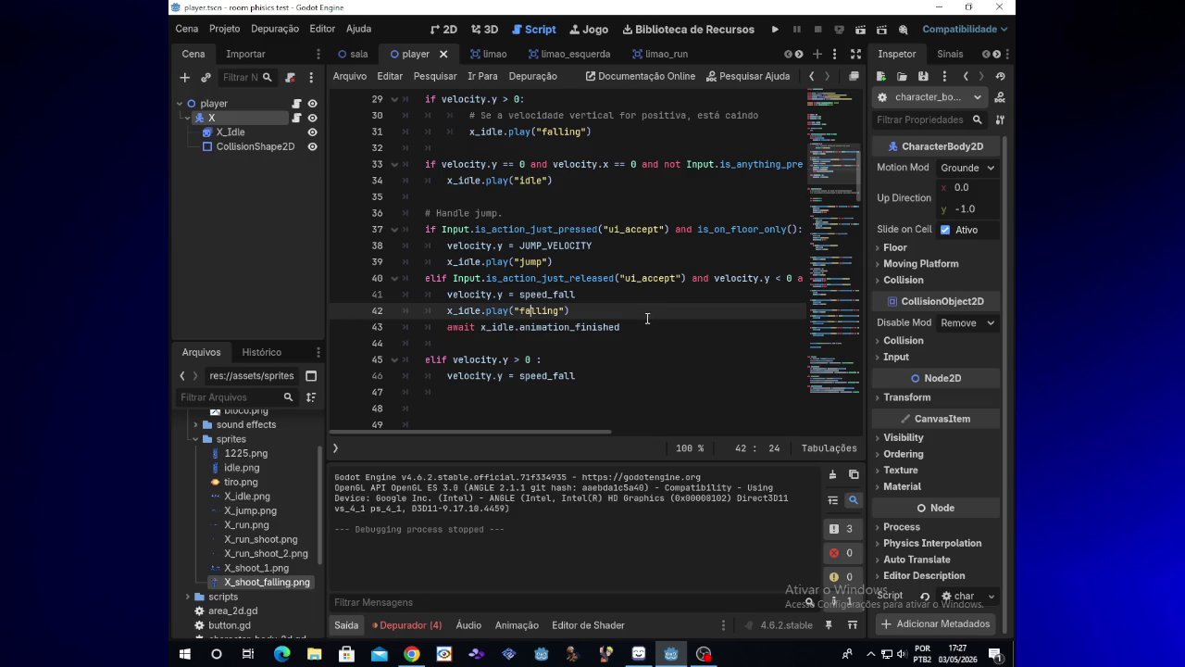
pyautogui.click(776, 30)
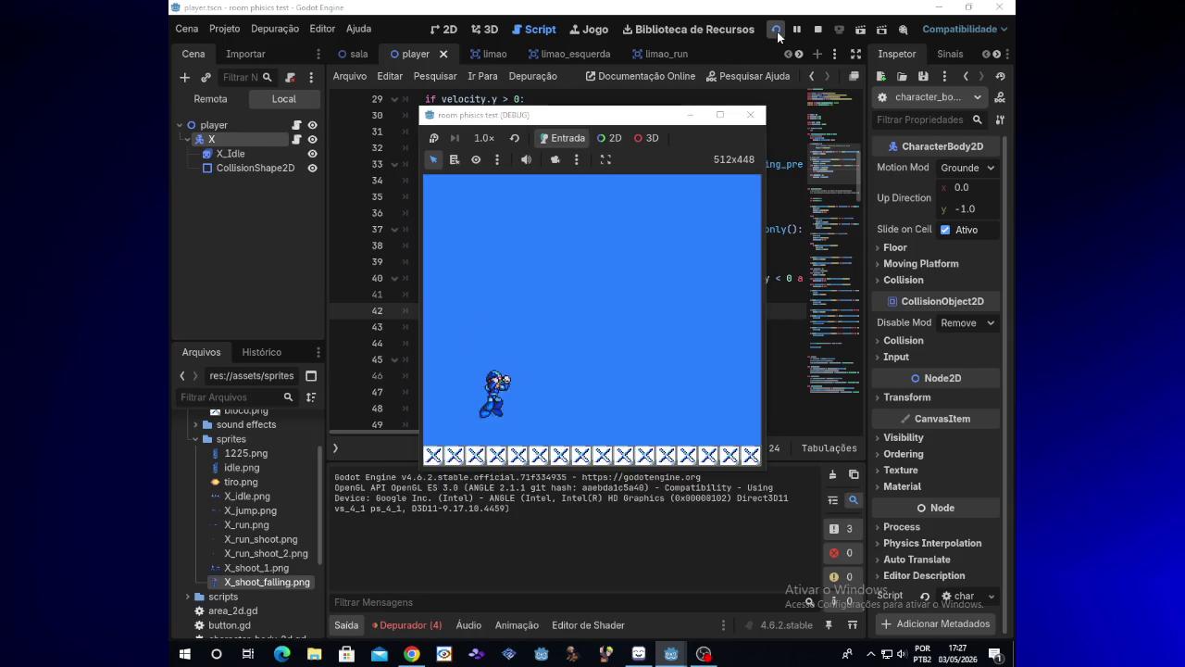
# - Run X right and left while jumping and shooting, then stop the test game
pyautogui.press('Right')
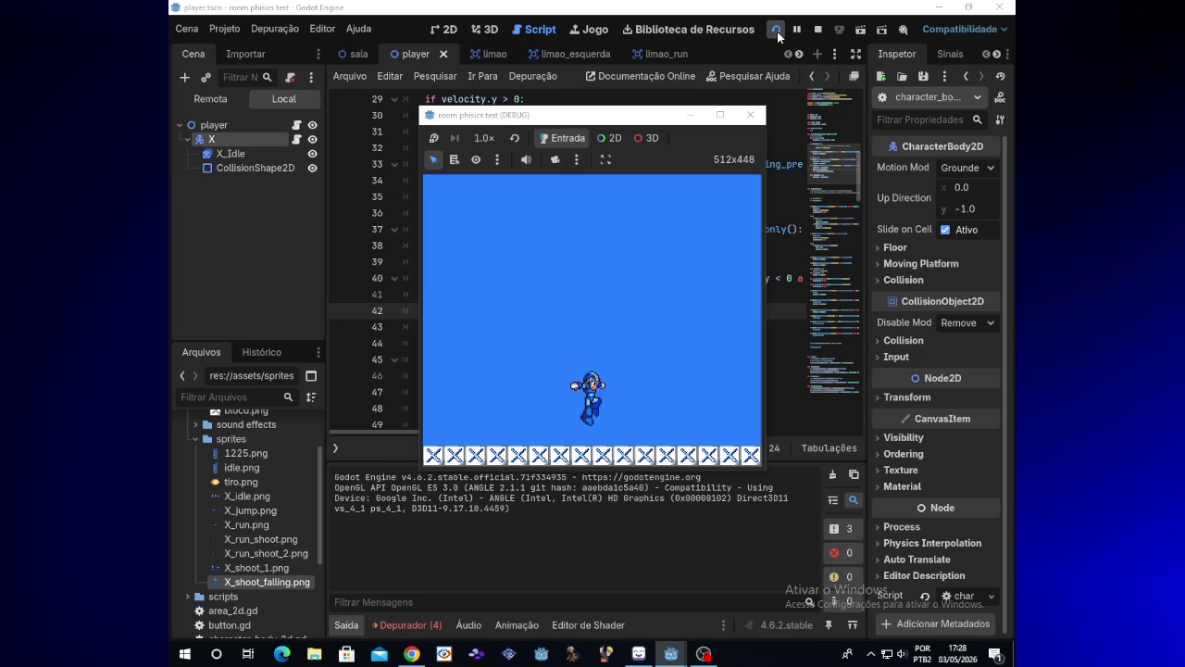
pyautogui.press('Left')
pyautogui.press('Left')
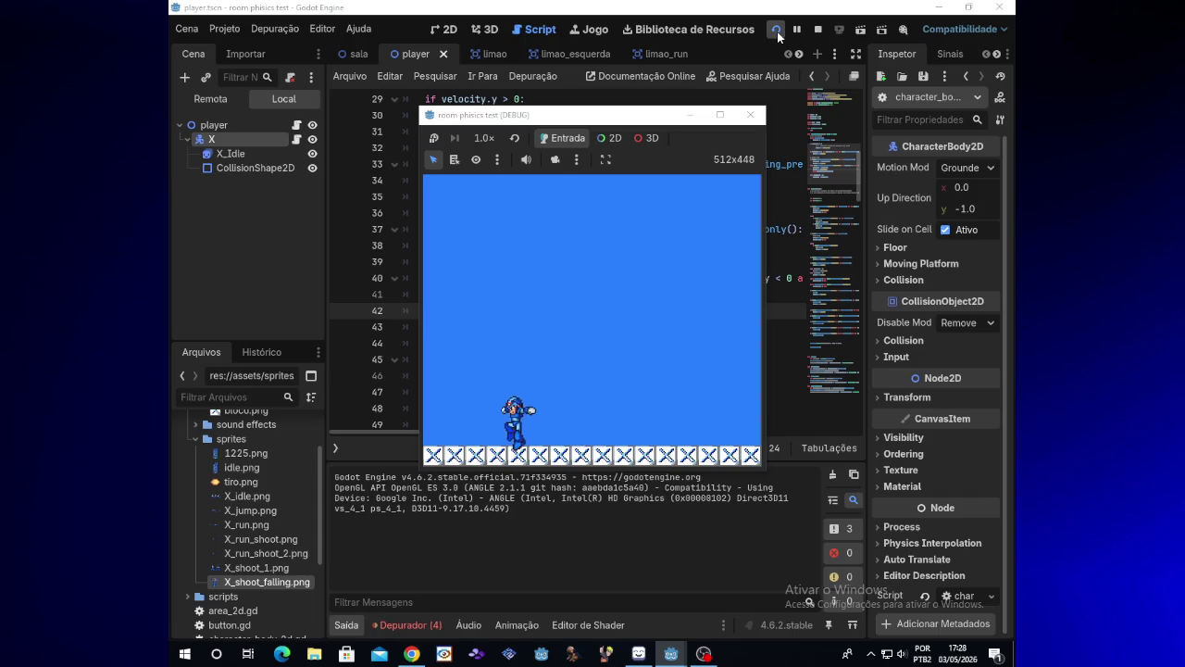
pyautogui.press('Right')
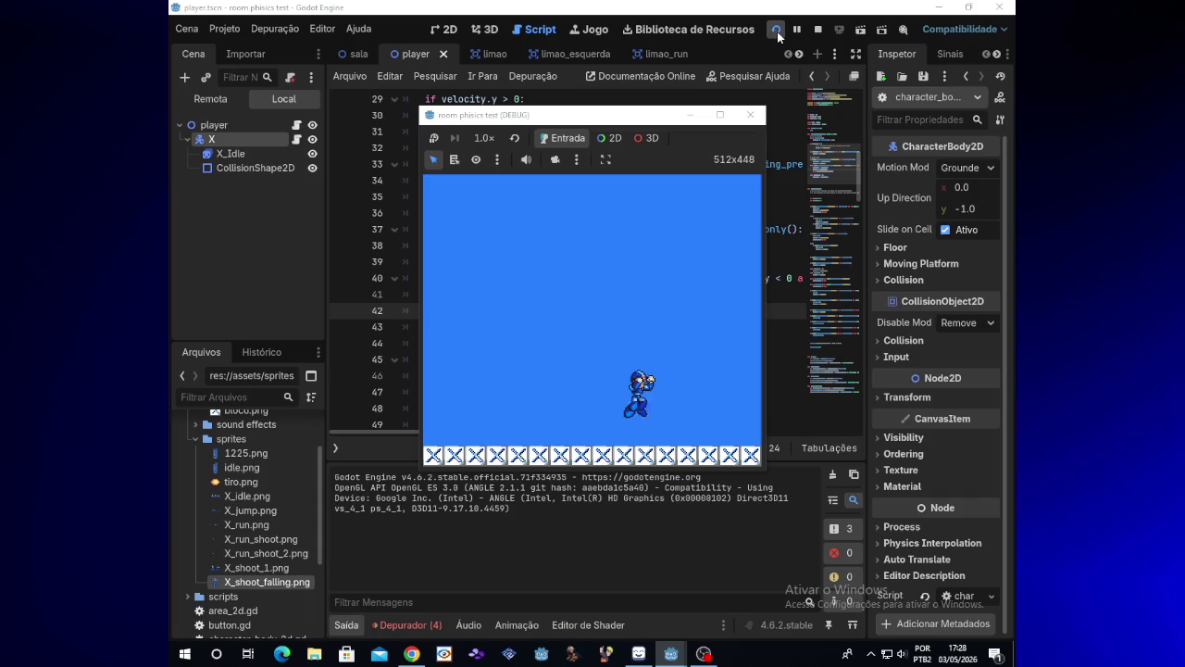
pyautogui.click(753, 119)
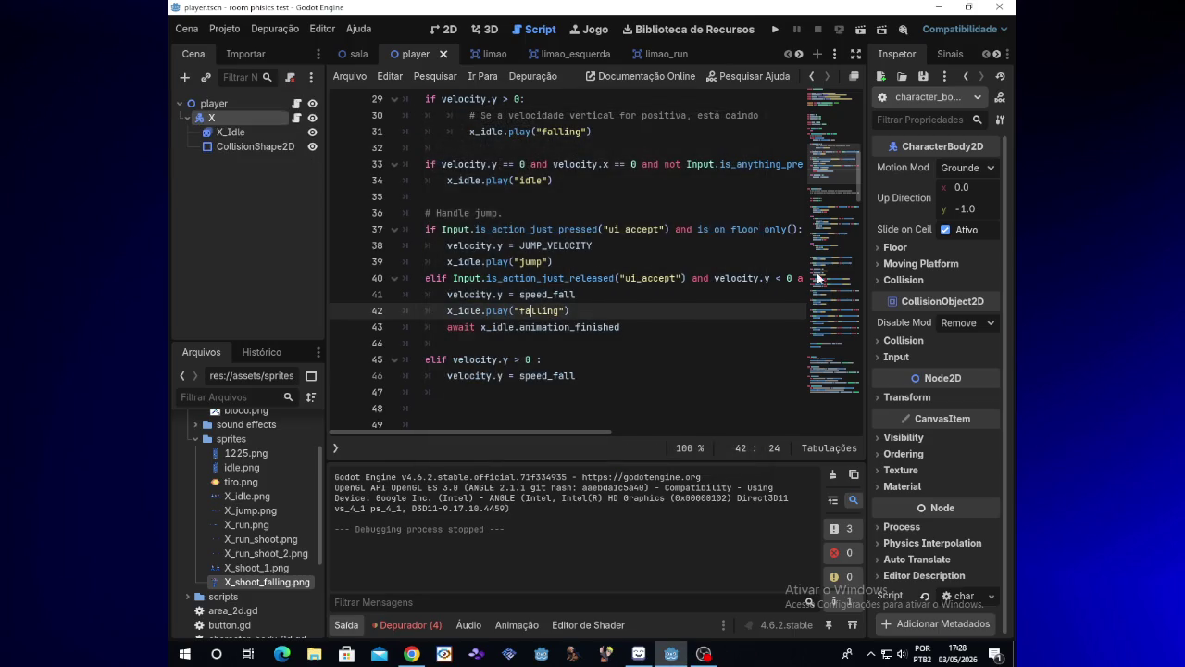
# - Scroll to empty line 129 below the shoot checks, then bring up the streaming window
pyautogui.scroll(-3, 860, 220)
pyautogui.moveTo(859, 221); pyautogui.dragTo(869, 364)
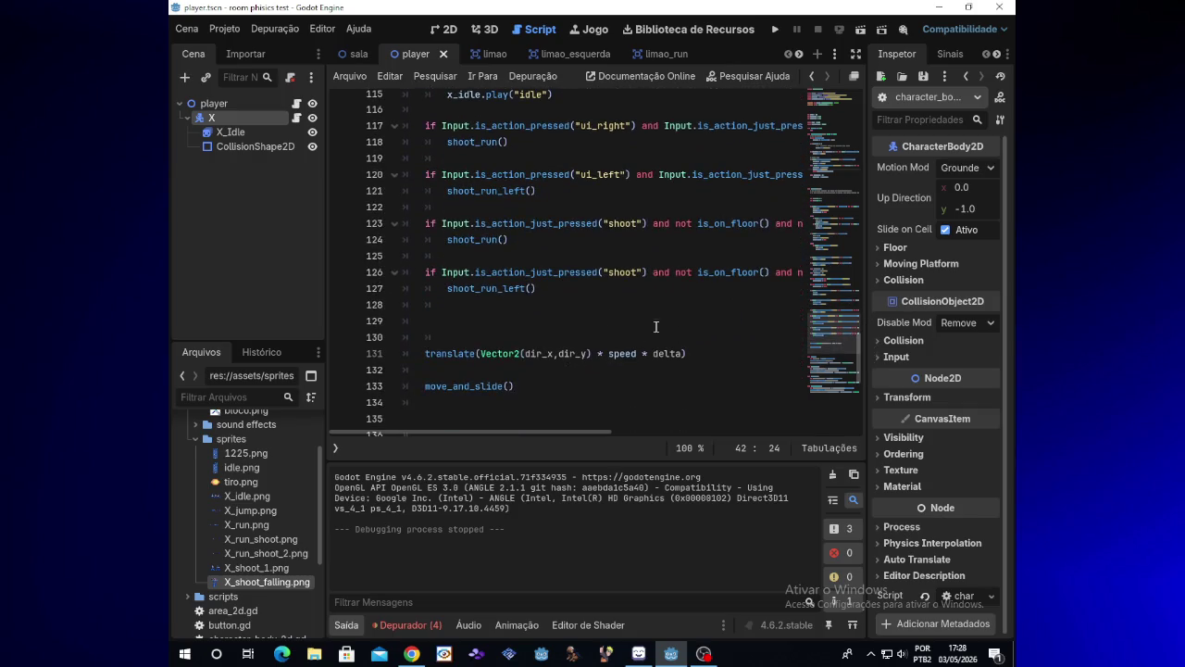
pyautogui.click(478, 317)
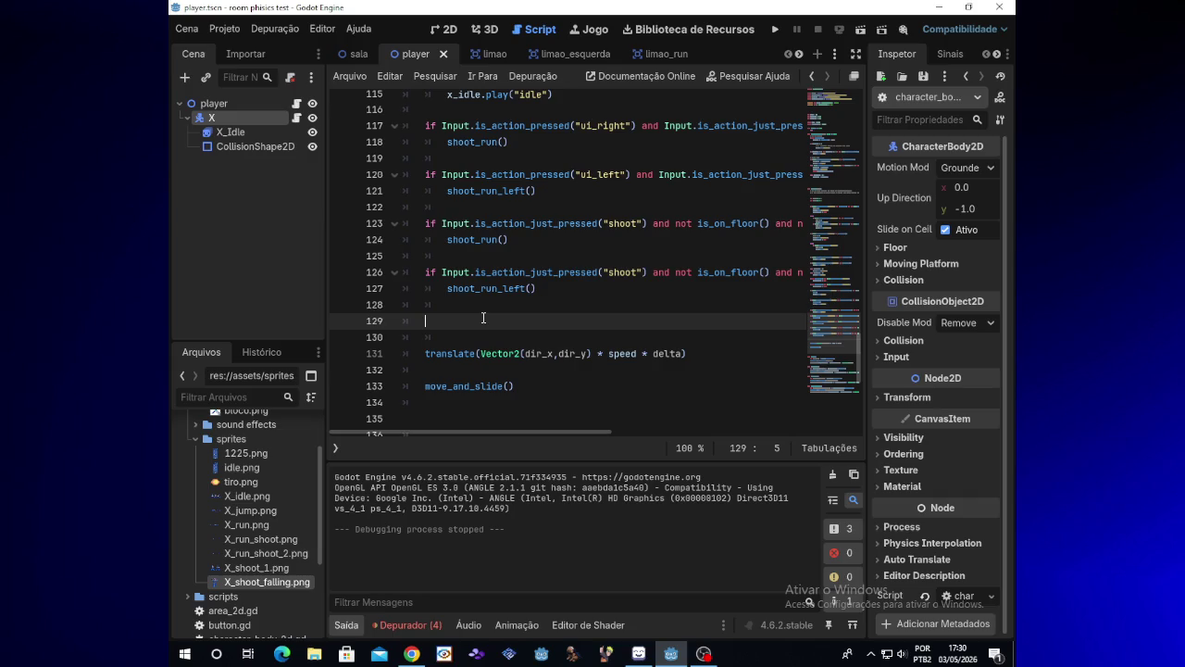
pyautogui.click(709, 656)
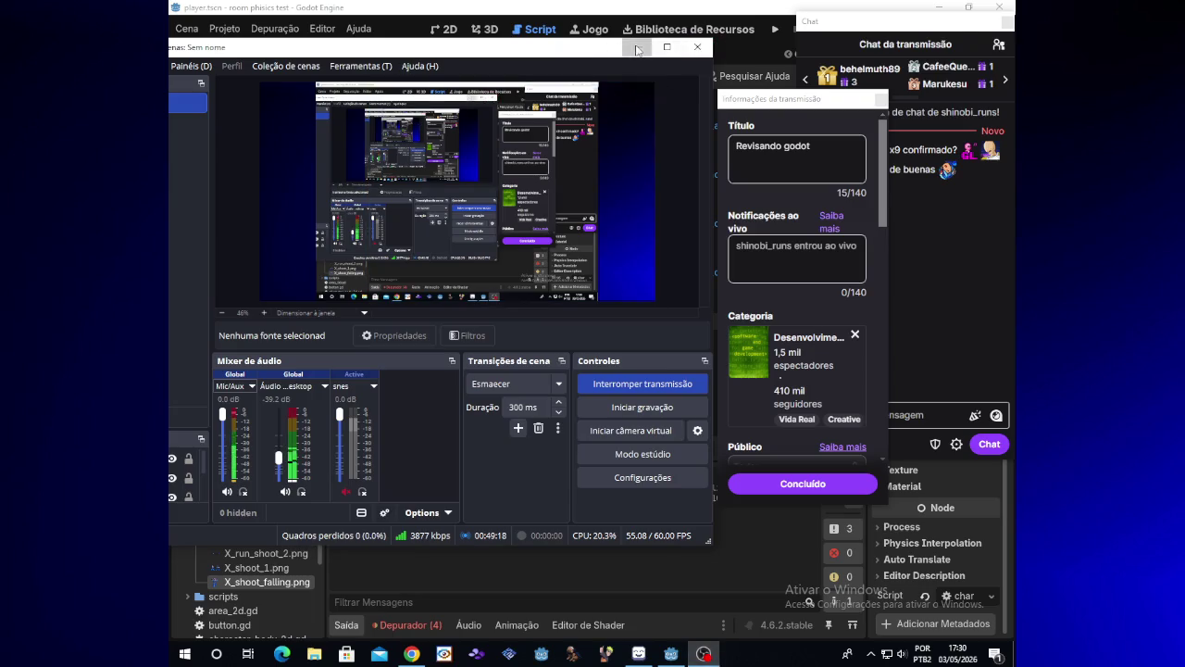
pyautogui.click(636, 46)
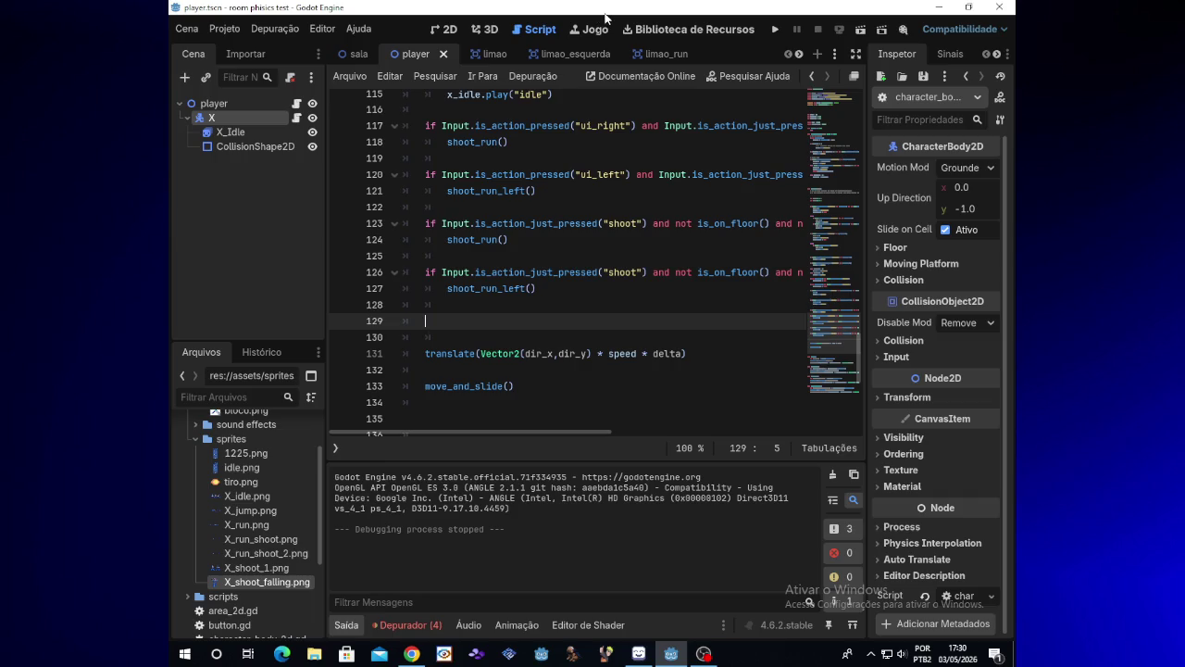
pyautogui.write('if')
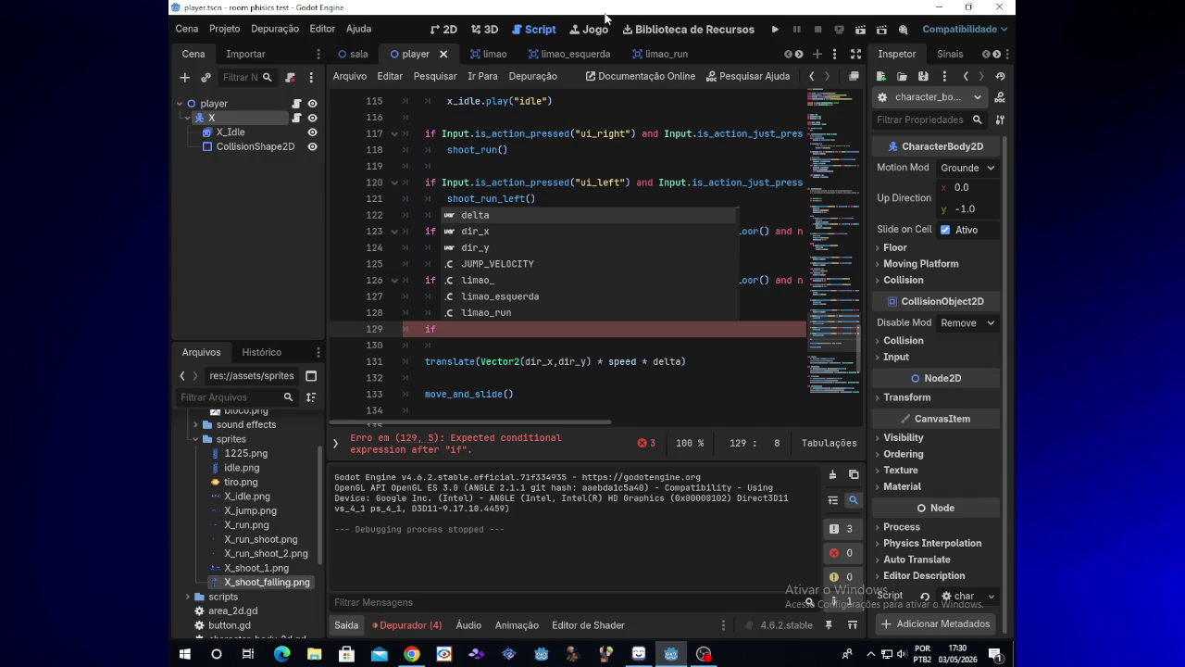
pyautogui.write(' velocitt')
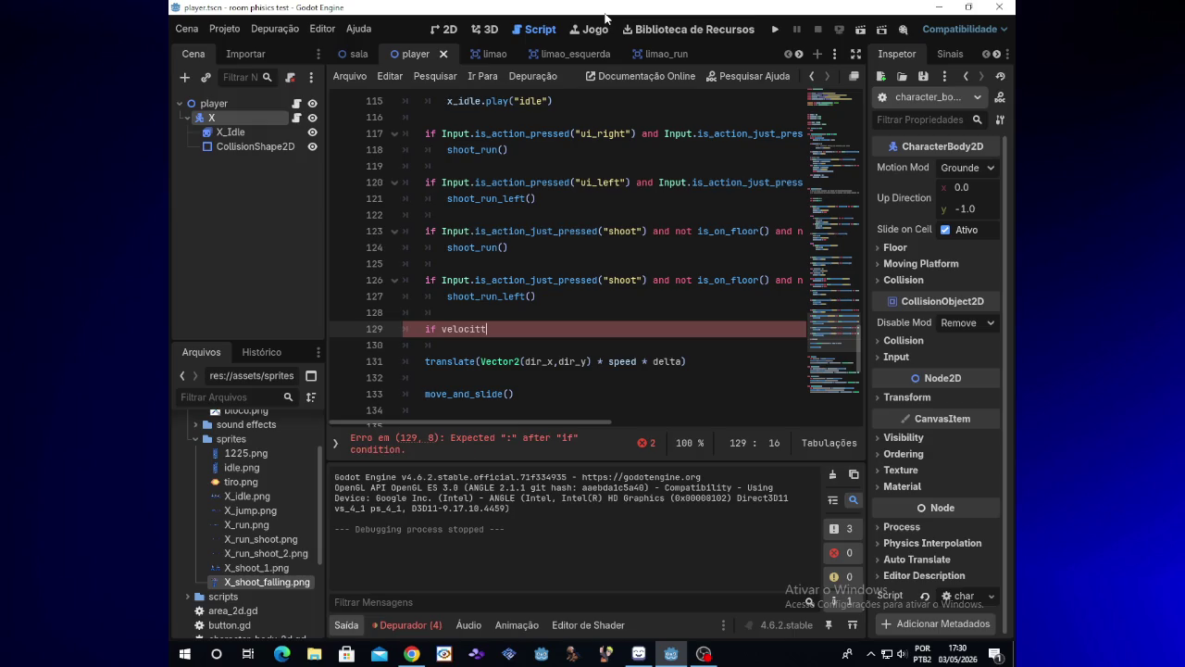
# - Begin line 129 with 'if velocity.y < 0', fixing a typo in velocity
pyautogui.press('BackSpace')
pyautogui.write('y')
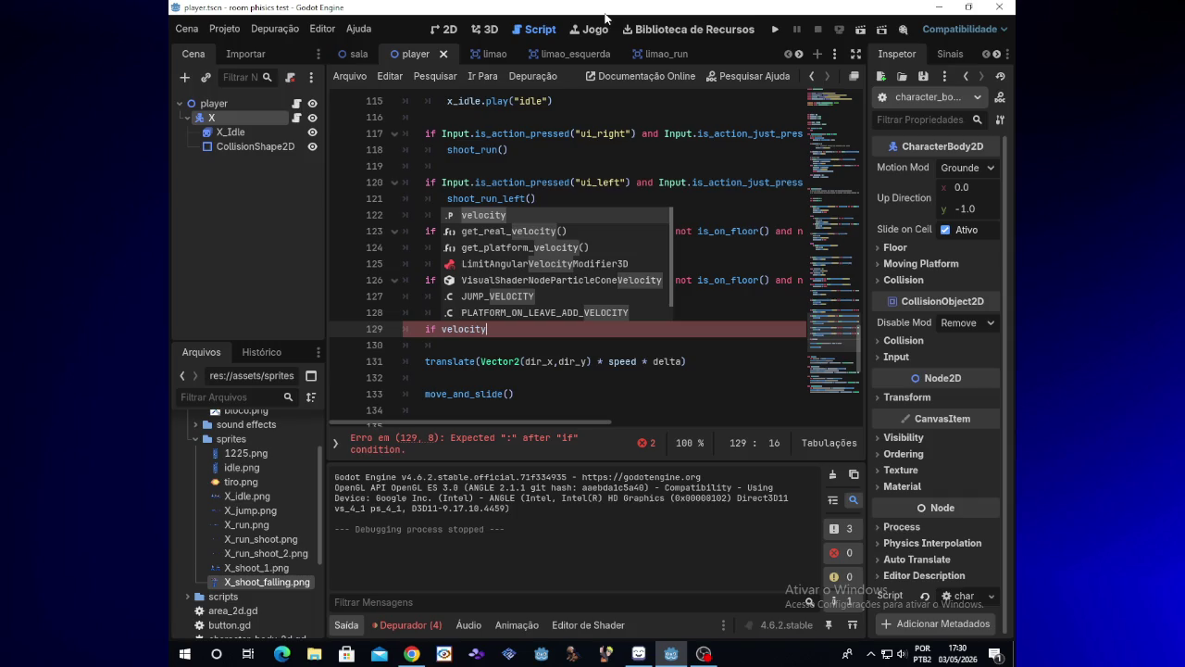
pyautogui.write('.')
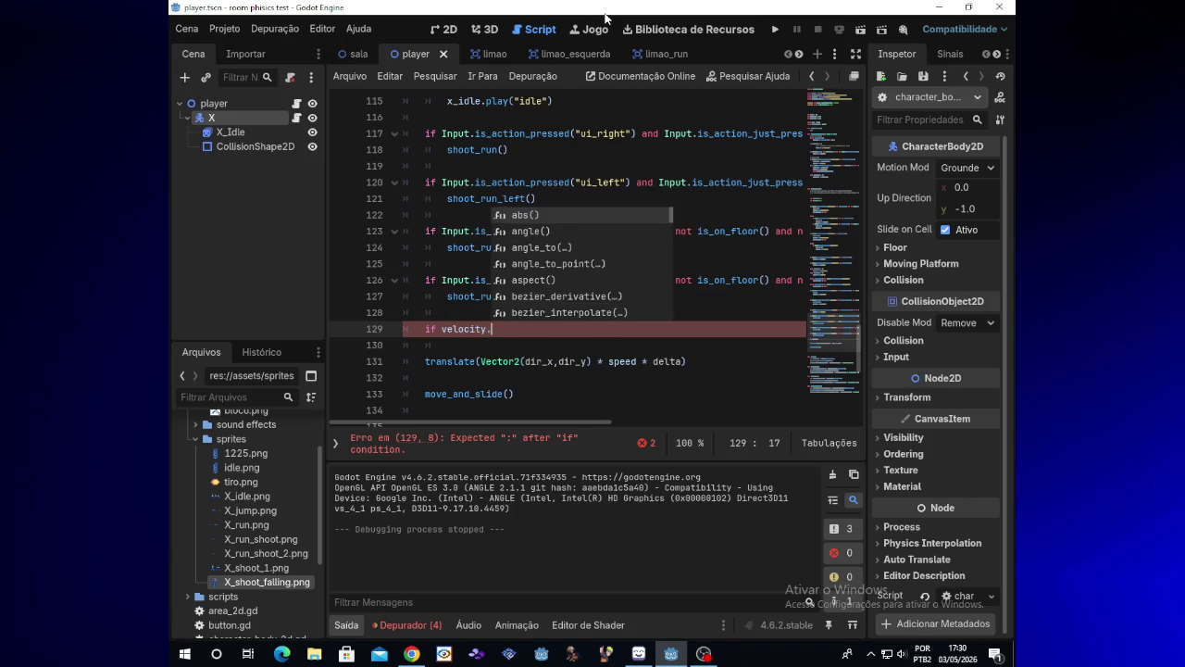
pyautogui.write('y')
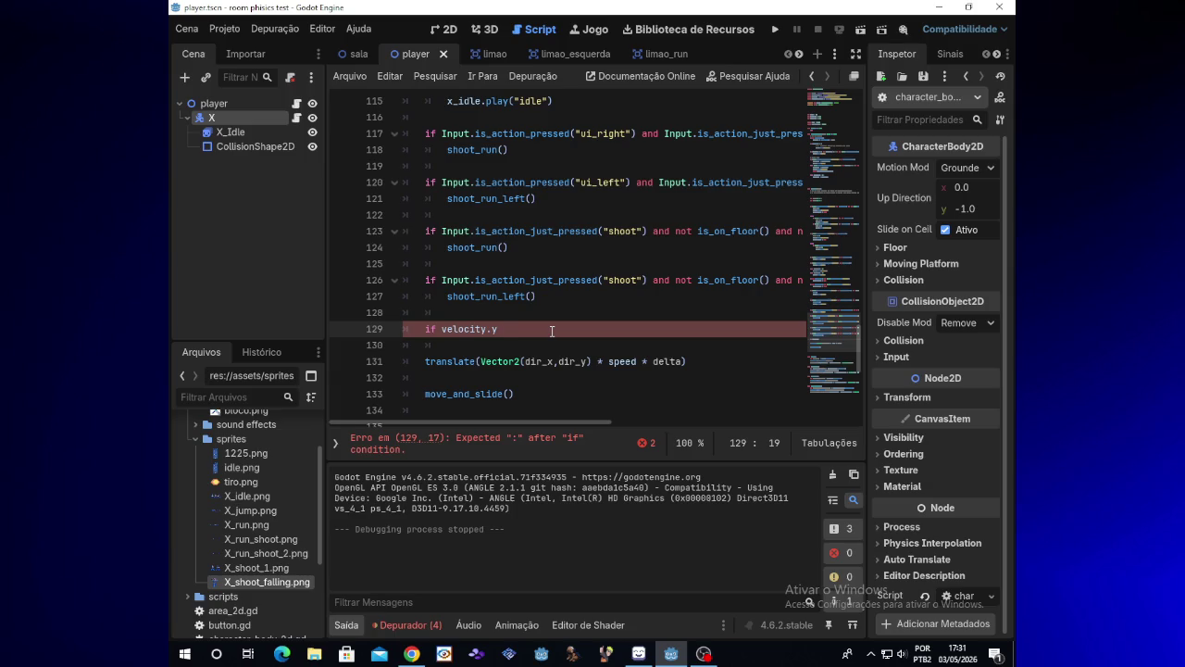
pyautogui.write('< 0')
# - Append 'and Input.is_action_just_pressed("shoot") and' to the condition, using autocomplete
pyautogui.write('and ')
pyautogui.write('In')
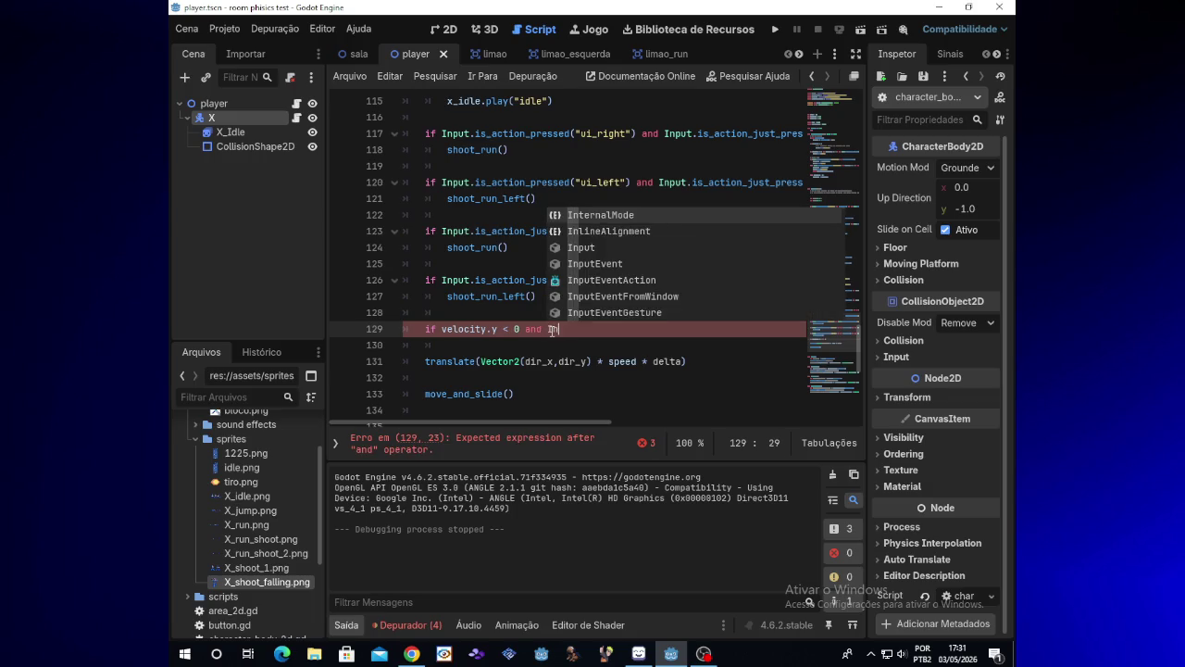
pyautogui.write('put')
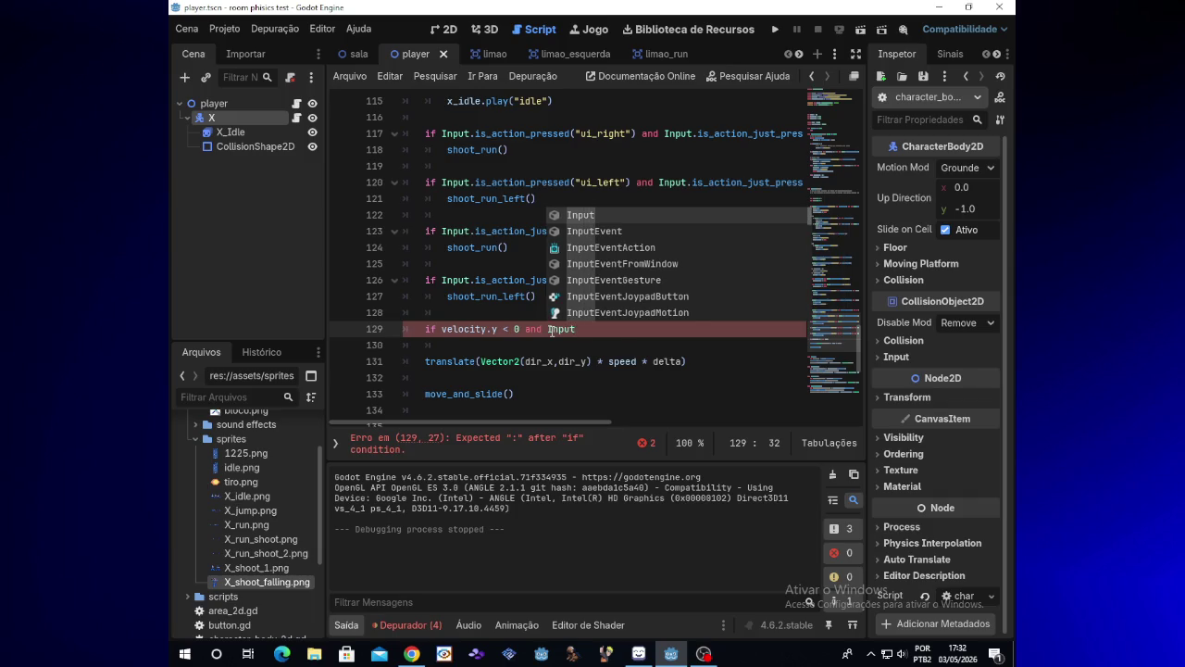
pyautogui.write(':')
pyautogui.press('BackSpace')
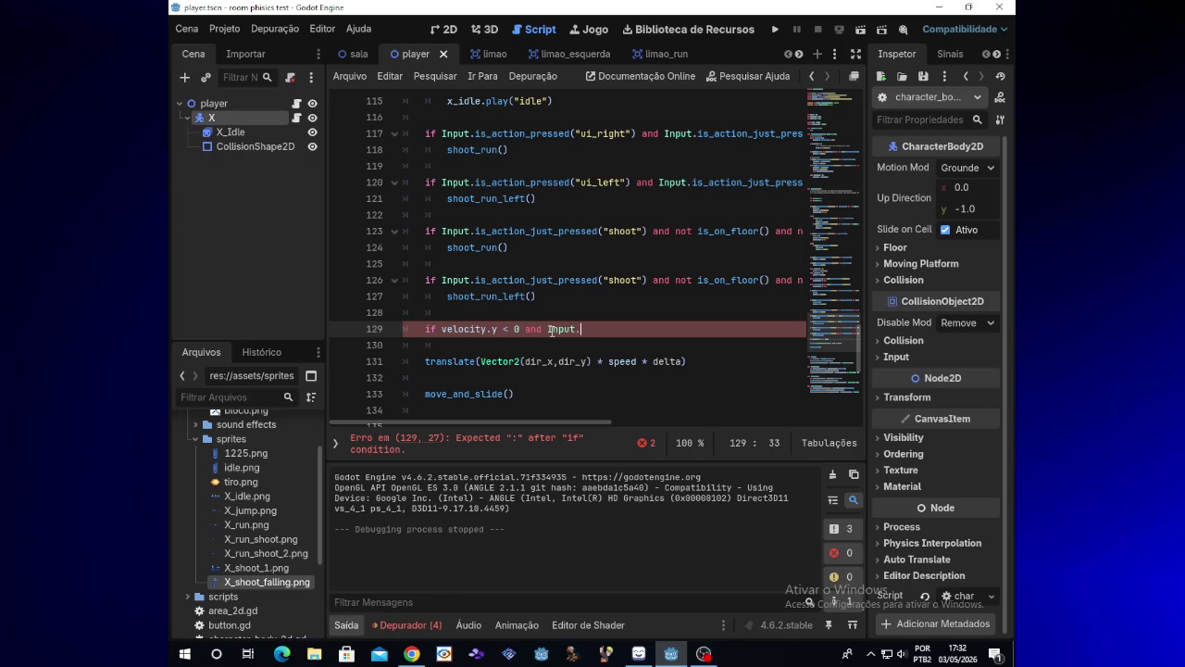
pyautogui.write('is')
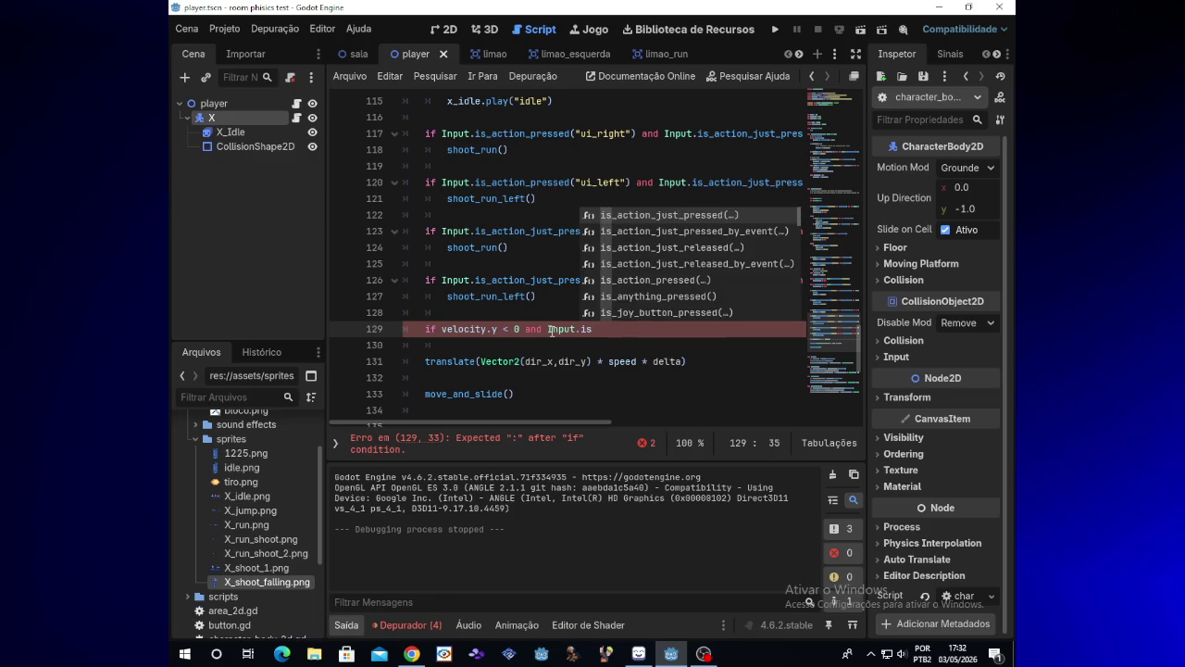
pyautogui.write('_actu')
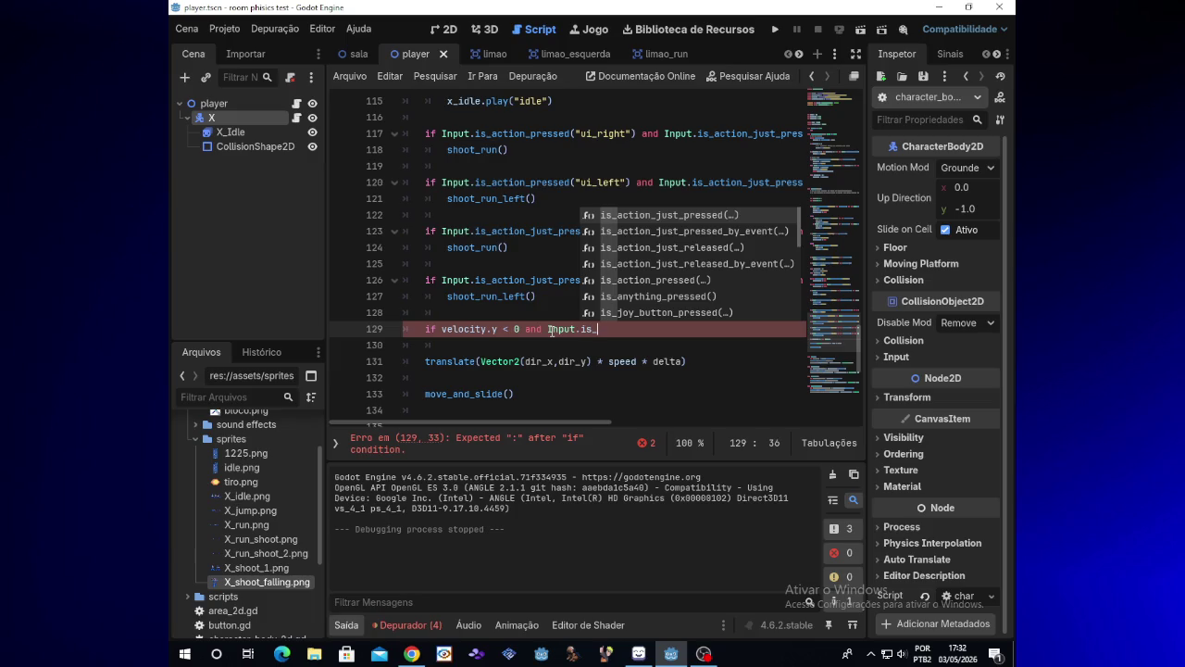
pyautogui.press('BackSpace')
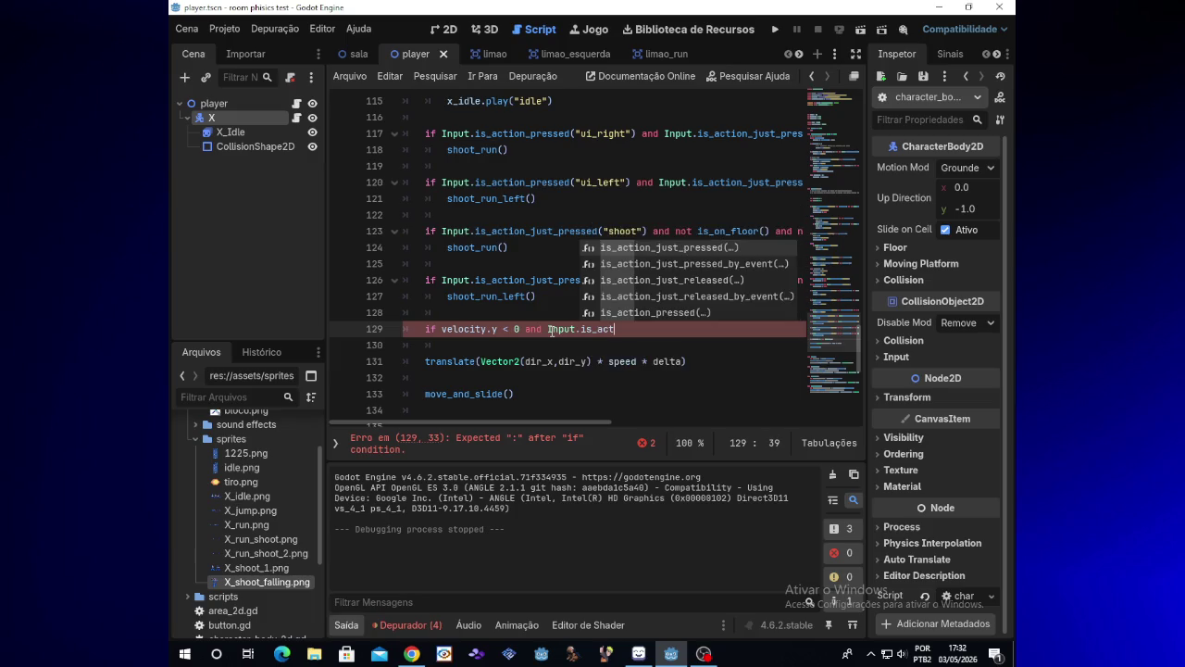
pyautogui.write('ion')
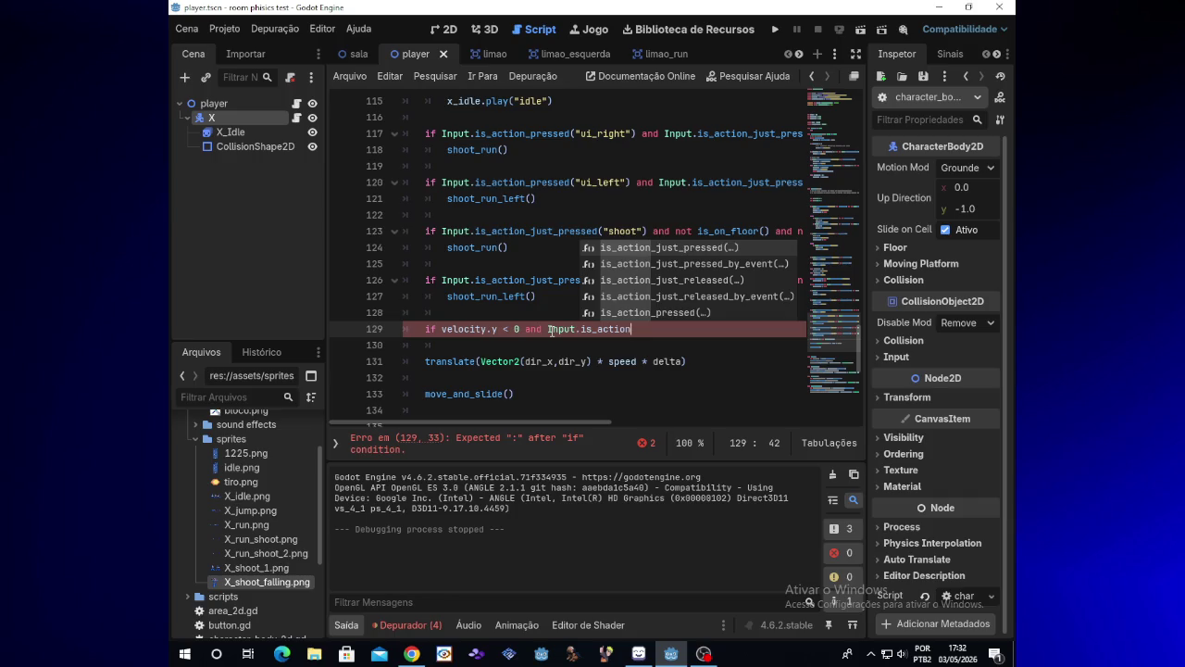
pyautogui.write('_')
pyautogui.write('juspress')
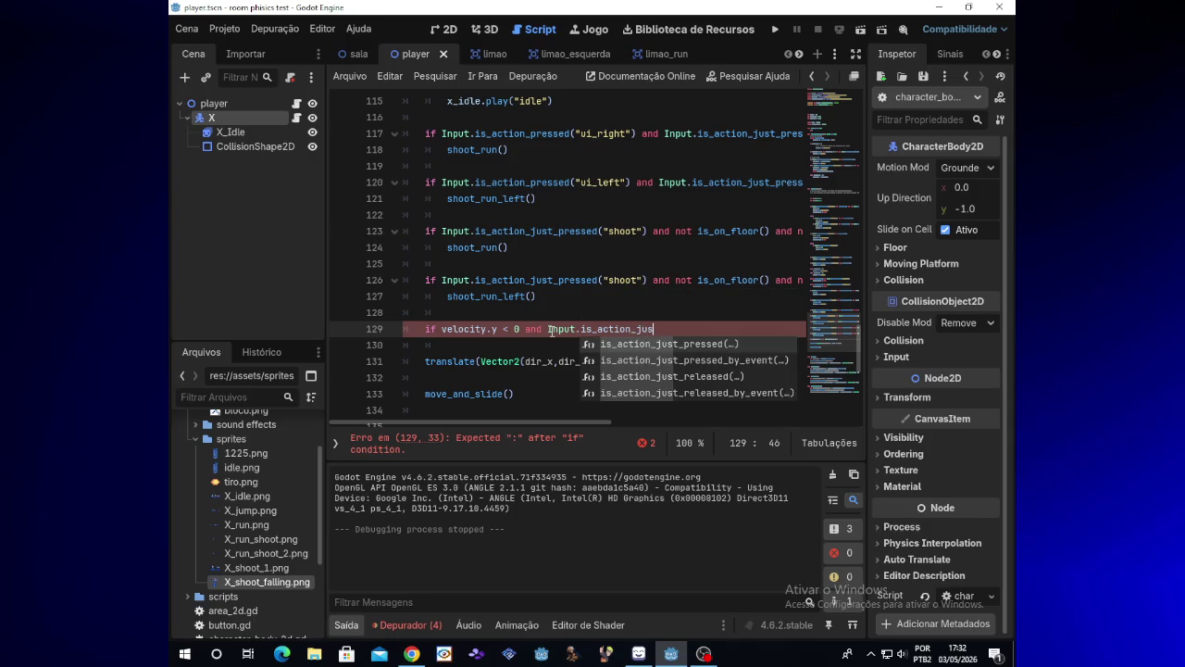
pyautogui.press('BackSpace')
pyautogui.press('BackSpace')
pyautogui.press('BackSpace')
pyautogui.write('t_')
pyautogui.write('pressed')
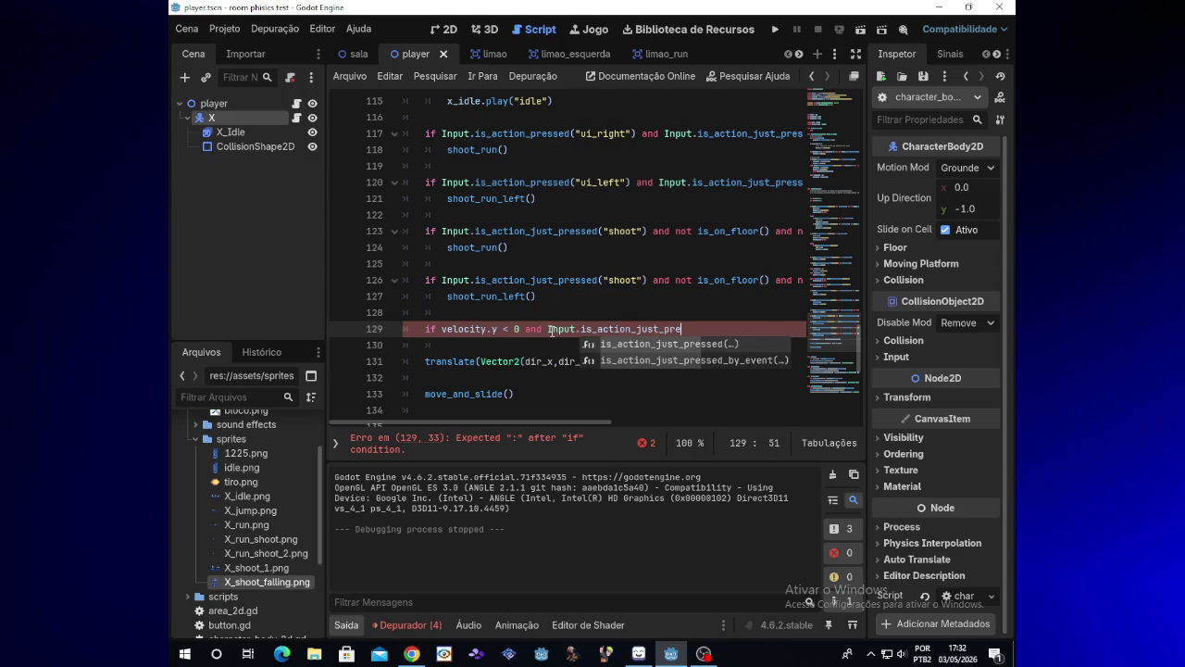
pyautogui.press('Return')
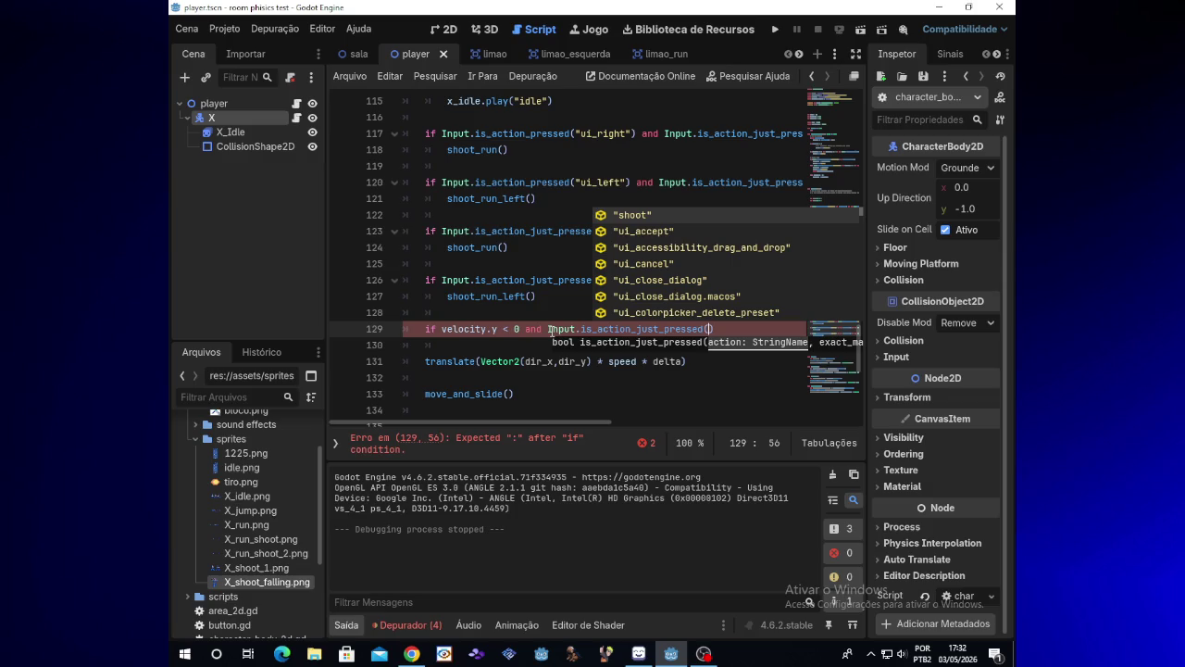
pyautogui.write('"')
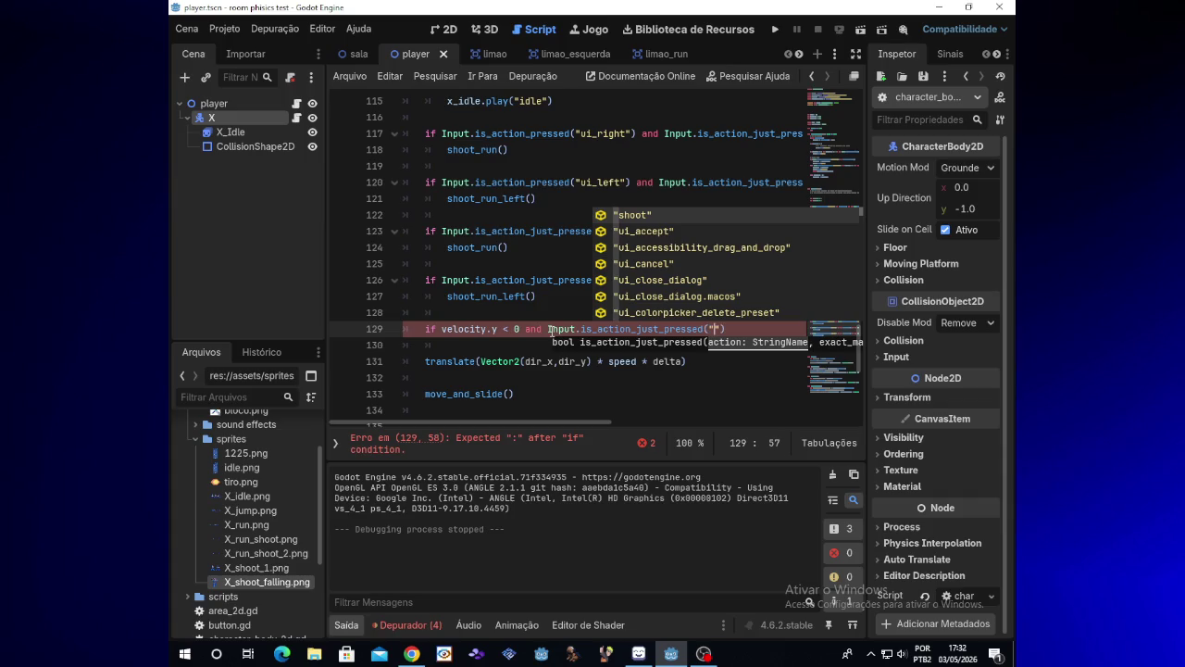
pyautogui.write('shoot')
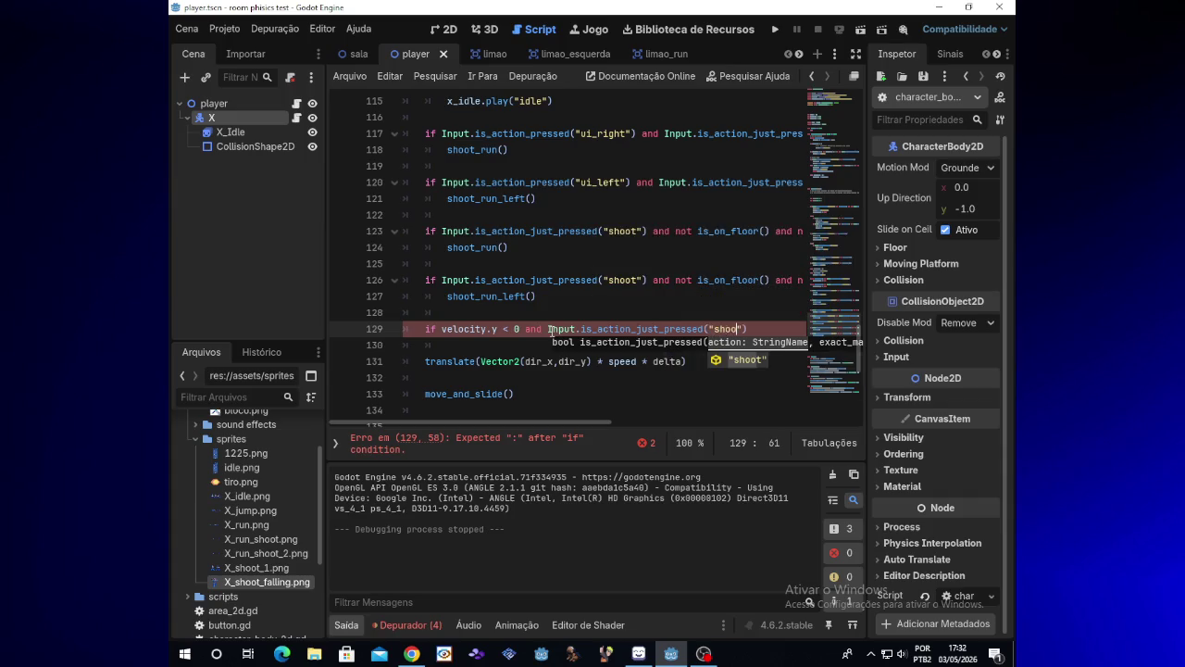
pyautogui.write('") and')
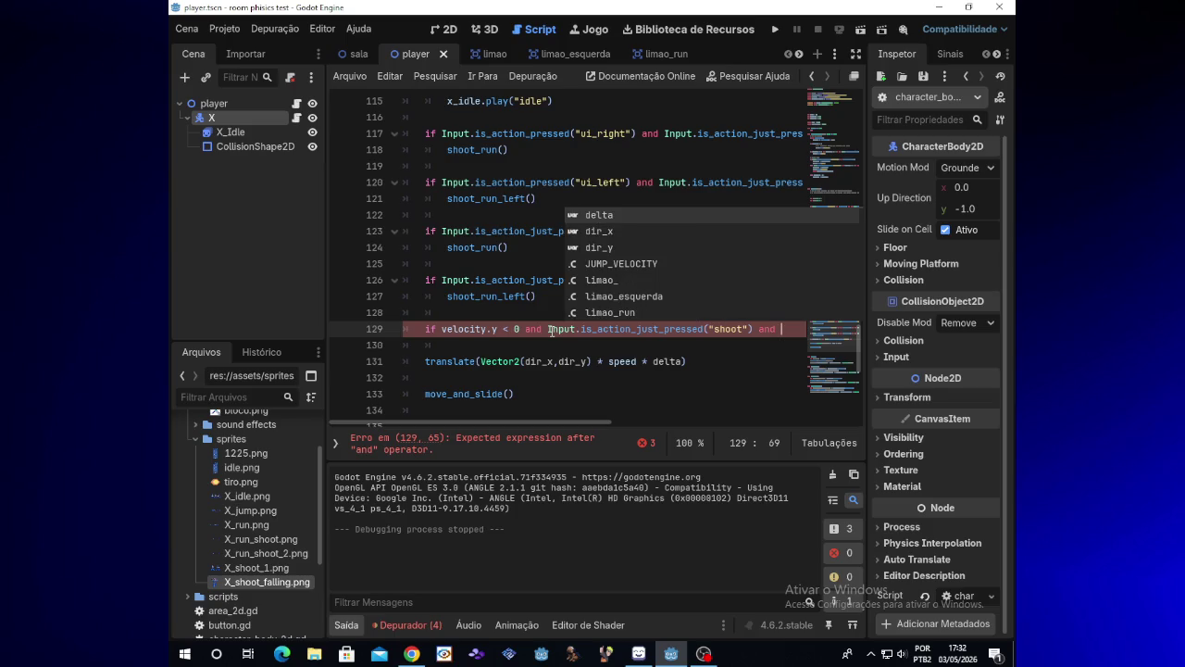
# - Remove the trailing space after 'and' at the end of line 129
pyautogui.moveTo(529, 424); pyautogui.dragTo(537, 427)
pyautogui.hscroll(1, 537, 428)
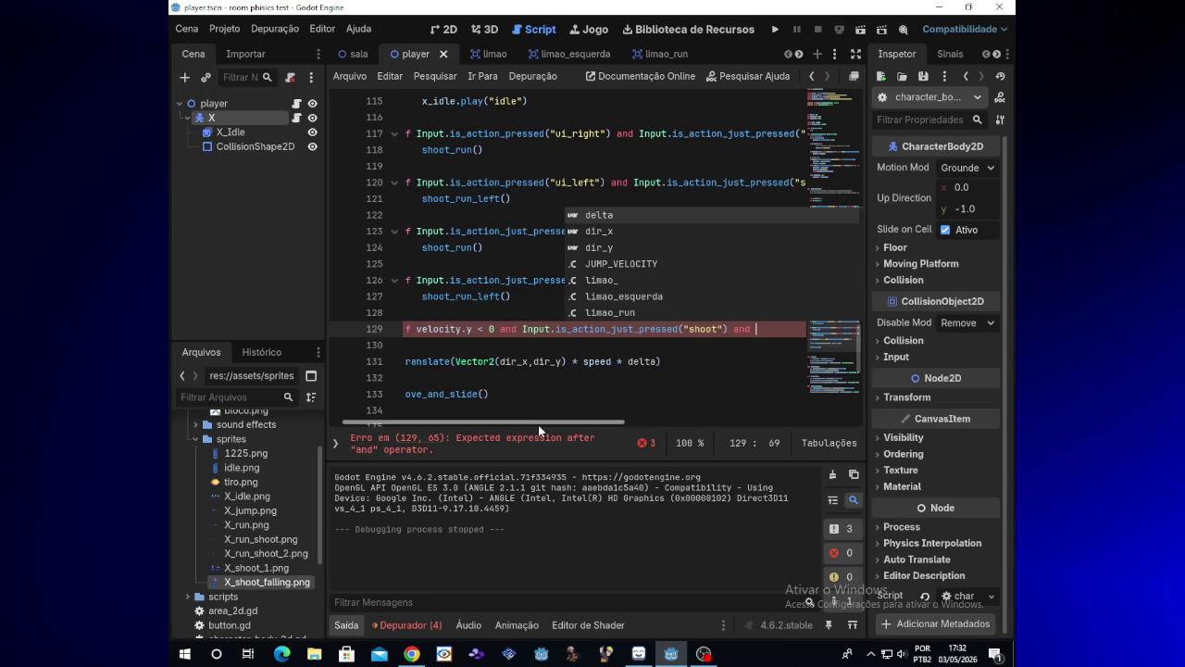
pyautogui.moveTo(538, 424); pyautogui.dragTo(562, 422)
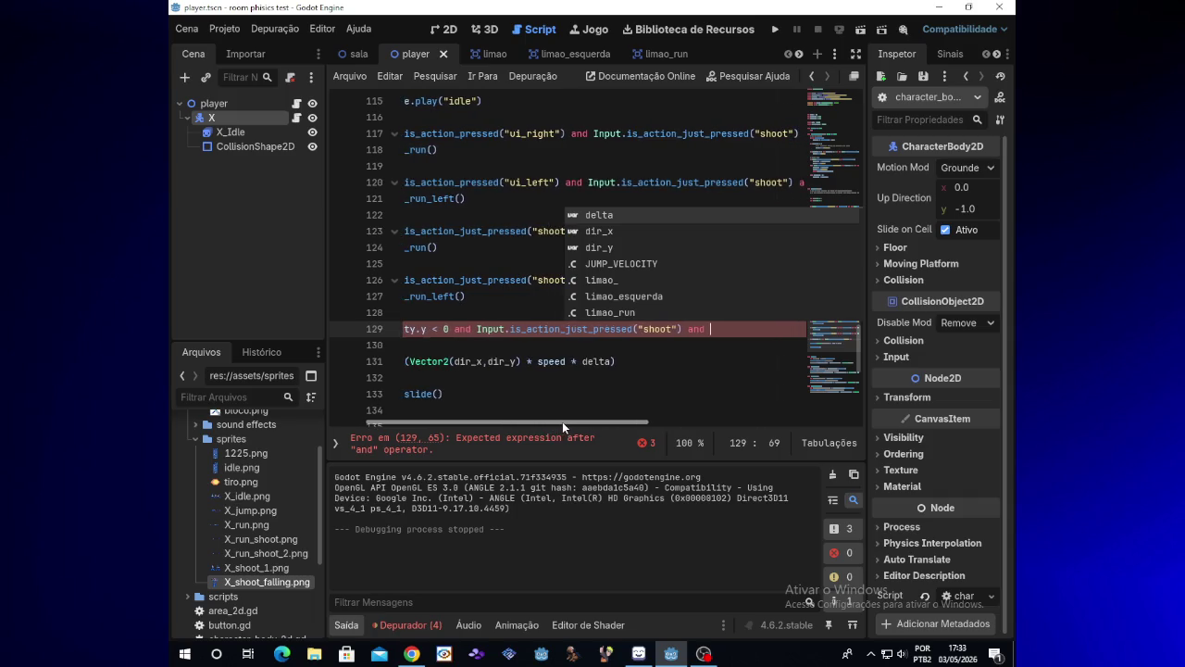
pyautogui.hscroll(-1, 719, 339)
pyautogui.press('BackSpace')
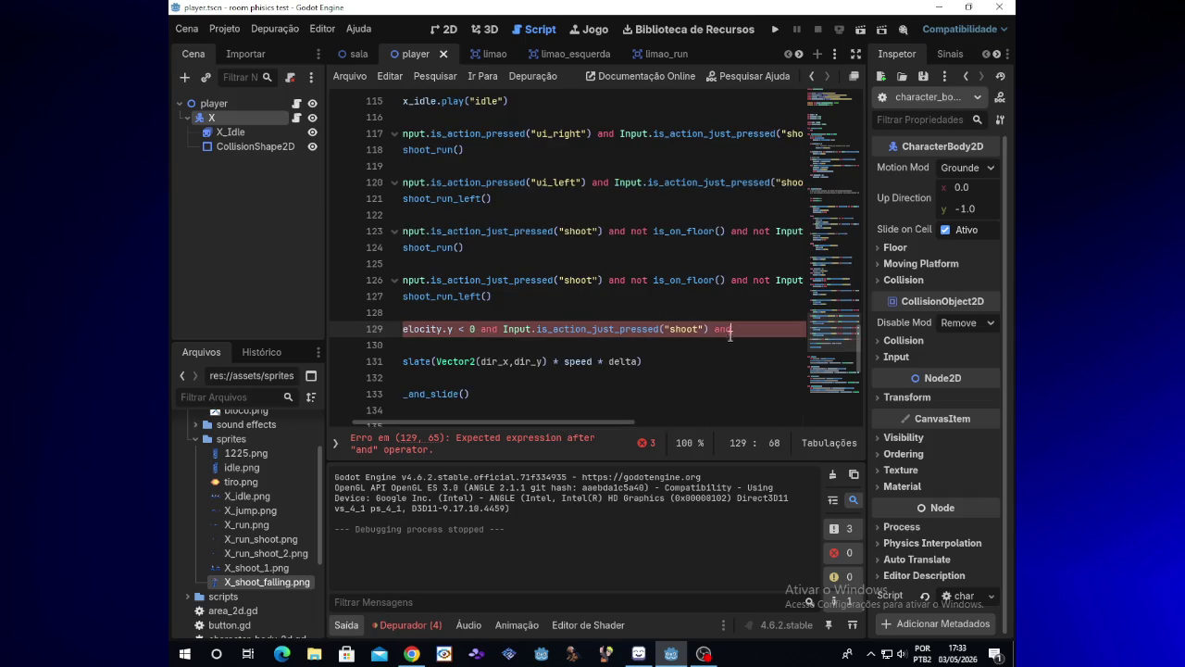
pyautogui.moveTo(614, 420); pyautogui.dragTo(671, 417)
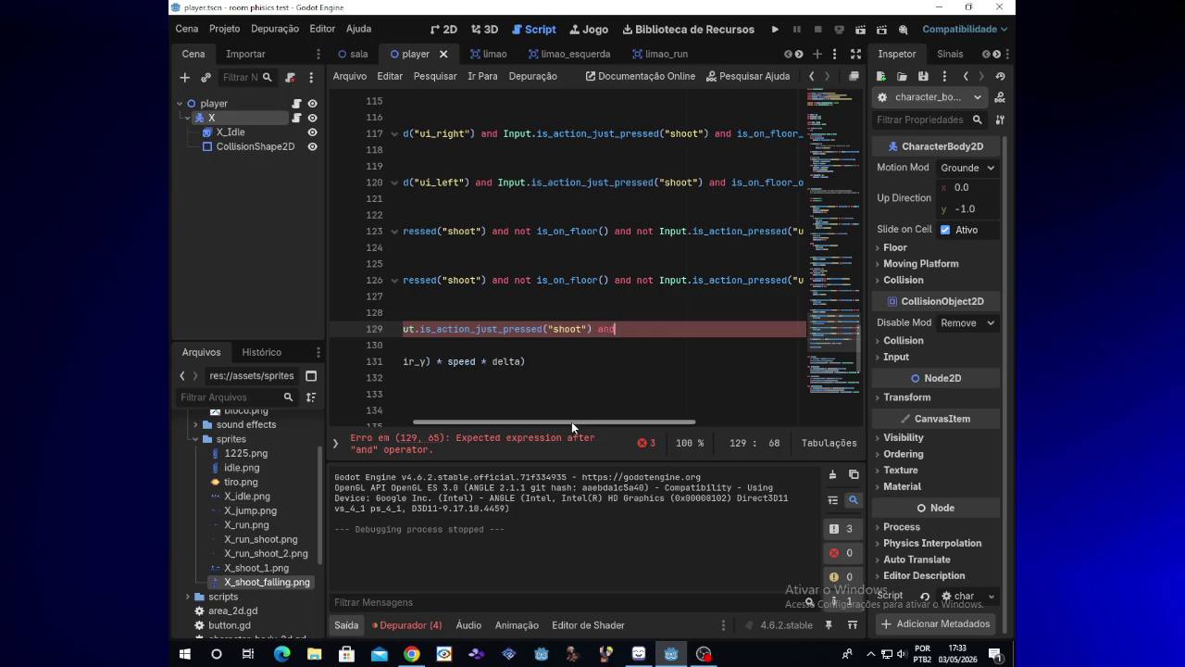
pyautogui.moveTo(572, 421); pyautogui.dragTo(599, 419)
# - Complete the condition with 'not is_on_floor():' and start an indented body line
pyautogui.write('not is')
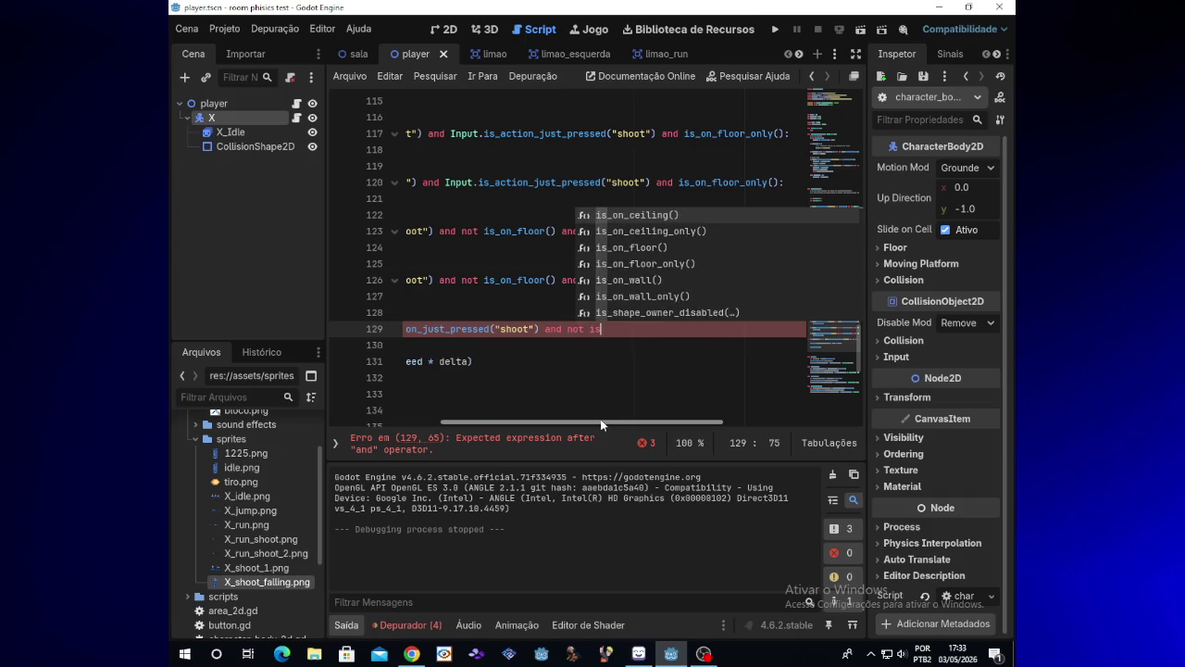
pyautogui.write('_on')
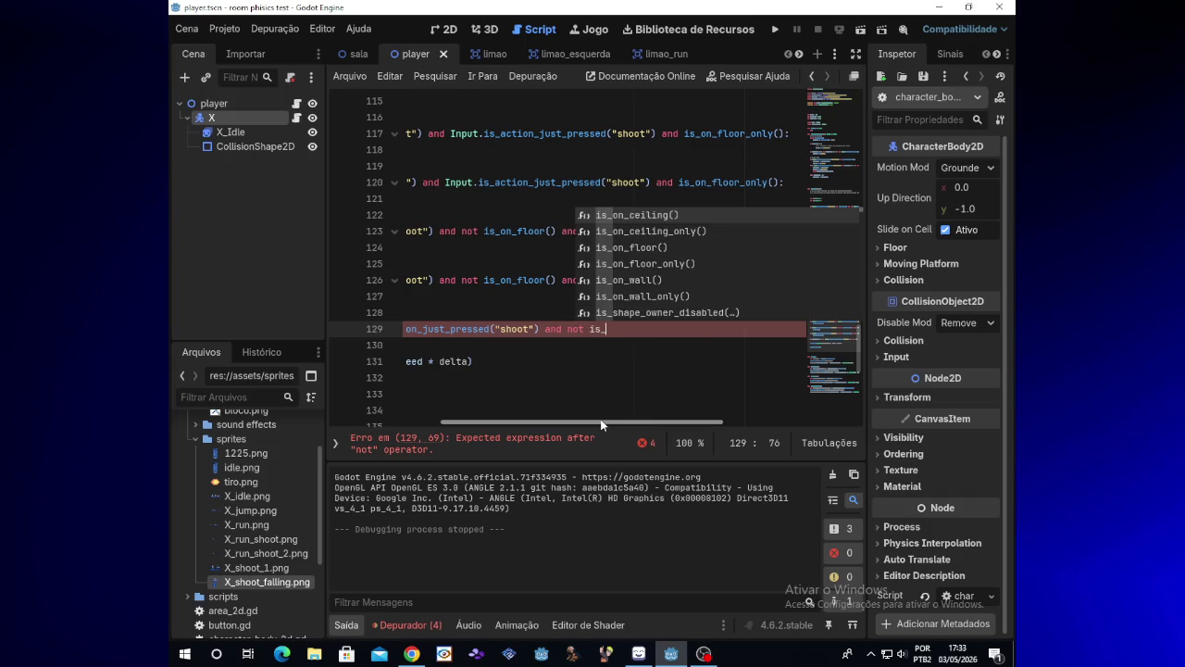
pyautogui.press('Down')
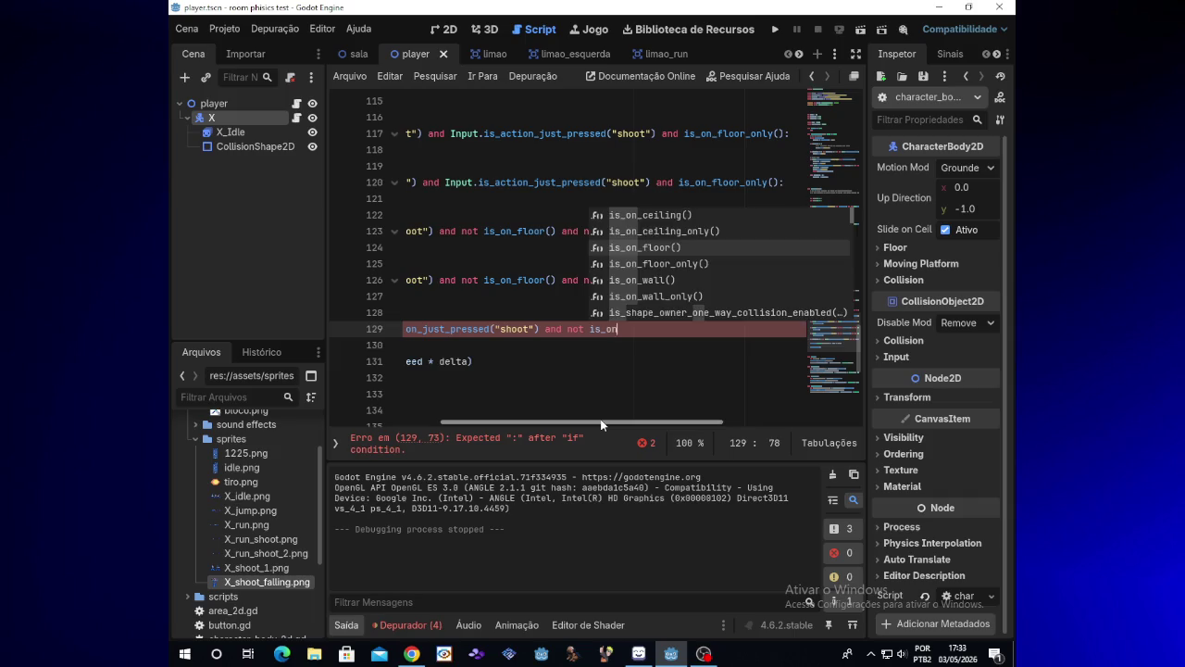
pyautogui.press('Return')
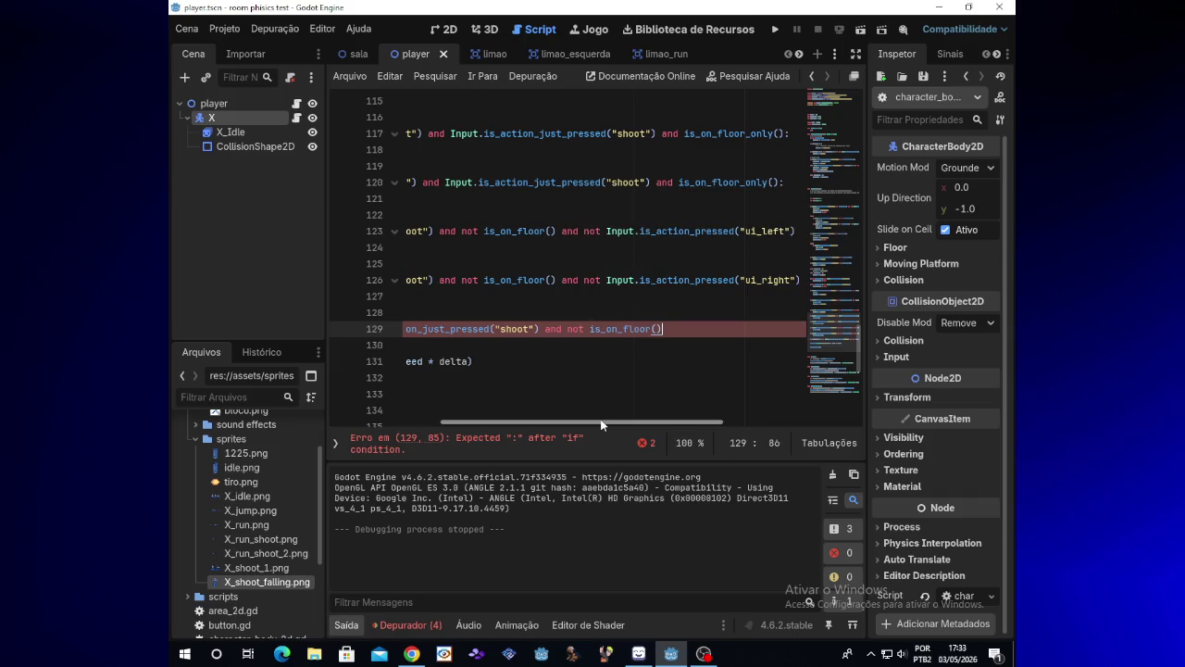
pyautogui.write(':')
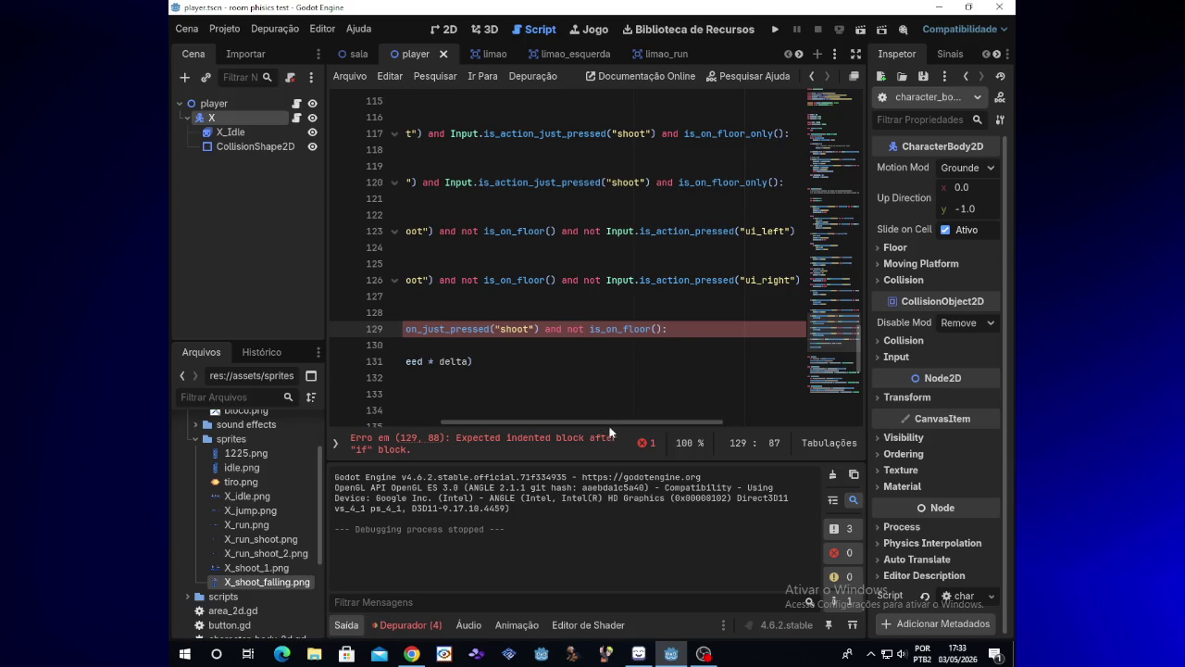
pyautogui.press('Return')
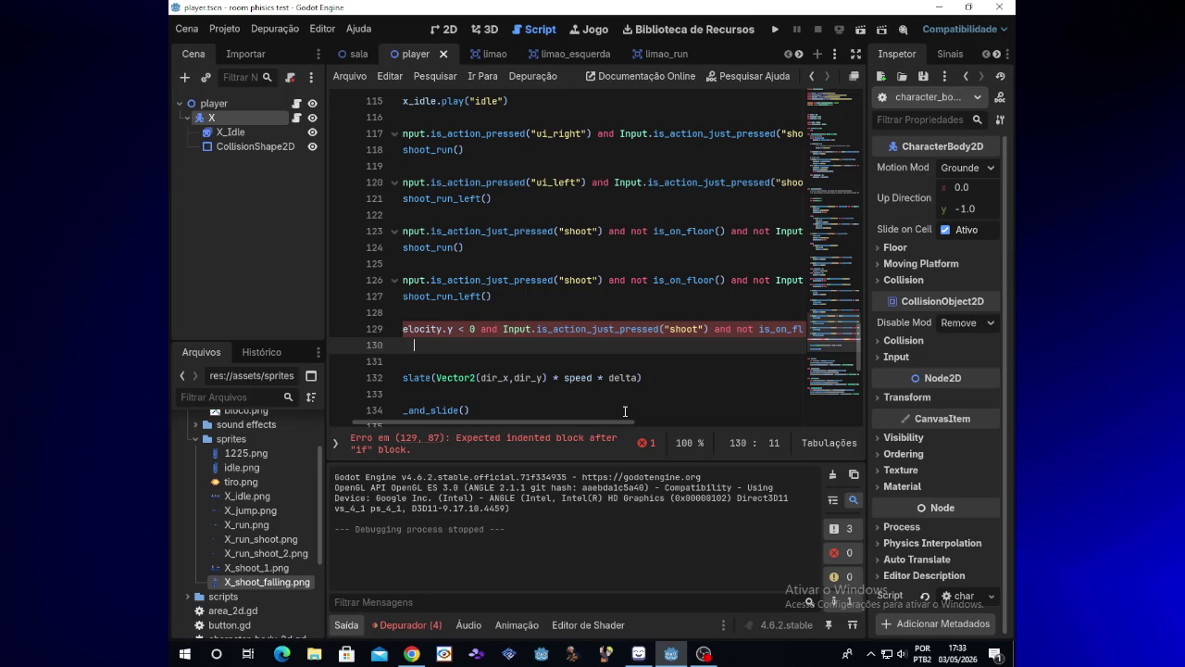
pyautogui.press('BackSpace')
pyautogui.press('BackSpace')
pyautogui.press('BackSpace')
# - Type 'shoot' on a new line 130 as the body of the falling-shoot if
pyautogui.press('Return')
pyautogui.hscroll(-2, 586, 424)
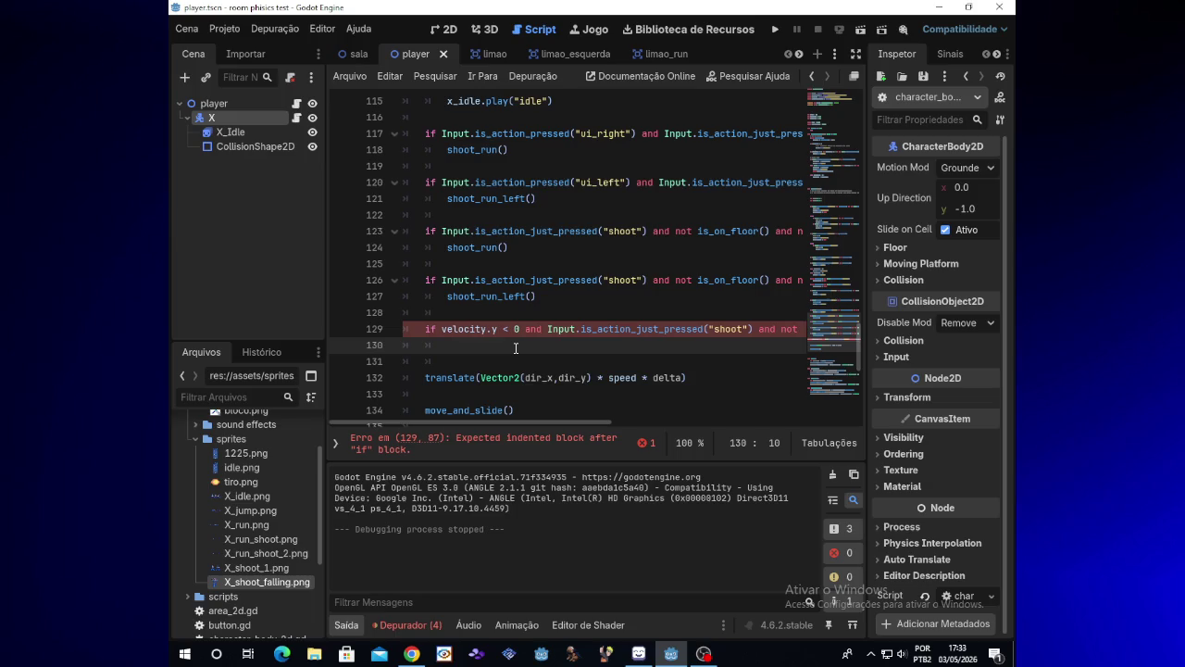
pyautogui.write('shoot')
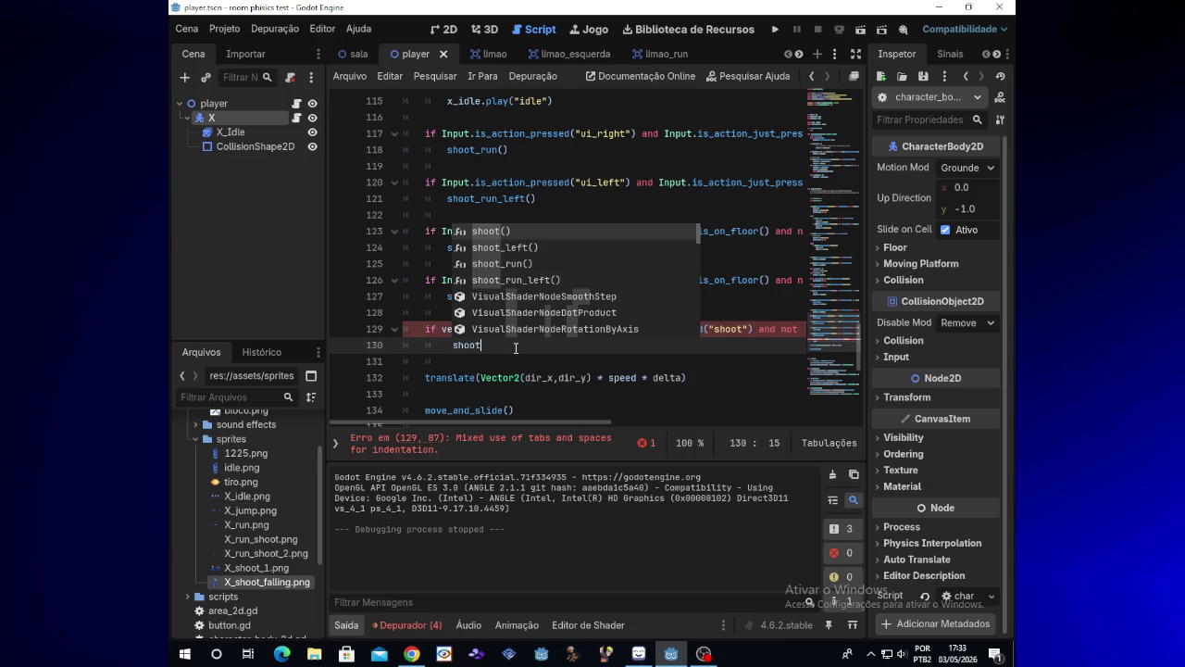
pyautogui.press('Escape')
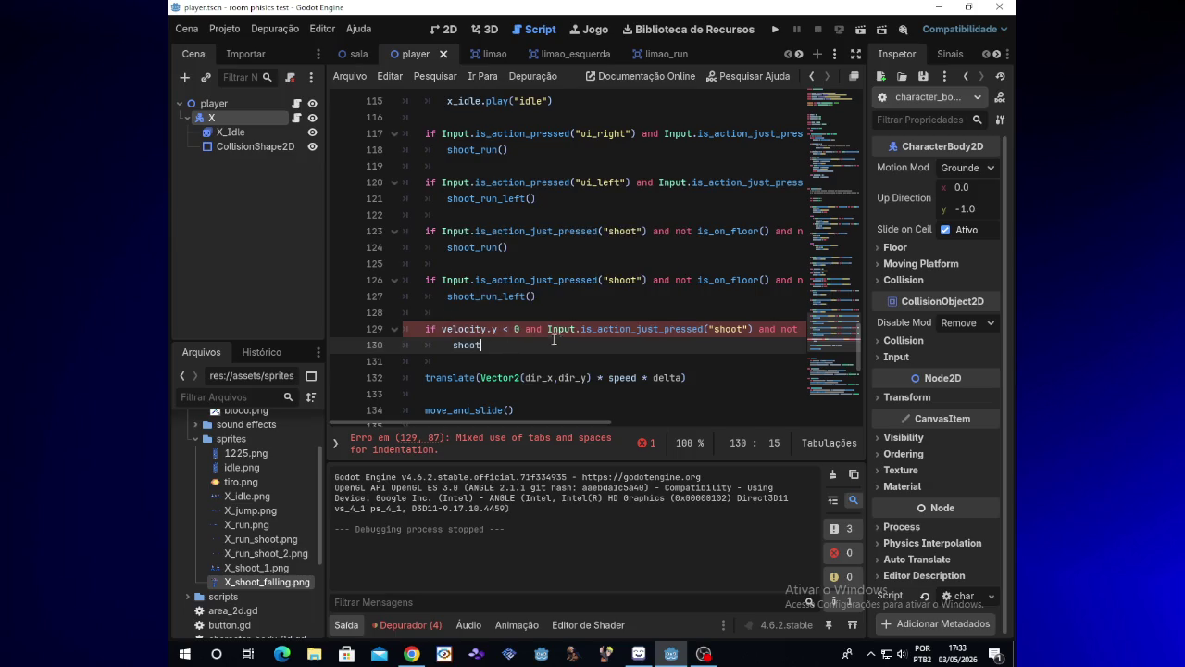
pyautogui.moveTo(529, 421)
pyautogui.moveTo(545, 426); pyautogui.dragTo(669, 422)
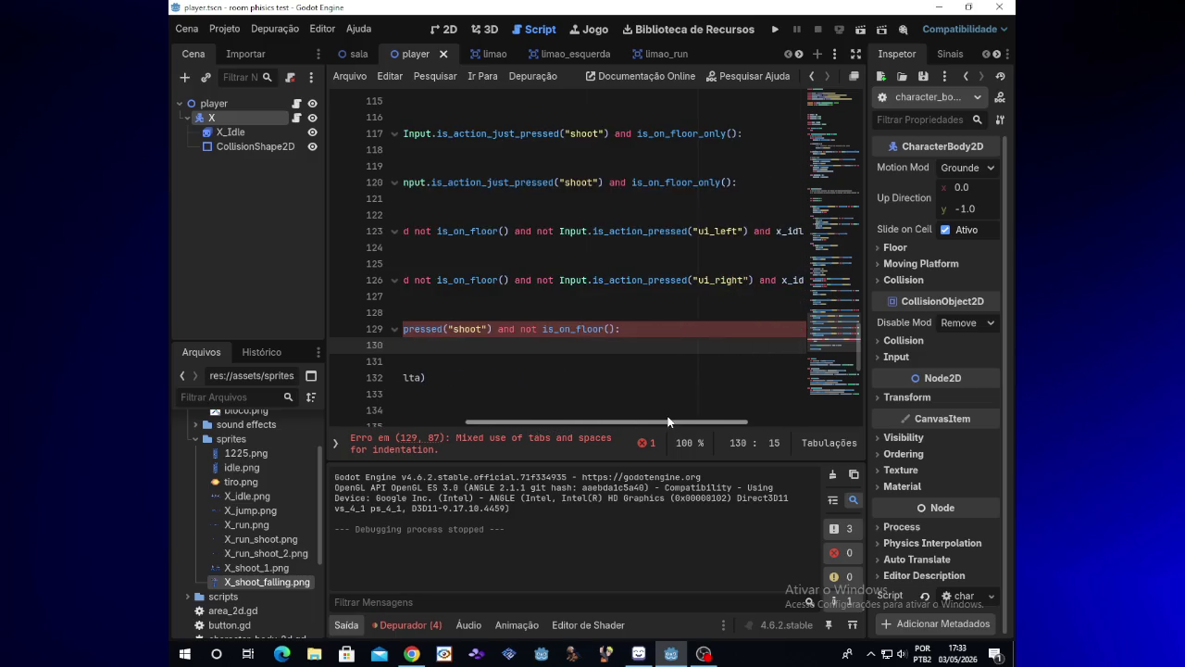
# - Insert 'and x_idle.flip_h == false' after is_on_floor() on line 129, ending with a colon
pyautogui.click(614, 329)
pyautogui.write('and')
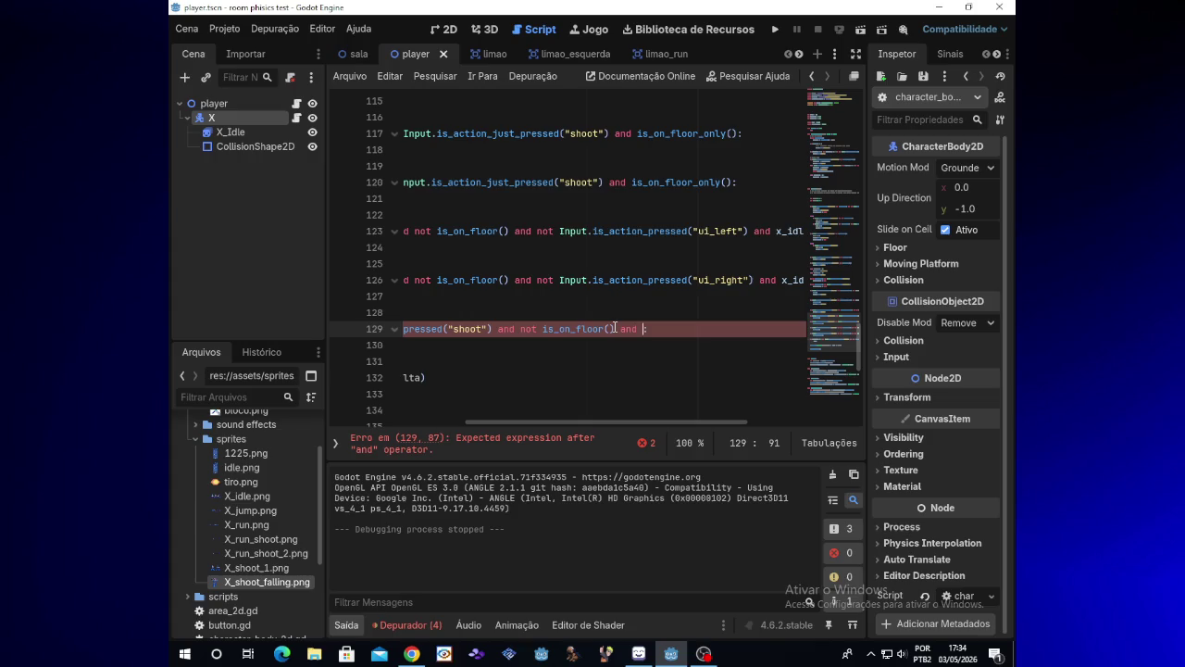
pyautogui.write('x+')
pyautogui.write('_')
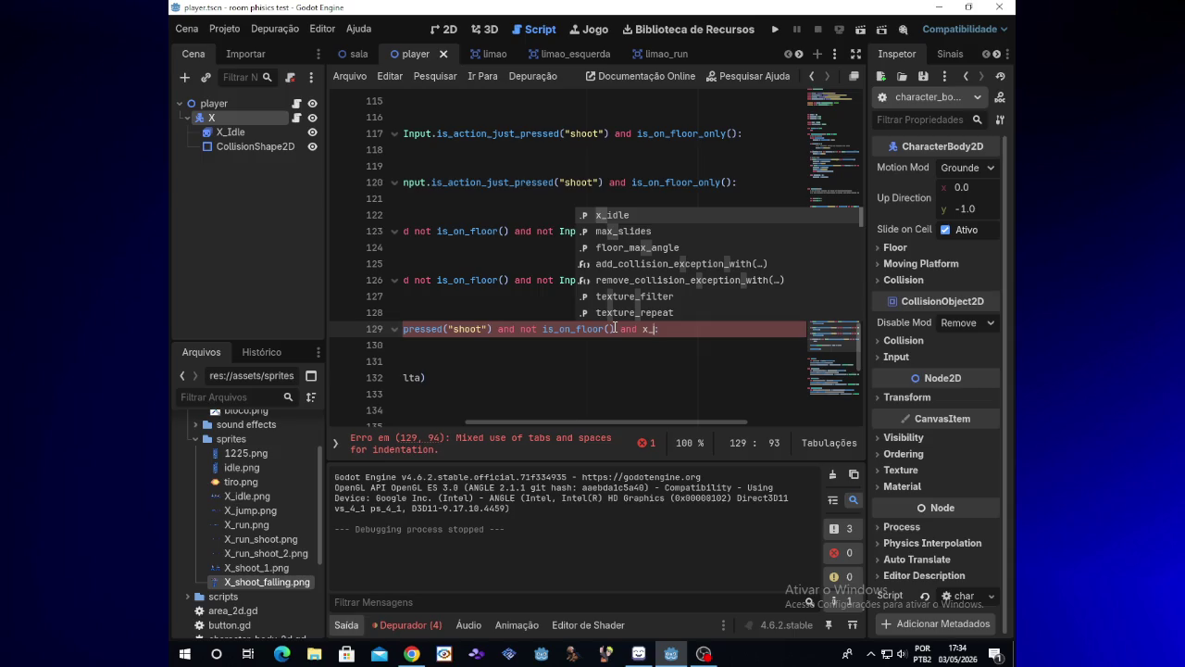
pyautogui.write('idle')
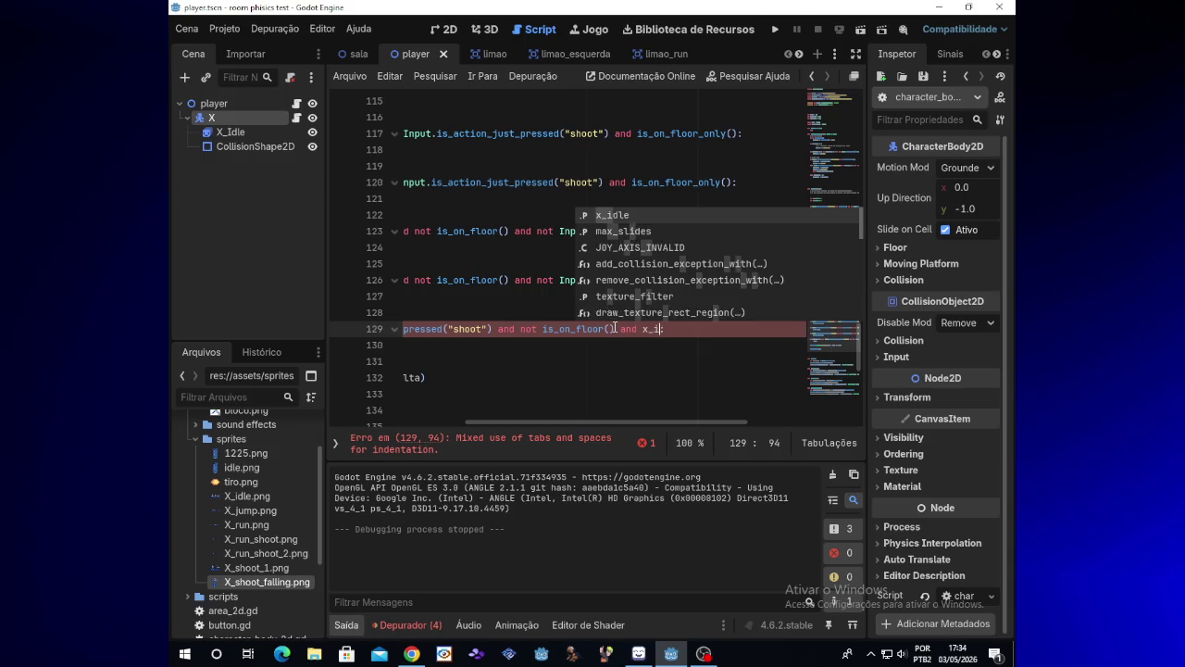
pyautogui.write('.')
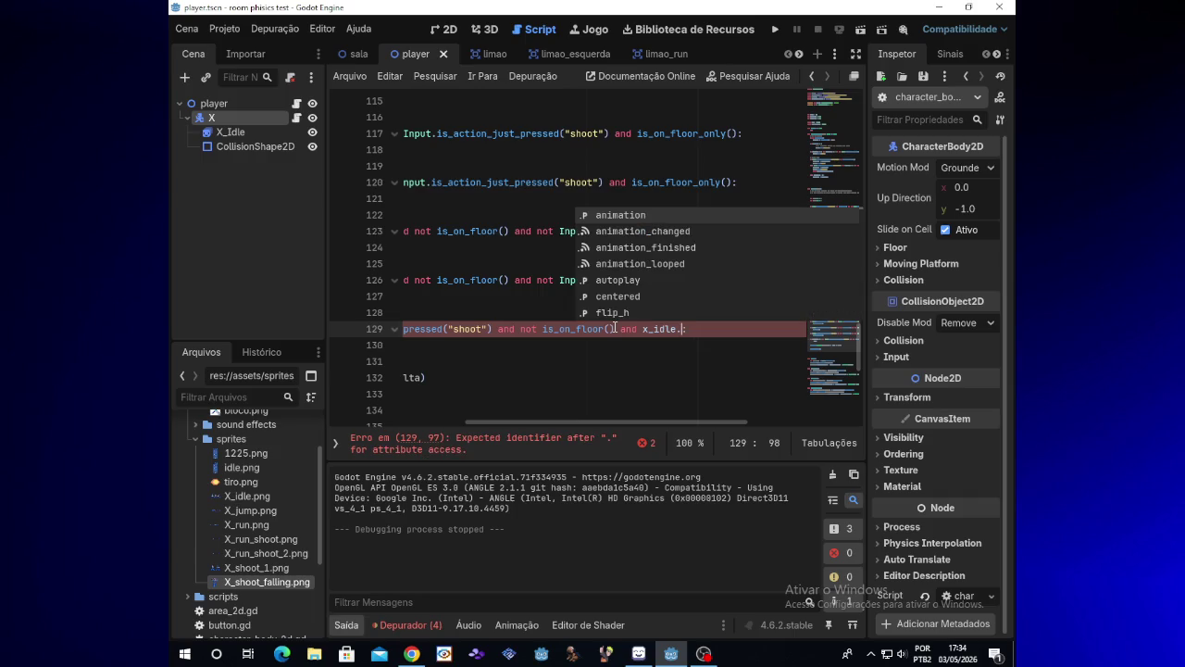
pyautogui.write('flip')
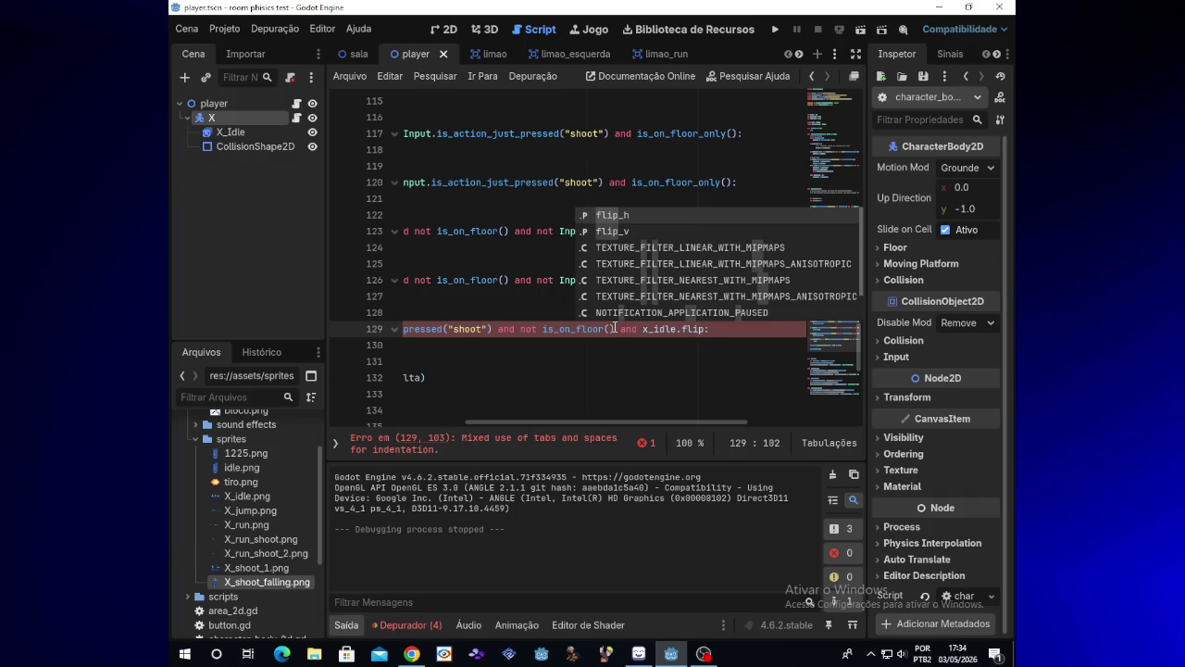
pyautogui.write('_')
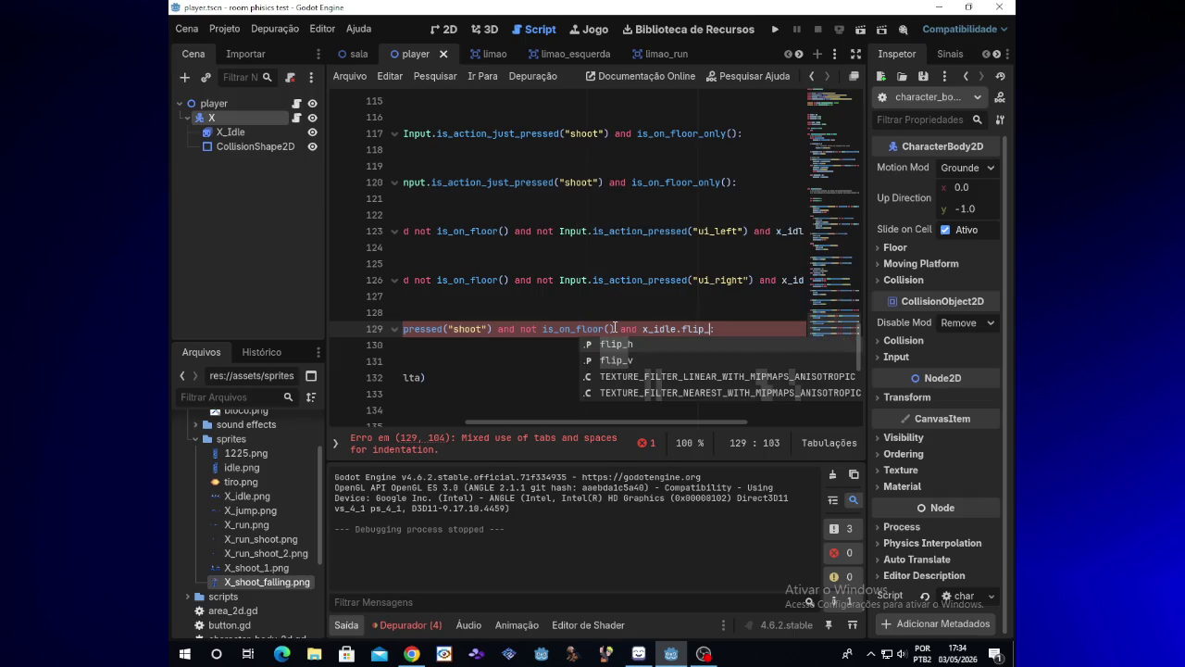
pyautogui.write('h')
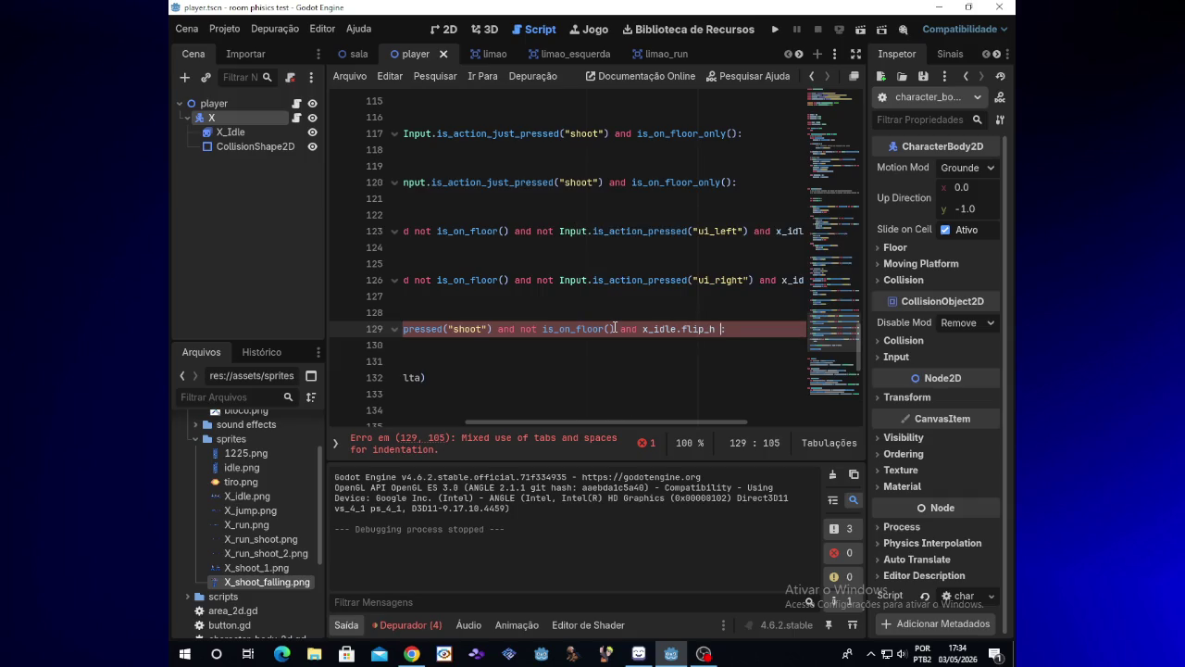
pyautogui.write(' == false:')
pyautogui.moveTo(615, 424)
pyautogui.mouseDown()
pyautogui.moveTo(389, 419)
pyautogui.moveTo(634, 403)
pyautogui.moveTo(373, 400)
pyautogui.mouseUp()
# - Fix line 130's indentation, change its call to shoot_run(), and launch the test game
pyautogui.click(453, 345)
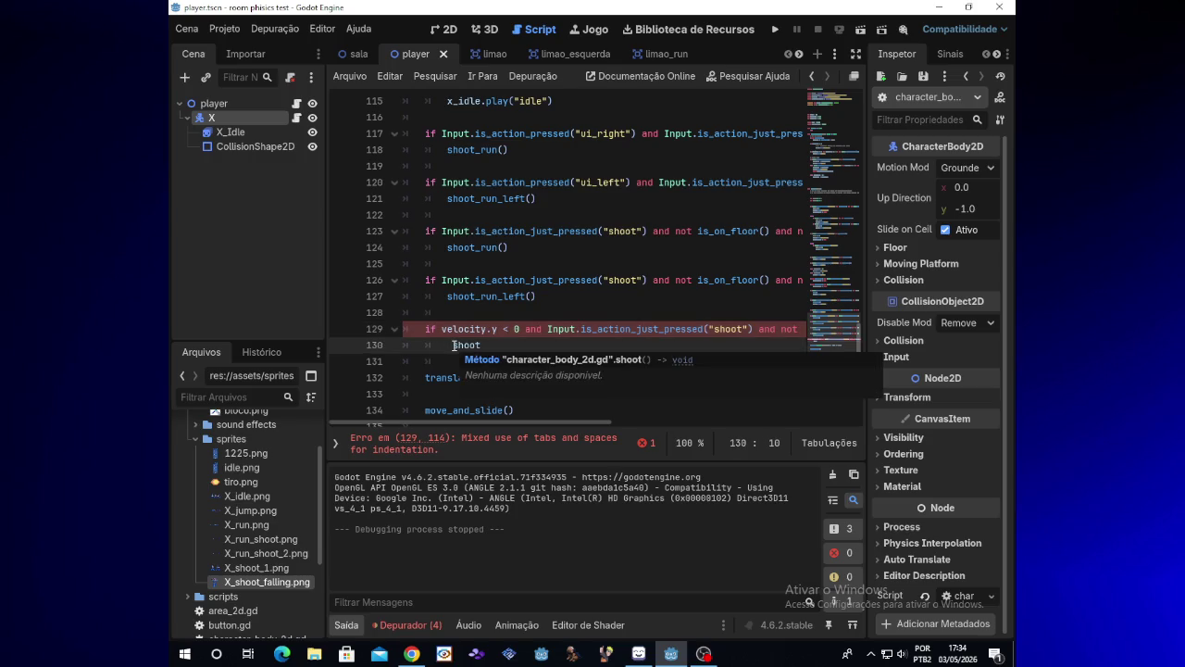
pyautogui.press('BackSpace')
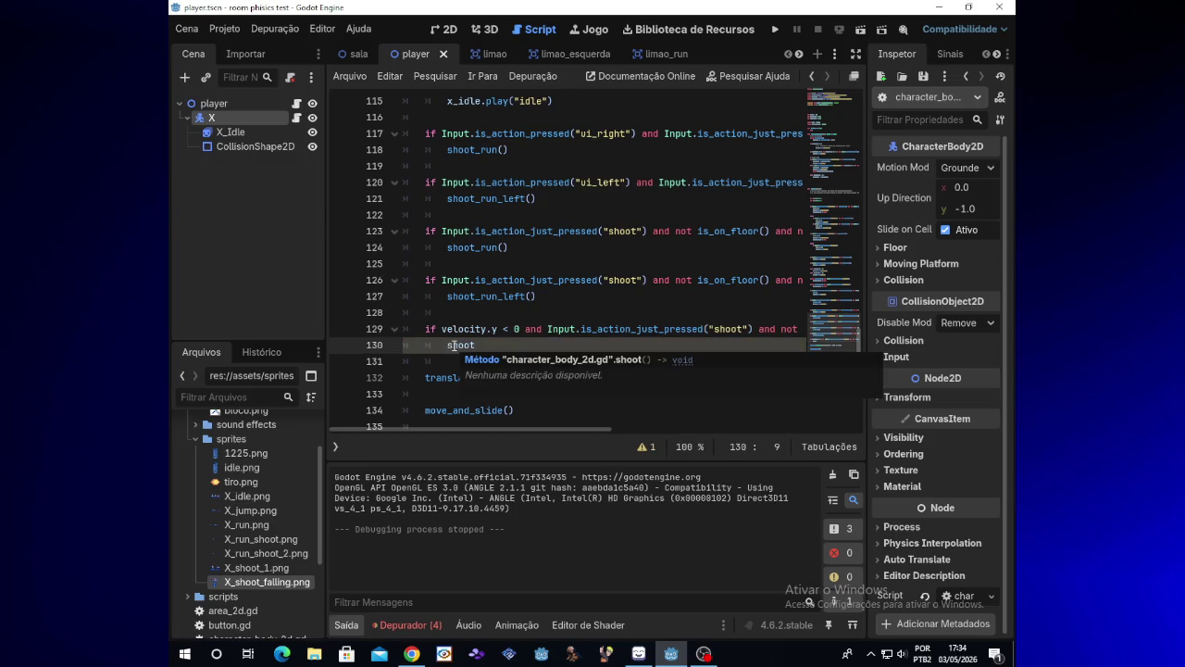
pyautogui.click(503, 346)
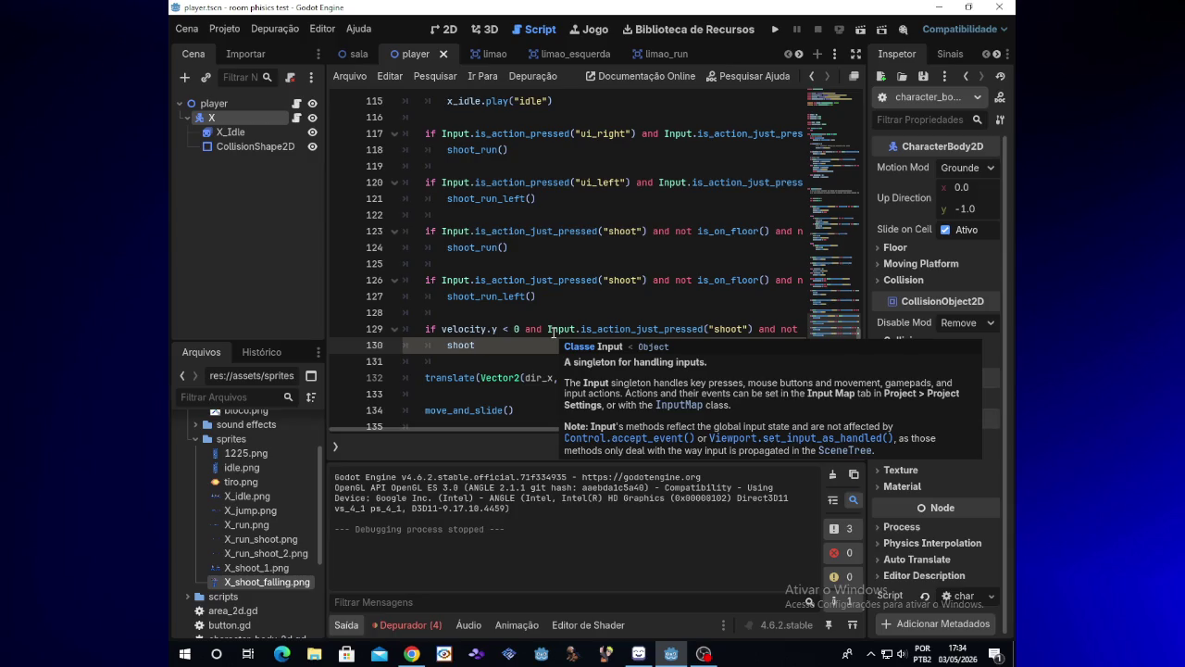
pyautogui.write('_run')
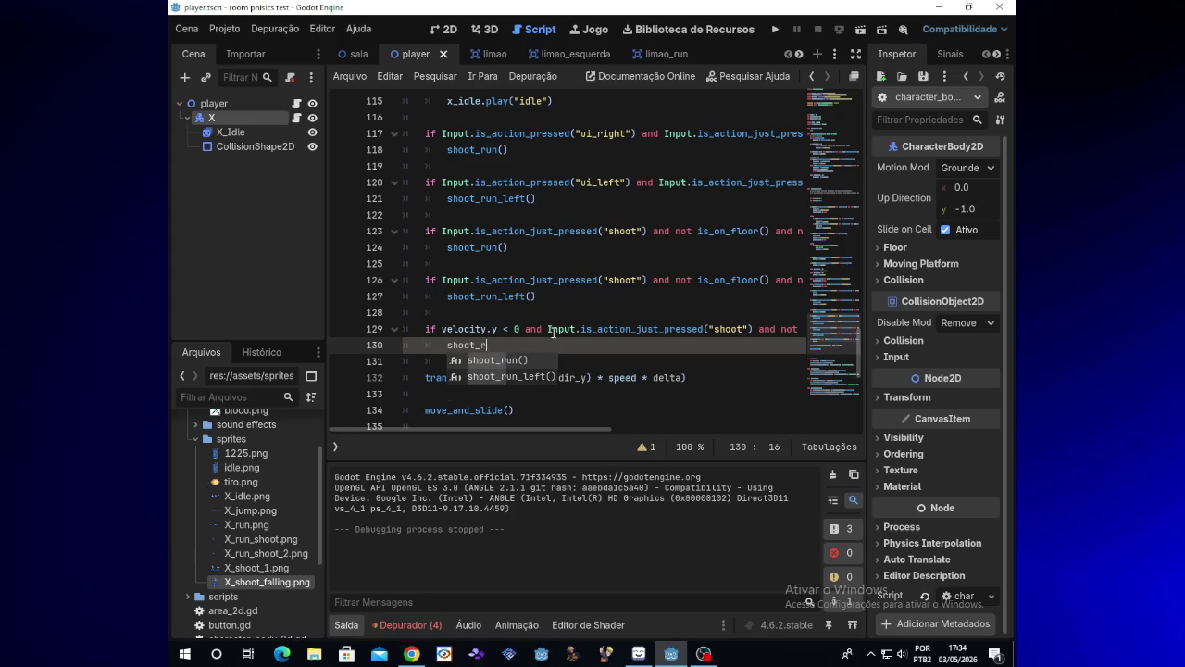
pyautogui.press('Return')
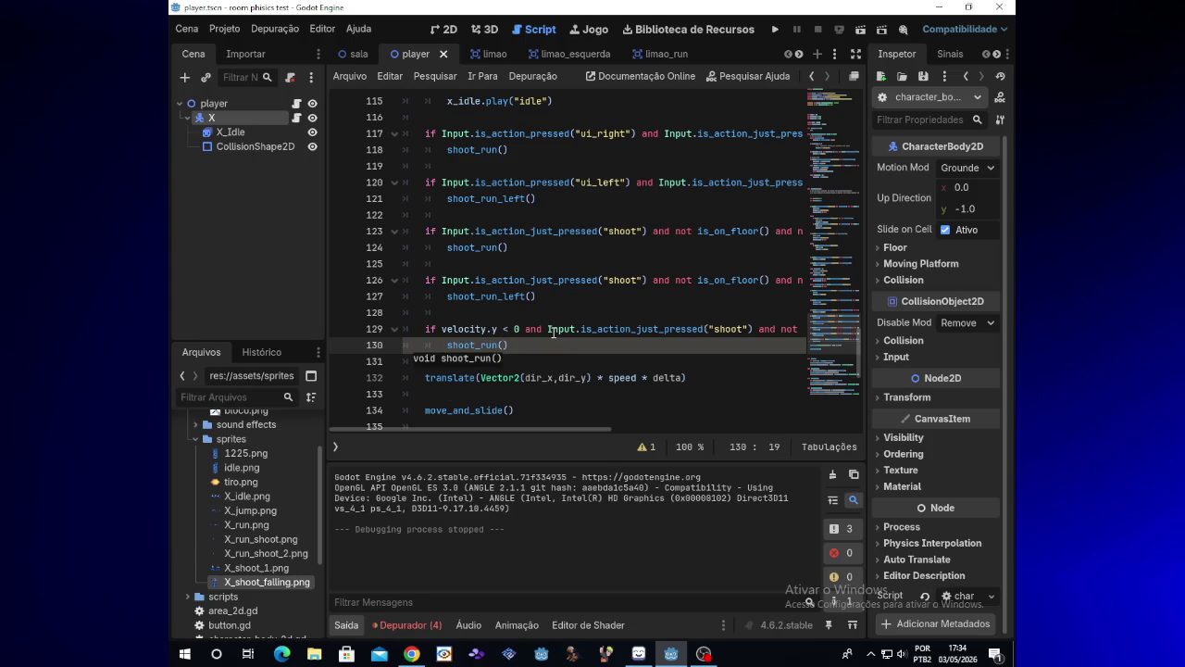
pyautogui.click(774, 29)
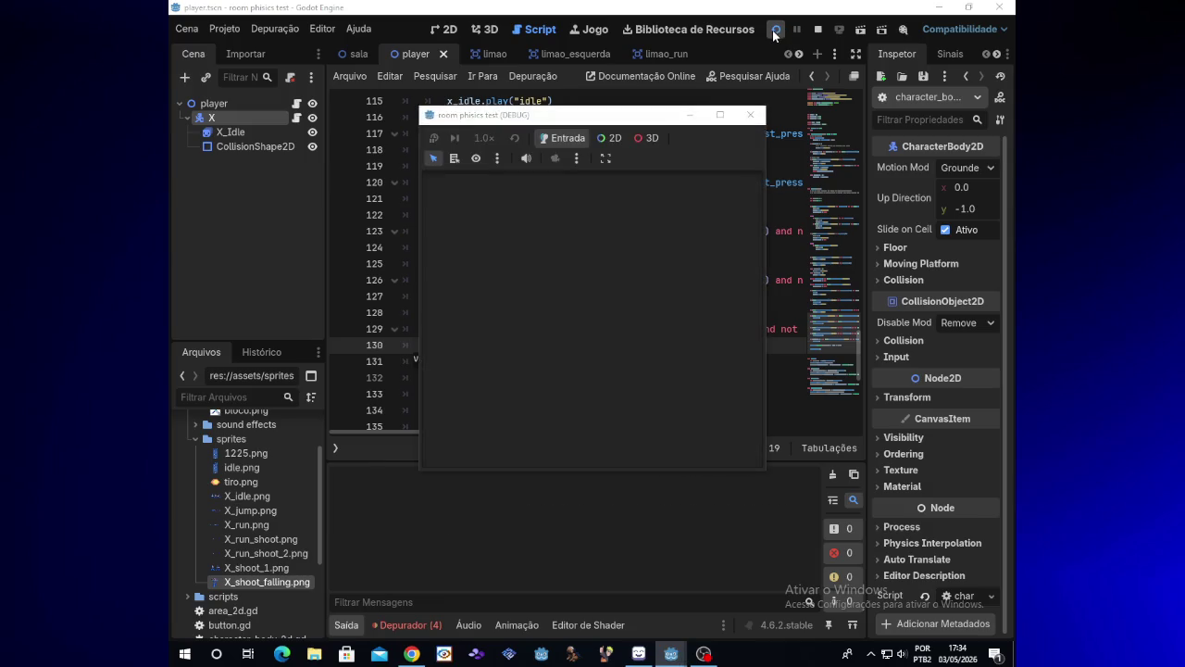
# - In the test game, run left and right while firing, and jump and shoot in mid-air
pyautogui.press('Right')
pyautogui.press('x')
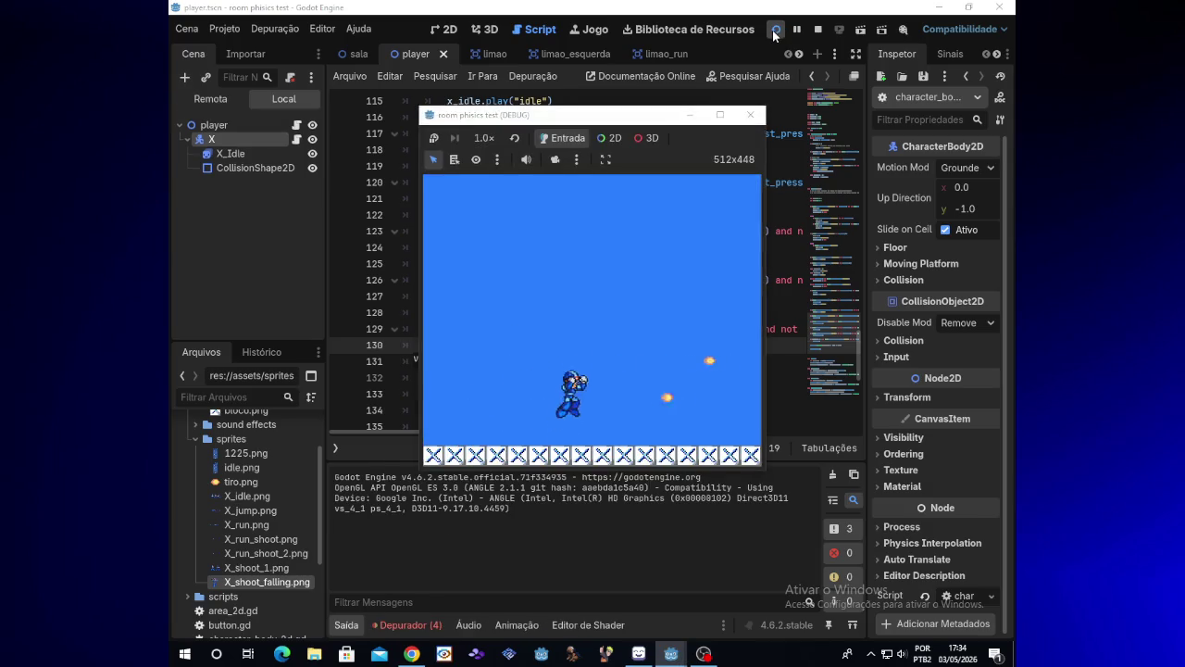
pyautogui.press('space')
pyautogui.press('Right')
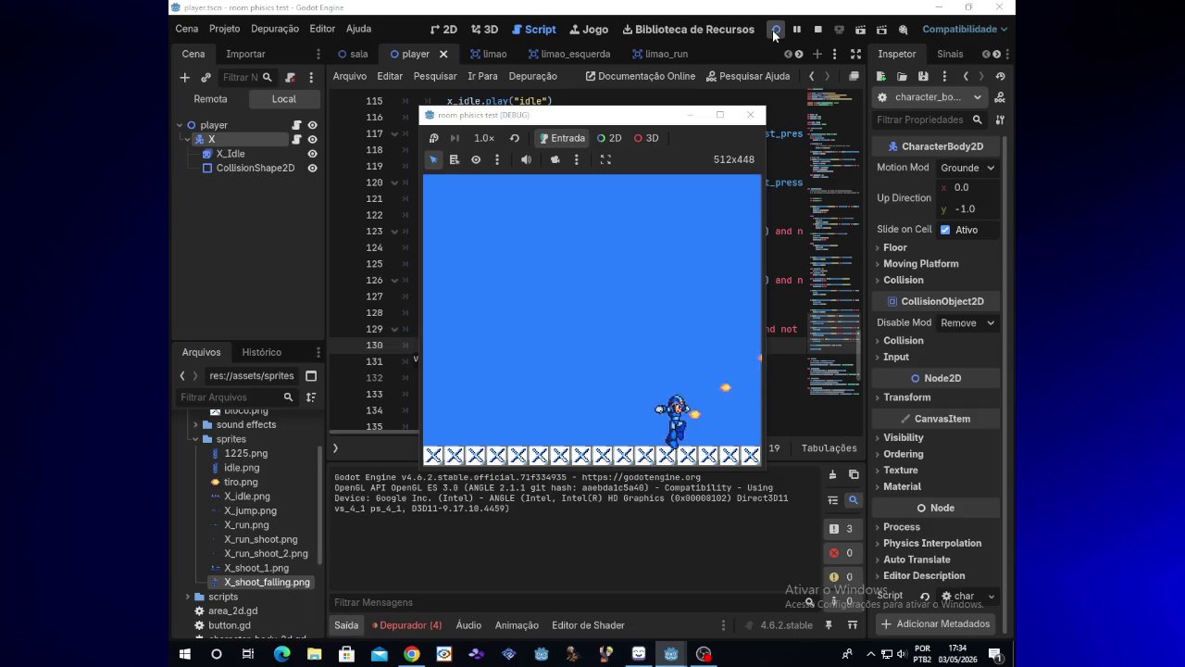
pyautogui.press('Left')
pyautogui.press('x')
pyautogui.press('Right')
pyautogui.press('x')
pyautogui.press('Right')
pyautogui.press('space')
pyautogui.press('x')
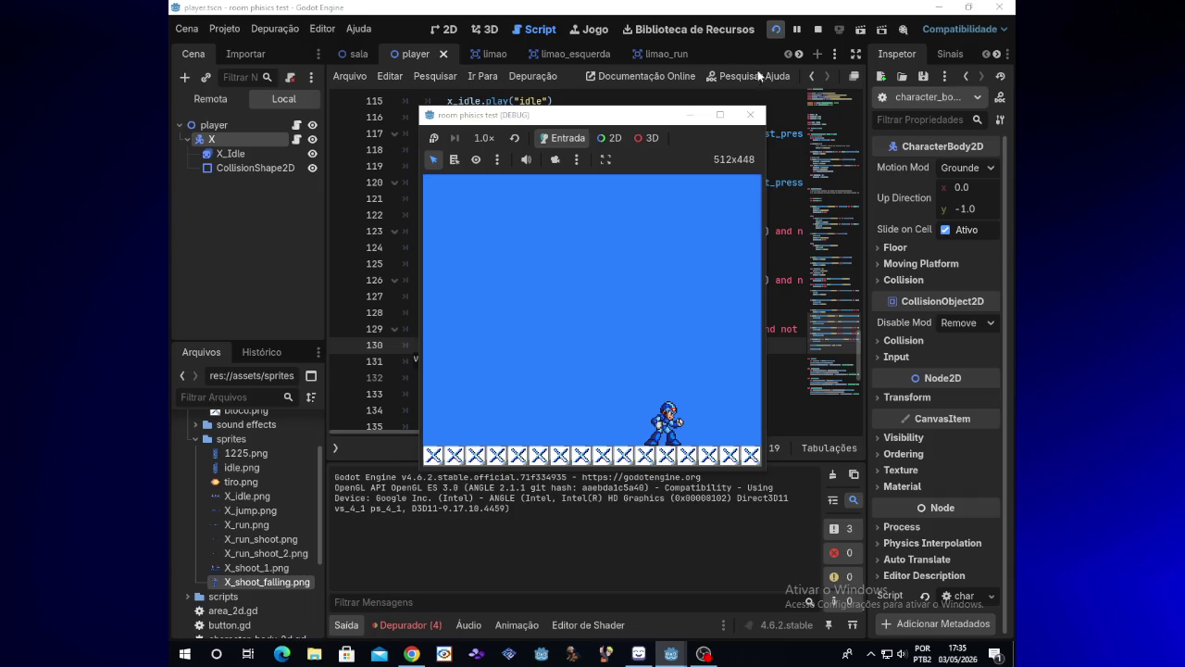
# - Back in the script, add an empty indented line after line 130's shoot_run()
pyautogui.click(691, 118)
pyautogui.click(522, 346)
pyautogui.press('Return')
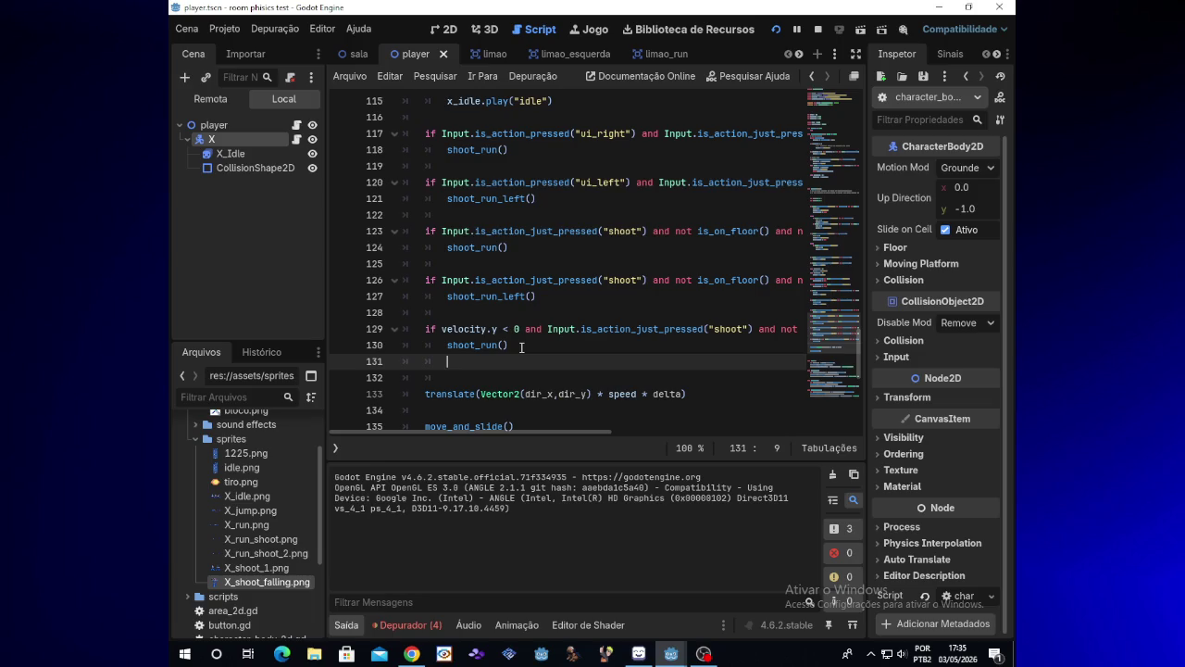
# - Write x_idle.play("falling_shoot") on line 131 with autocomplete, then relaunch the game
pyautogui.write('x_id')
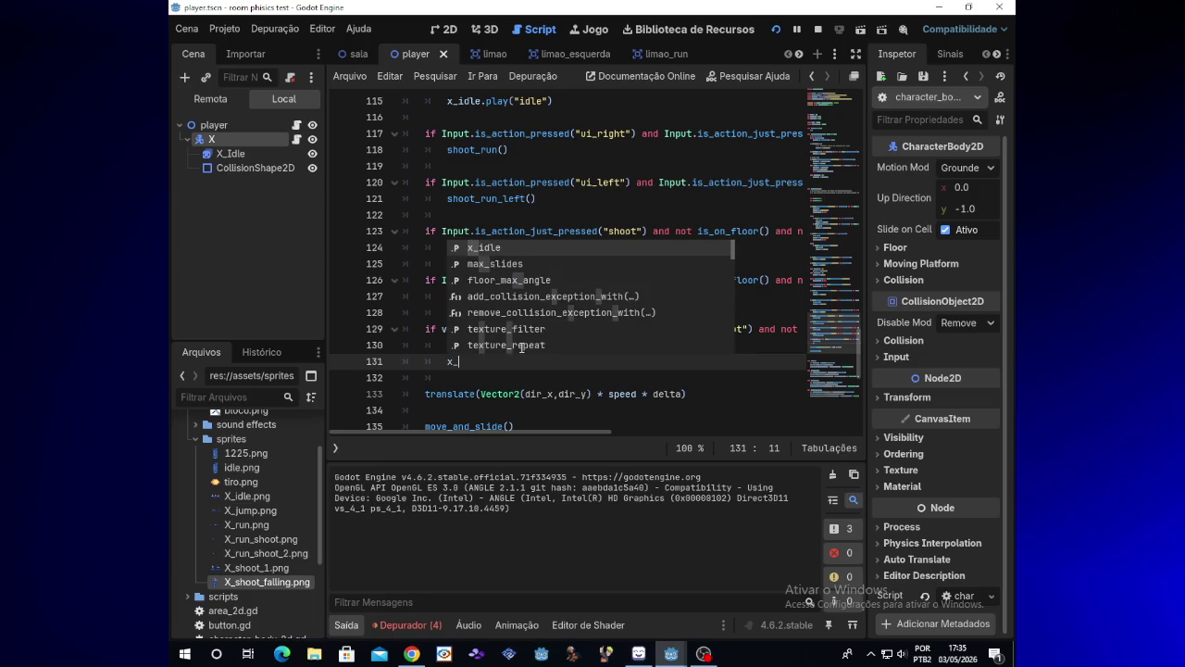
pyautogui.press('Return')
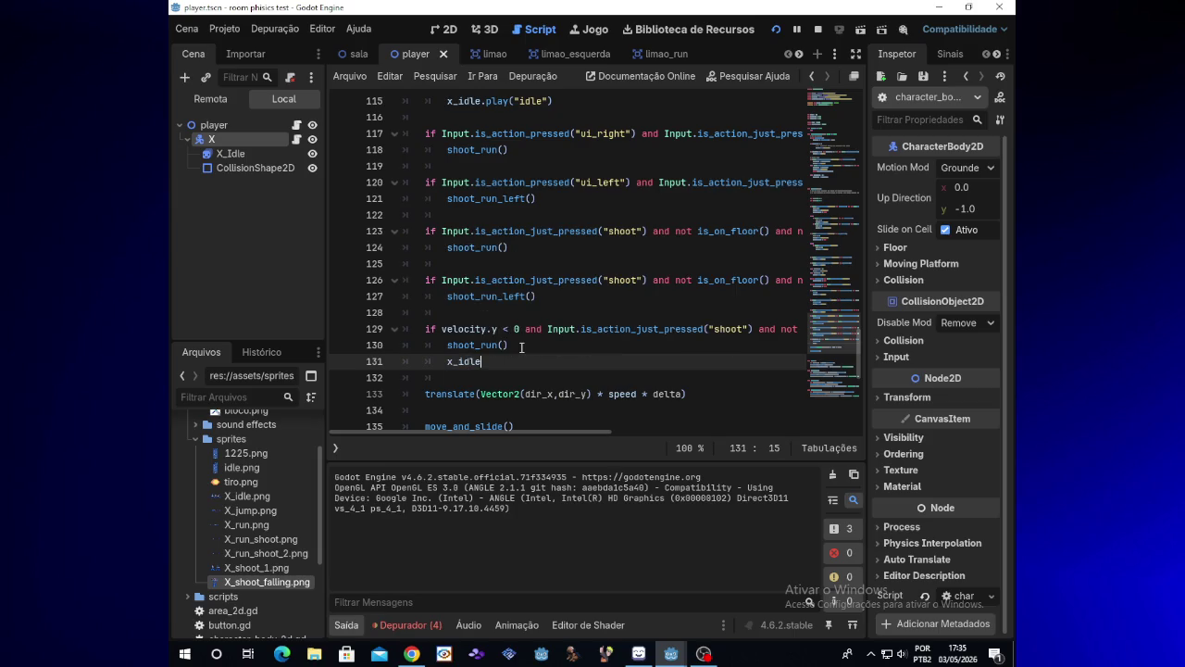
pyautogui.write('.pl')
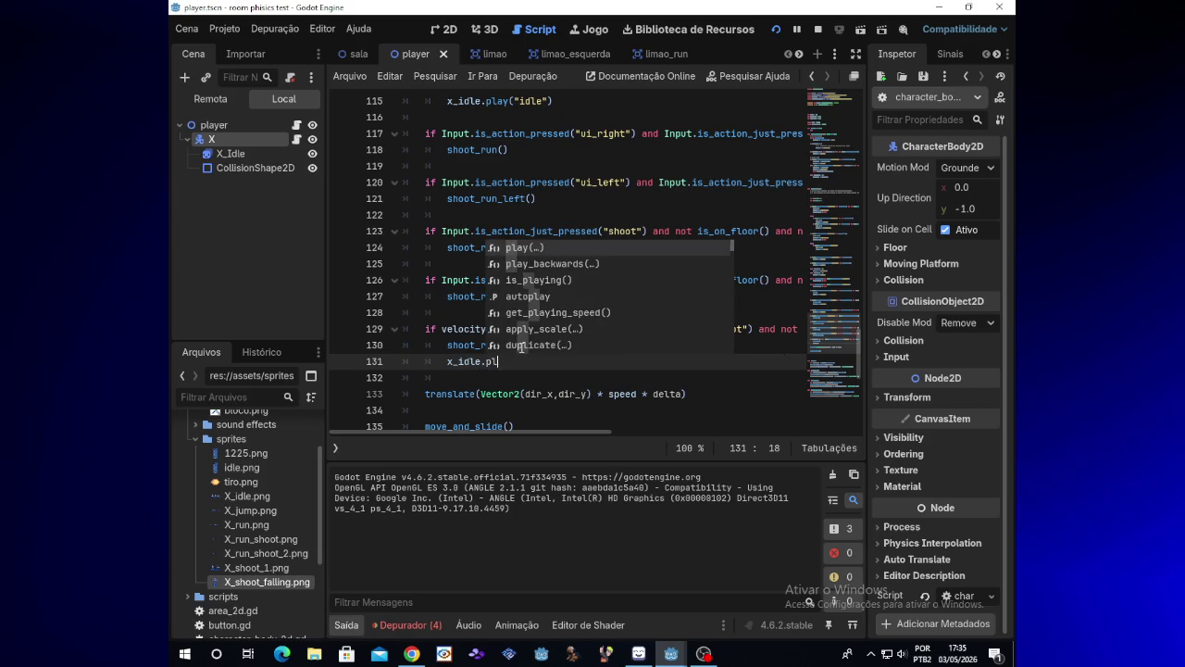
pyautogui.write('ay')
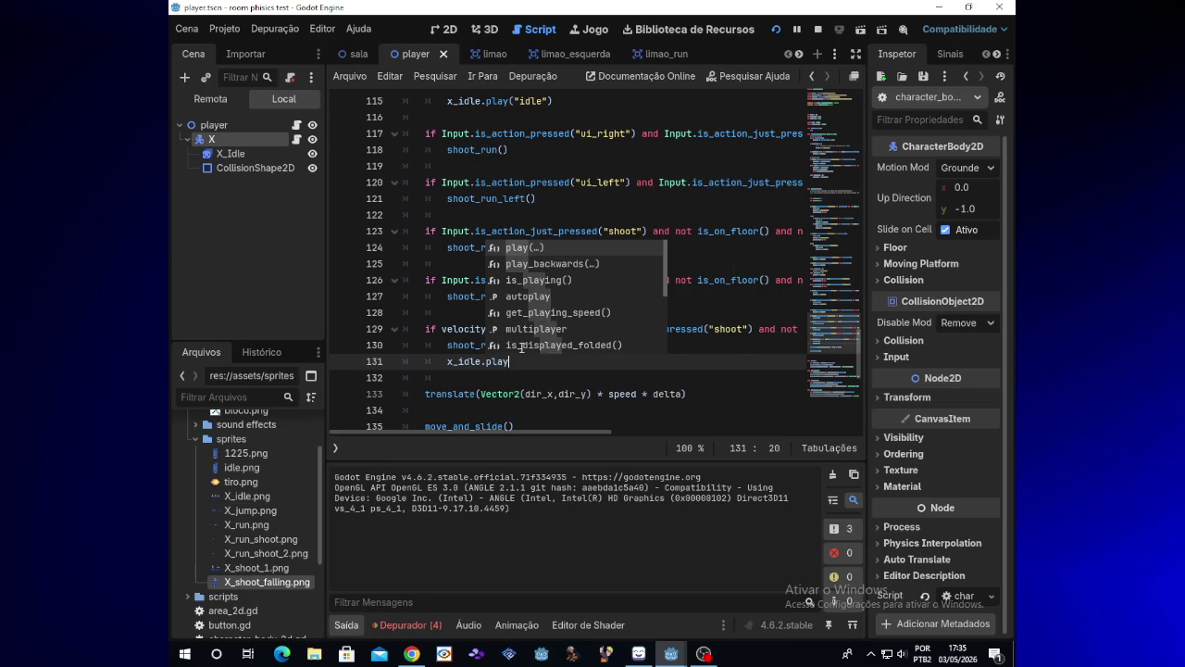
pyautogui.write('(')
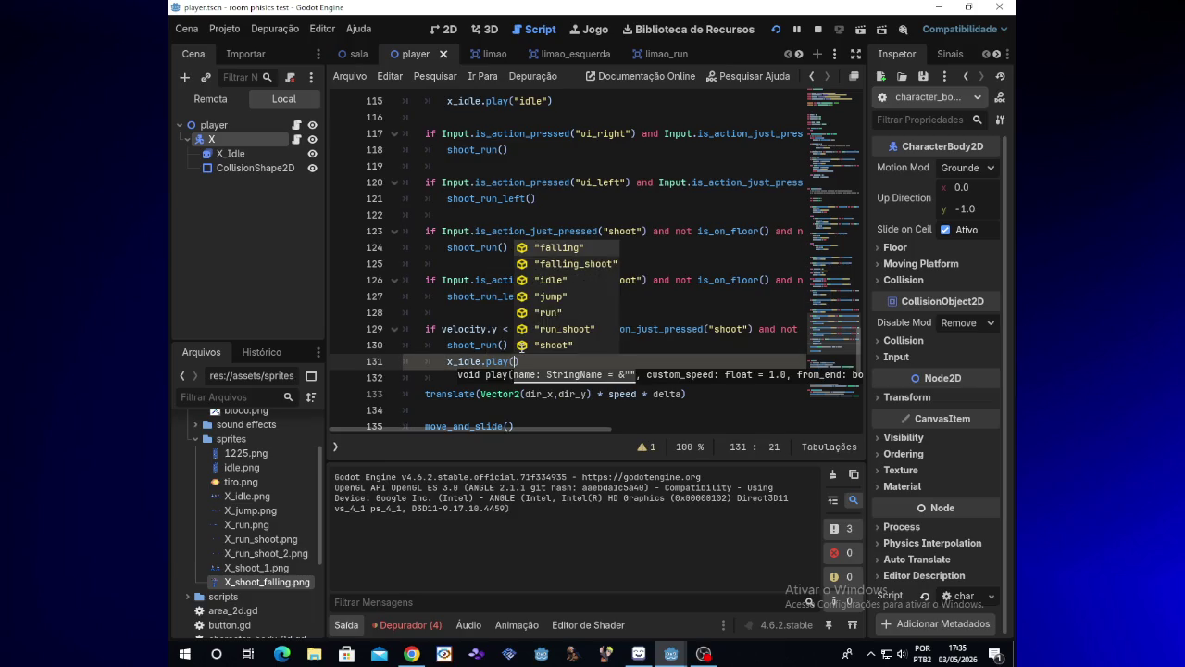
pyautogui.press('Down')
pyautogui.press('Return')
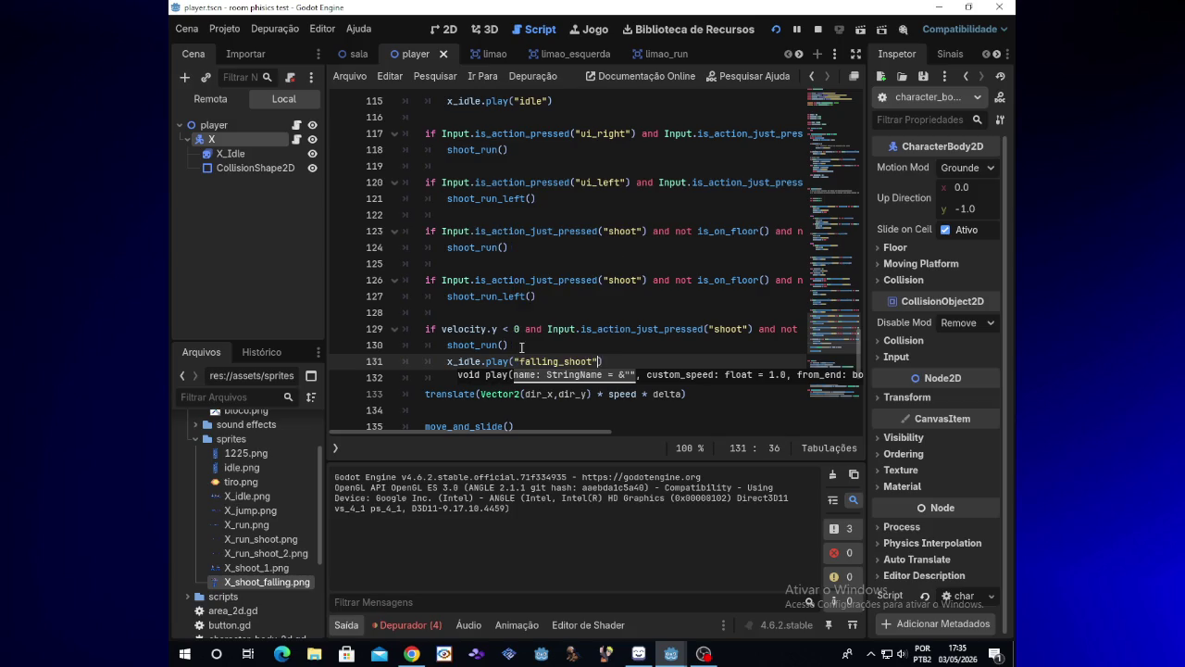
pyautogui.click(778, 35)
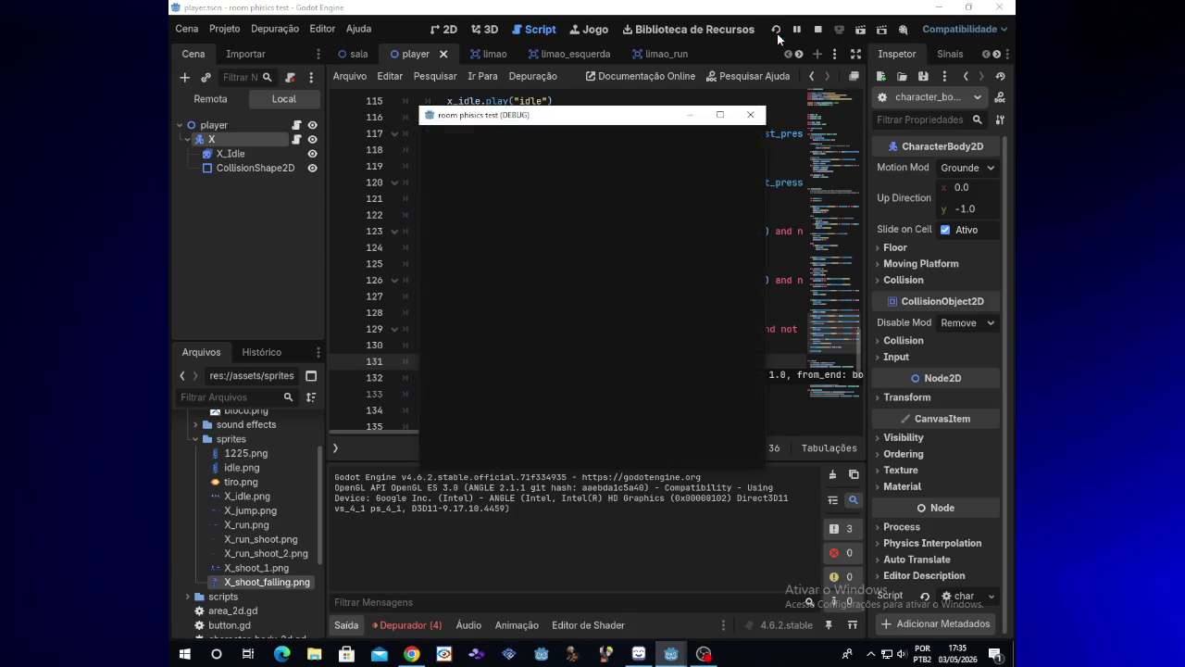
# - Run right, jump and shoot repeatedly to test falling shots, then stop the game
pyautogui.press('Right')
pyautogui.press('space')
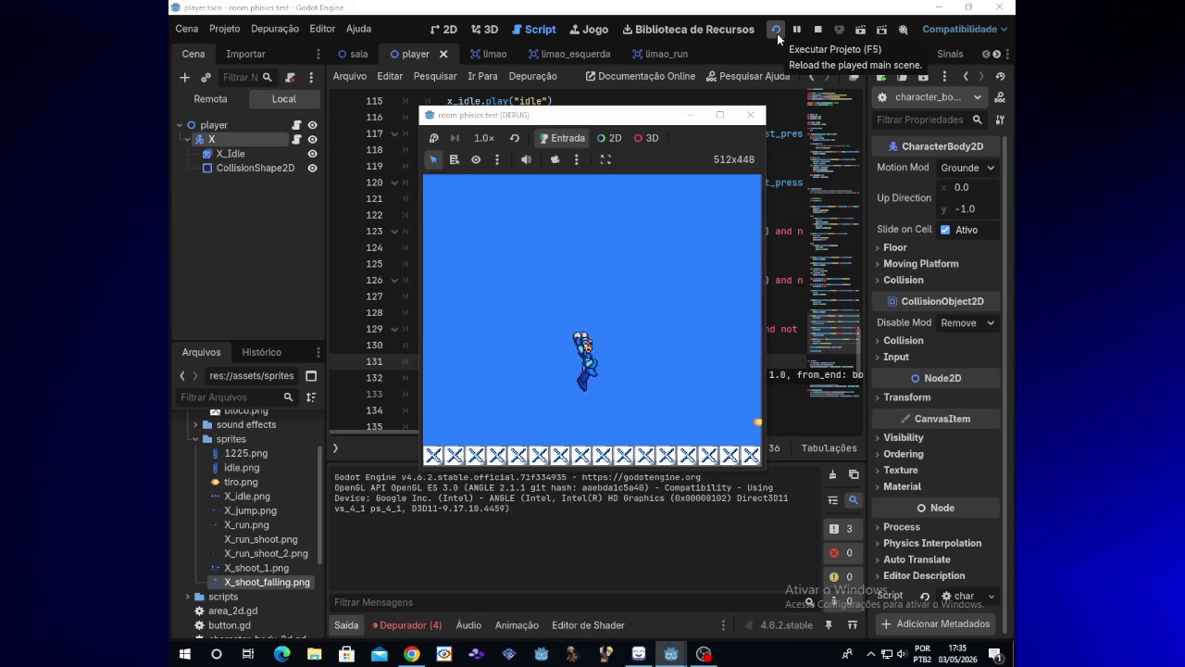
pyautogui.press('space')
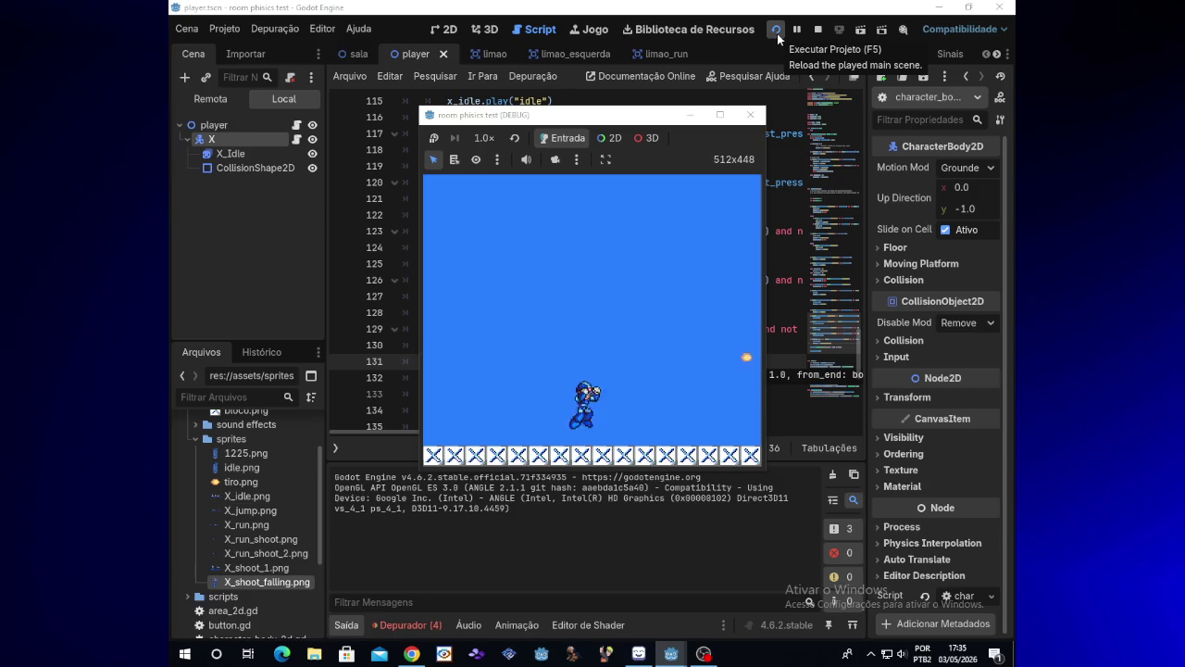
pyautogui.press('space')
pyautogui.press('space')
pyautogui.press('space')
pyautogui.press('space')
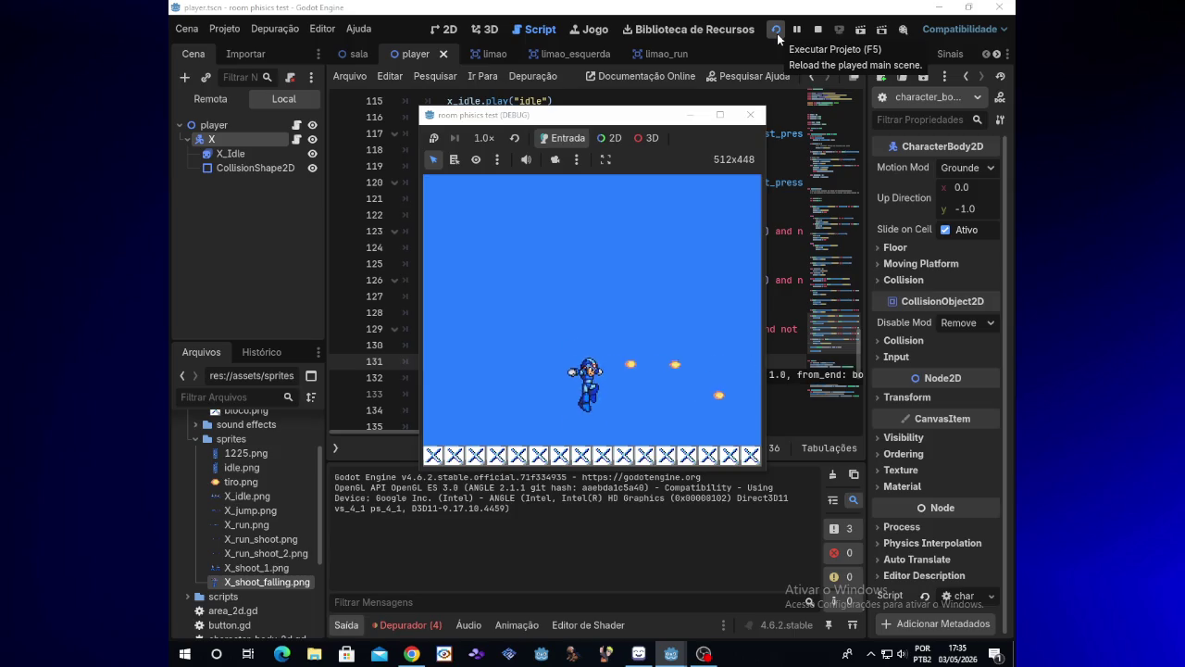
pyautogui.press('space')
pyautogui.press('space')
pyautogui.press('space')
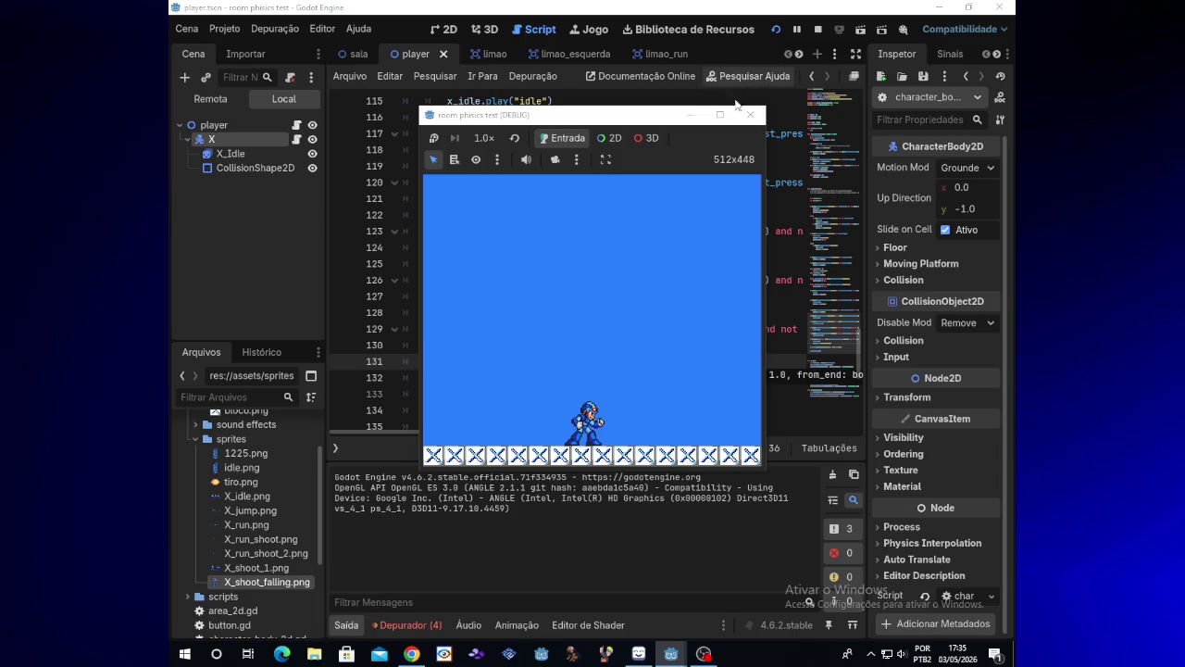
pyautogui.click(750, 115)
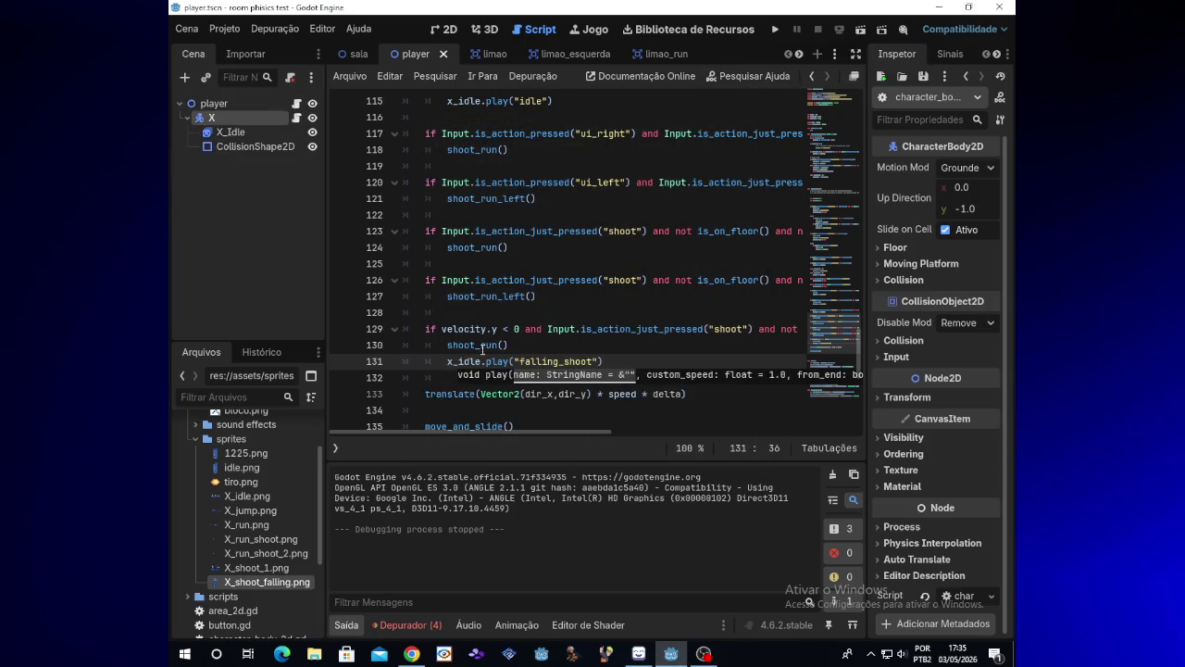
# - Put the caret on line 129, skip the browser video's ad, and return to Godot
pyautogui.click(510, 330)
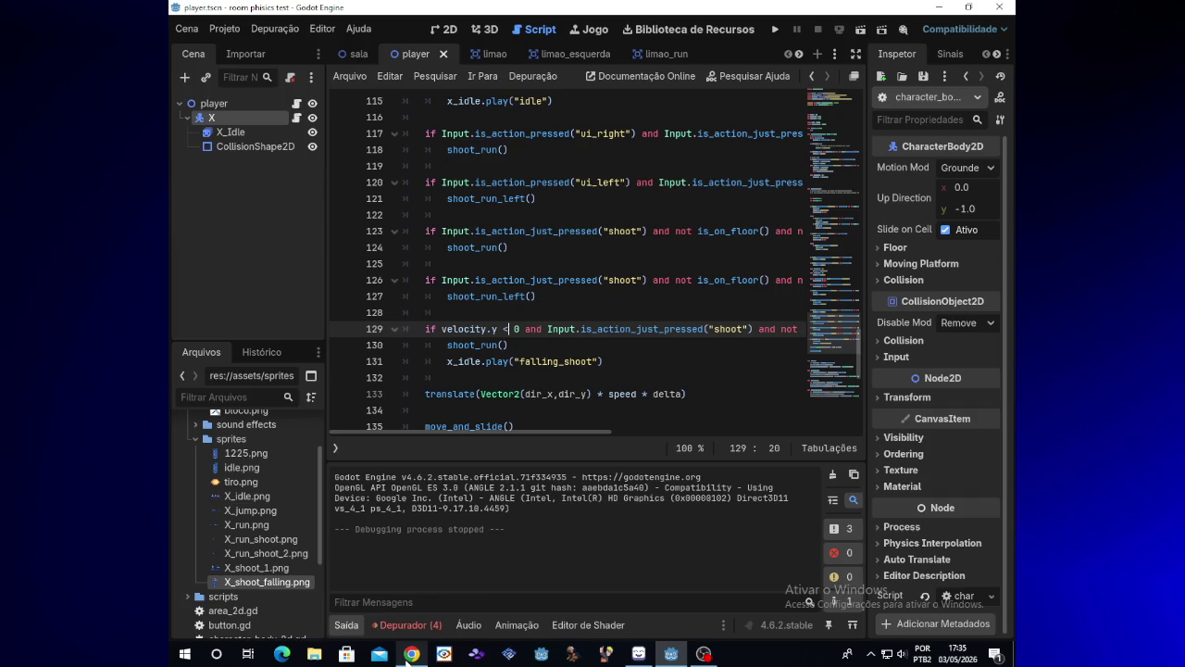
pyautogui.moveTo(413, 651)
pyautogui.click(417, 574)
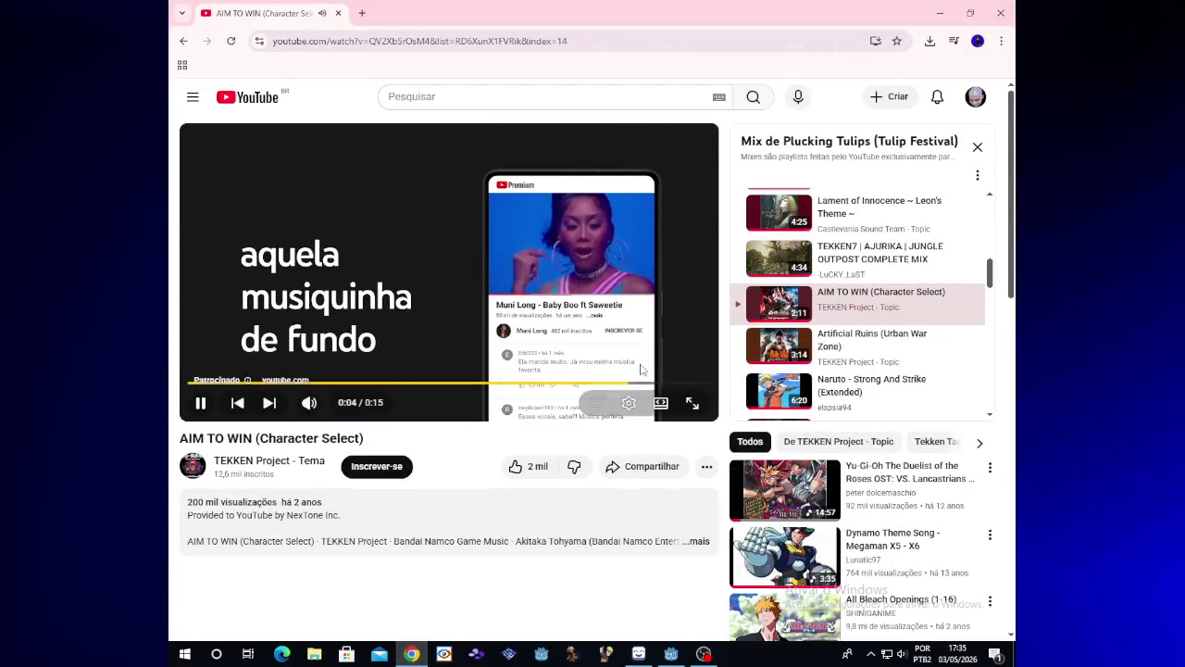
pyautogui.click(677, 364)
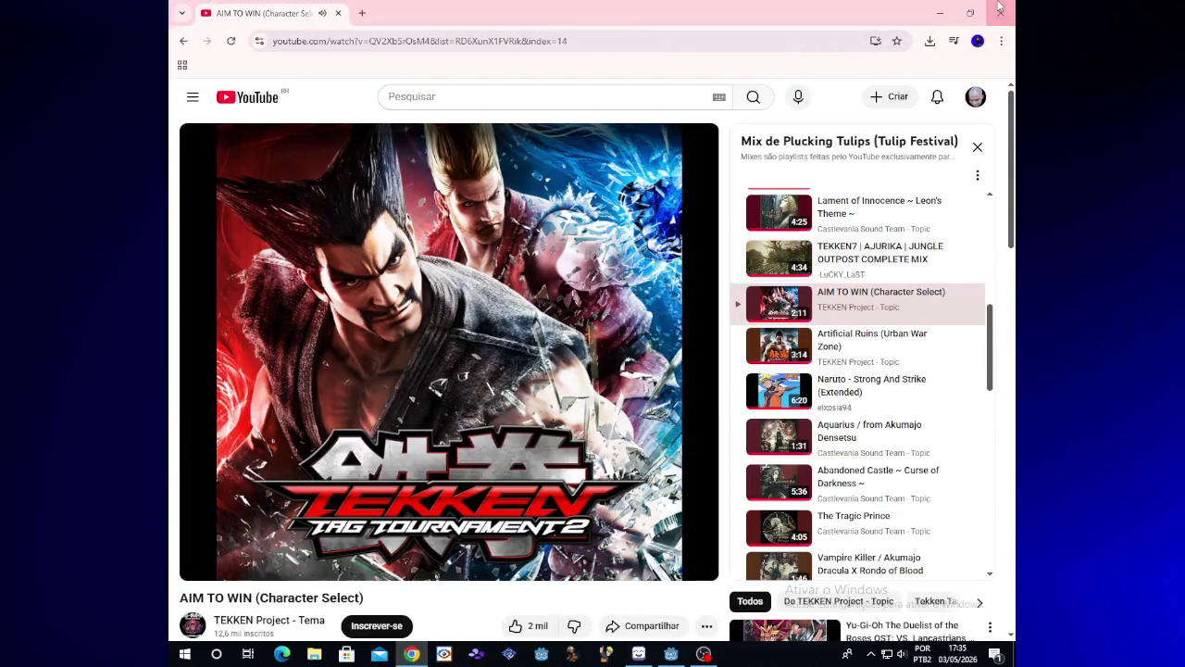
pyautogui.hotkey('alt', 'Tab')
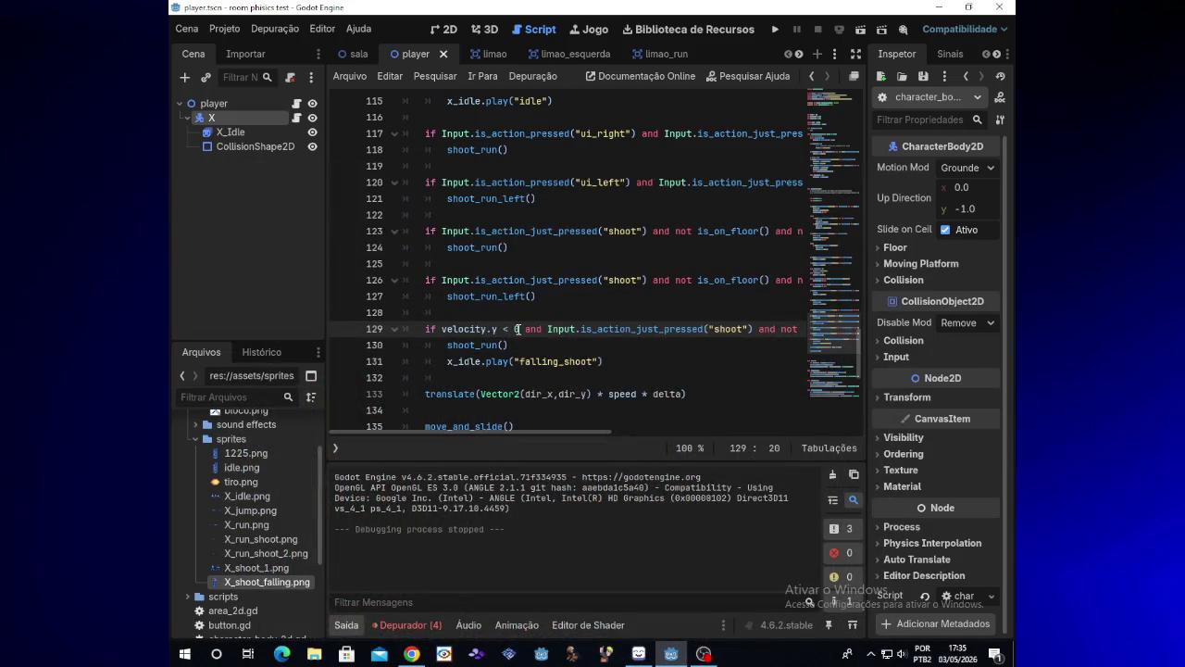
# - Change line 129's condition to velocity.y > 0 and run the game
pyautogui.press('BackSpace')
pyautogui.write('>')
pyautogui.click(777, 30)
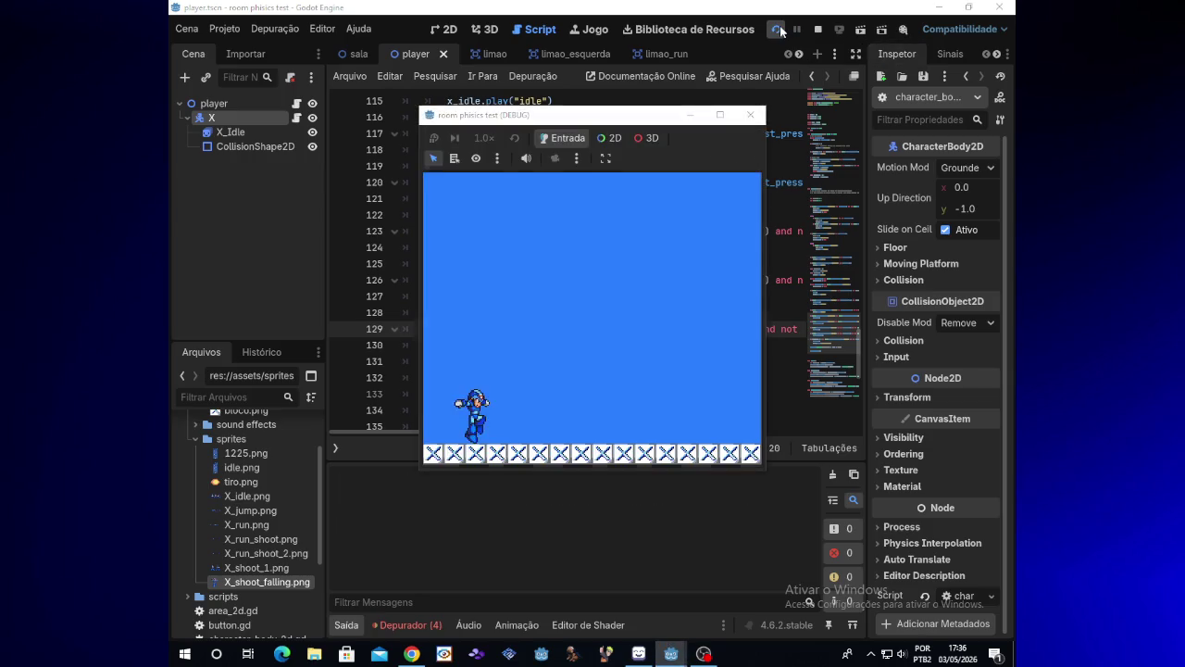
# - Jump and fire repeatedly in the test game to check the falling-shoot animation
pyautogui.press('x')
pyautogui.press('space')
pyautogui.press('x')
pyautogui.press('x')
pyautogui.press('x')
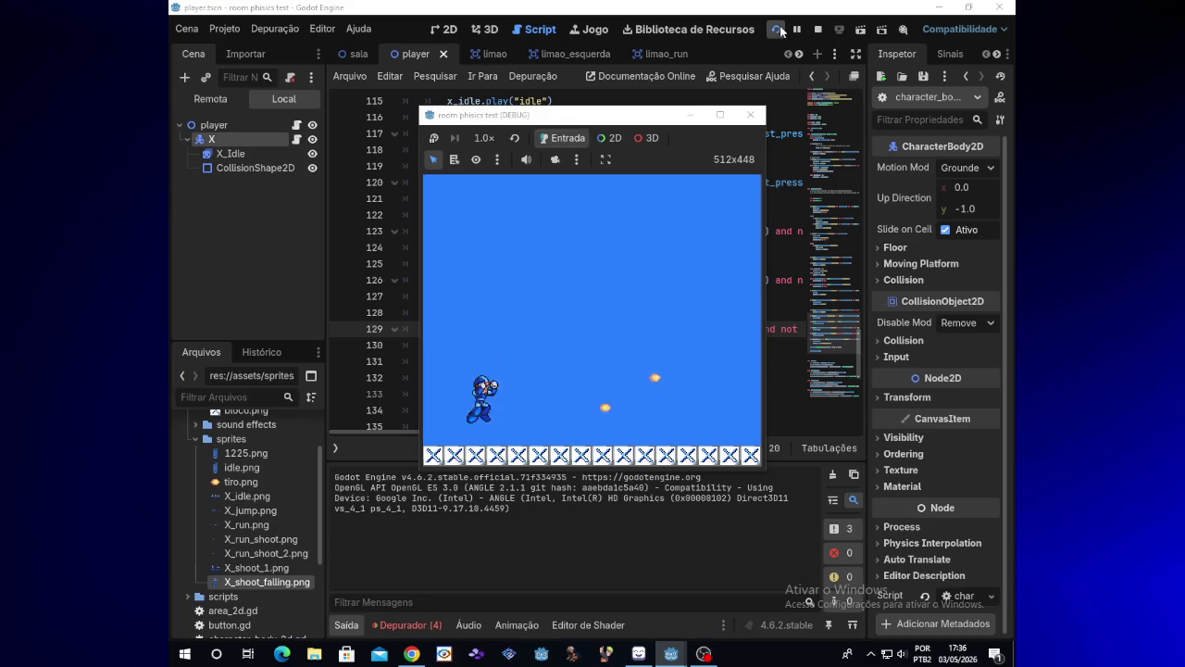
pyautogui.press('space')
pyautogui.press('space')
pyautogui.press('x')
pyautogui.press('space')
pyautogui.press('x')
pyautogui.press('space')
pyautogui.press('x')
pyautogui.press('x')
pyautogui.press('x')
pyautogui.press('space')
pyautogui.press('x')
pyautogui.press('x')
pyautogui.press('space')
pyautogui.press('x')
pyautogui.press('x')
pyautogui.press('x')
pyautogui.press('x')
pyautogui.press('space')
pyautogui.press('x')
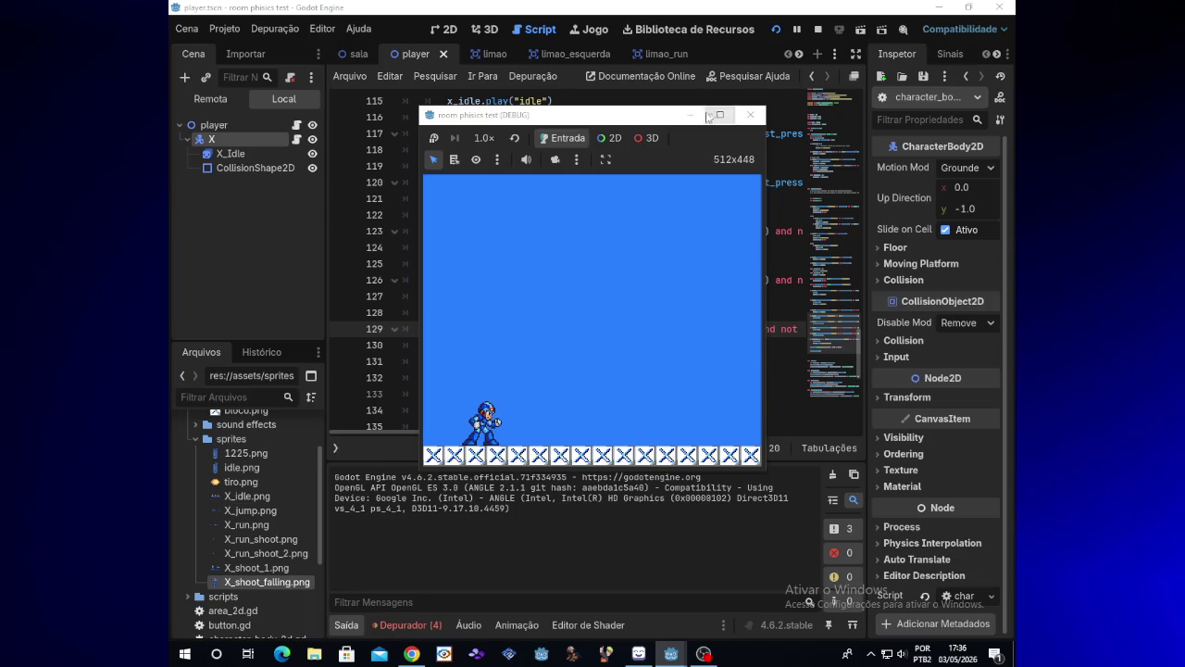
pyautogui.click(690, 115)
# - Cut the velocity.y falling-shoot block on lines 129–131 out of the script
pyautogui.moveTo(425, 329)
pyautogui.mouseDown()
pyautogui.moveTo(618, 381)
pyautogui.moveTo(612, 360)
pyautogui.mouseUp()
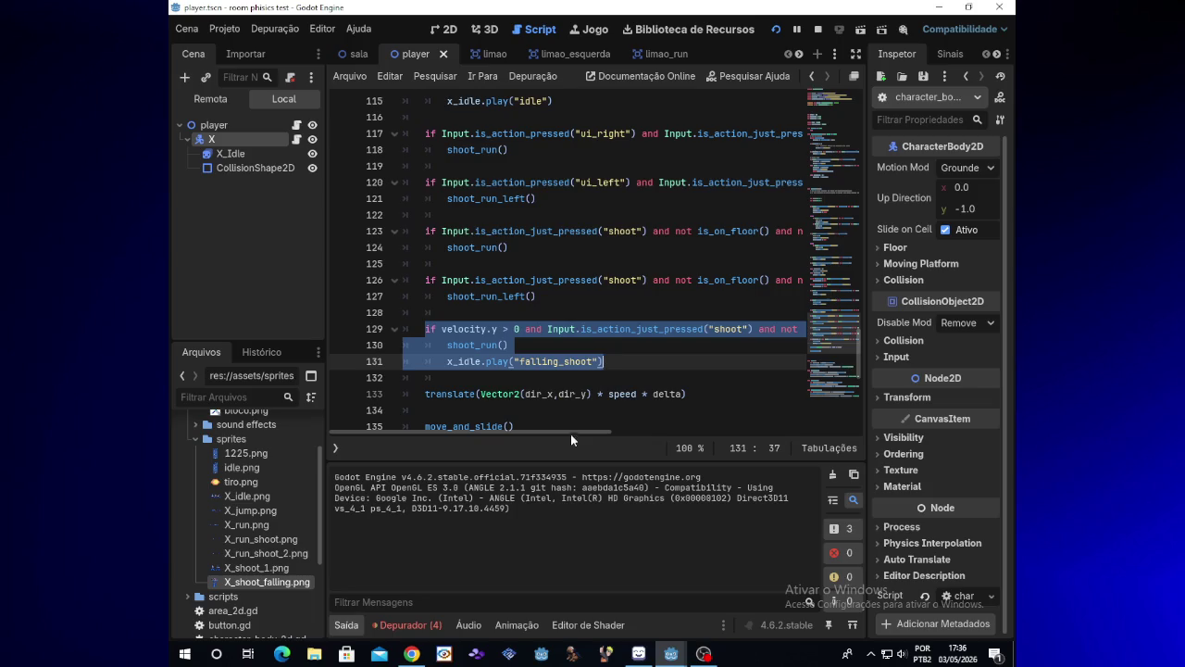
pyautogui.moveTo(573, 432)
pyautogui.mouseDown()
pyautogui.moveTo(710, 432)
pyautogui.moveTo(530, 426)
pyautogui.mouseUp()
pyautogui.press('BackSpace')
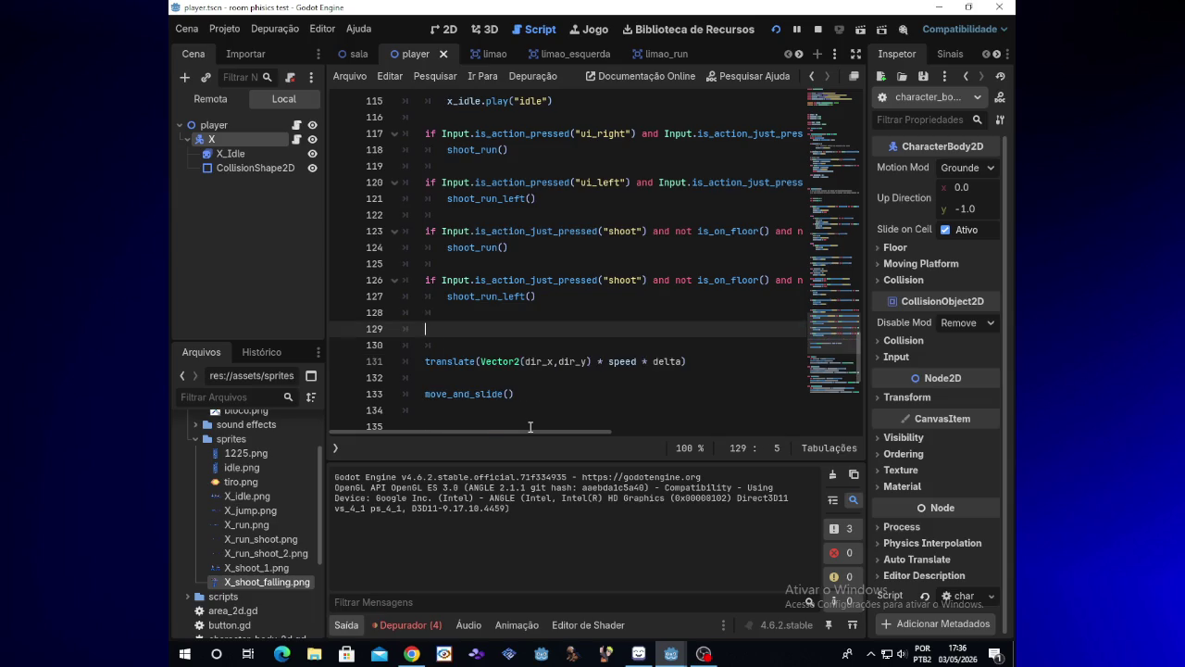
pyautogui.moveTo(861, 359); pyautogui.dragTo(863, 227)
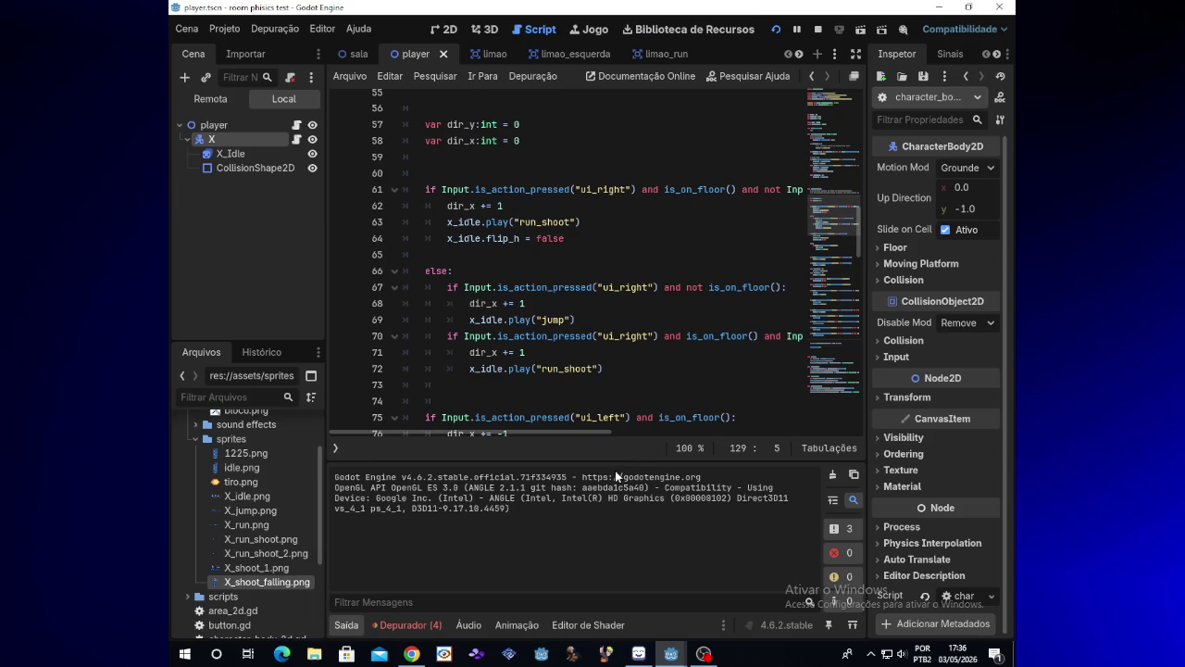
# - Paste the falling-shoot block onto a new line 73 below line 72
pyautogui.hscroll(1, 623, 423)
pyautogui.hscroll(5, 622, 424)
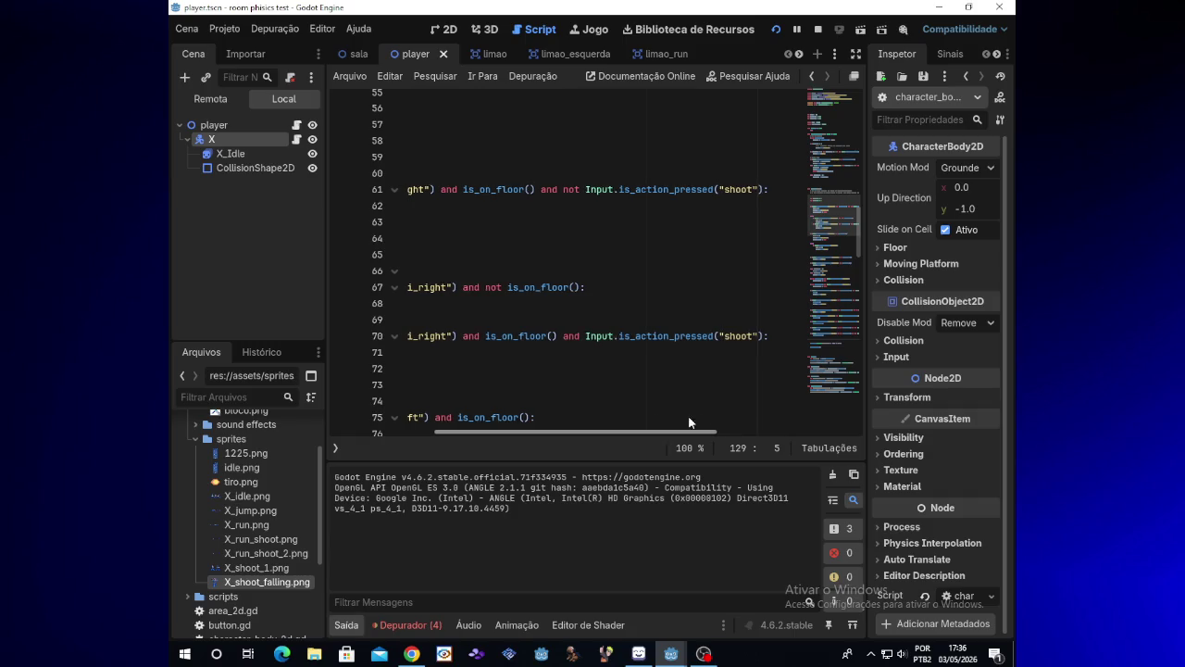
pyautogui.hscroll(-6, 703, 422)
pyautogui.click(614, 369)
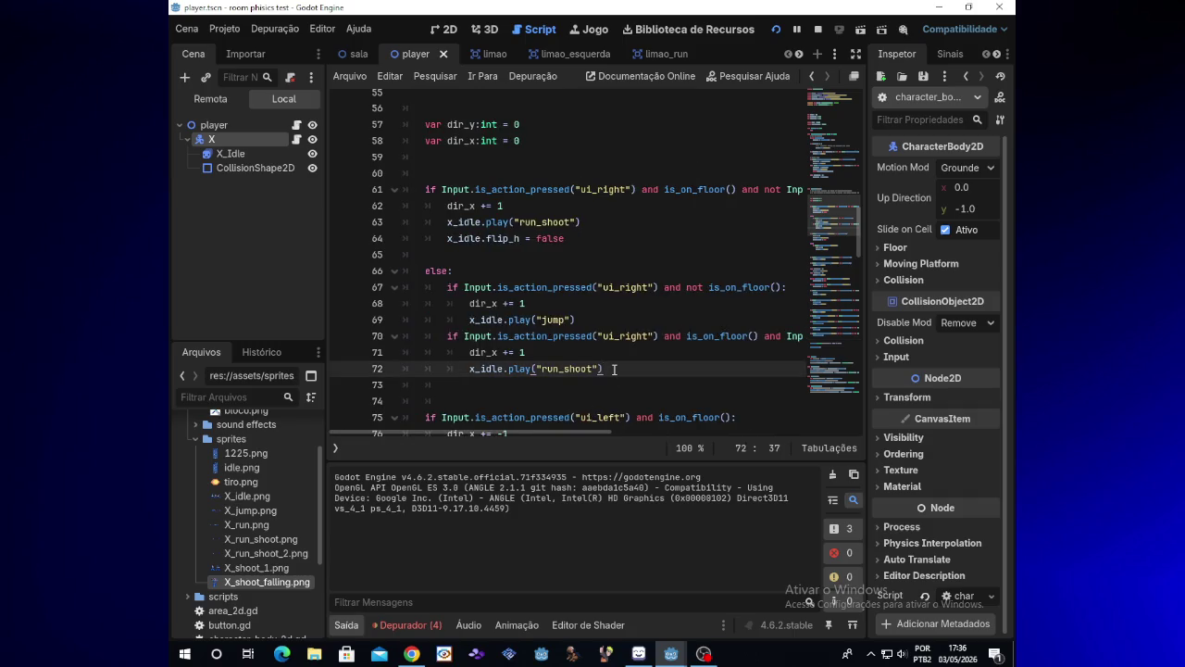
pyautogui.press('Return')
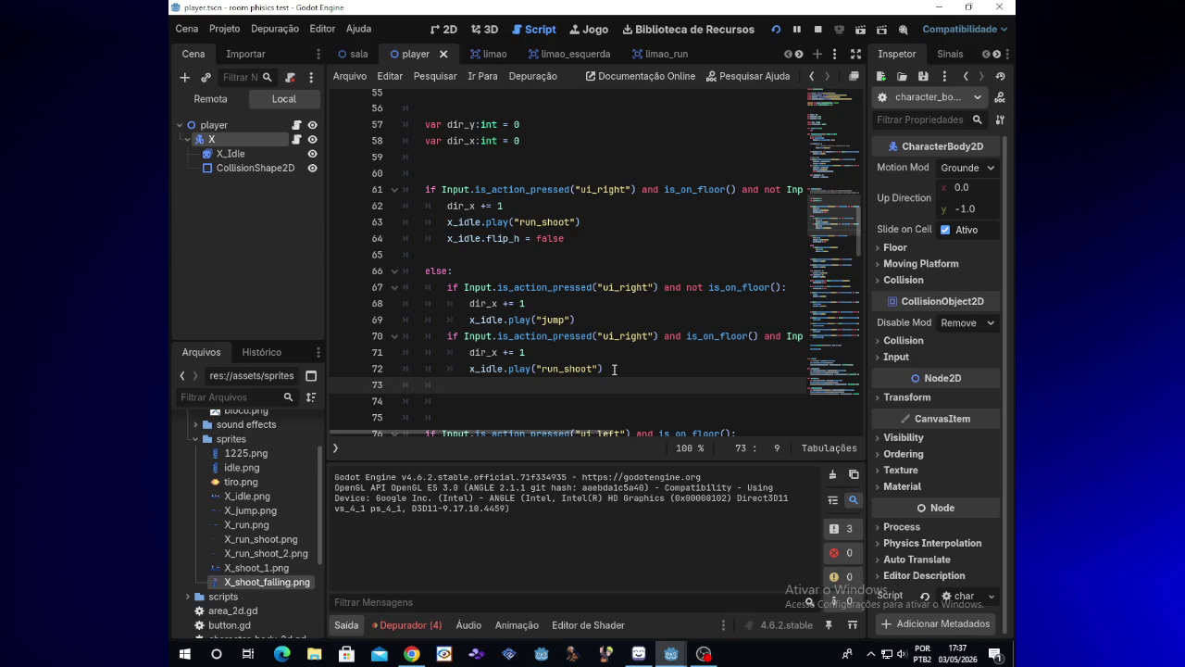
pyautogui.hotkey('ctrl', 'v')
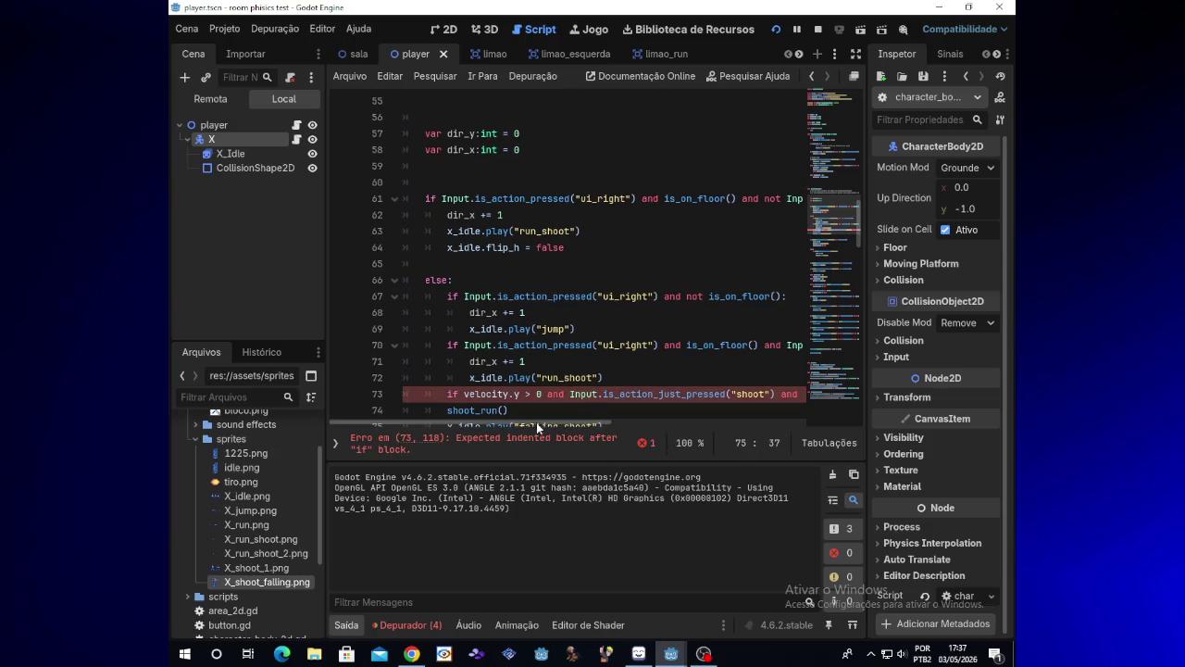
# - Indent shoot_run() and the falling_shoot line on lines 74–75 one more level, then run the game
pyautogui.scroll(-2, 859, 234)
pyautogui.moveTo(588, 419)
pyautogui.mouseDown()
pyautogui.moveTo(764, 421)
pyautogui.moveTo(491, 419)
pyautogui.mouseUp()
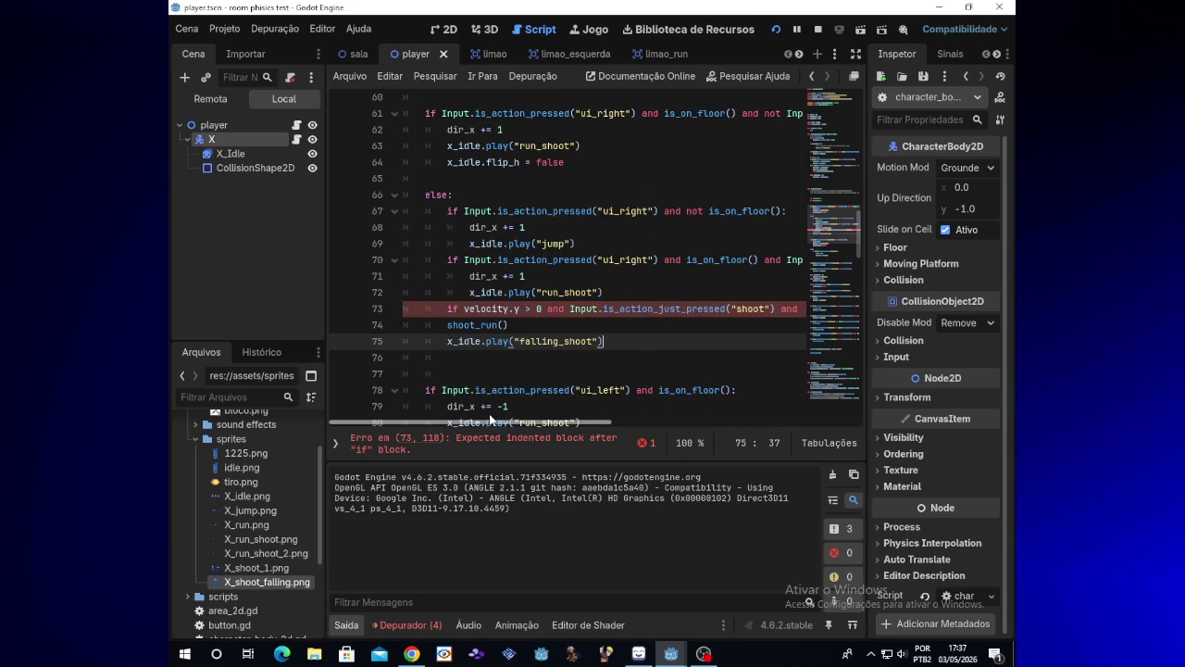
pyautogui.click(448, 325)
pyautogui.press('Tab')
pyautogui.click(449, 341)
pyautogui.press('Tab')
pyautogui.click(775, 31)
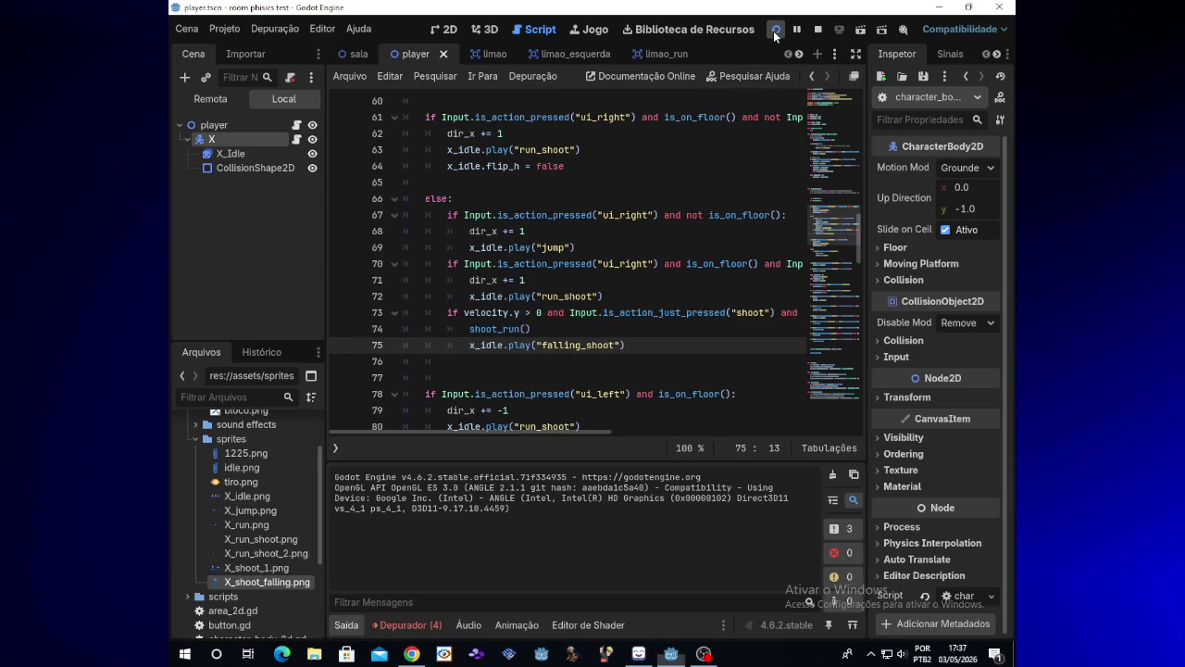
# - Jump and fire repeatedly in place to test the falling-shoot animation
pyautogui.press('space')
pyautogui.press('x')
pyautogui.press('x')
pyautogui.press('x')
pyautogui.press('space')
pyautogui.press('space')
pyautogui.press('space')
pyautogui.press('x')
pyautogui.press('x')
pyautogui.press('x')
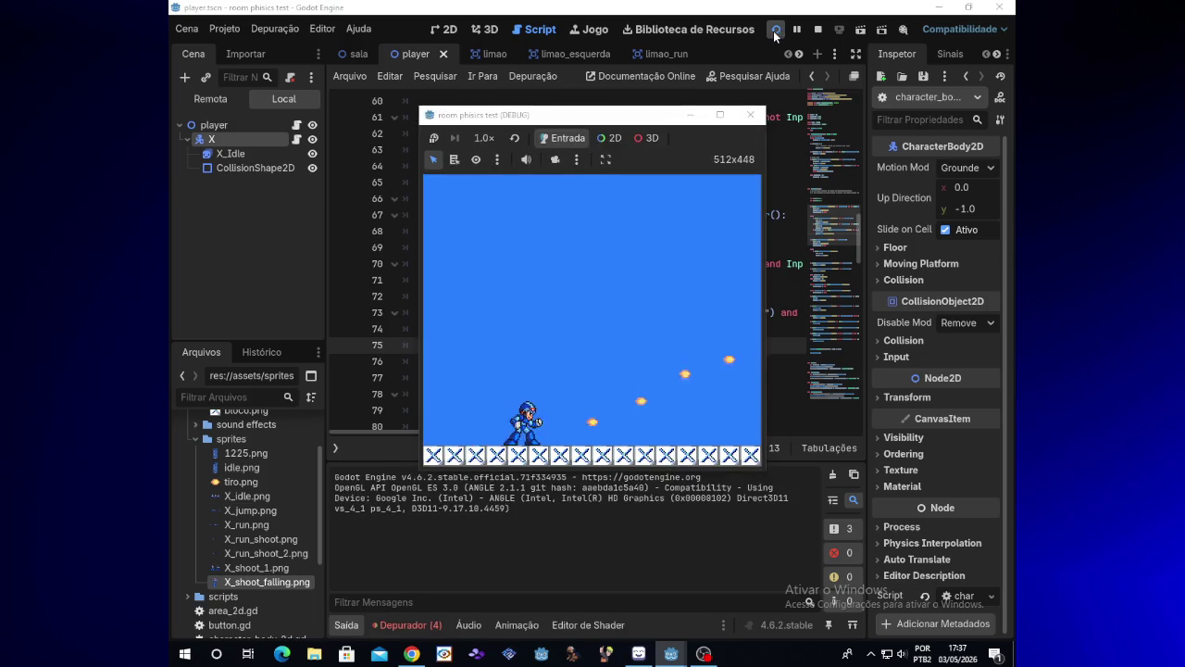
pyautogui.press('x')
pyautogui.press('space')
# - Run right and left while jumping and firing, then stop the test game
pyautogui.press('Right')
pyautogui.press('space')
pyautogui.press('x')
pyautogui.press('x')
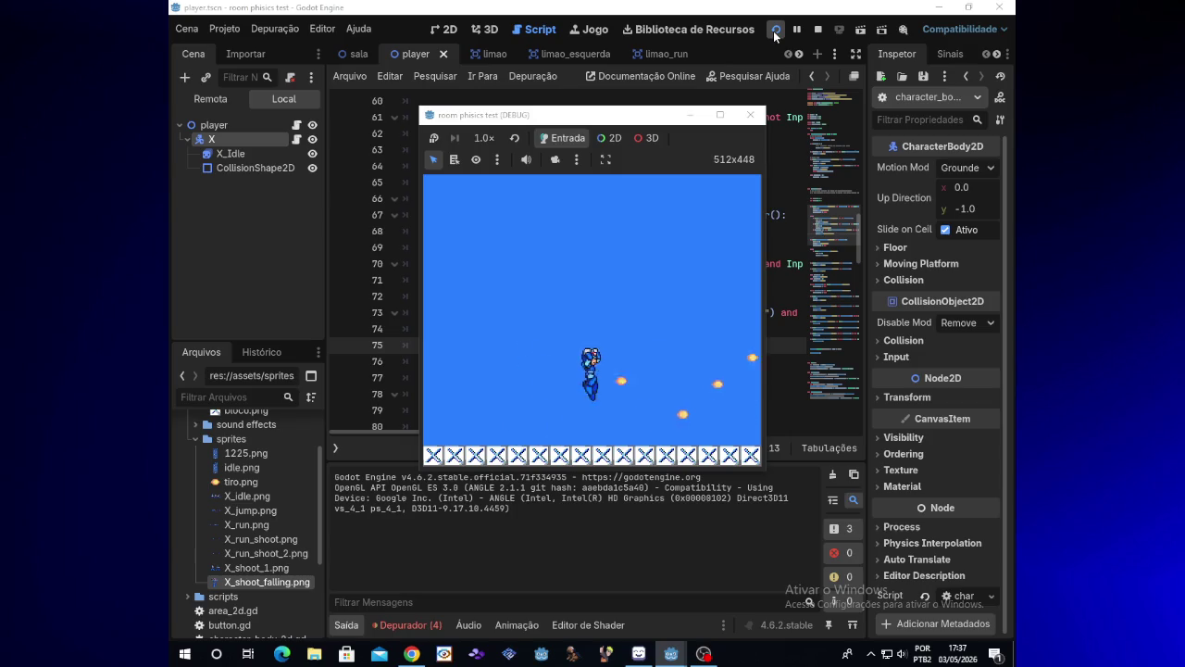
pyautogui.press('space')
pyautogui.press('x')
pyautogui.press('x')
pyautogui.press('Left')
pyautogui.press('x')
pyautogui.press('x')
pyautogui.press('space')
pyautogui.press('Right')
pyautogui.press('x')
pyautogui.press('Left')
pyautogui.press('space')
pyautogui.press('x')
pyautogui.press('x')
pyautogui.press('x')
pyautogui.press('Right')
pyautogui.press('space')
pyautogui.press('x')
pyautogui.click(776, 31)
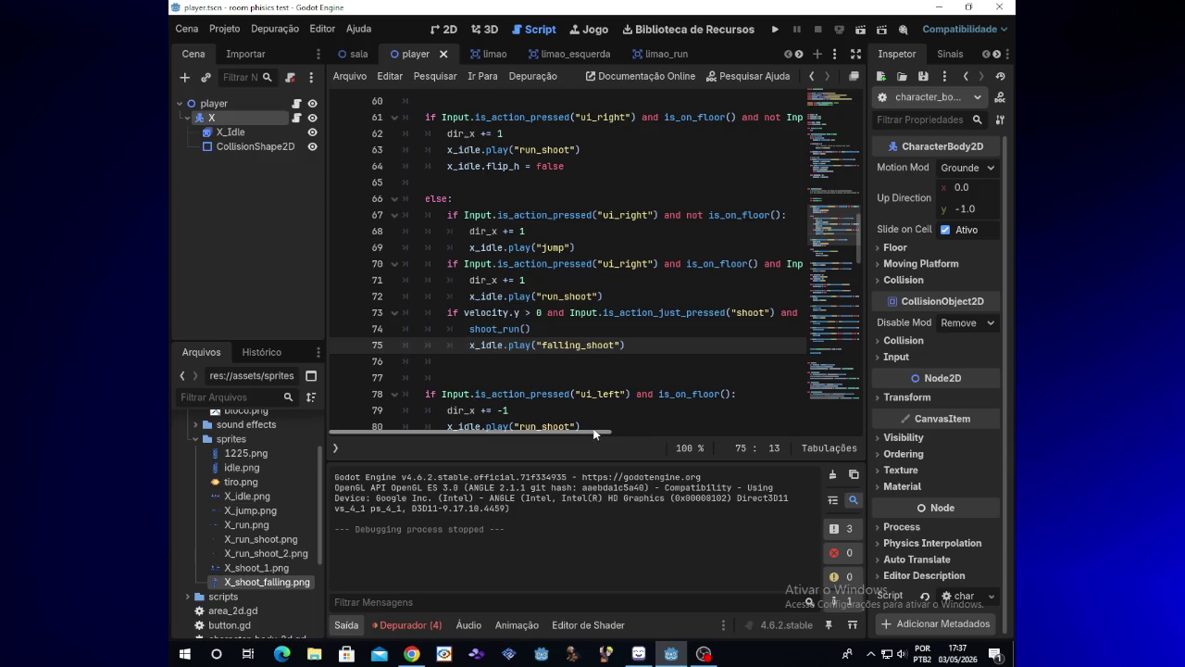
pyautogui.moveTo(594, 432)
pyautogui.mouseDown()
pyautogui.moveTo(745, 430)
pyautogui.moveTo(590, 434)
pyautogui.mouseUp()
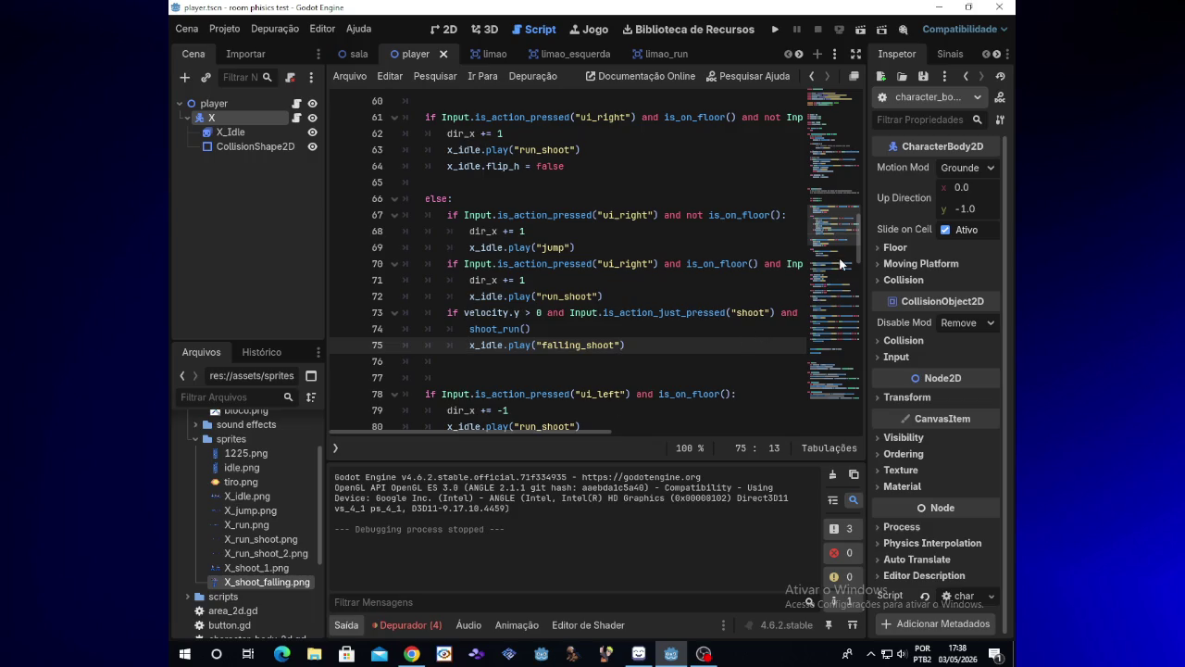
pyautogui.moveTo(856, 245)
pyautogui.mouseDown()
pyautogui.moveTo(858, 184)
pyautogui.moveTo(854, 228)
pyautogui.mouseUp()
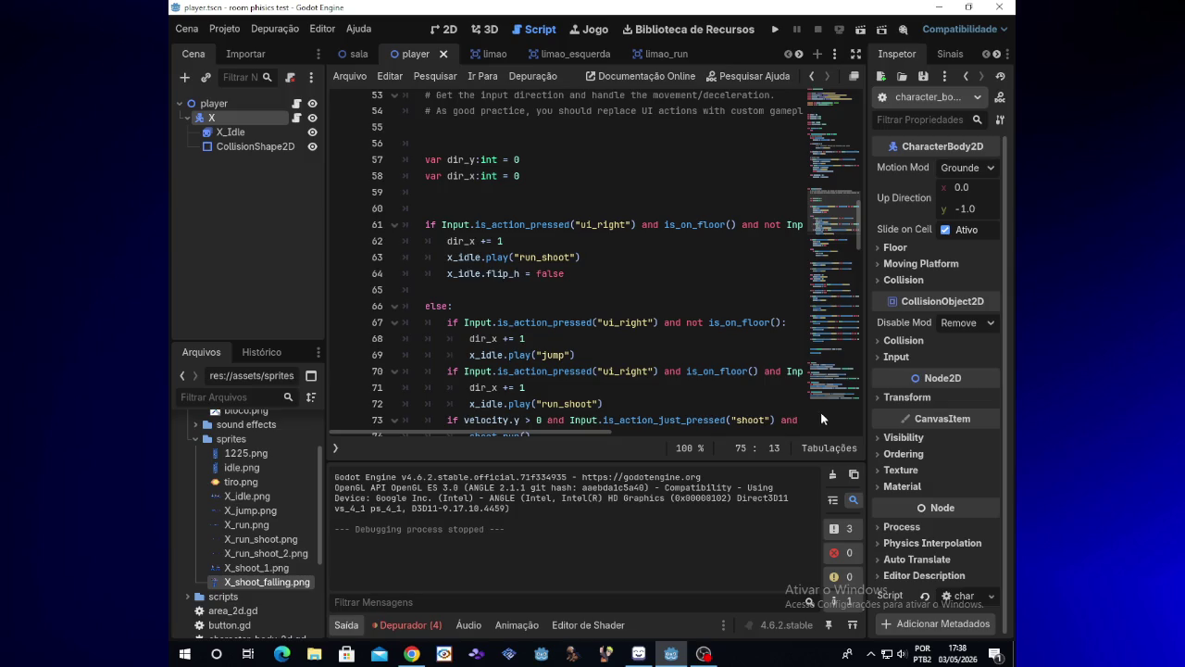
# - Open YouTube in a new browser tab, close it again, and minimize the browser
pyautogui.click(411, 654)
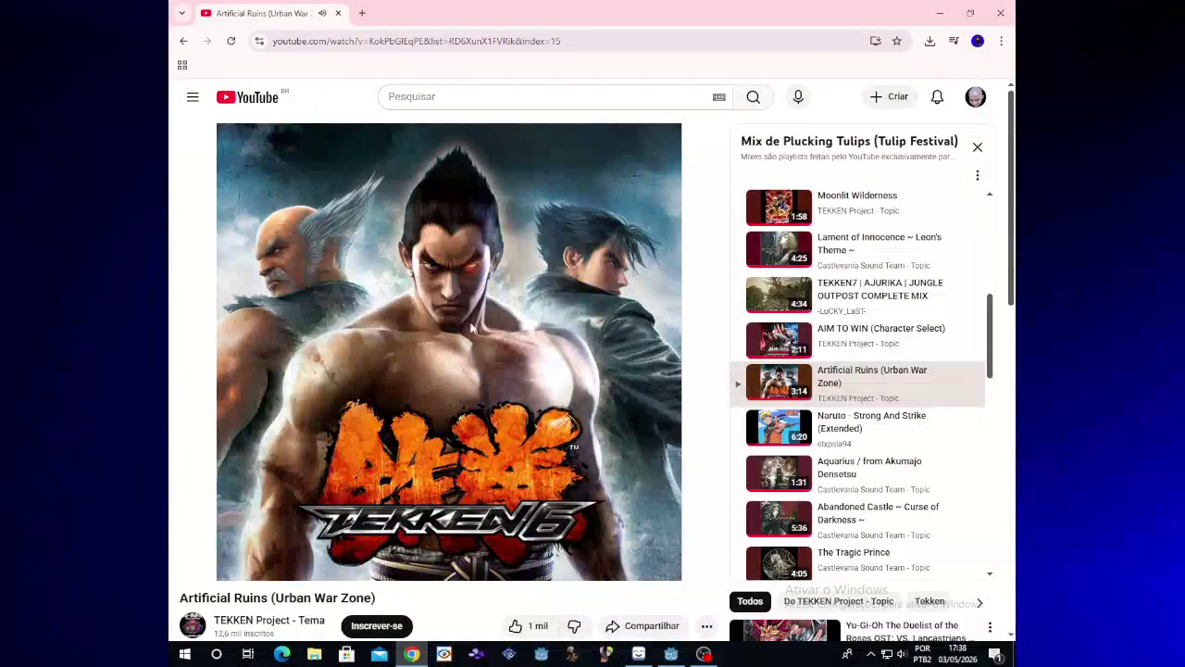
pyautogui.click(362, 12)
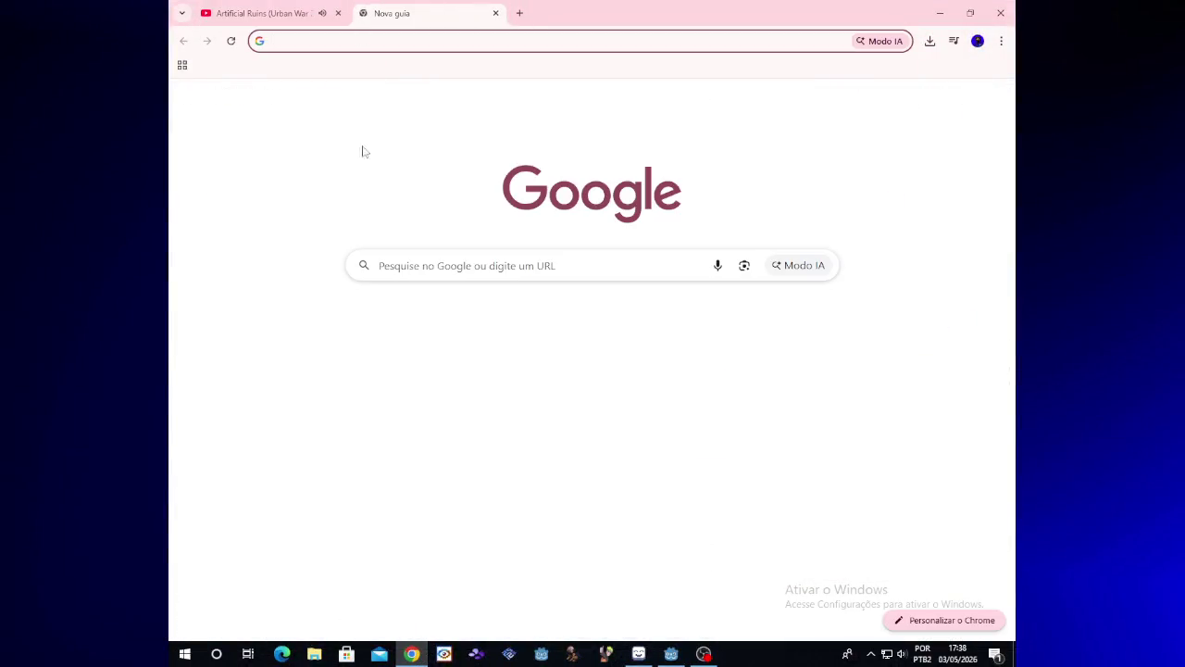
pyautogui.click(482, 366)
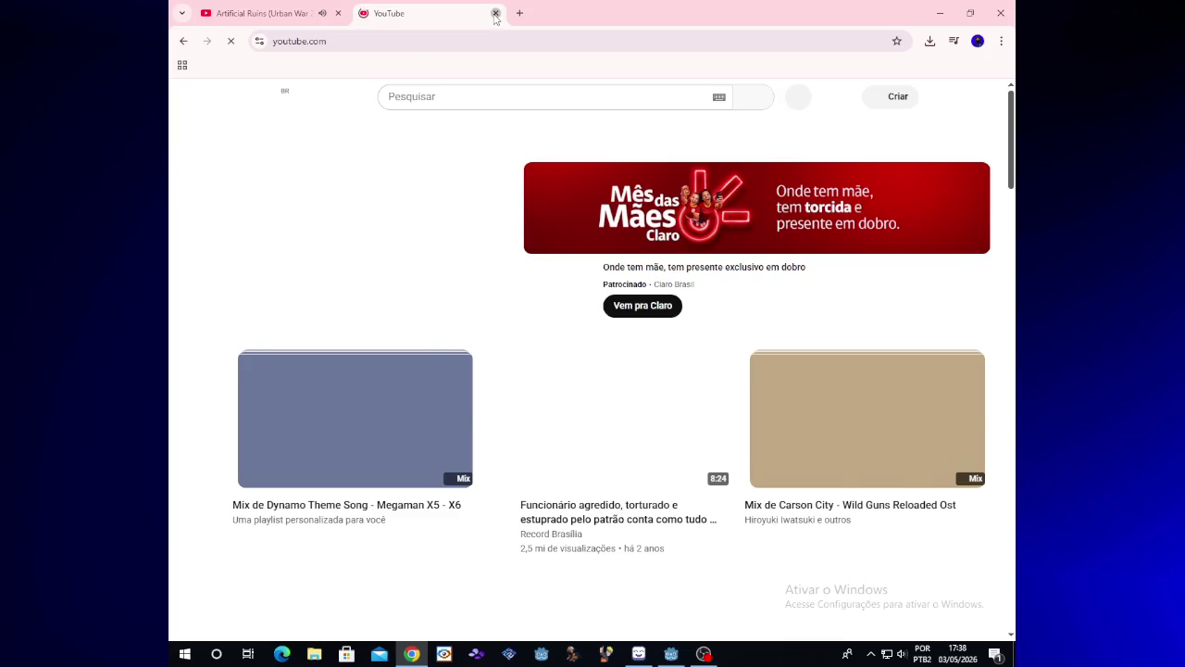
pyautogui.click(495, 13)
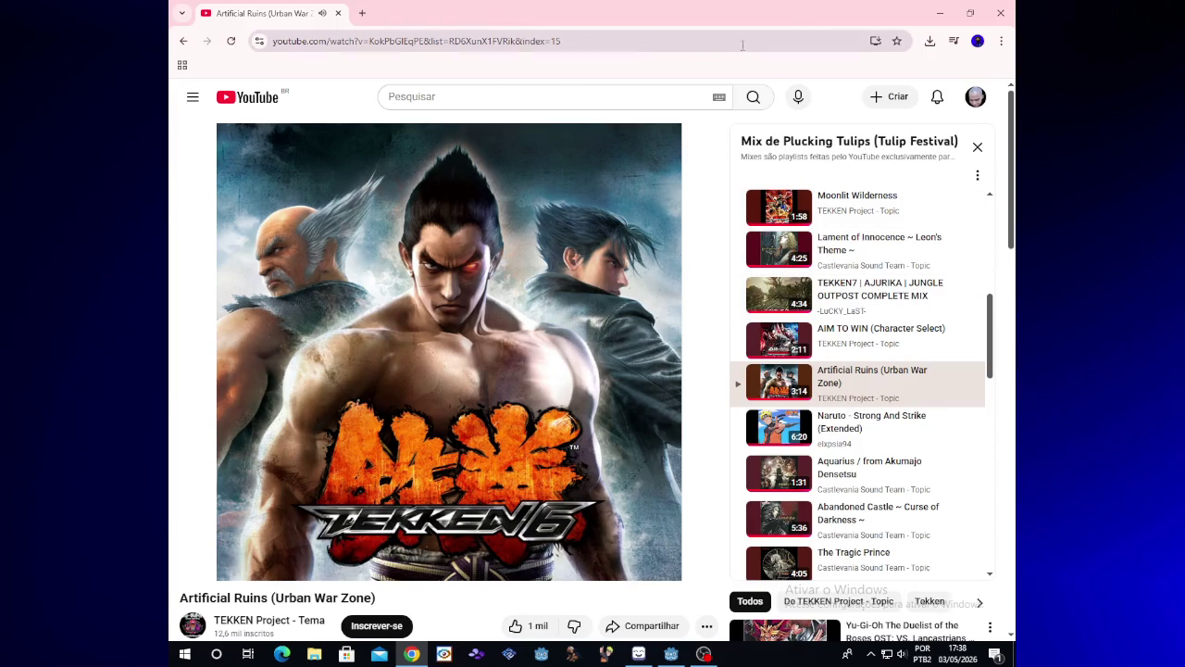
pyautogui.click(941, 15)
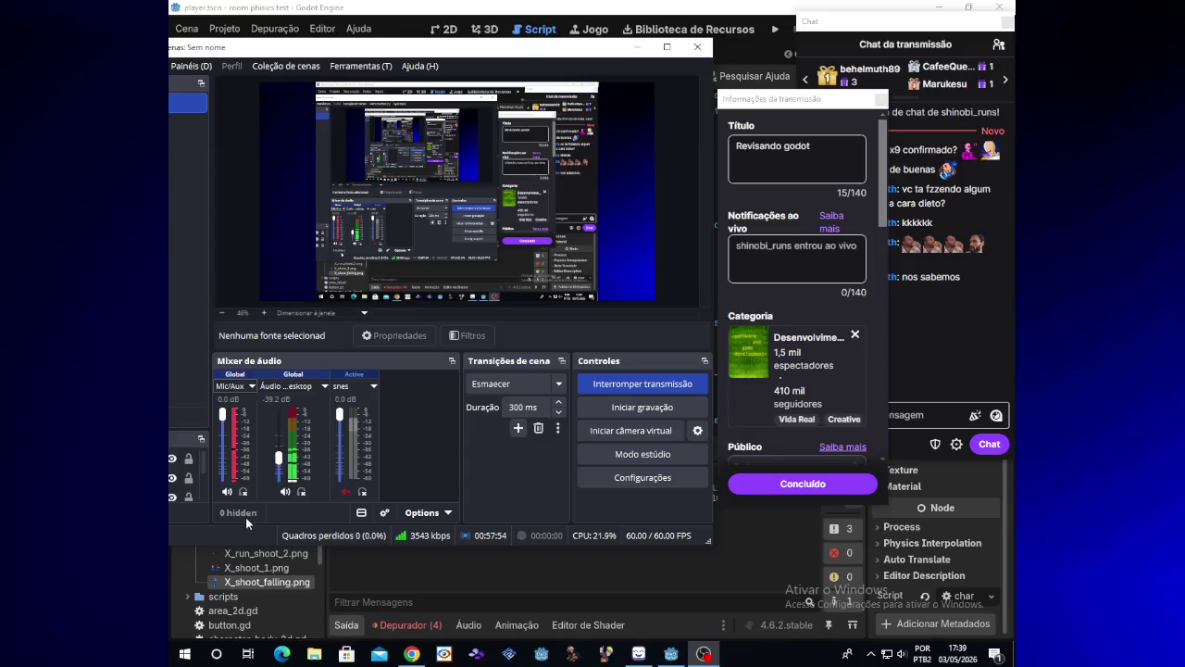
# - Hide the 'Captura de monitor' source in the OBS scene
pyautogui.click(190, 458)
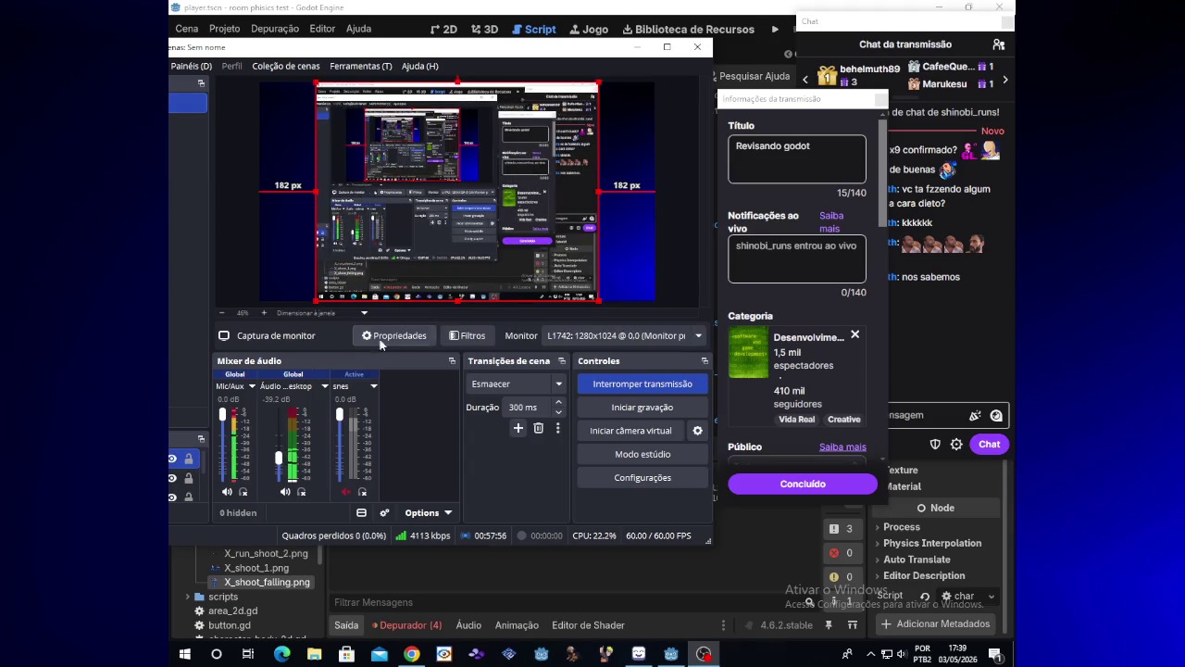
pyautogui.moveTo(434, 55); pyautogui.dragTo(567, 60)
pyautogui.click(303, 460)
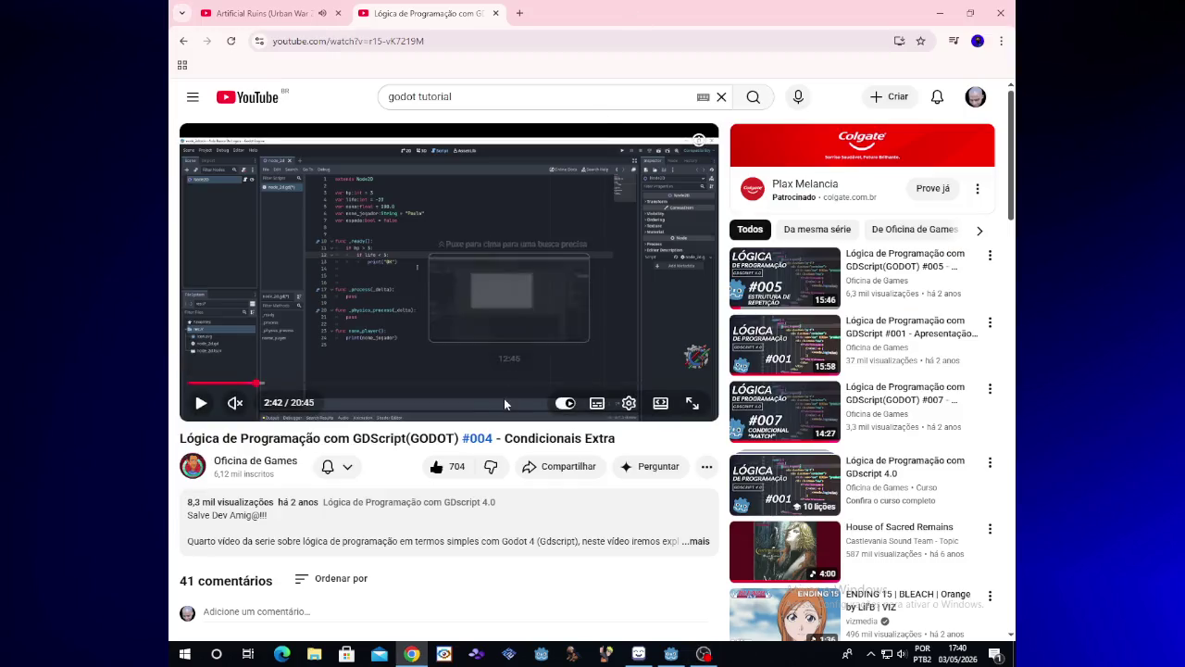
# - Resume playback of the '#004 - Condicionais Extra' GDScript tutorial video
pyautogui.click(472, 250)
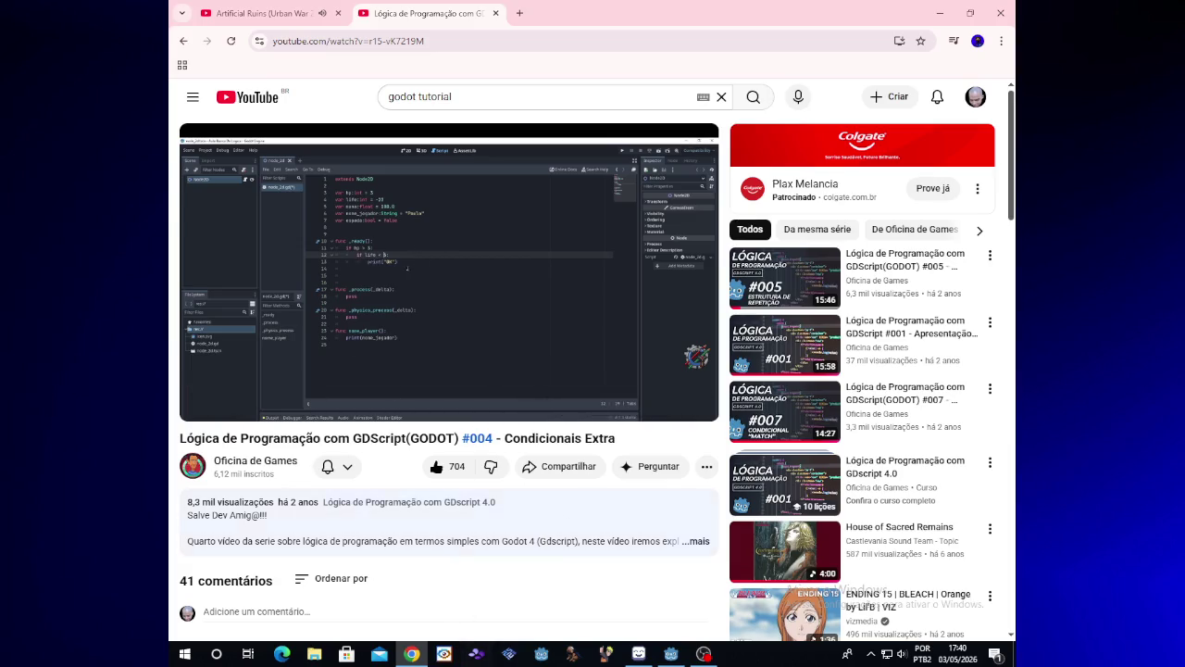
# - Skip the tutorial ahead to 6:59 and then 13:43
pyautogui.click(704, 654)
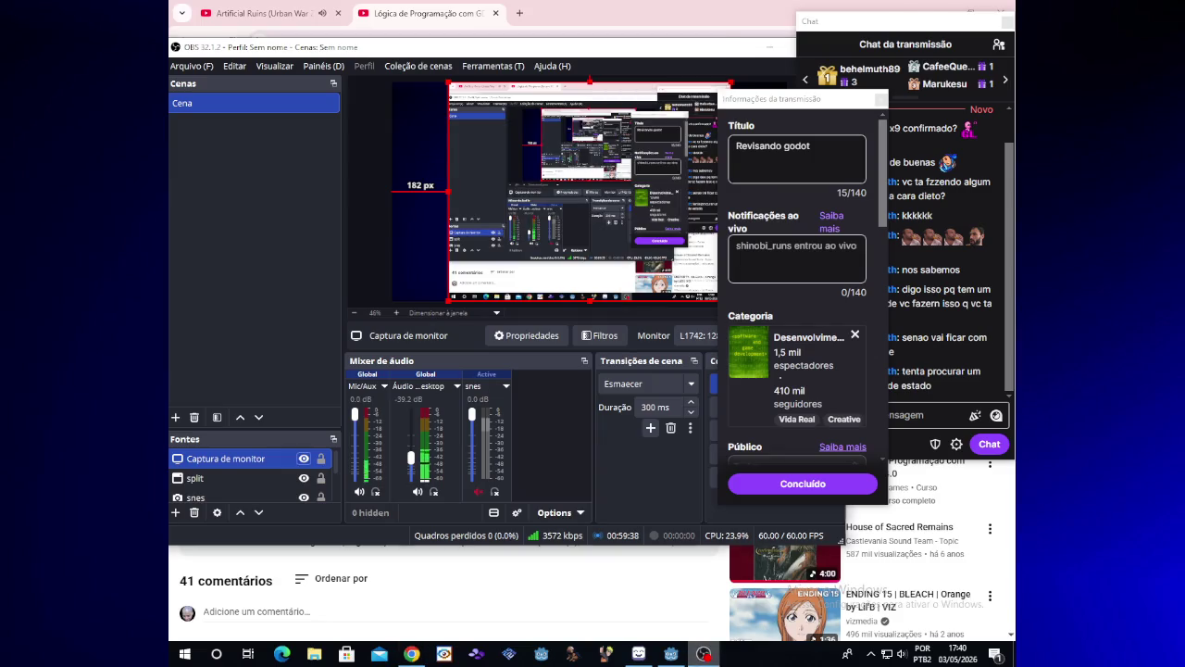
pyautogui.click(703, 654)
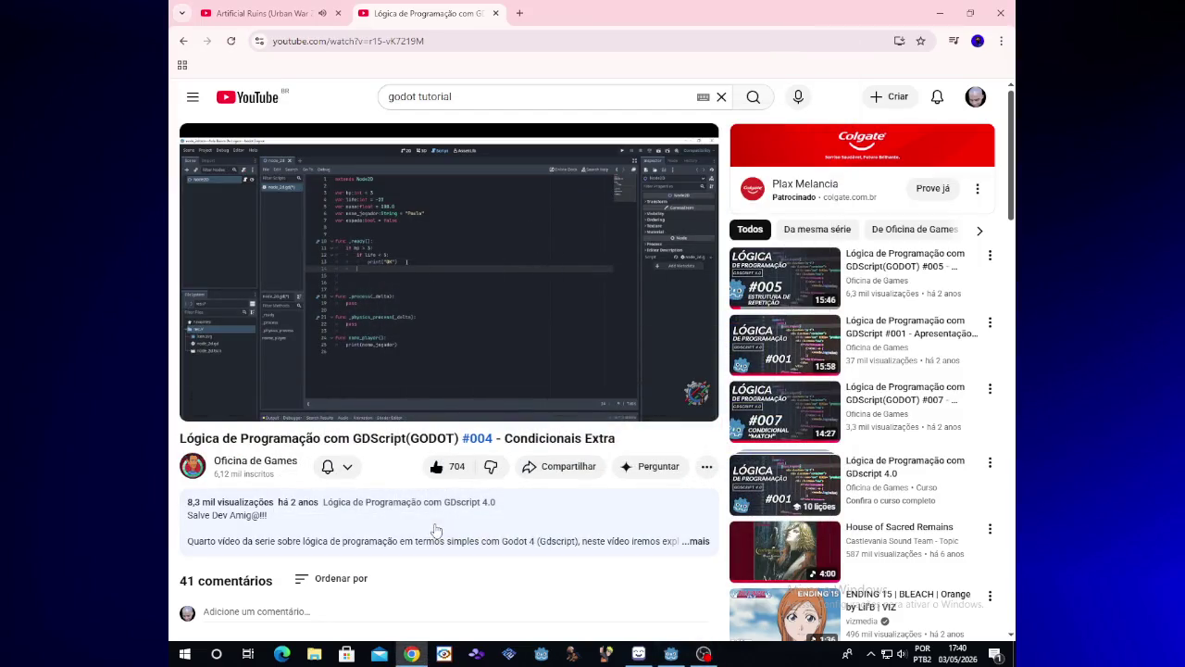
pyautogui.moveTo(470, 277)
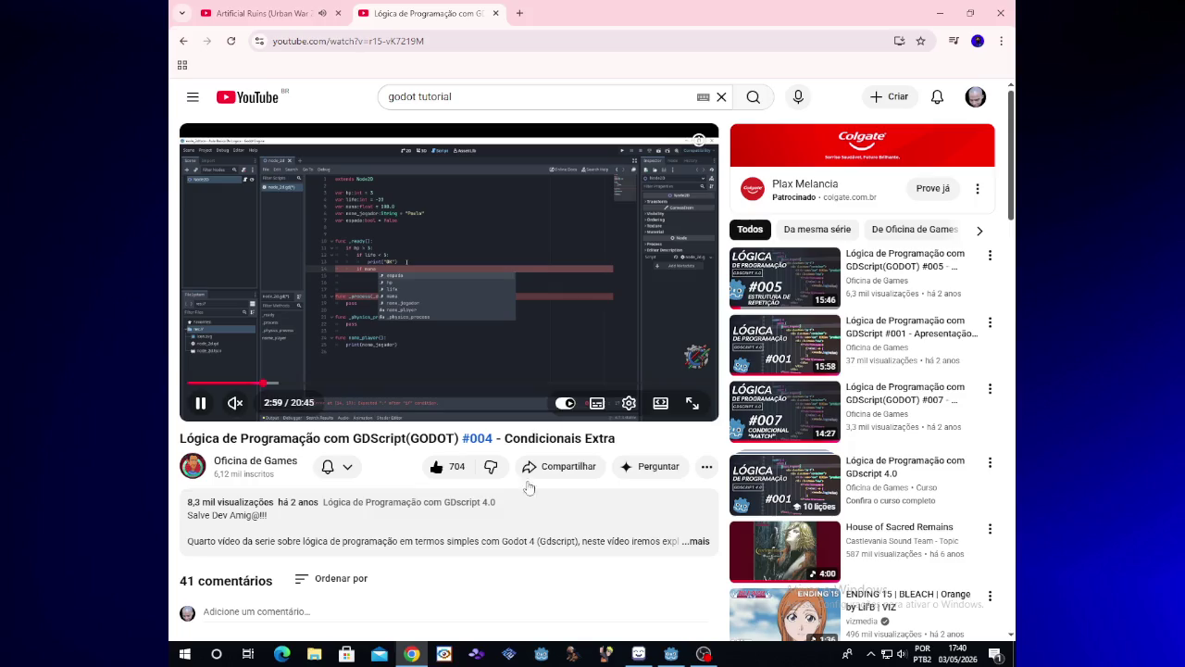
pyautogui.moveTo(400, 382); pyautogui.dragTo(365, 382)
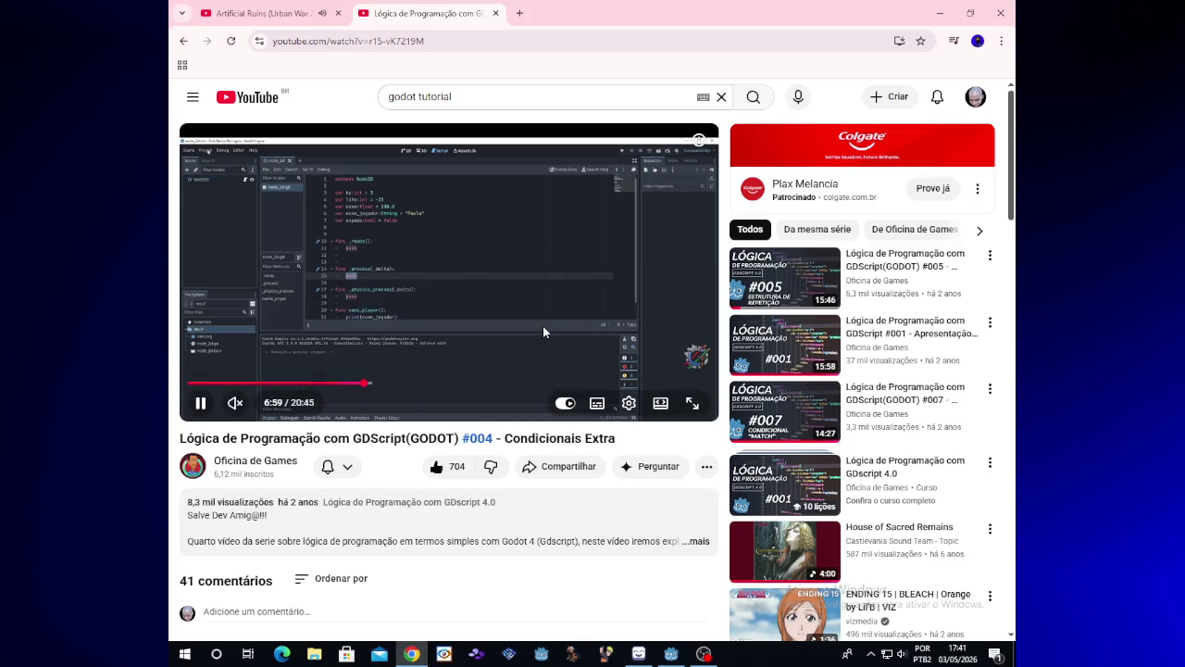
pyautogui.click(534, 383)
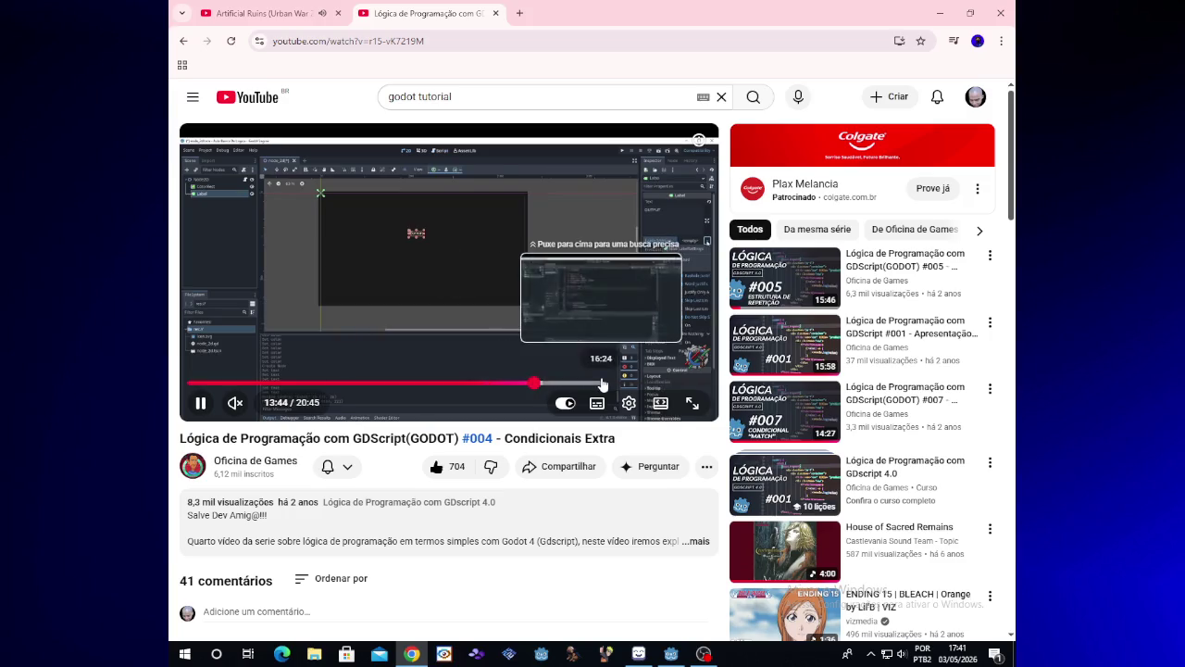
# - Jump further ahead to 16:24, pause, and close the tutorial tab
pyautogui.click(602, 383)
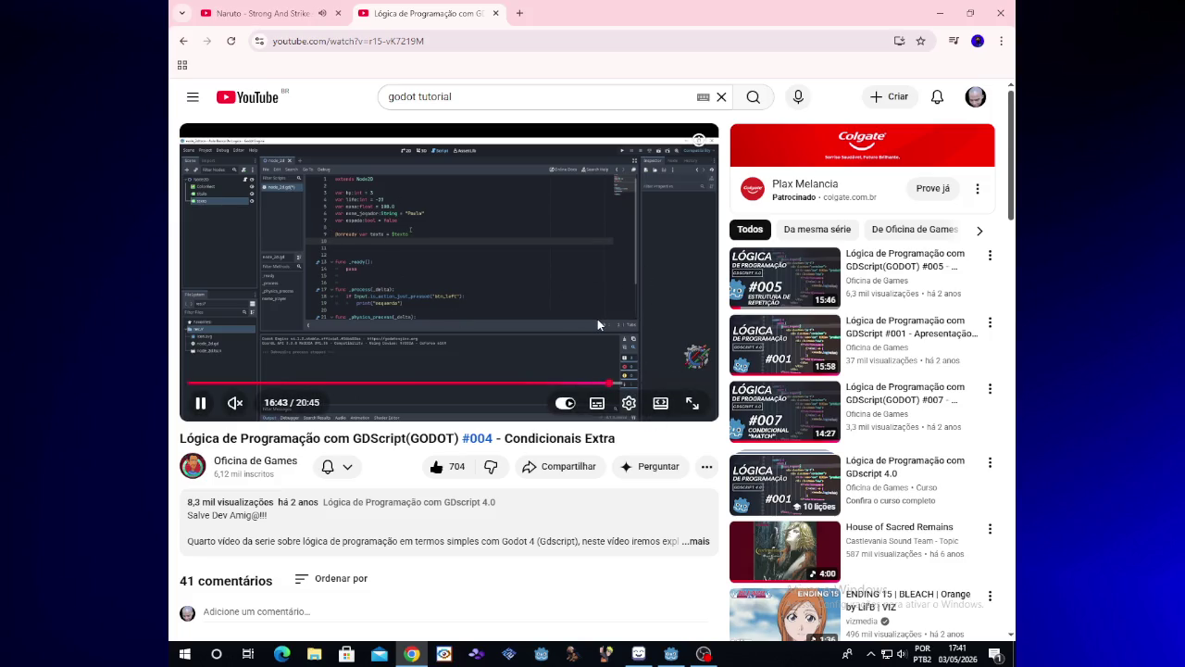
pyautogui.click(541, 293)
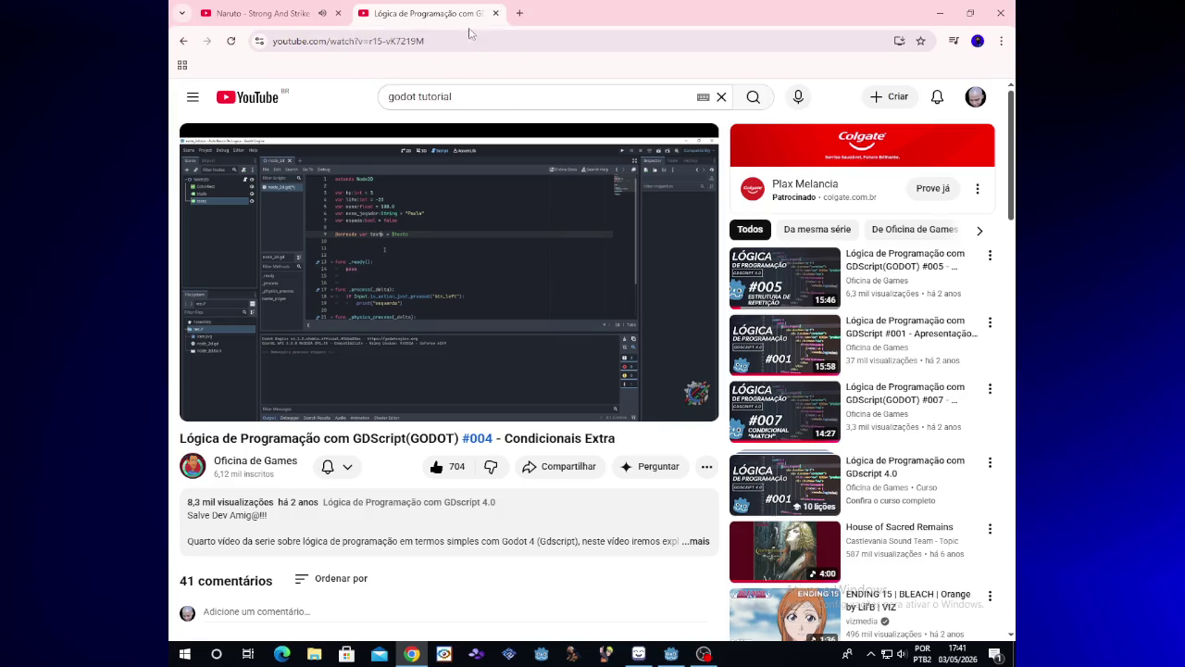
pyautogui.click(496, 13)
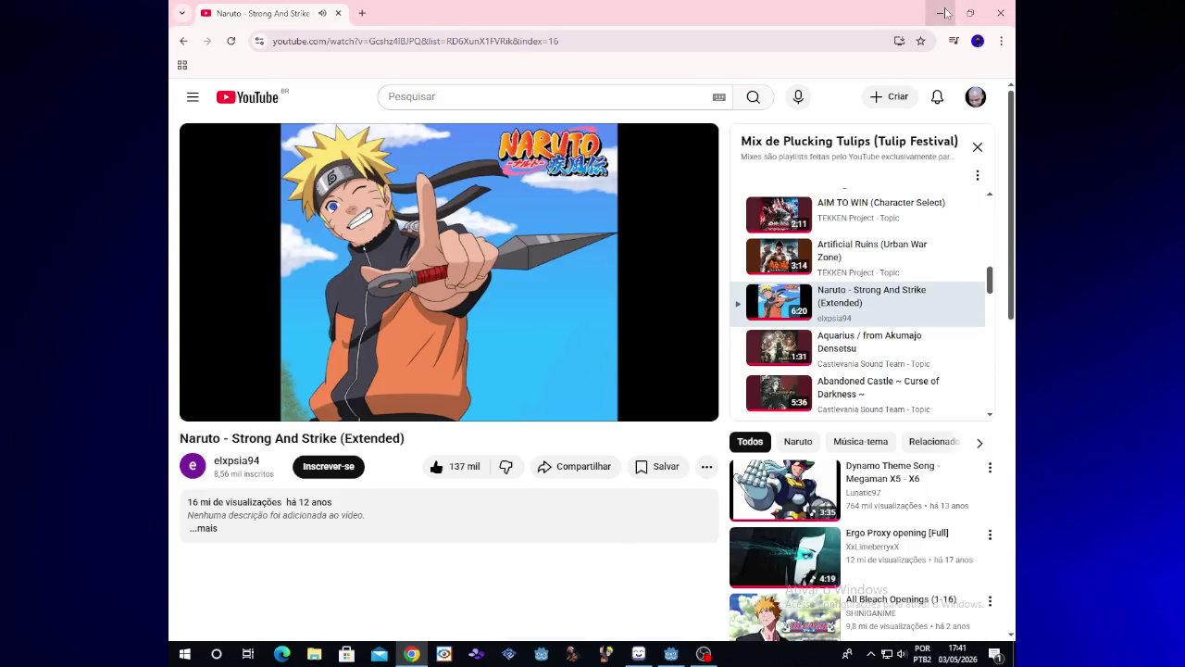
# - Minimize Chrome and OBS to bring Godot's player script forward, scrolled to the top
pyautogui.click(940, 13)
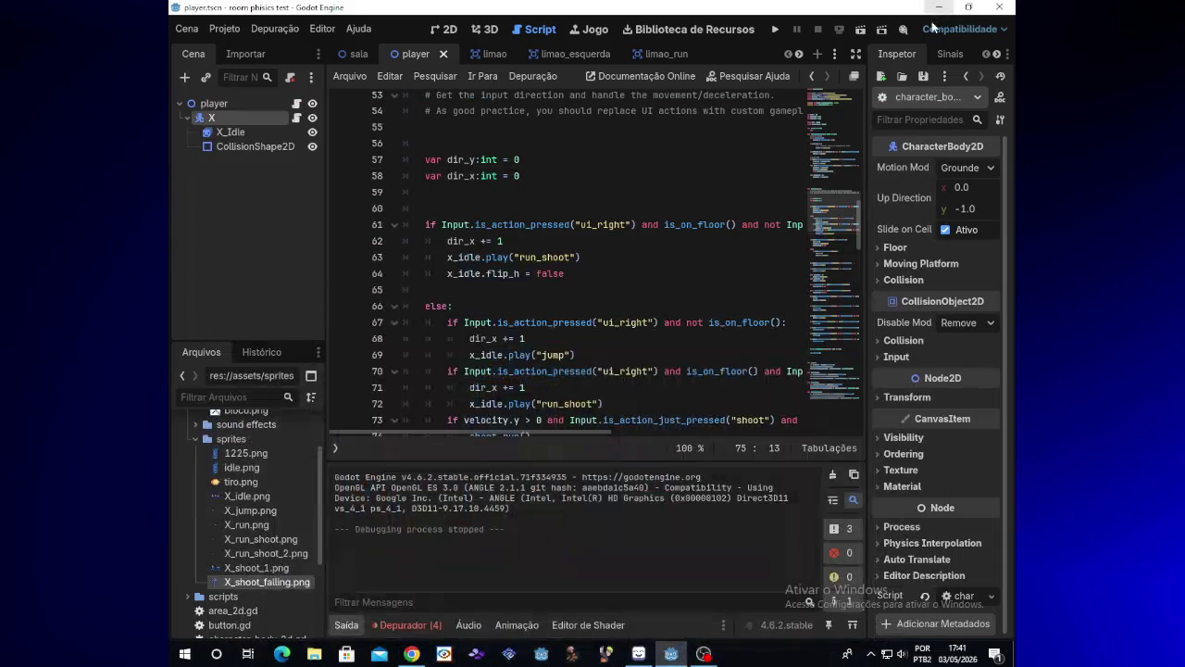
pyautogui.click(704, 653)
pyautogui.click(704, 654)
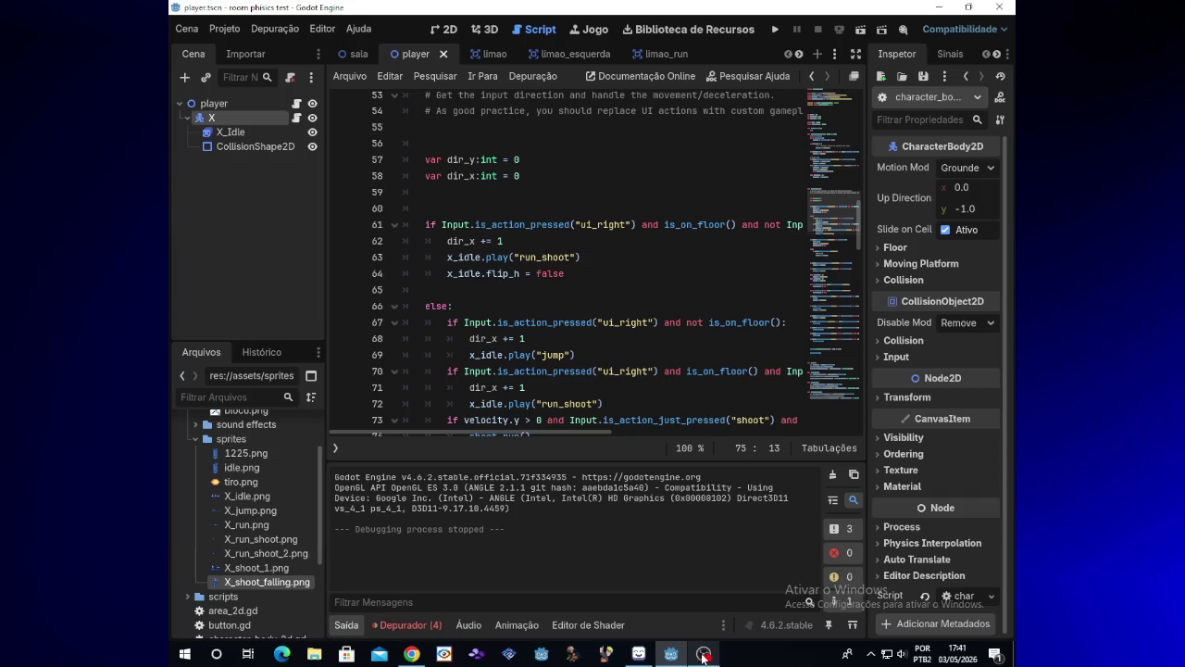
pyautogui.click(411, 654)
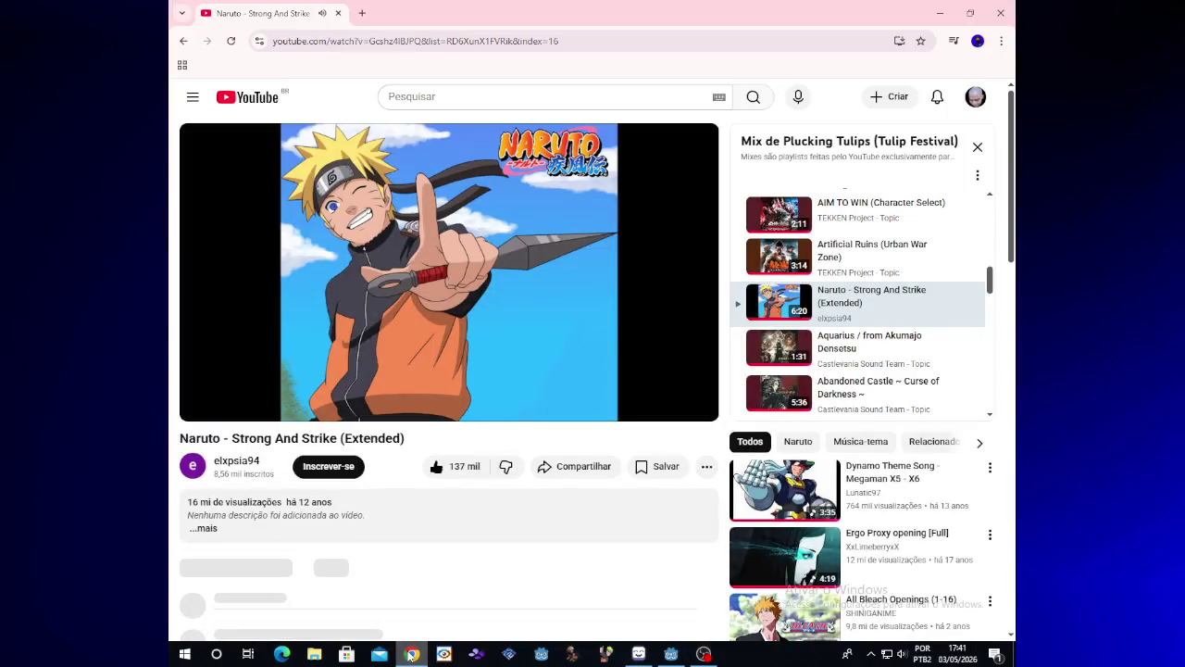
pyautogui.click(411, 654)
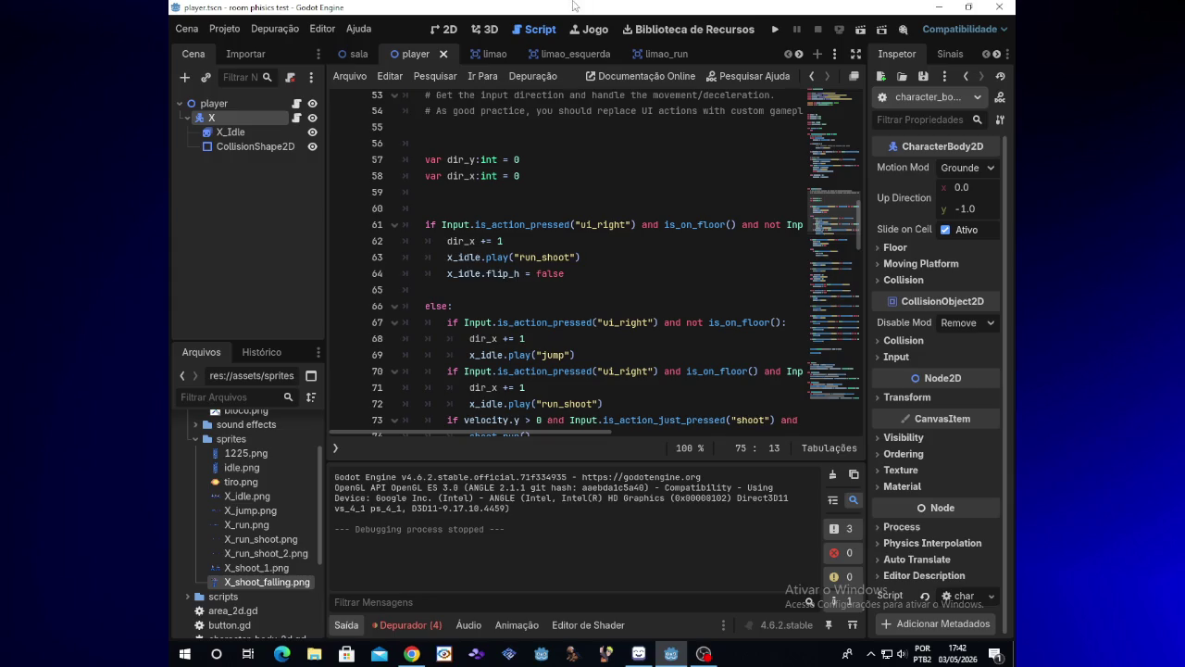
pyautogui.moveTo(858, 219); pyautogui.dragTo(864, 93)
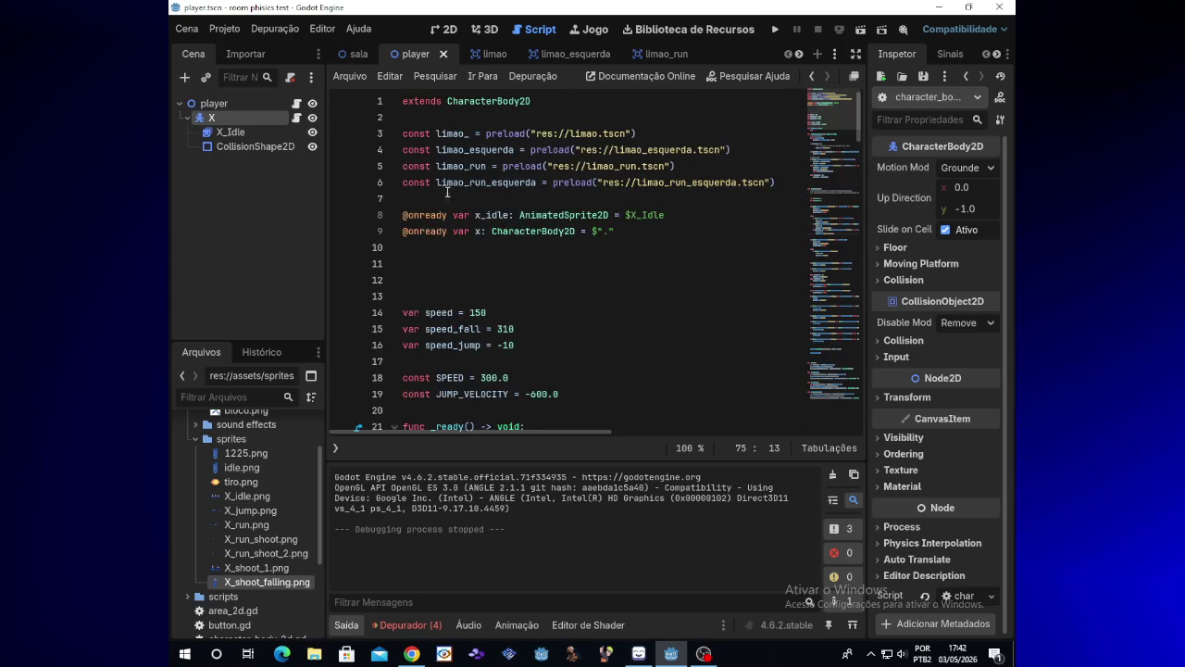
pyautogui.moveTo(405, 312)
pyautogui.mouseDown()
pyautogui.moveTo(486, 315)
pyautogui.moveTo(507, 343)
pyautogui.mouseUp()
pyautogui.click(483, 312)
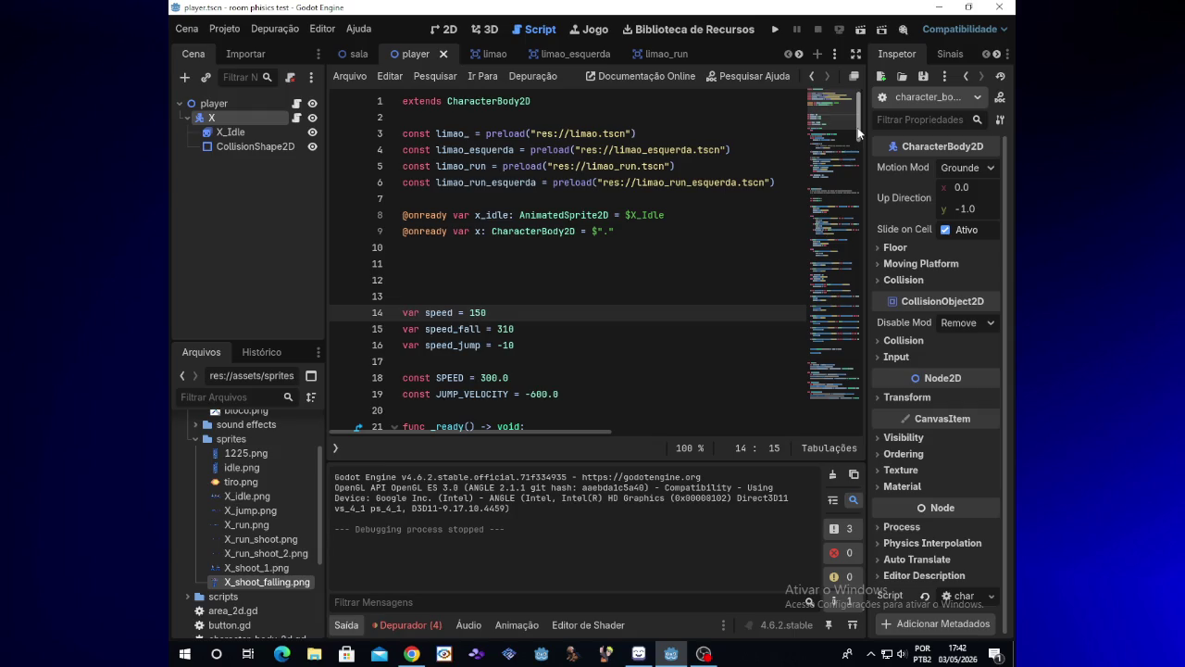
pyautogui.moveTo(859, 134)
pyautogui.mouseDown()
pyautogui.moveTo(860, 390)
pyautogui.moveTo(870, 296)
pyautogui.moveTo(858, 230)
pyautogui.moveTo(855, 341)
pyautogui.mouseUp()
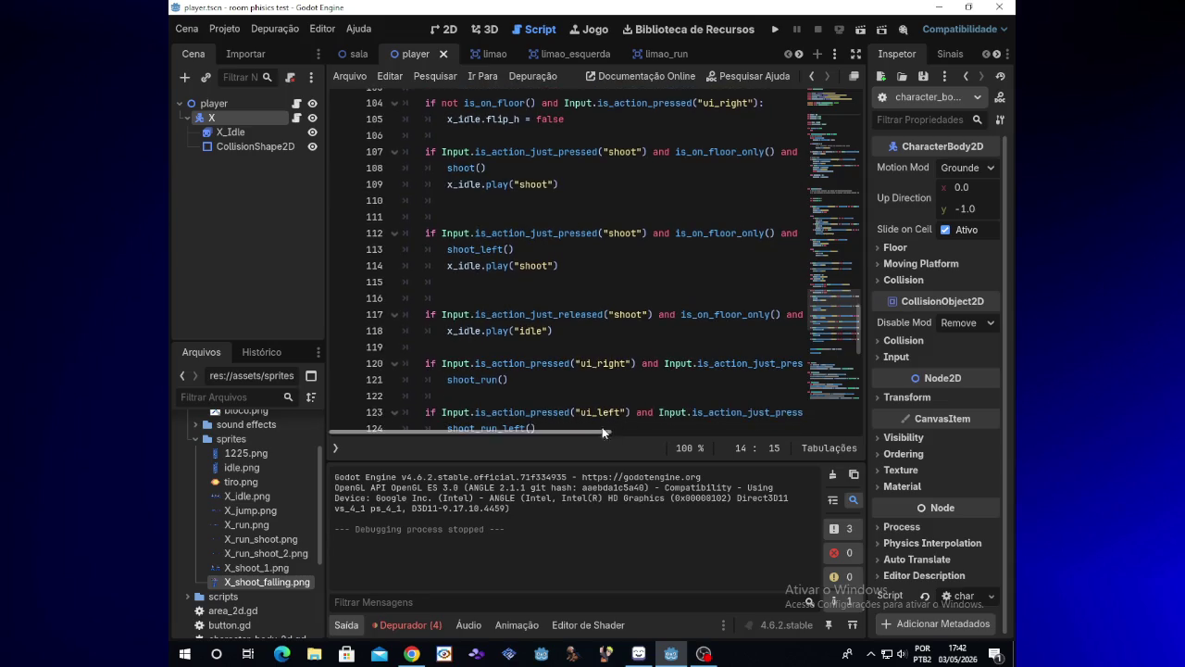
pyautogui.moveTo(603, 428); pyautogui.dragTo(882, 428)
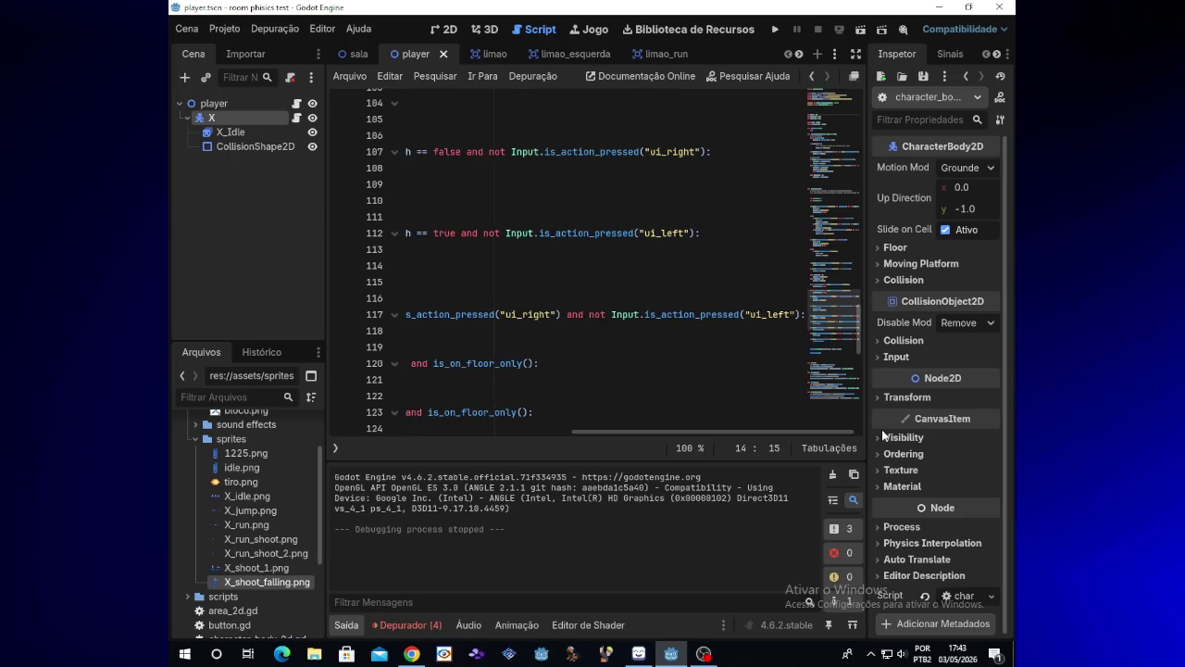
pyautogui.moveTo(861, 326)
pyautogui.mouseDown()
pyautogui.moveTo(859, 374)
pyautogui.moveTo(841, 157)
pyautogui.moveTo(852, 271)
pyautogui.mouseUp()
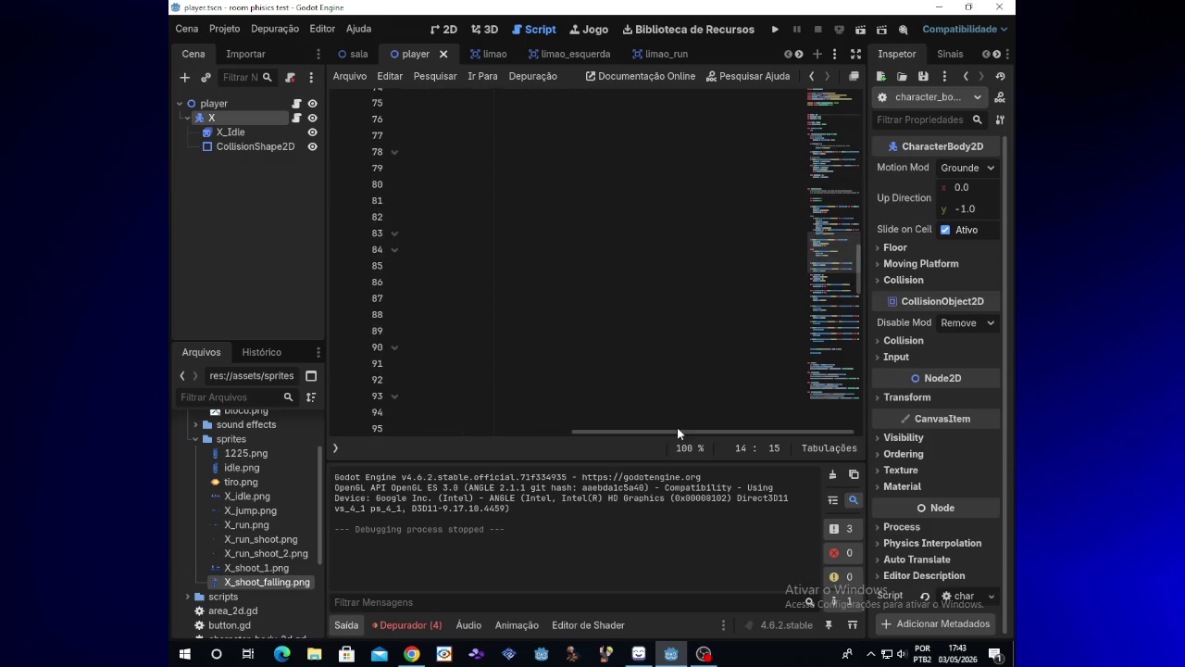
pyautogui.moveTo(635, 433); pyautogui.dragTo(408, 424)
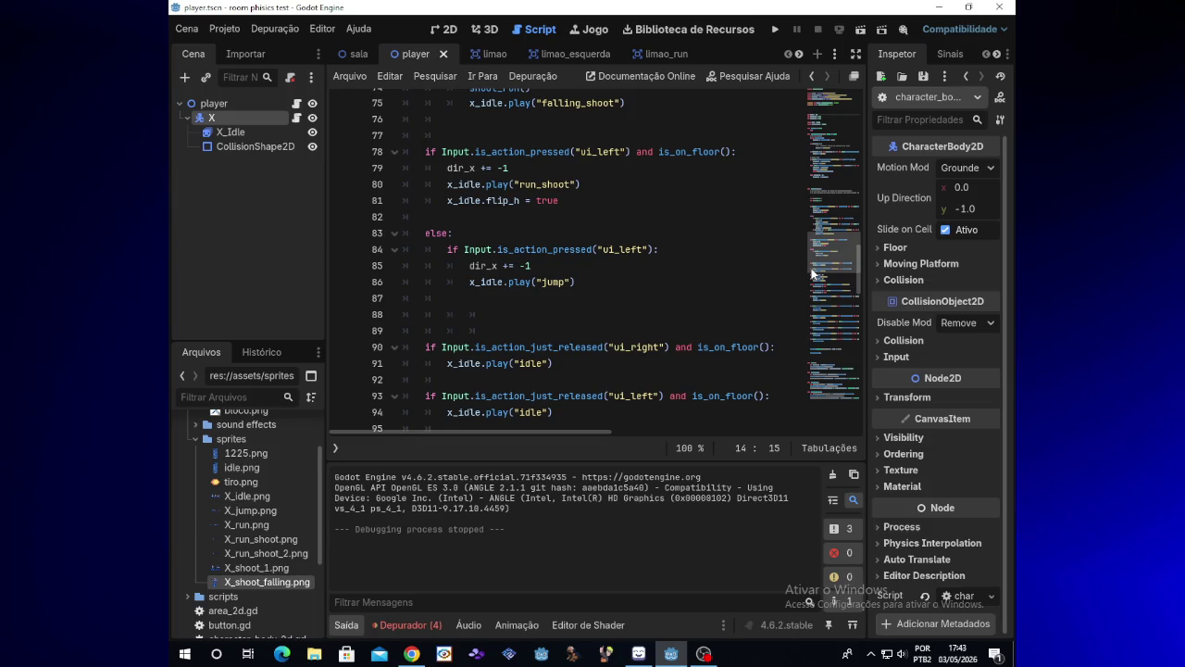
pyautogui.moveTo(858, 282); pyautogui.dragTo(857, 323)
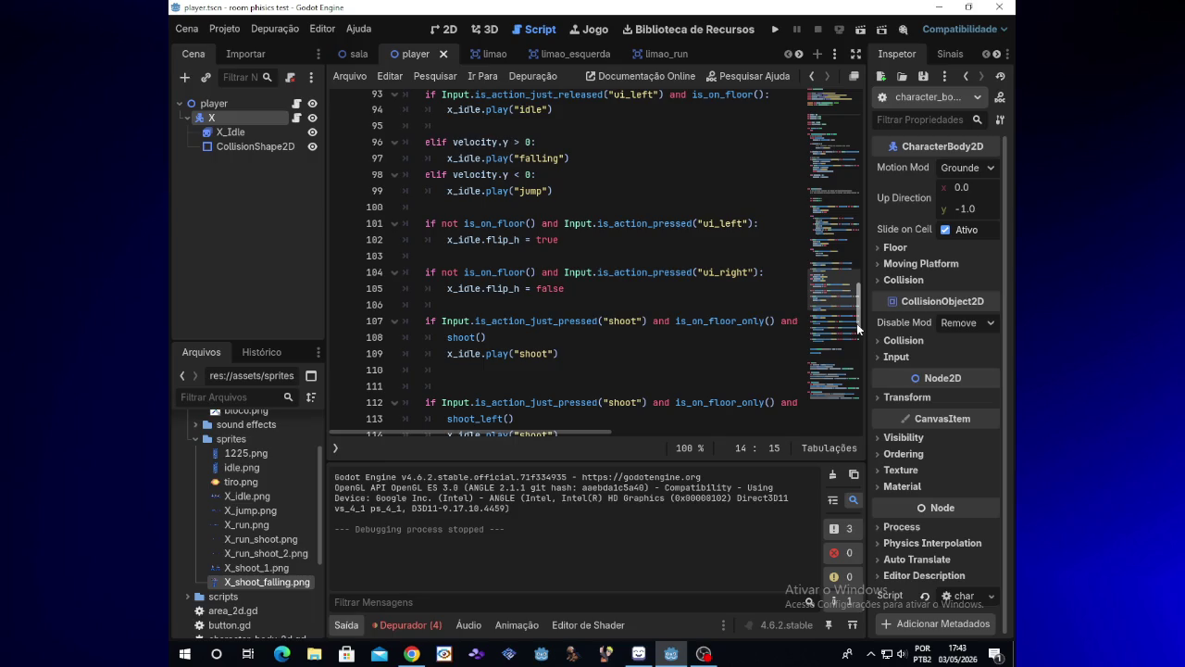
pyautogui.moveTo(857, 323); pyautogui.dragTo(862, 374)
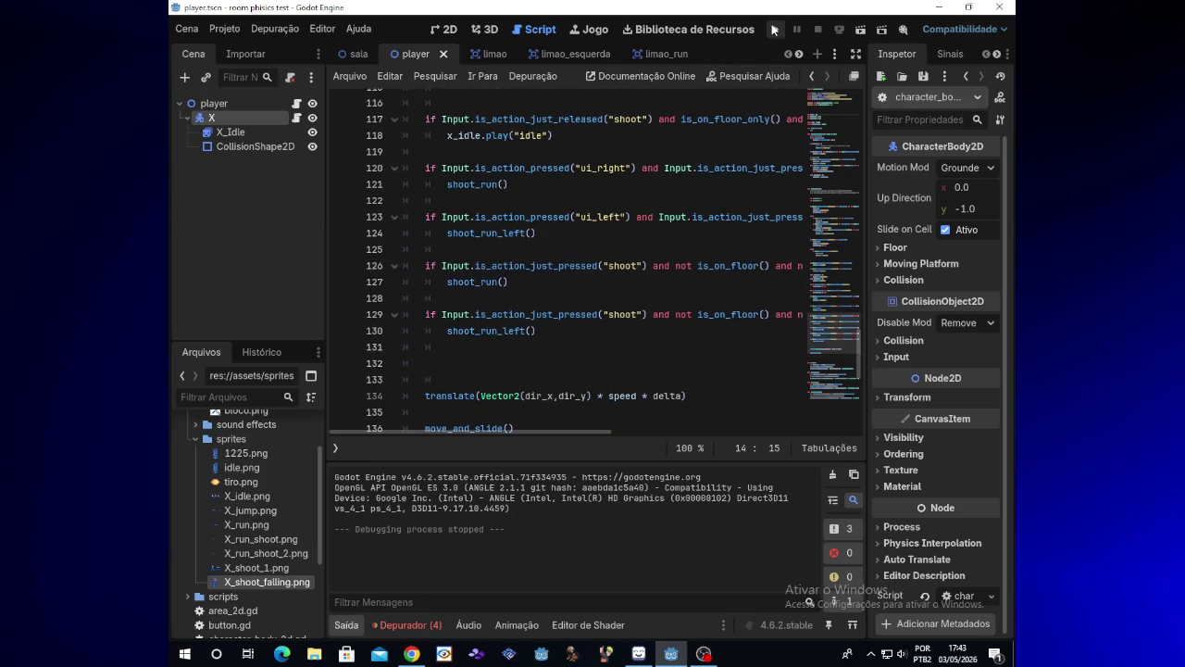
pyautogui.click(775, 29)
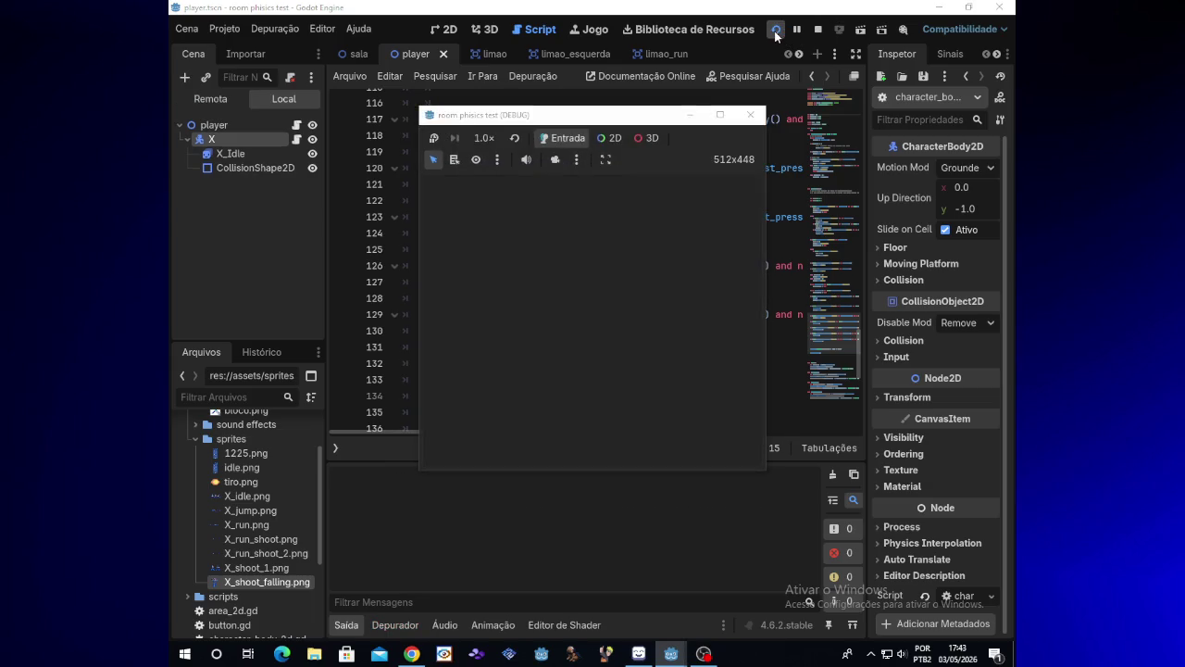
pyautogui.press('x')
pyautogui.press('x')
pyautogui.press('x')
pyautogui.press('Right')
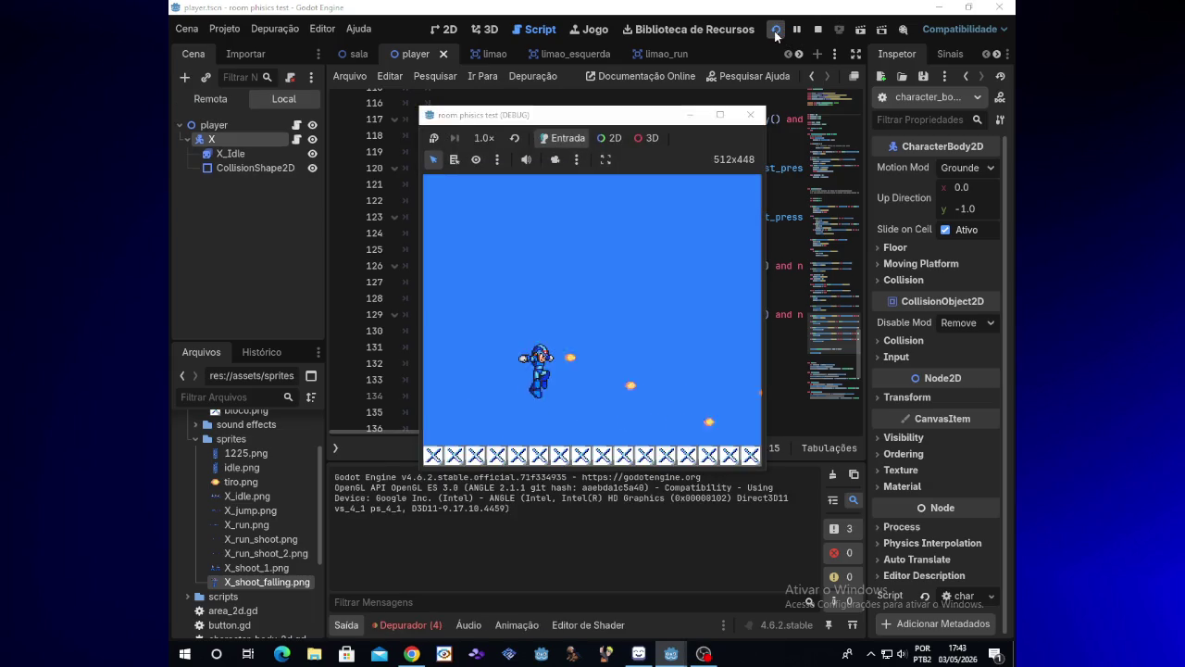
pyautogui.click(751, 114)
pyautogui.moveTo(858, 354); pyautogui.dragTo(866, 222)
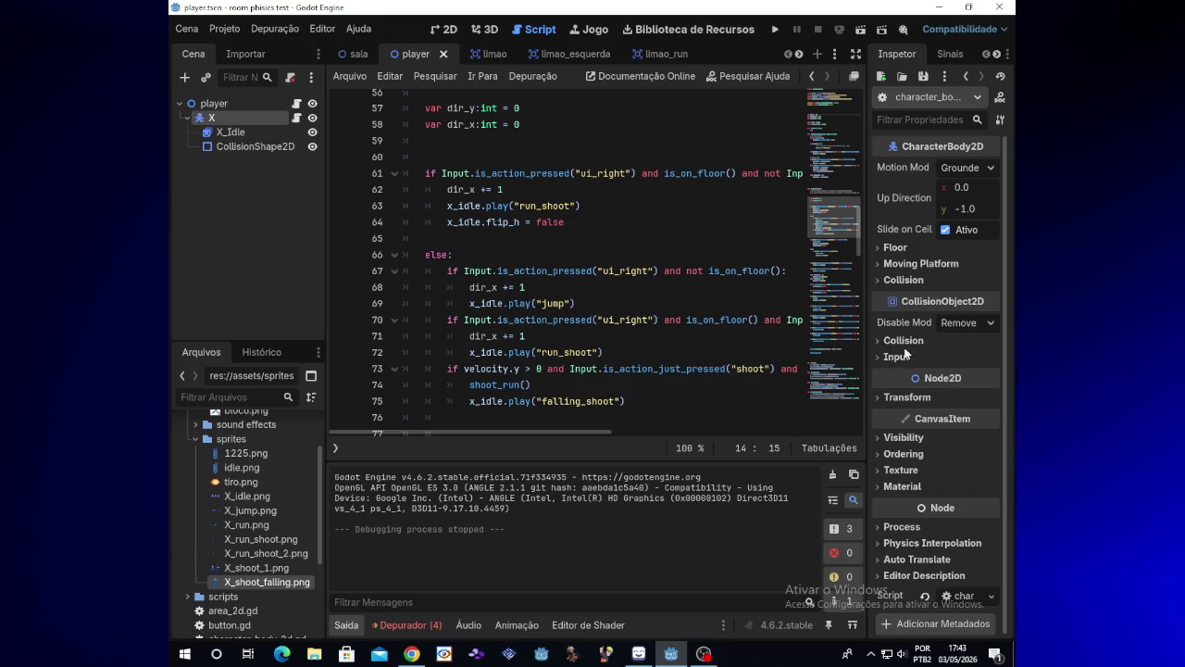
# - Review the player script and change line 73's check to velocity.y < 0
pyautogui.moveTo(966, 307)
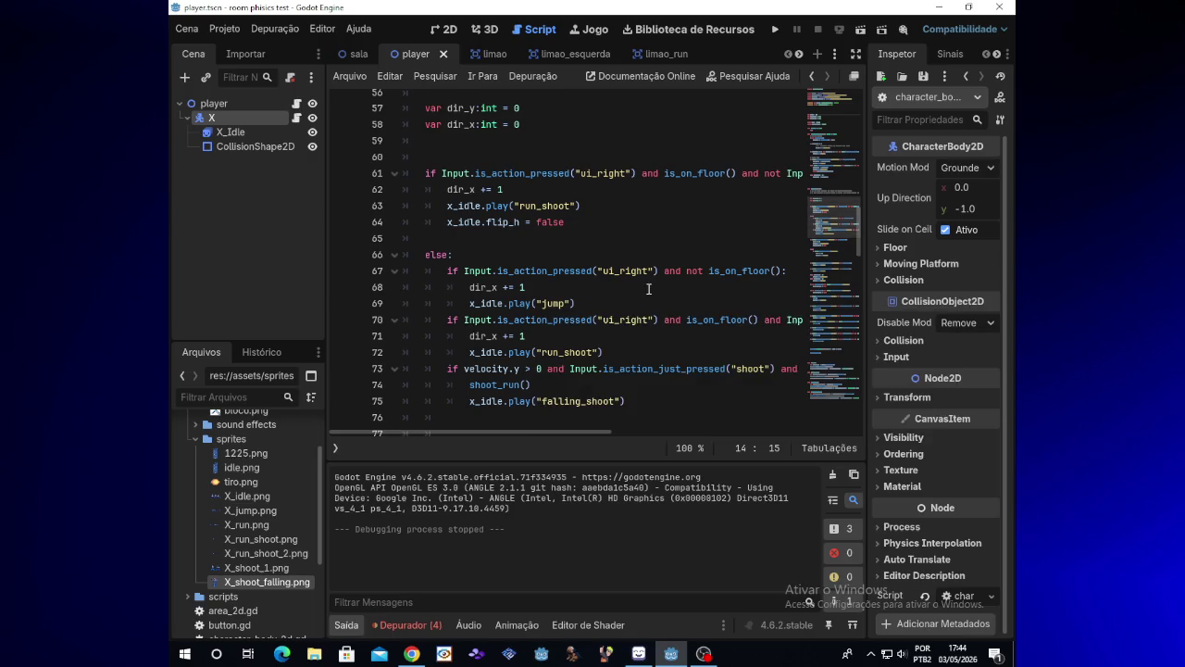
pyautogui.click(537, 287)
pyautogui.moveTo(857, 231); pyautogui.dragTo(861, 226)
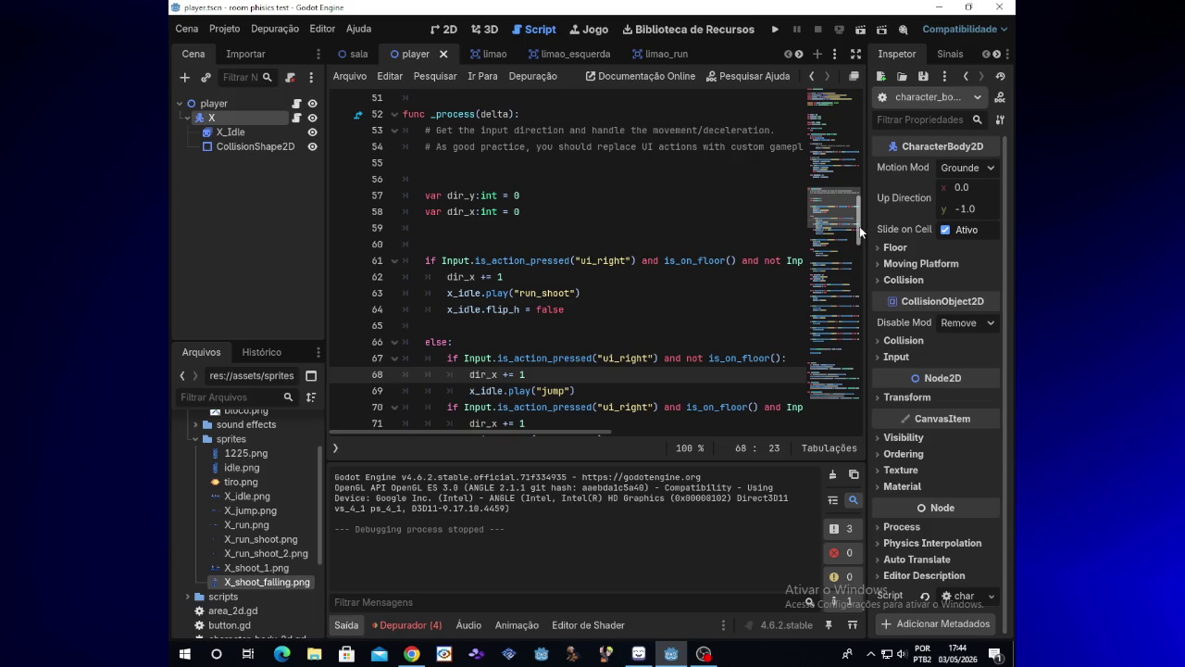
pyautogui.scroll(2, 862, 219)
pyautogui.scroll(-1, 862, 218)
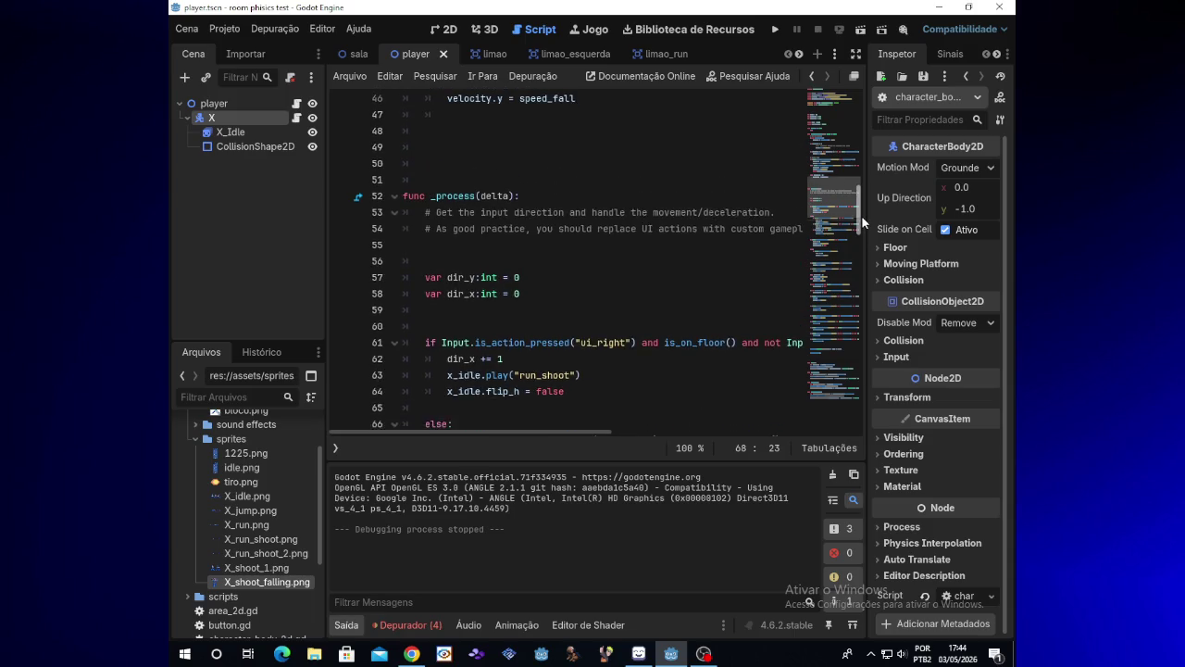
pyautogui.scroll(-1, 862, 227)
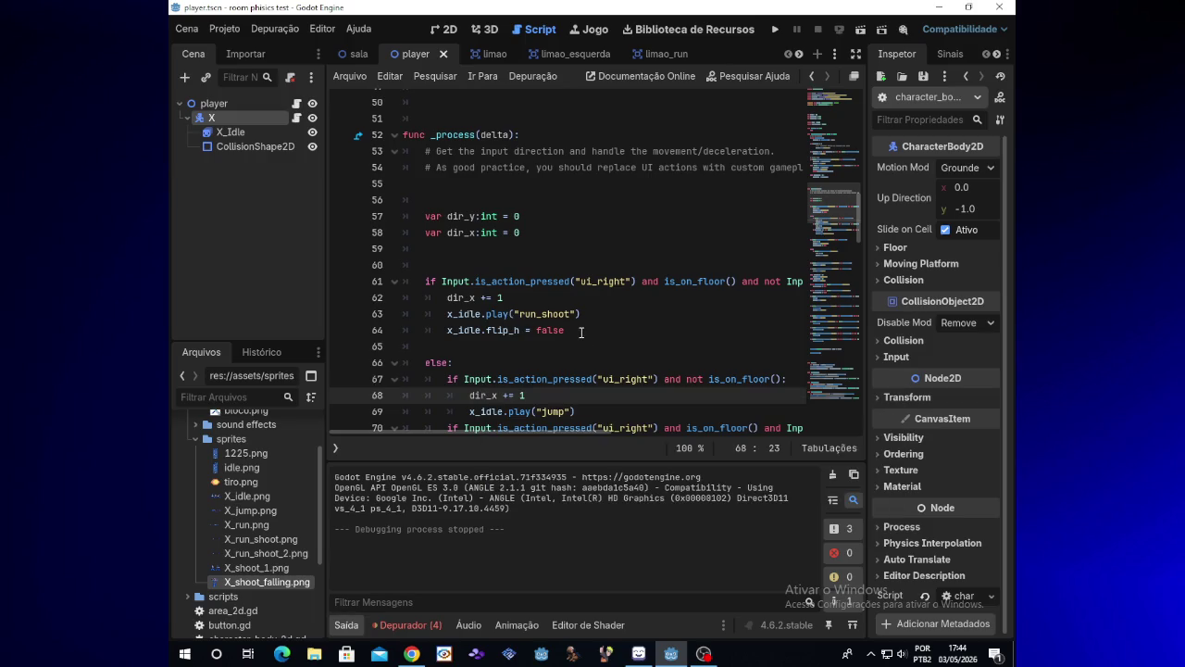
pyautogui.scroll(-3, 858, 257)
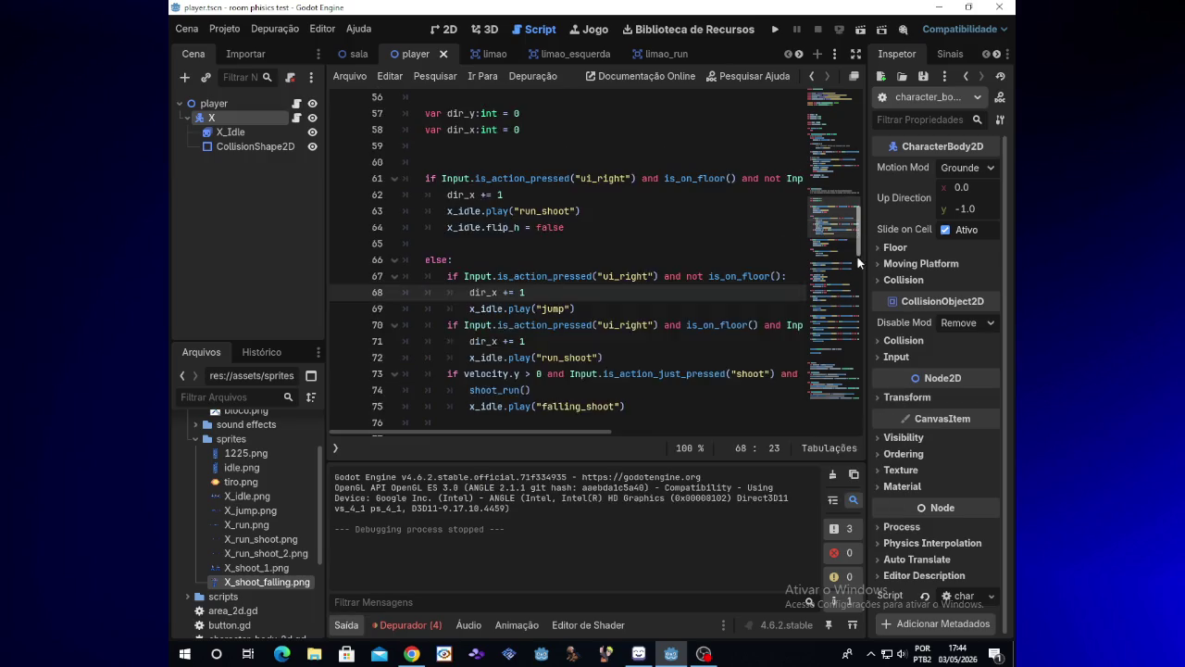
pyautogui.scroll(-4, 858, 256)
pyautogui.click(524, 325)
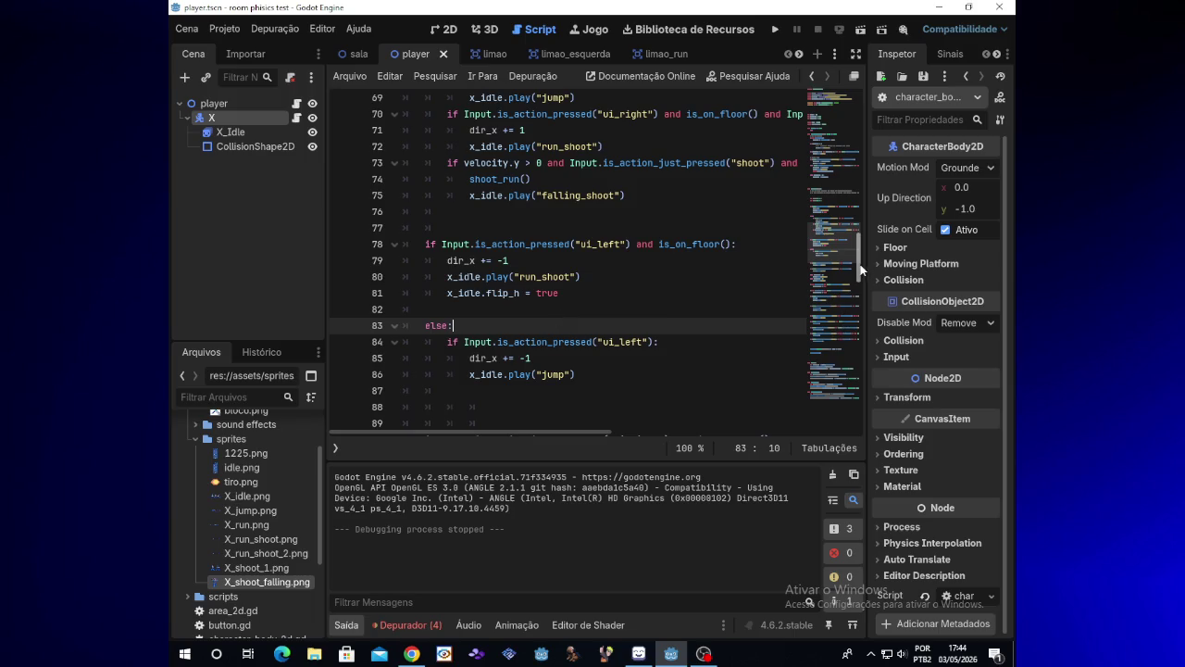
pyautogui.scroll(-9, 861, 269)
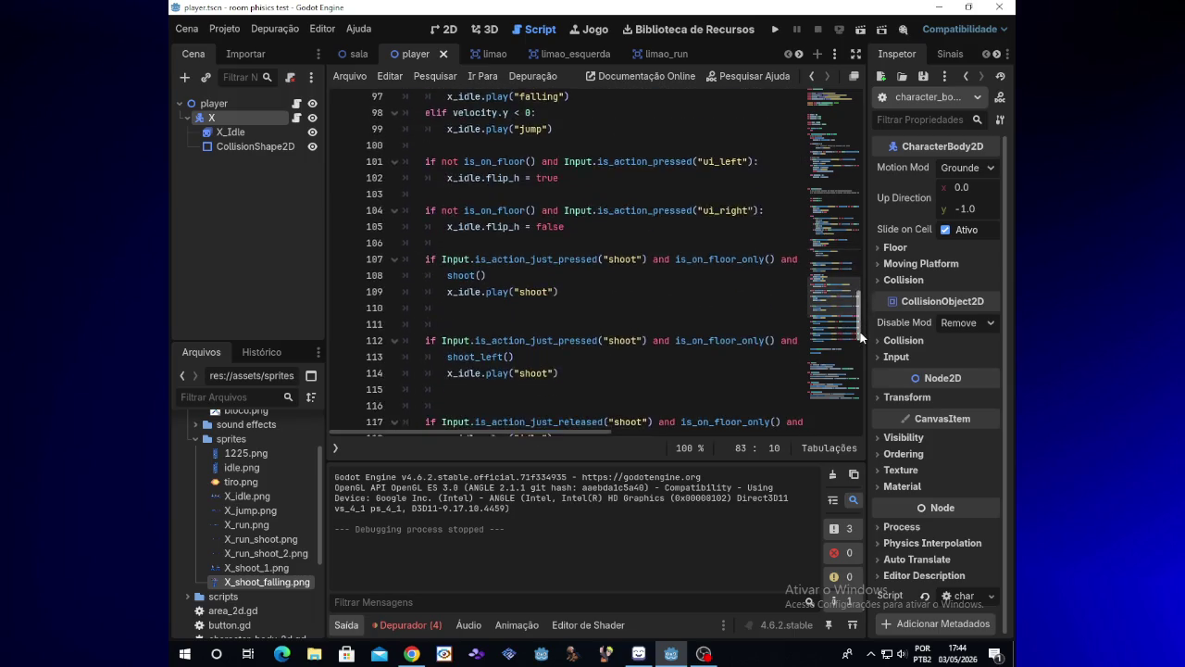
pyautogui.scroll(-6, 860, 338)
pyautogui.moveTo(860, 368); pyautogui.dragTo(860, 326)
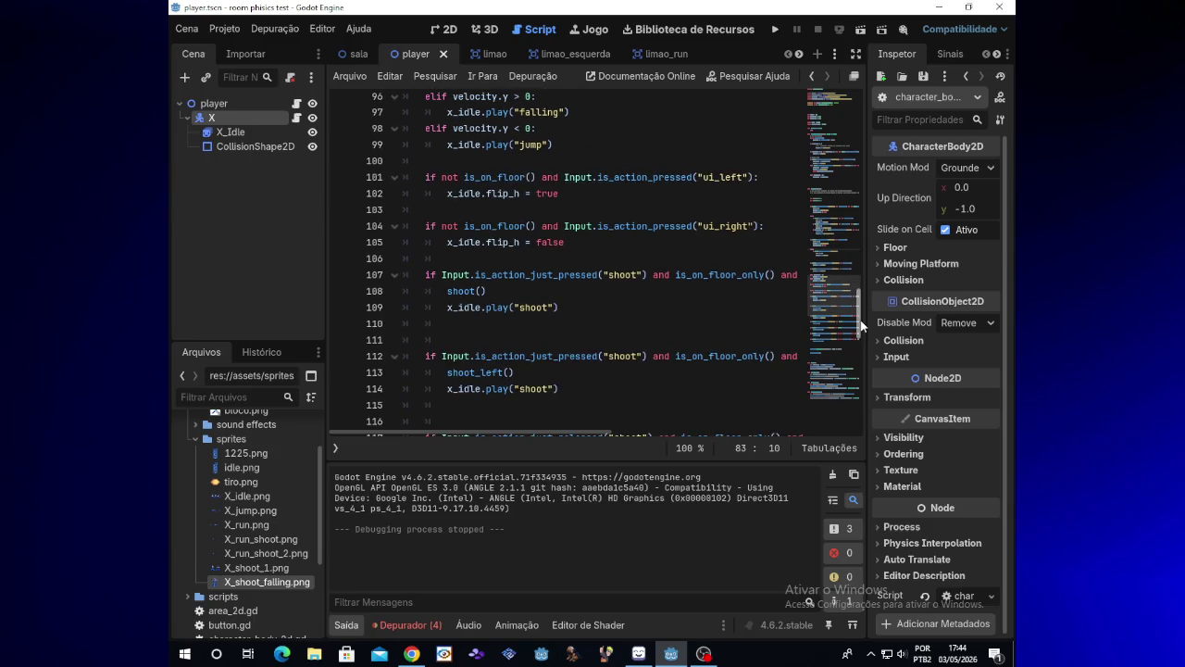
pyautogui.scroll(3, 861, 326)
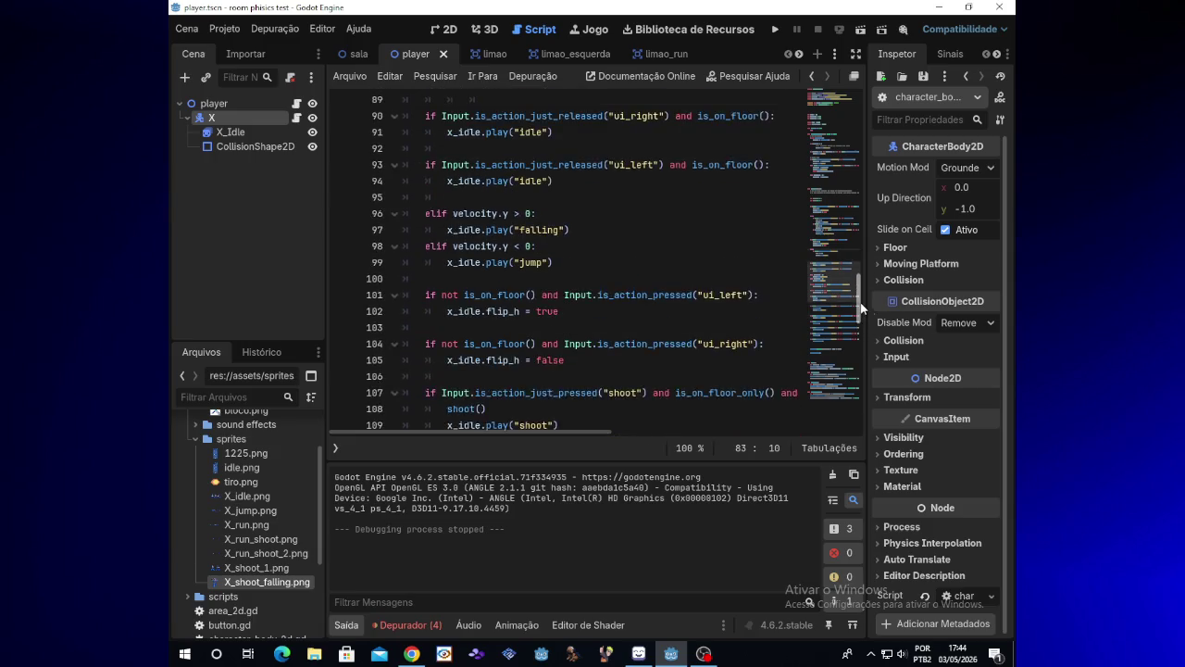
pyautogui.moveTo(861, 286); pyautogui.dragTo(861, 228)
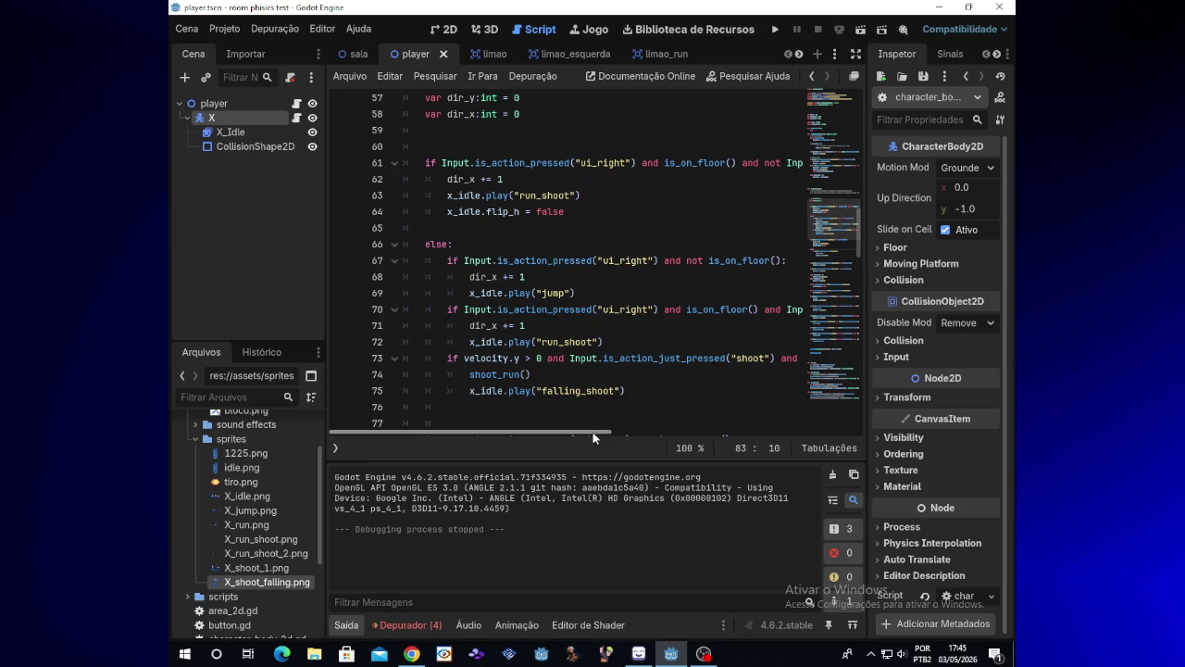
pyautogui.moveTo(593, 431)
pyautogui.mouseDown()
pyautogui.moveTo(783, 429)
pyautogui.moveTo(593, 432)
pyautogui.mouseUp()
pyautogui.moveTo(594, 433); pyautogui.dragTo(595, 434)
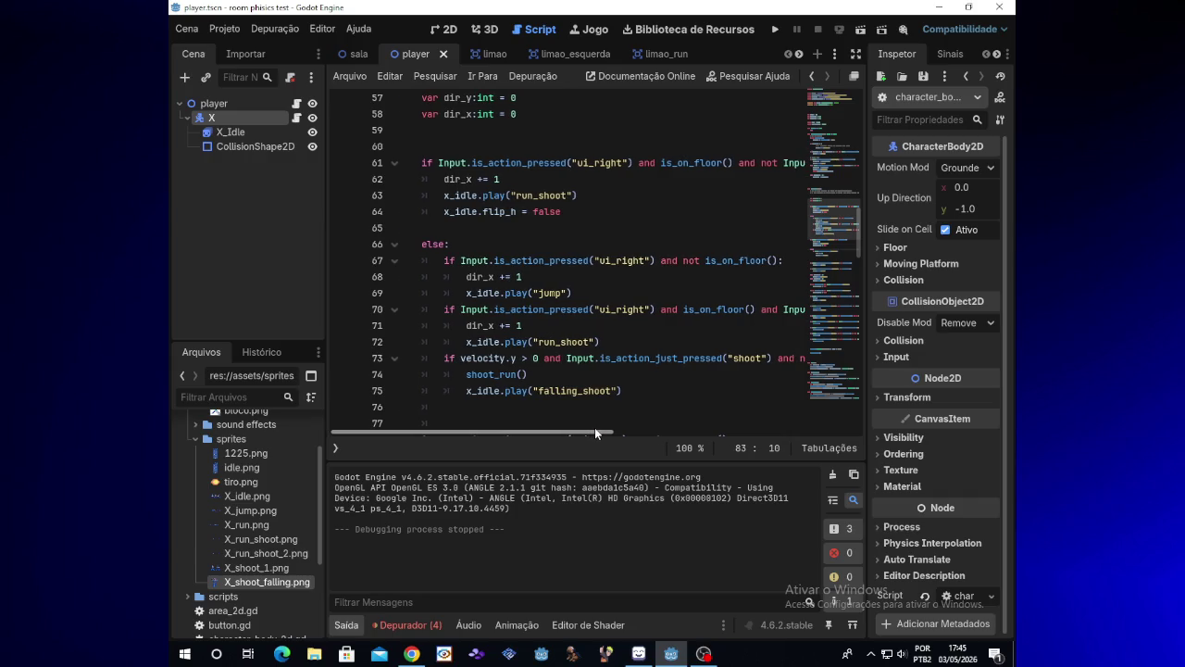
pyautogui.moveTo(595, 434); pyautogui.dragTo(597, 433)
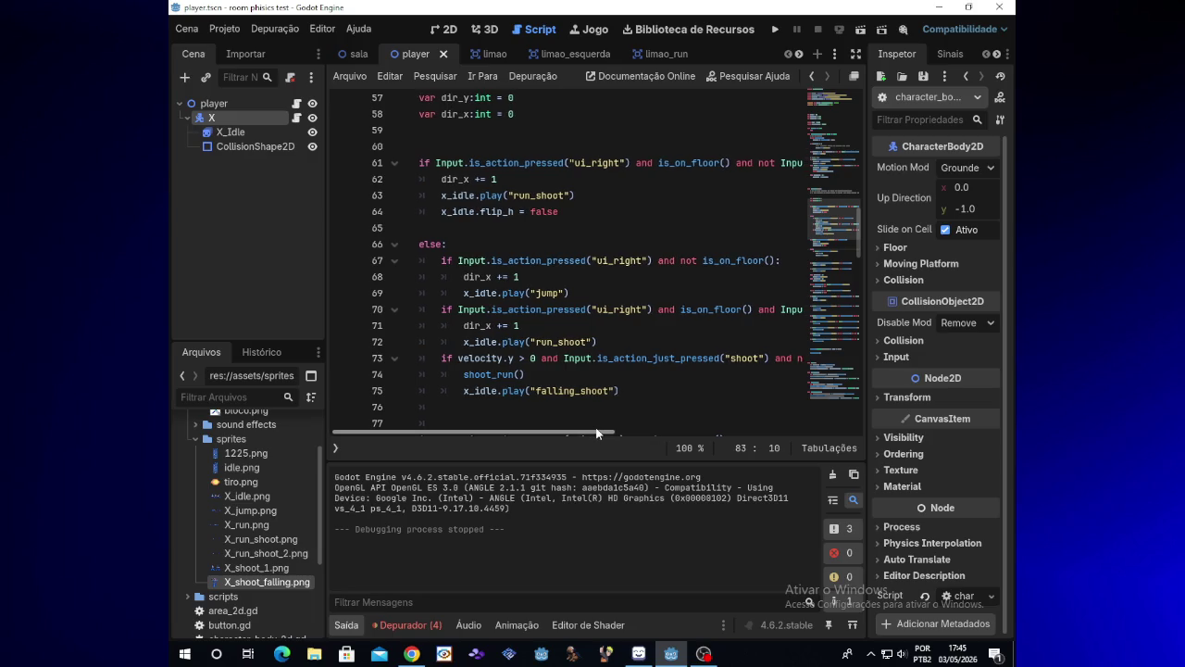
pyautogui.moveTo(597, 433); pyautogui.dragTo(601, 433)
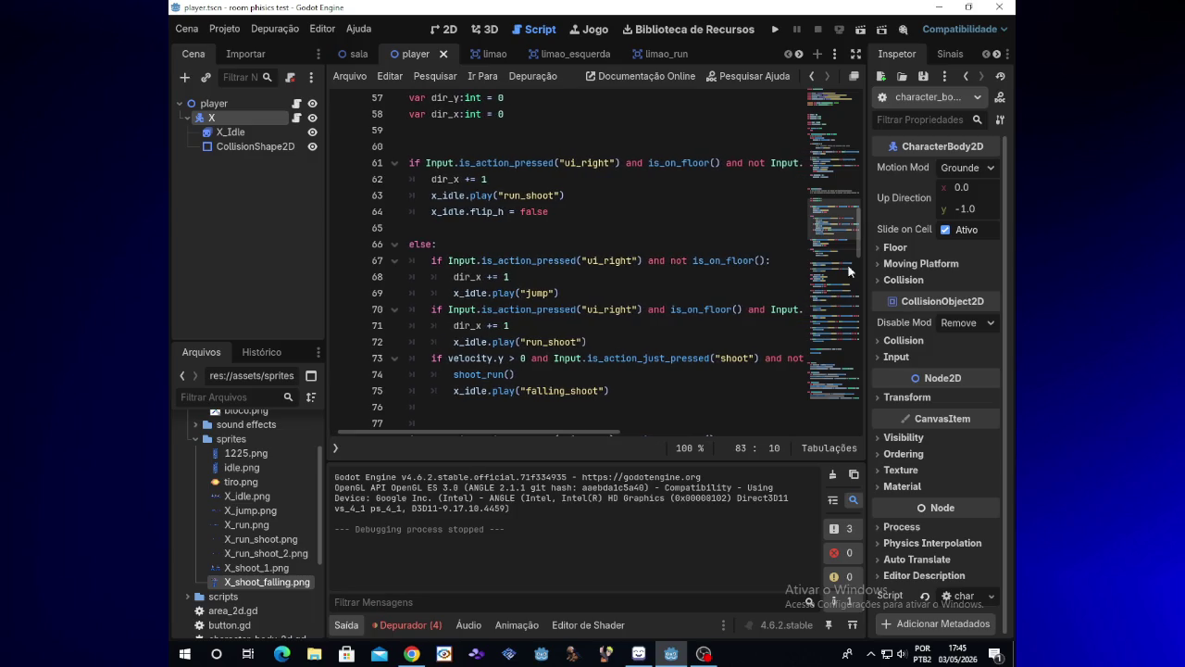
pyautogui.scroll(-1, 858, 253)
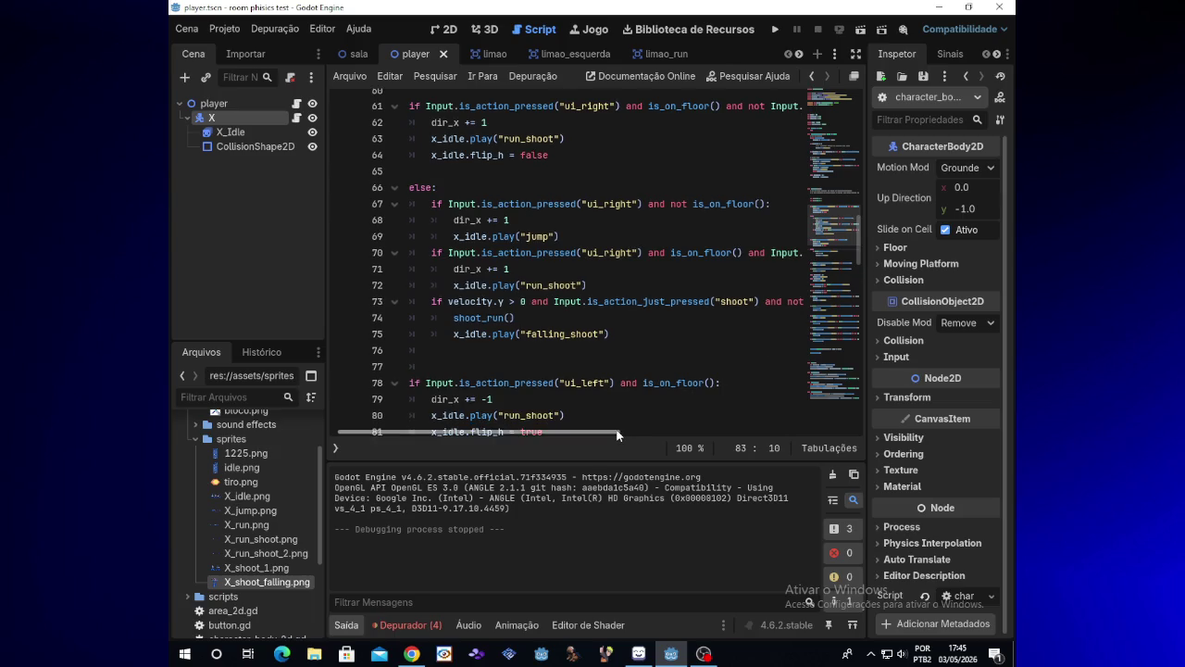
pyautogui.moveTo(617, 434); pyautogui.dragTo(625, 434)
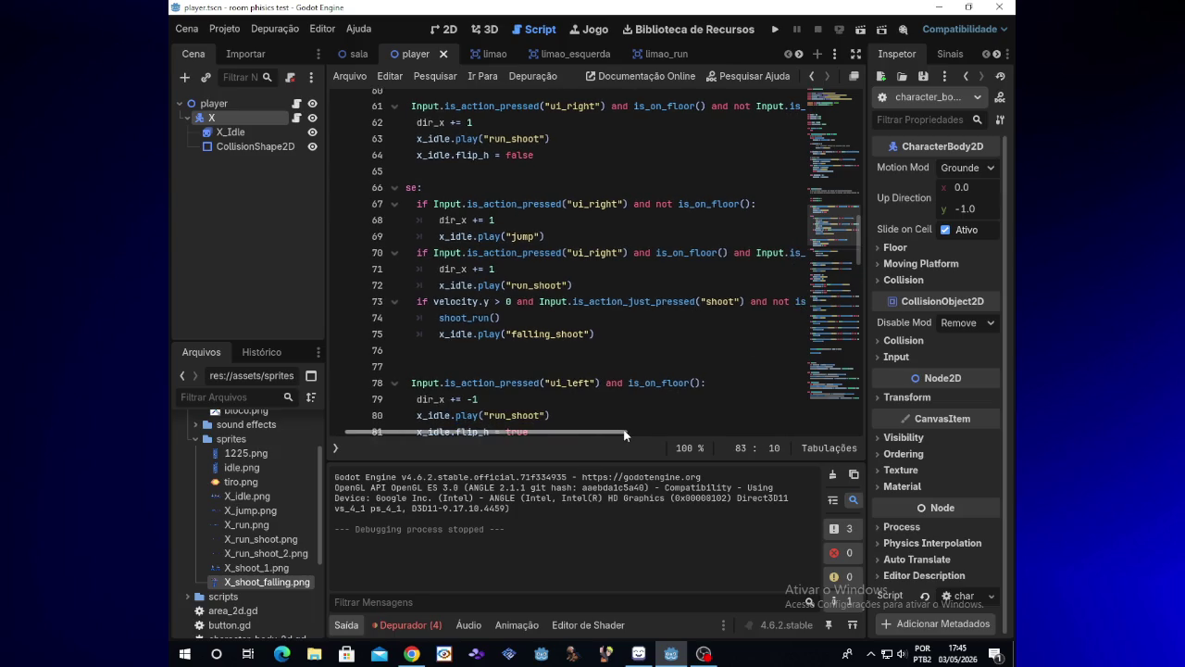
pyautogui.click(500, 303)
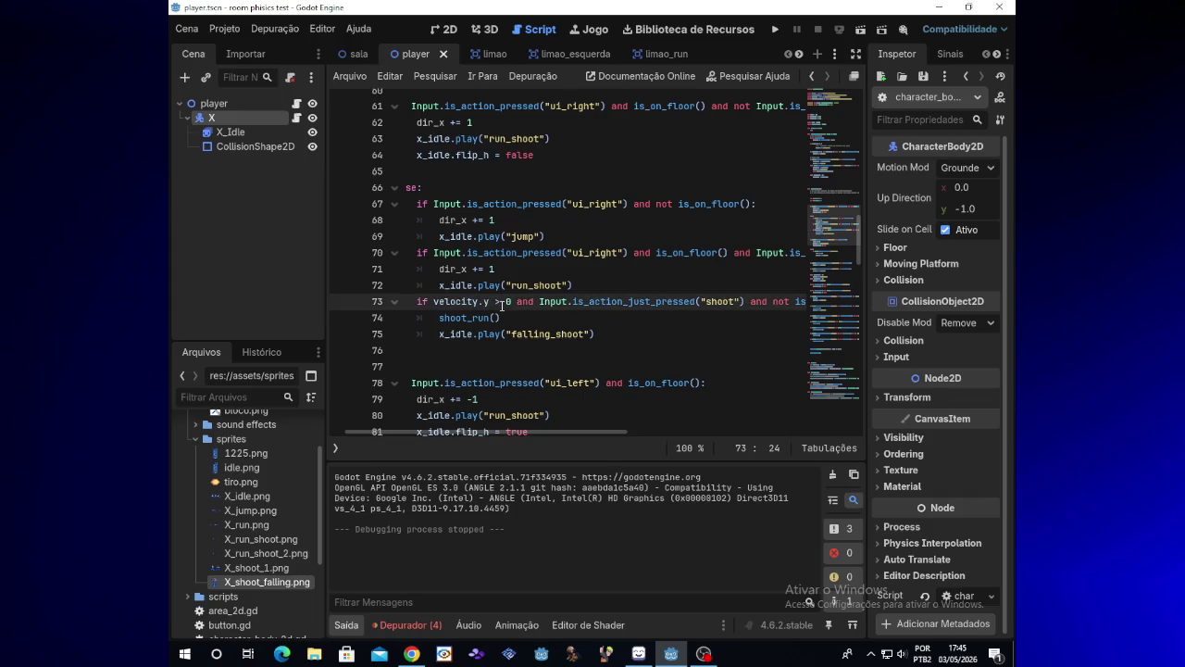
pyautogui.press('BackSpace')
pyautogui.write('<')
# - Test-run the game, moving X both ways while jumping and shooting, then stop it
pyautogui.click(773, 35)
pyautogui.press('x')
pyautogui.press('x')
pyautogui.press('x')
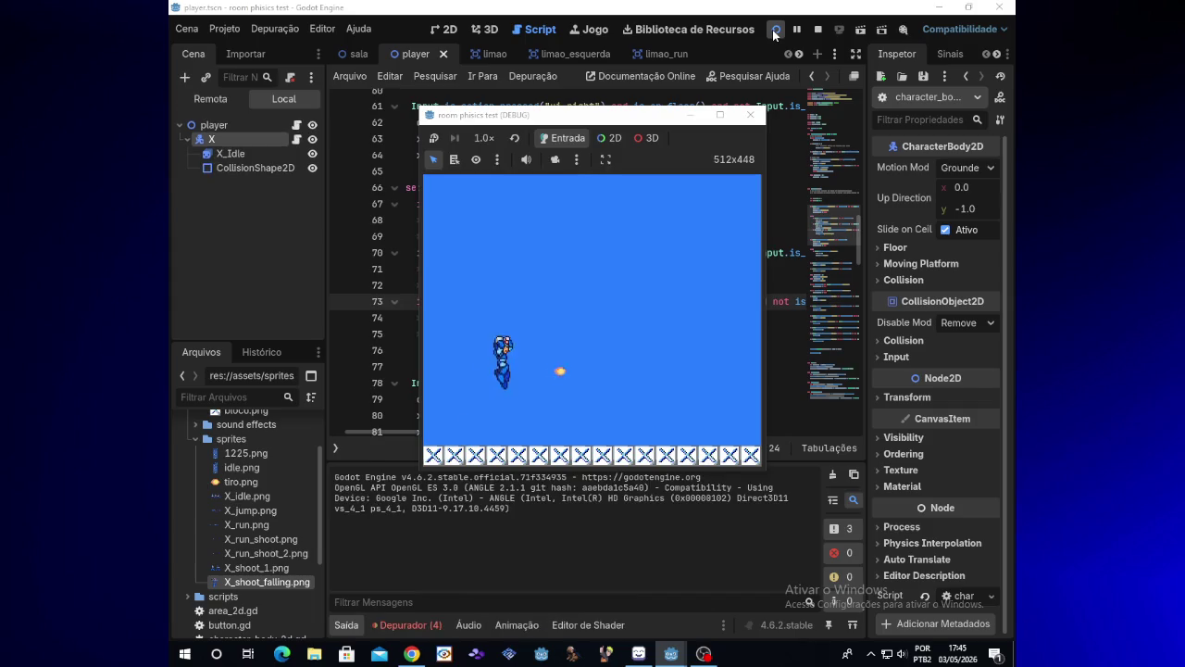
pyautogui.press('Right')
pyautogui.press('x')
pyautogui.press('x')
pyautogui.press('Right')
pyautogui.press('Right')
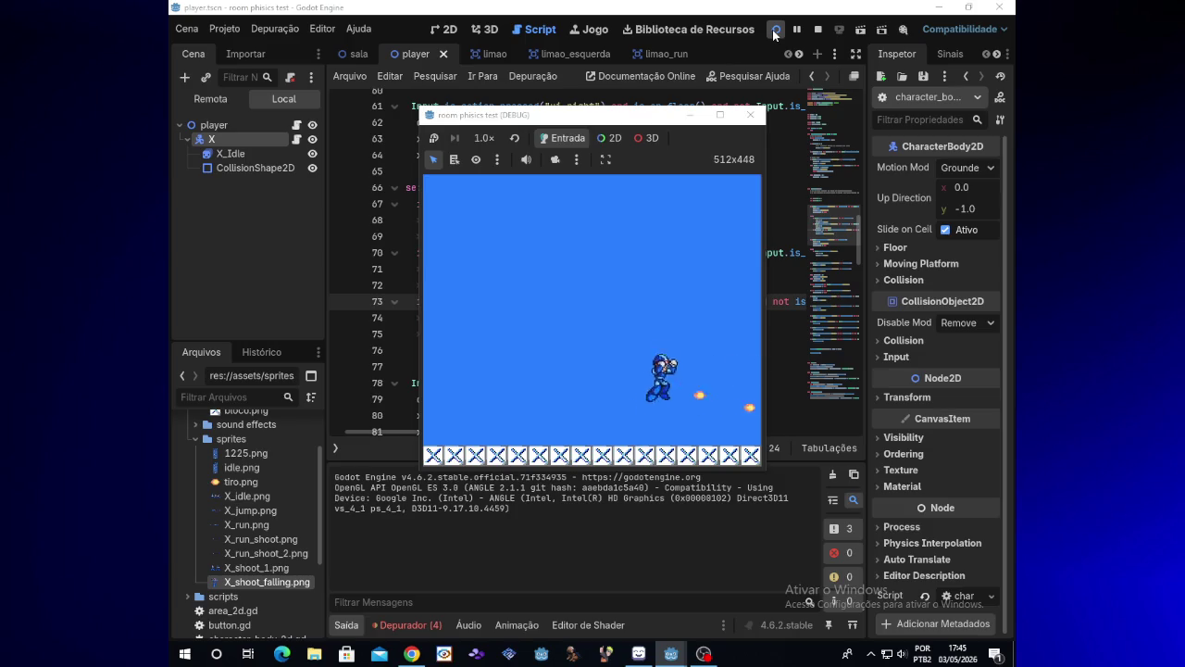
pyautogui.press('Left')
pyautogui.press('x')
pyautogui.press('x')
pyautogui.press('x')
pyautogui.press('Right')
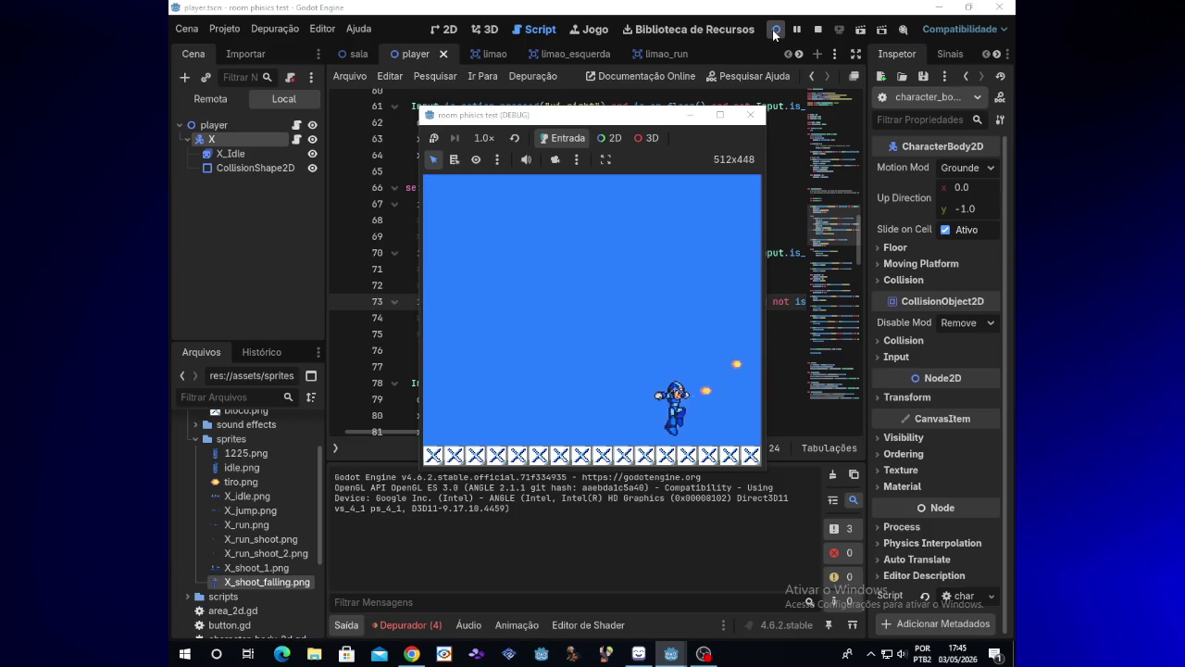
pyautogui.press('Left')
pyautogui.press('x')
pyautogui.press('x')
pyautogui.press('Left')
pyautogui.press('x')
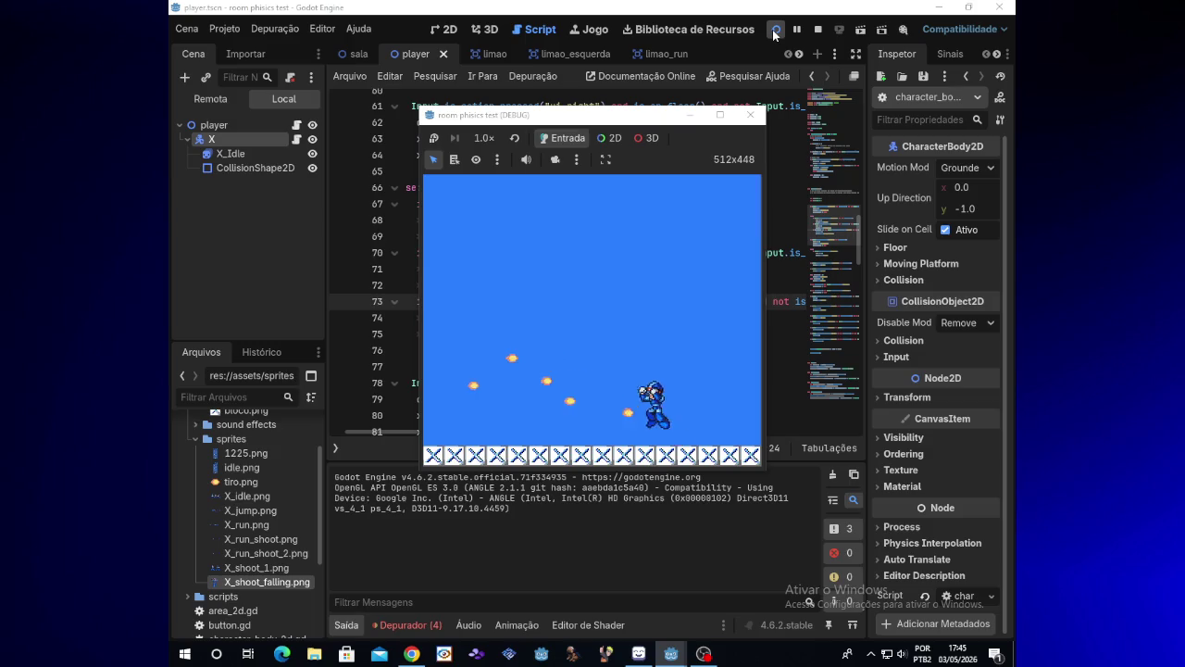
pyautogui.press('Right')
pyautogui.press('x')
pyautogui.press('x')
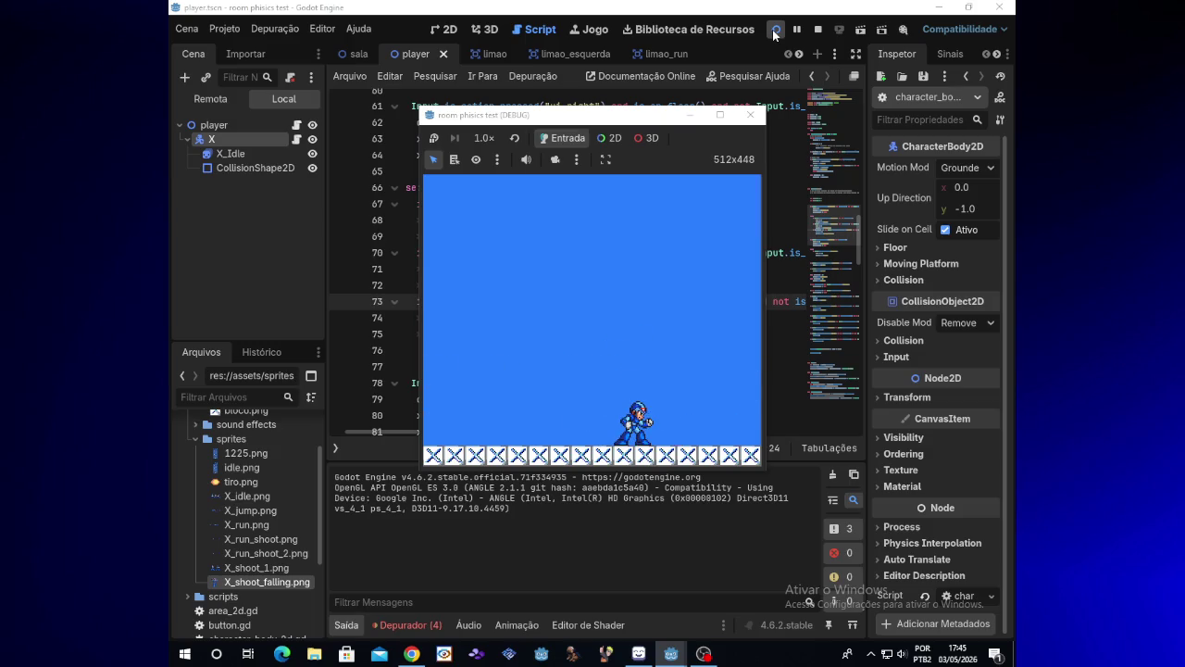
pyautogui.click(750, 114)
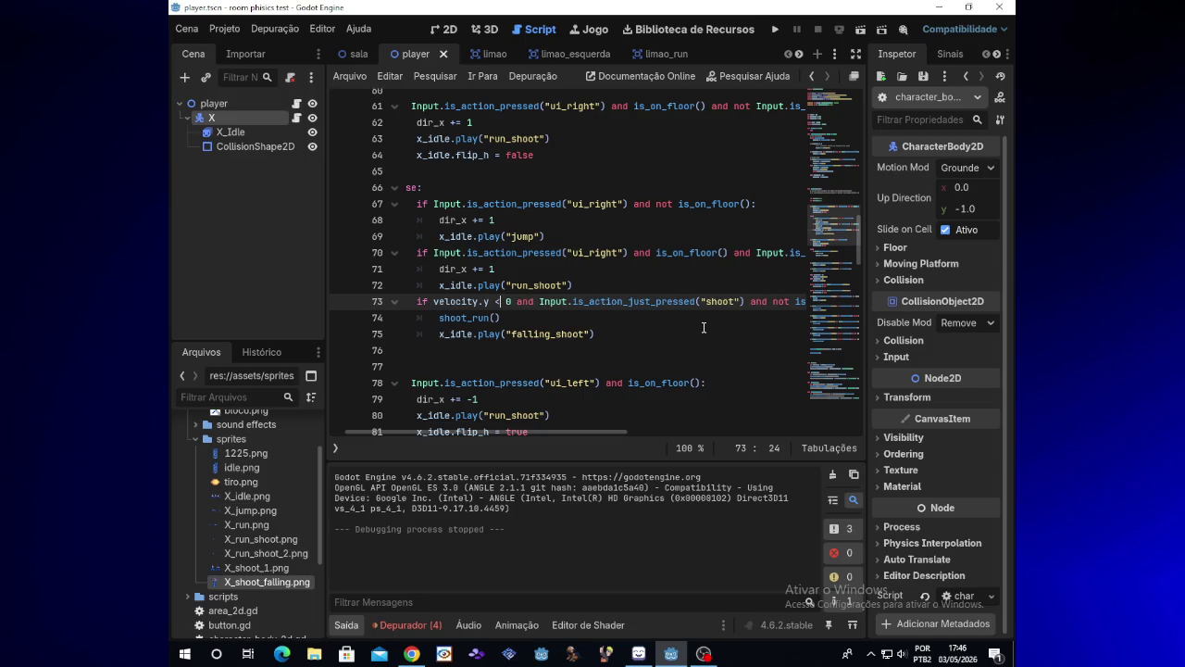
# - Review the shoot_run call and falling-shoot lines 73–75 in the script
pyautogui.moveTo(645, 429); pyautogui.dragTo(761, 419)
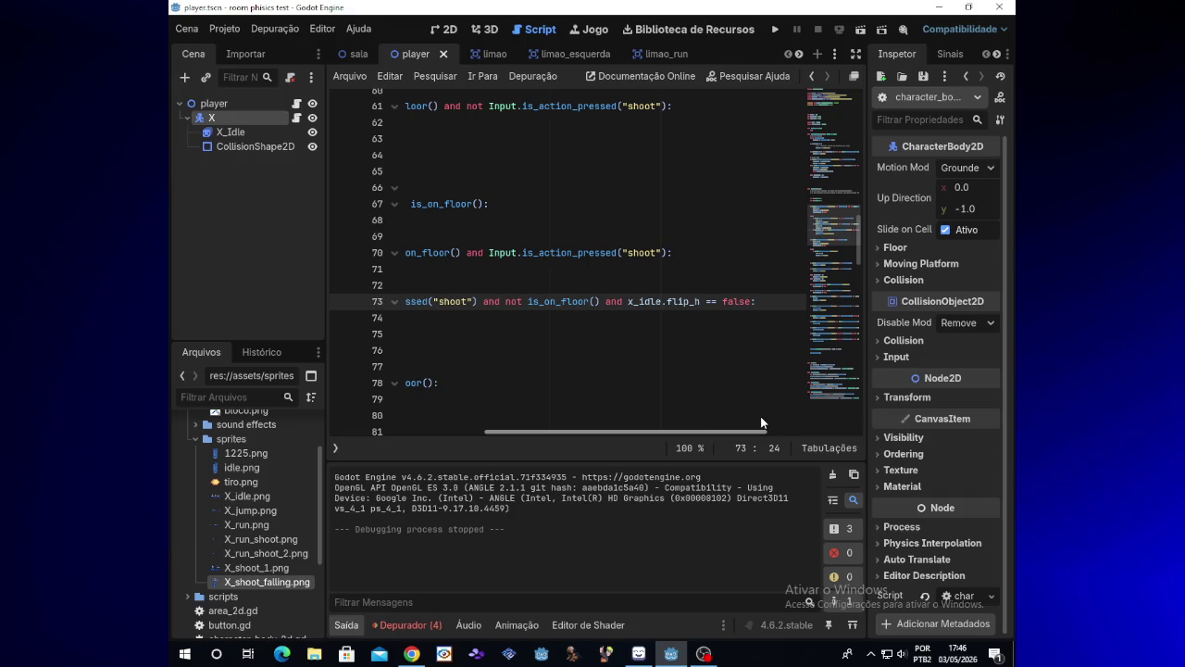
pyautogui.moveTo(761, 423); pyautogui.dragTo(544, 432)
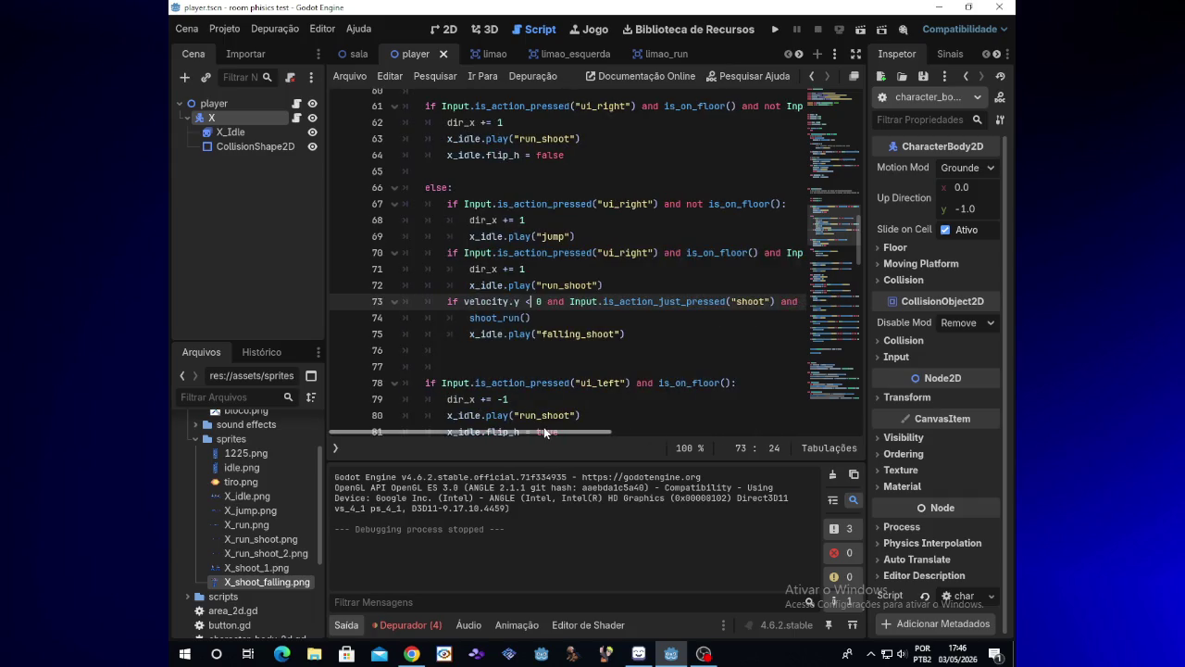
pyautogui.moveTo(544, 427)
pyautogui.mouseDown()
pyautogui.moveTo(783, 426)
pyautogui.moveTo(581, 427)
pyautogui.mouseUp()
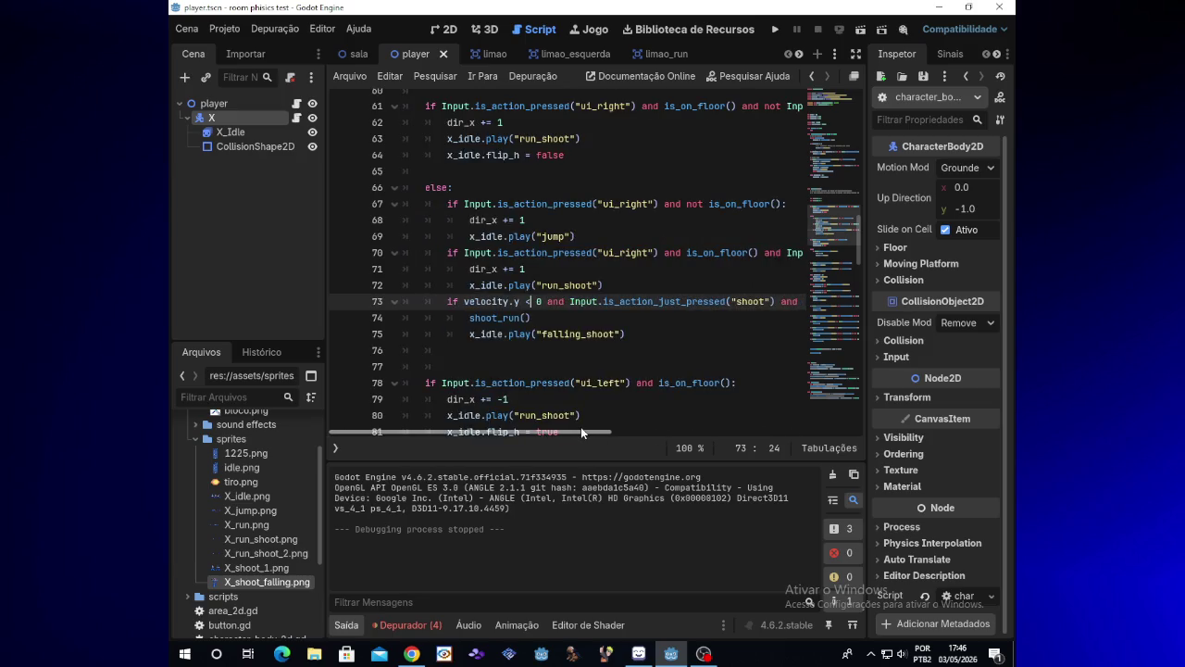
pyautogui.click(493, 318)
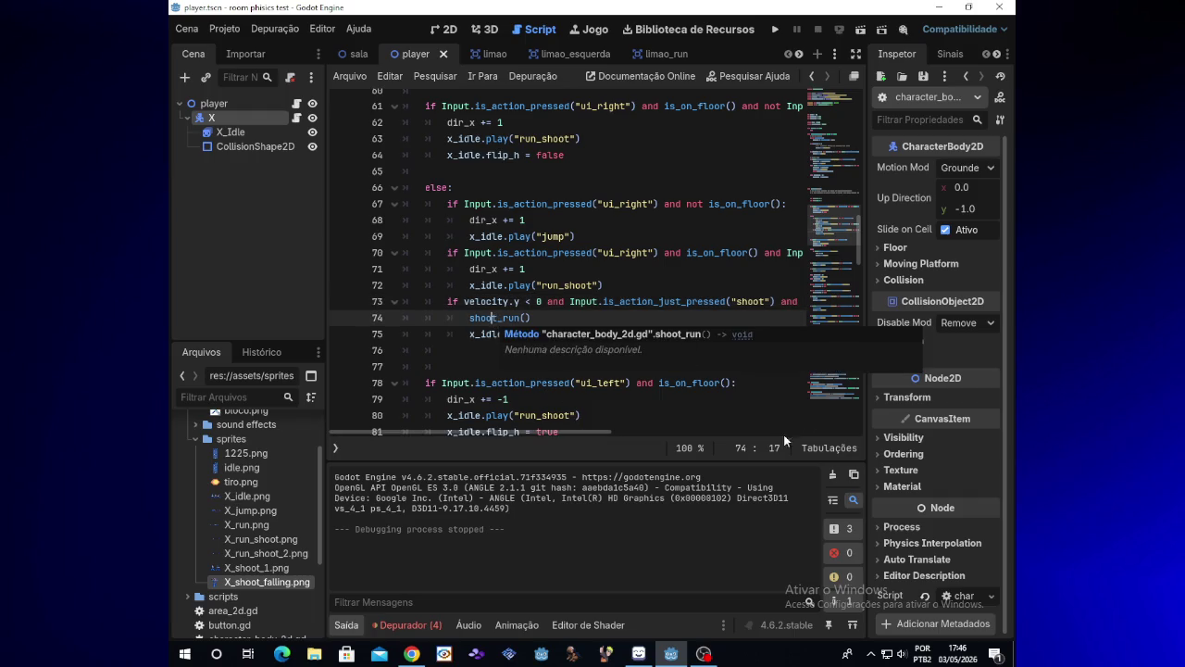
pyautogui.click(630, 334)
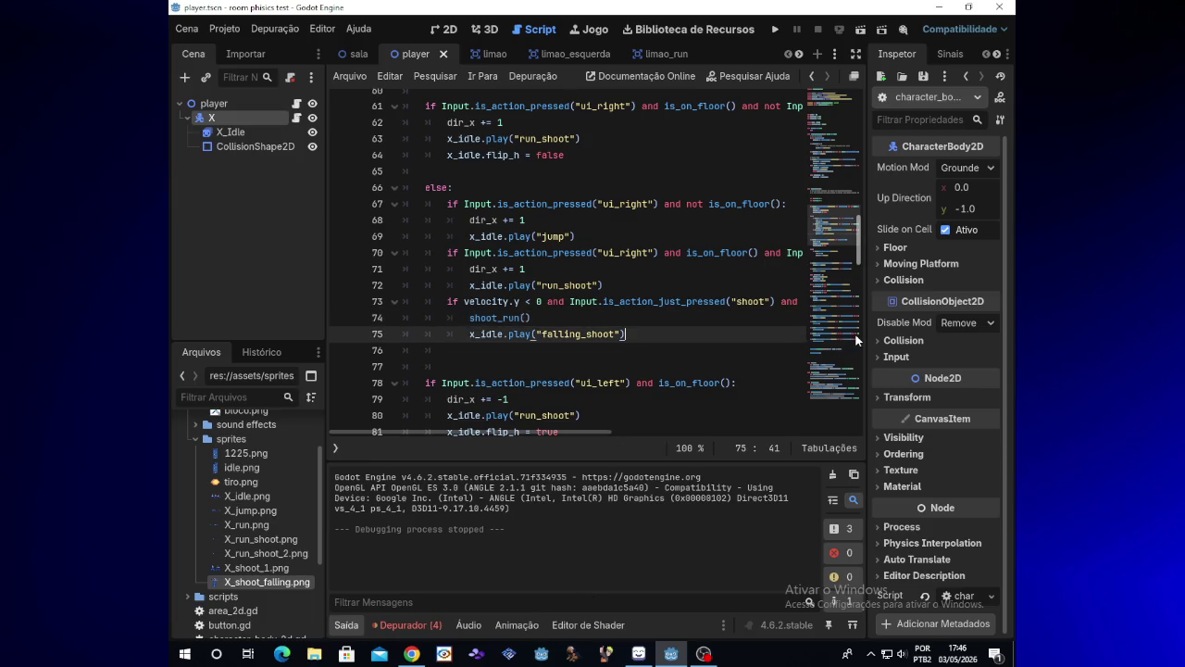
pyautogui.scroll(1, 858, 259)
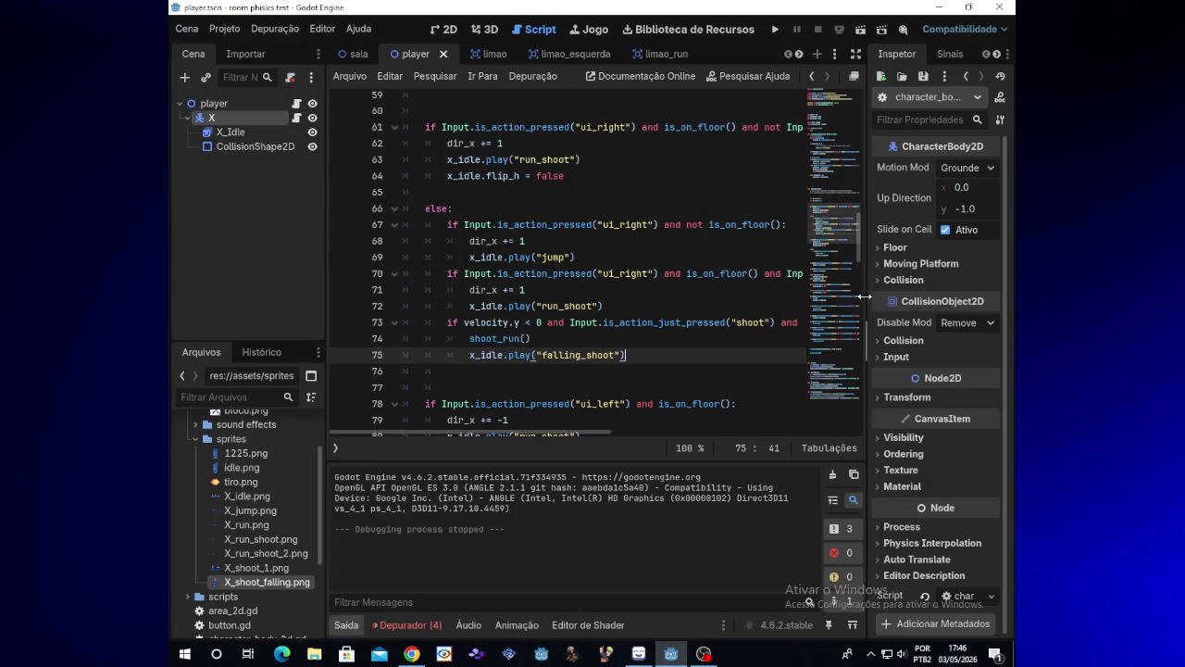
# - Relaunch the game, run X right and left while jumping and firing, then put it away
pyautogui.click(774, 30)
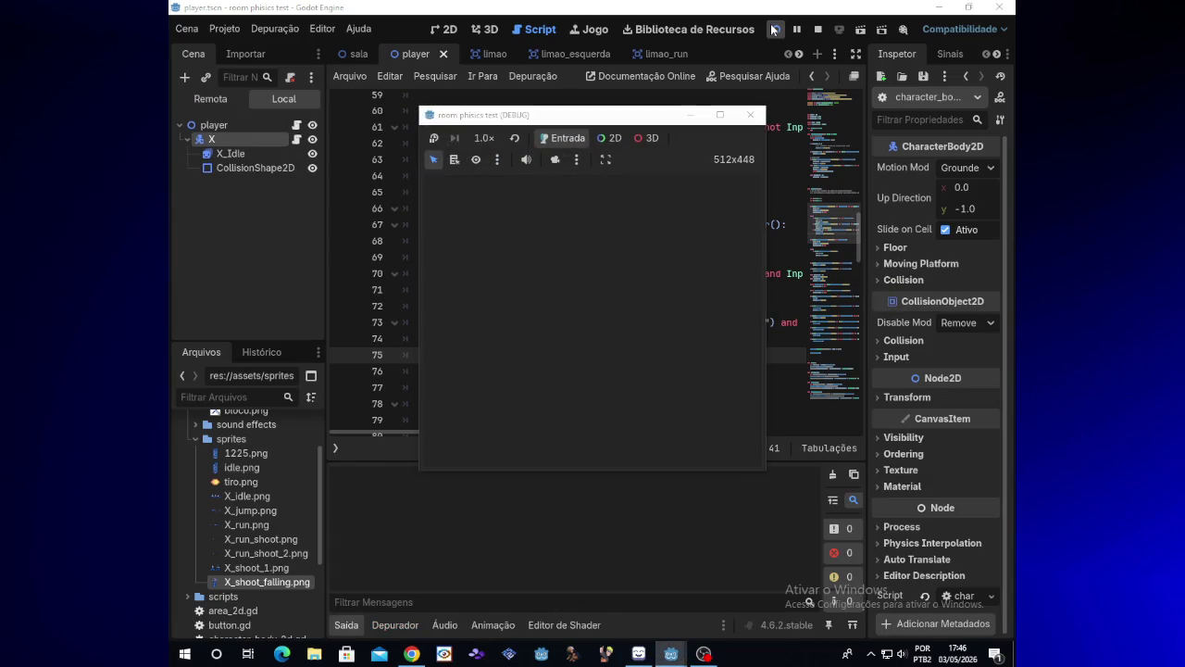
pyautogui.press('Right')
pyautogui.press('x')
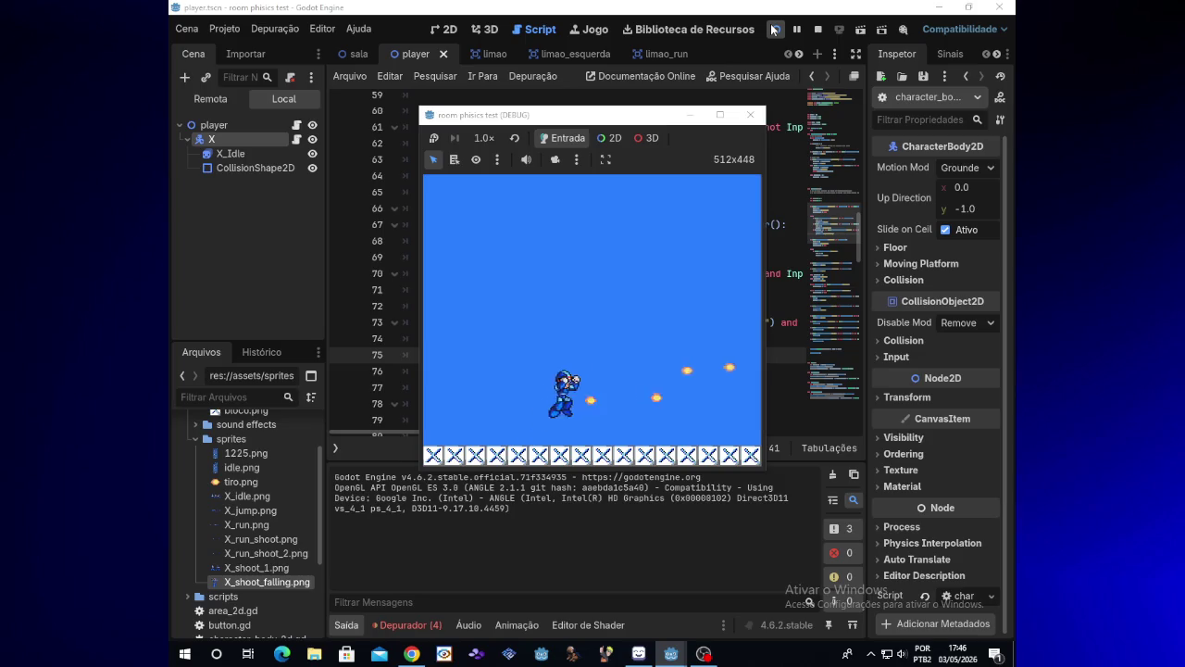
pyautogui.press('Left')
pyautogui.press('x')
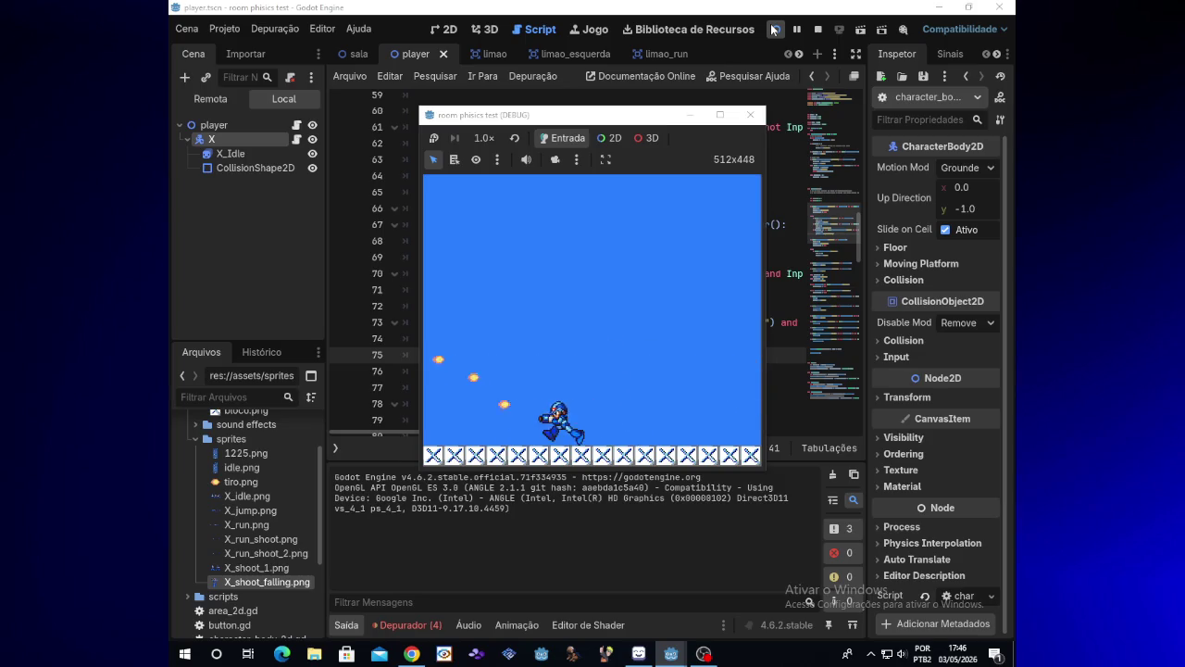
pyautogui.press('Right')
pyautogui.press('x')
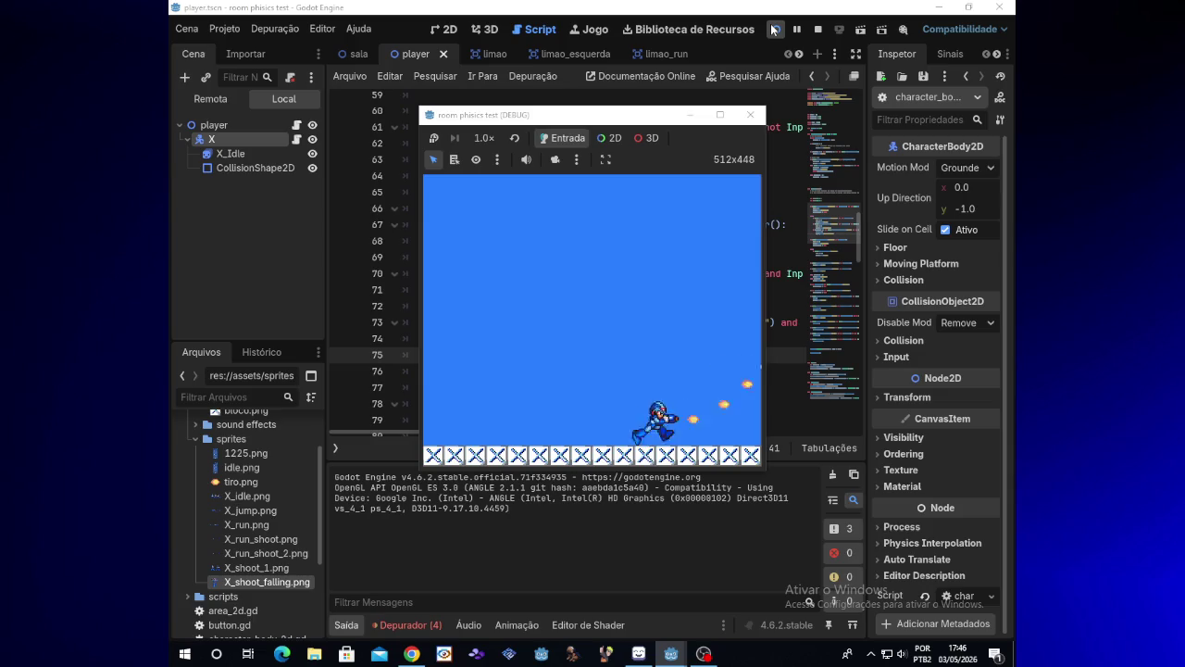
pyautogui.click(691, 115)
pyautogui.click(542, 322)
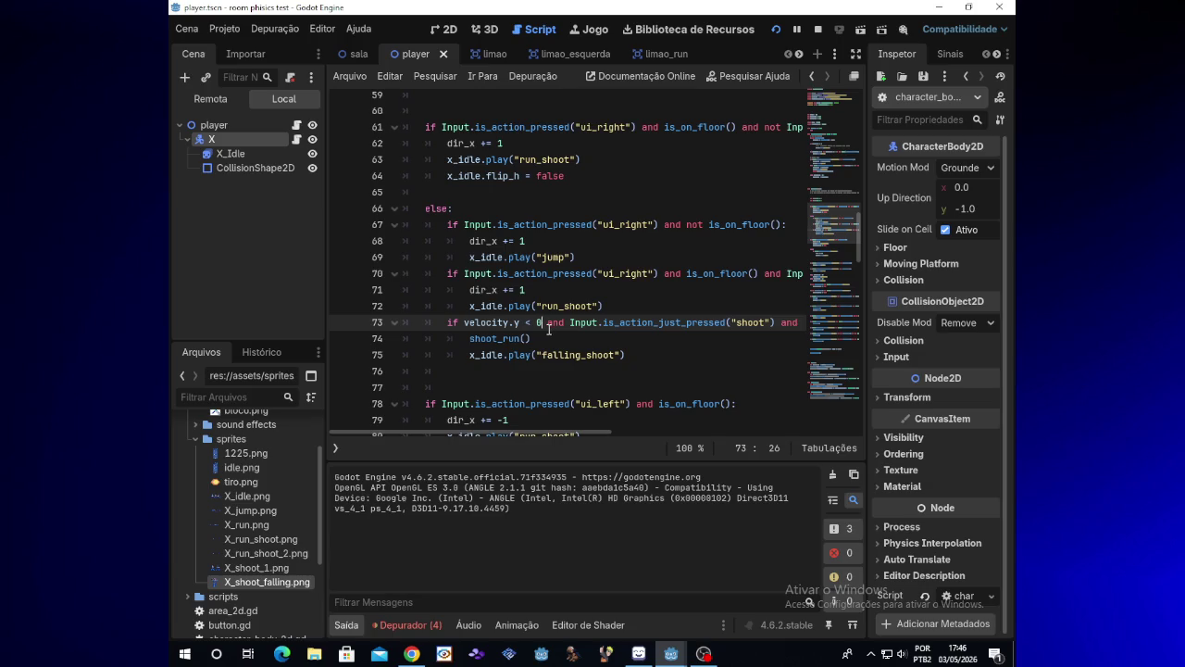
# - Move the falling-shoot block from lines 73–75 to empty line 48
pyautogui.moveTo(447, 323)
pyautogui.mouseDown()
pyautogui.moveTo(519, 324)
pyautogui.moveTo(628, 360)
pyautogui.mouseUp()
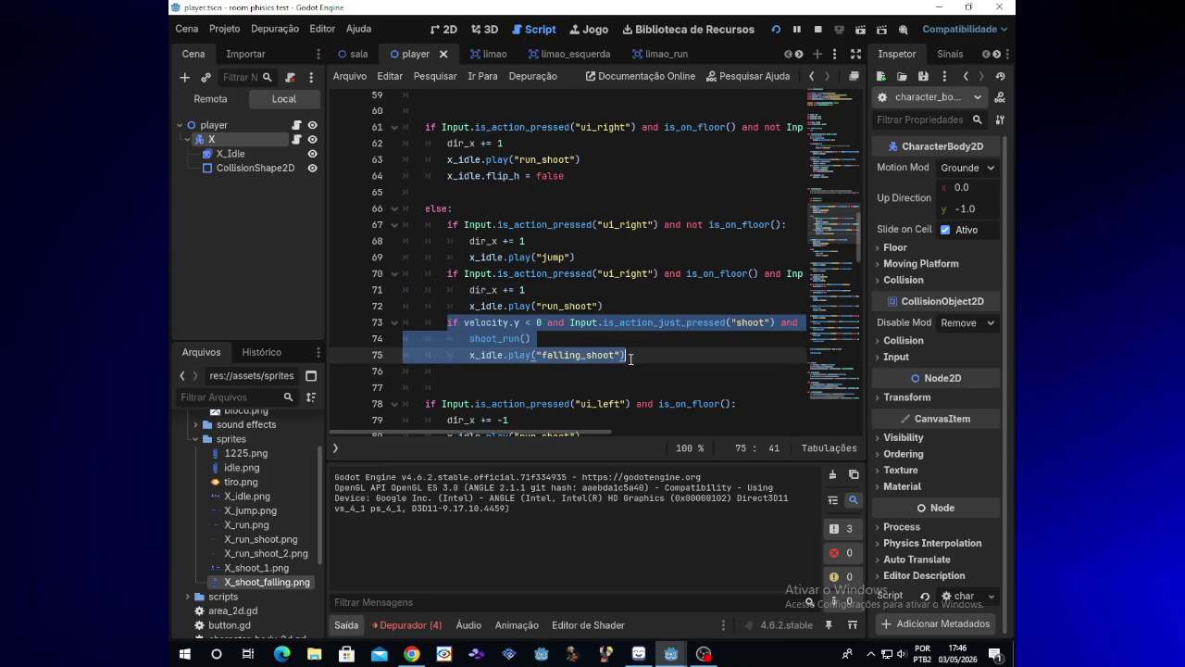
pyautogui.press('BackSpace')
pyautogui.moveTo(853, 244); pyautogui.dragTo(867, 159)
pyautogui.scroll(-9, 866, 161)
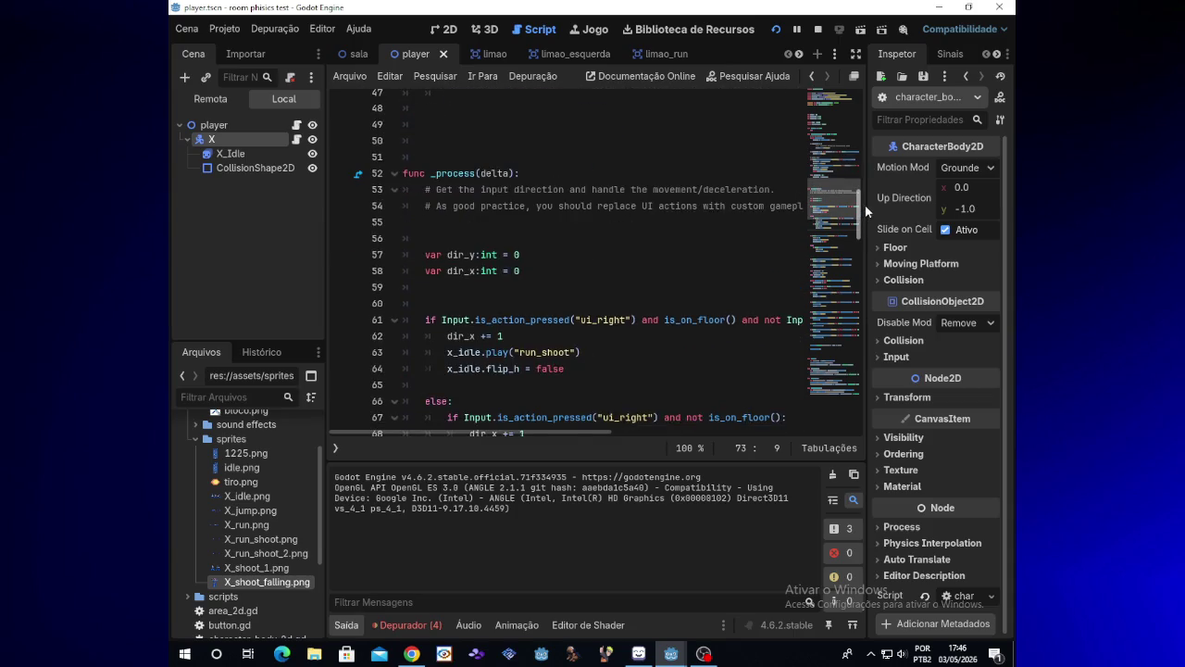
pyautogui.scroll(2, 867, 185)
pyautogui.click(482, 213)
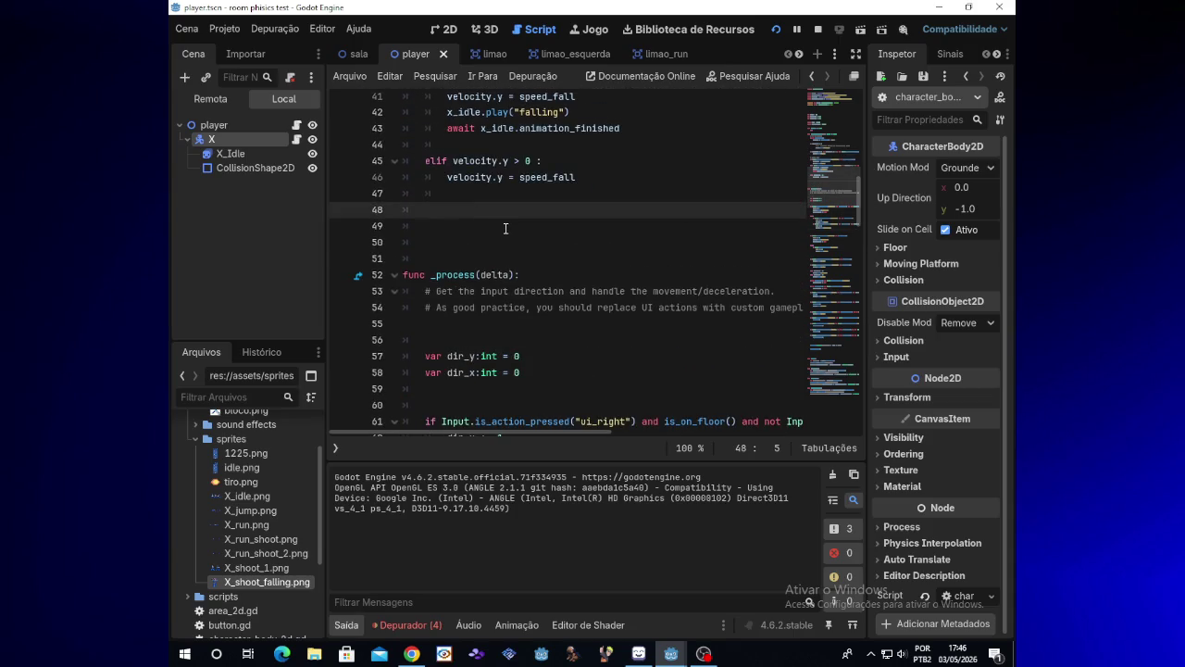
pyautogui.hotkey('ctrl', 'v')
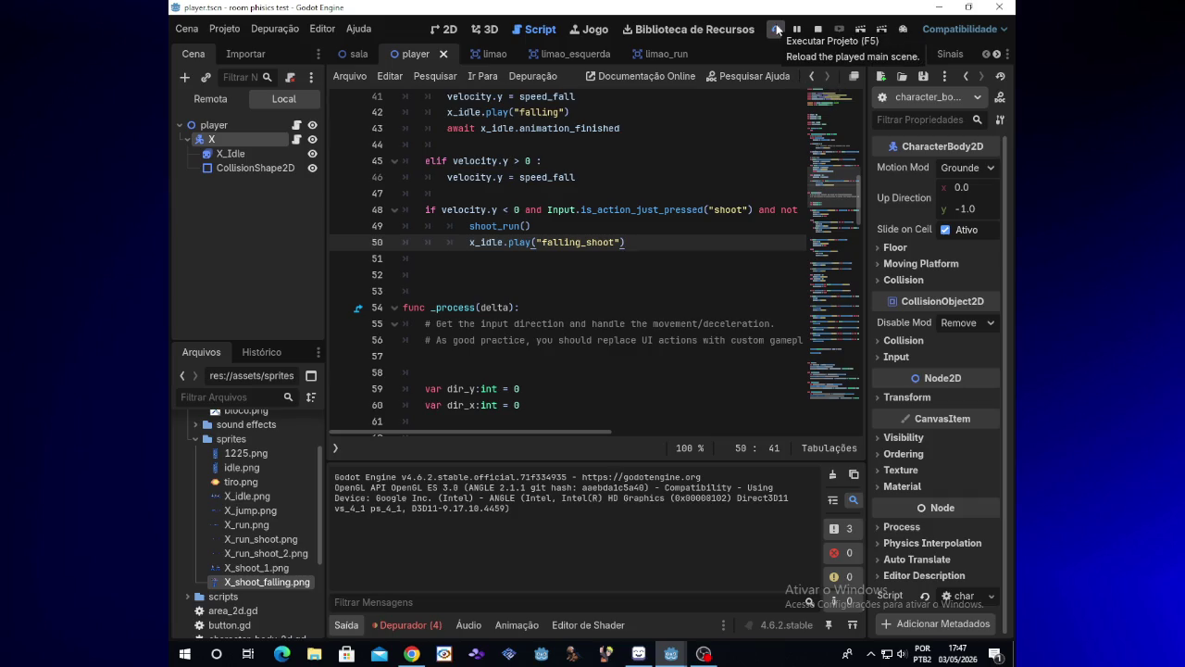
# - Run the game, moving right and repeatedly jumping and firing mid-air, then close it
pyautogui.click(776, 30)
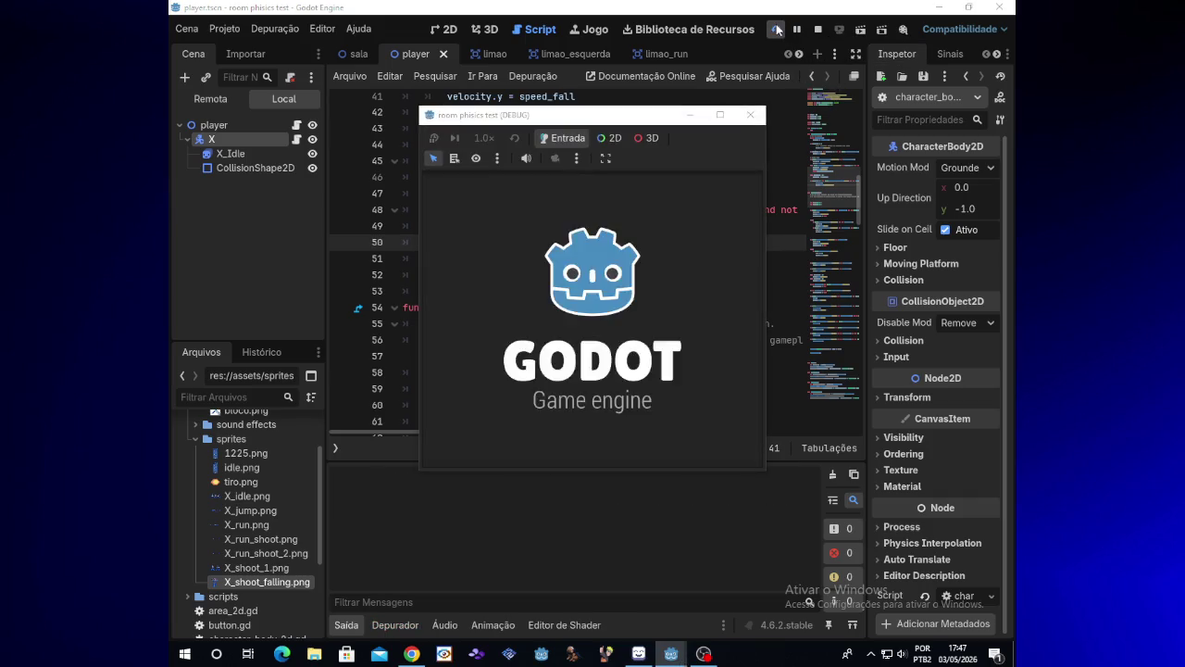
pyautogui.press('Right')
pyautogui.press('x')
pyautogui.press('x')
pyautogui.press('x')
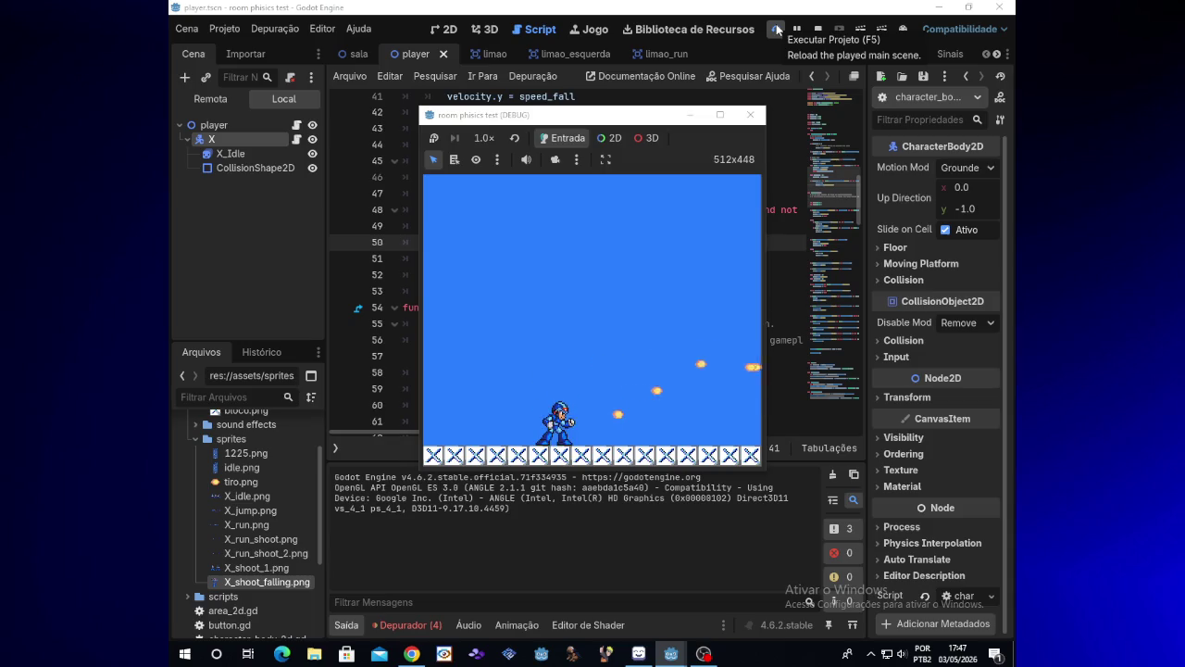
pyautogui.press('space')
pyautogui.press('x')
pyautogui.press('space')
pyautogui.press('x')
pyautogui.press('x')
pyautogui.press('space')
pyautogui.press('x')
pyautogui.press('x')
pyautogui.press('x')
pyautogui.press('x')
pyautogui.press('space')
pyautogui.press('x')
pyautogui.press('x')
pyautogui.press('x')
pyautogui.press('x')
pyautogui.press('space')
pyautogui.press('x')
pyautogui.press('space')
pyautogui.press('x')
pyautogui.press('space')
pyautogui.press('x')
pyautogui.press('space')
pyautogui.press('x')
pyautogui.press('x')
pyautogui.press('x')
pyautogui.click(750, 115)
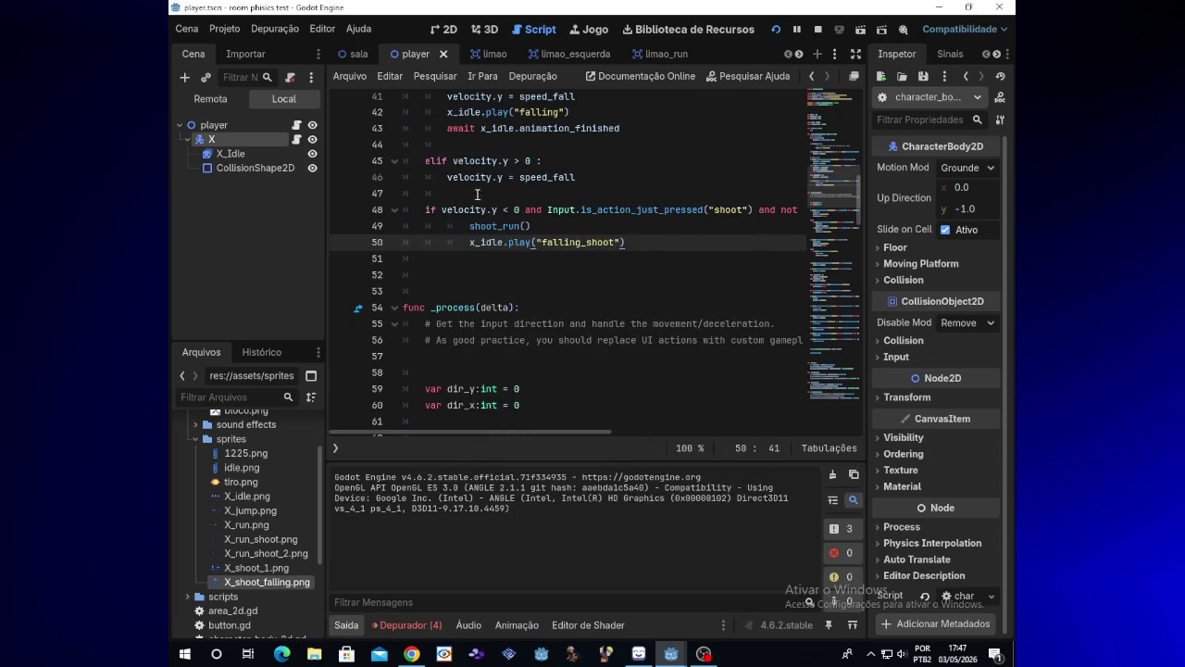
# - Flip line 48 to velocity.y > 0 and test jumping and shooting in the game
pyautogui.click(509, 209)
pyautogui.press('BackSpace')
pyautogui.write('>')
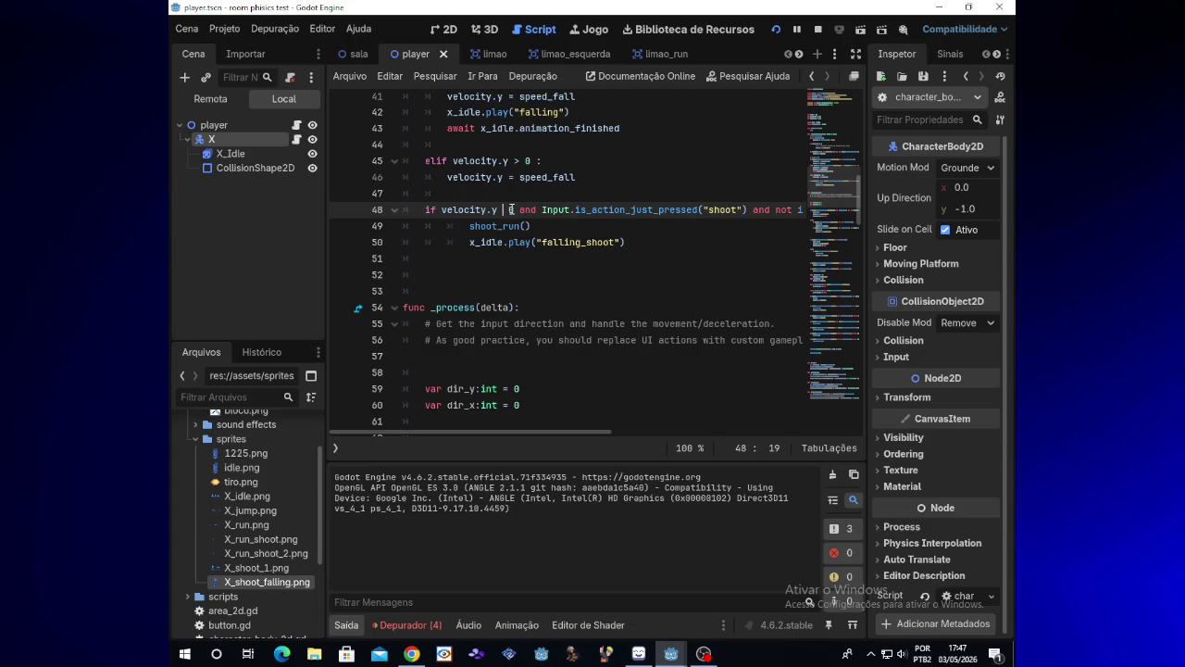
pyautogui.click(776, 31)
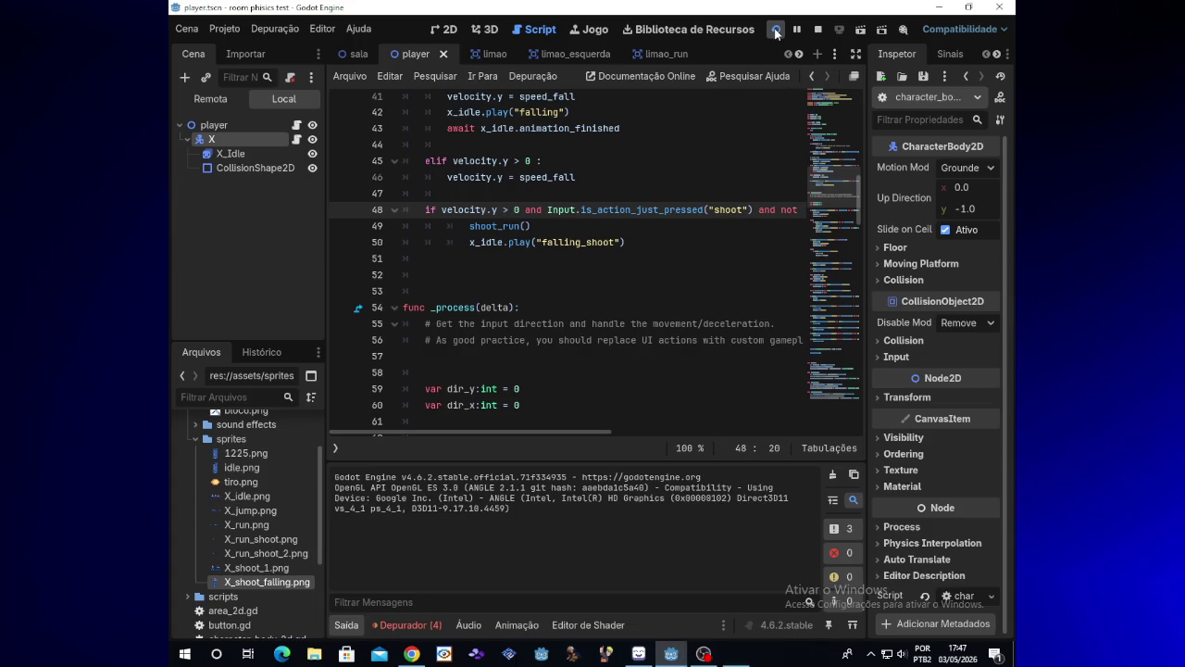
pyautogui.press('space')
pyautogui.press('x')
pyautogui.press('x')
pyautogui.press('space')
pyautogui.press('x')
pyautogui.press('x')
pyautogui.press('space')
pyautogui.press('x')
pyautogui.press('space')
pyautogui.press('x')
pyautogui.press('x')
pyautogui.press('x')
pyautogui.press('space')
pyautogui.press('x')
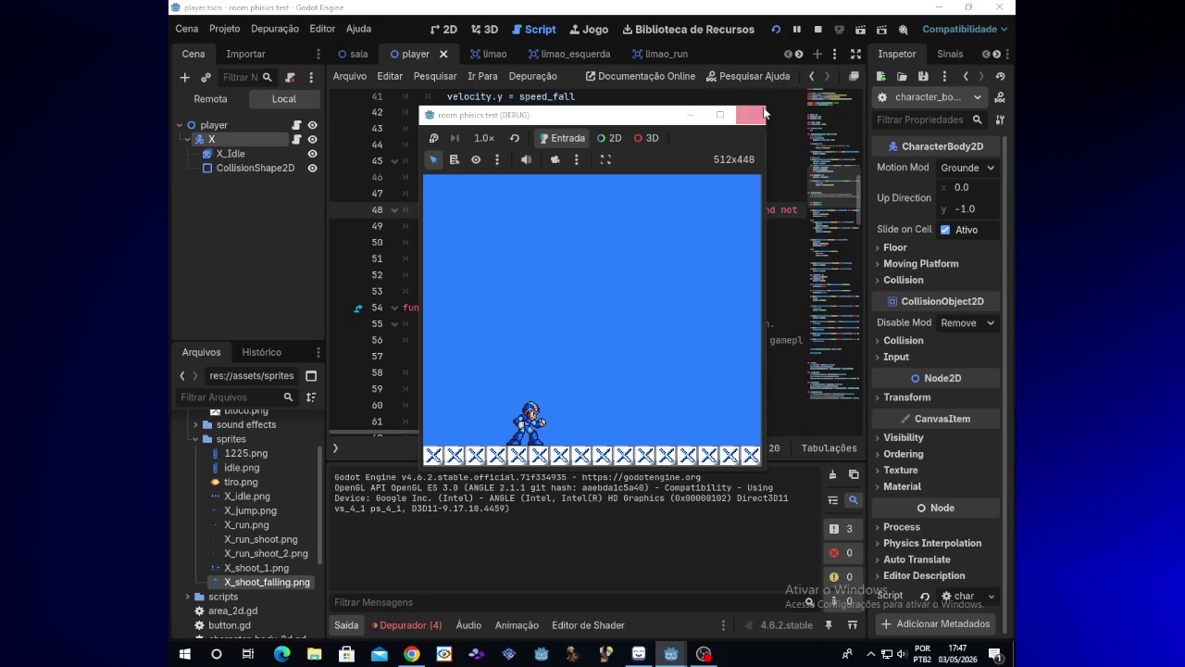
pyautogui.click(750, 114)
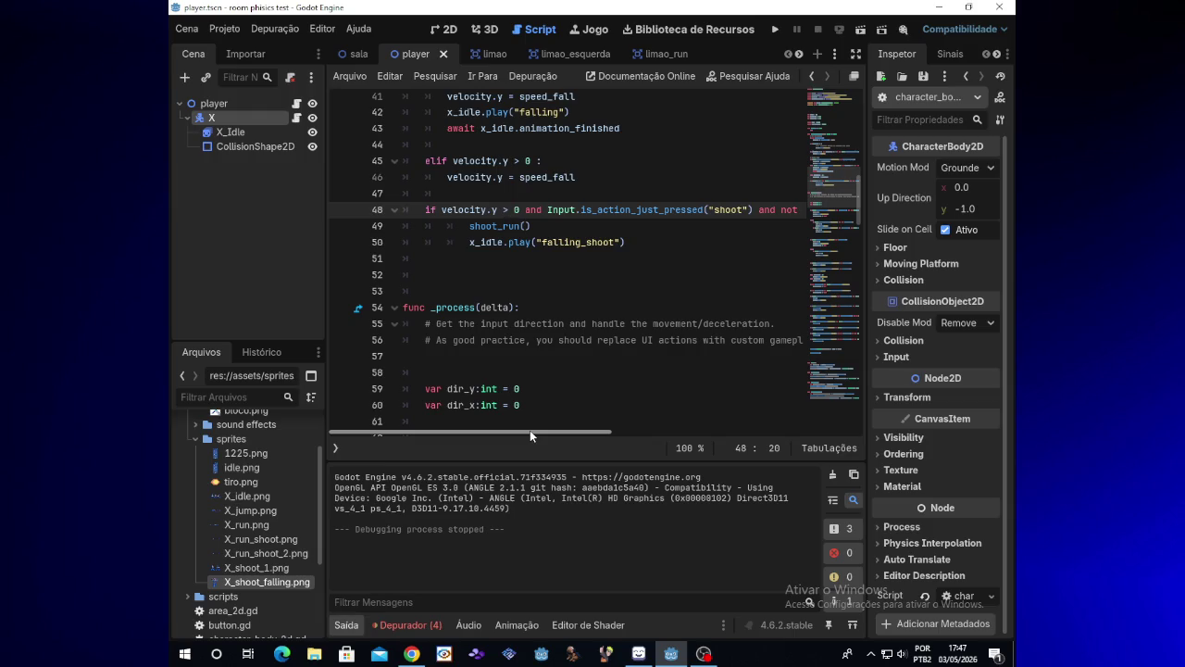
# - Remove 'just_' so line 48 uses is_action_pressed, then rerun the game
pyautogui.moveTo(552, 433); pyautogui.dragTo(573, 435)
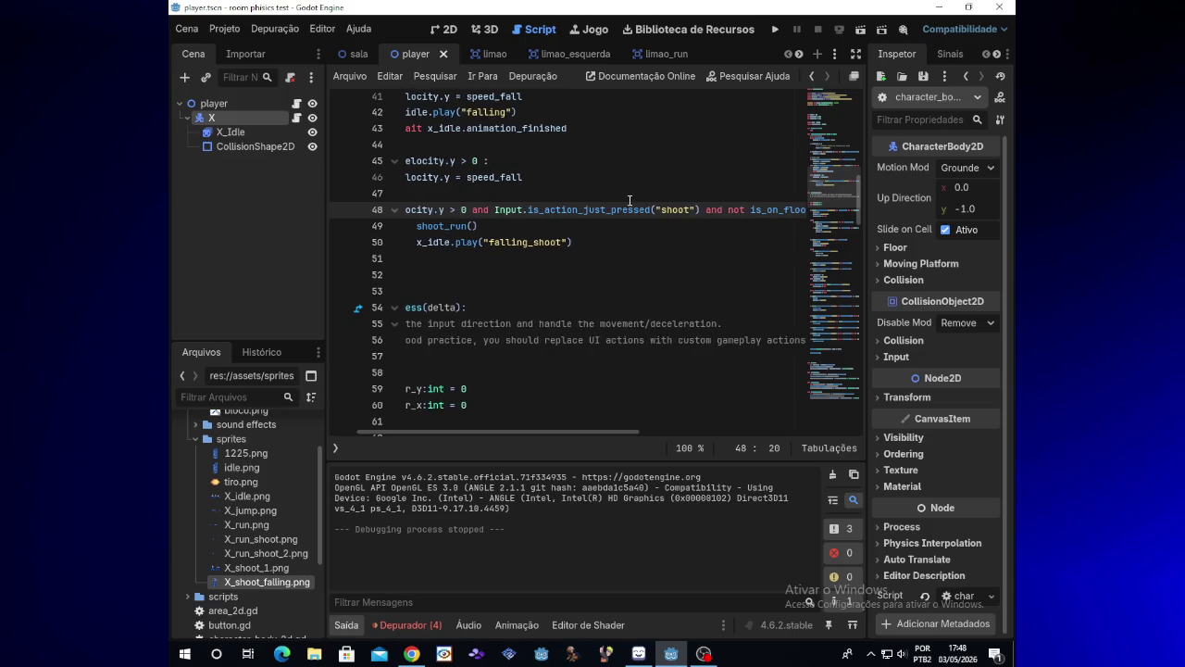
pyautogui.press('BackSpace')
pyautogui.press('BackSpace')
pyautogui.press('BackSpace')
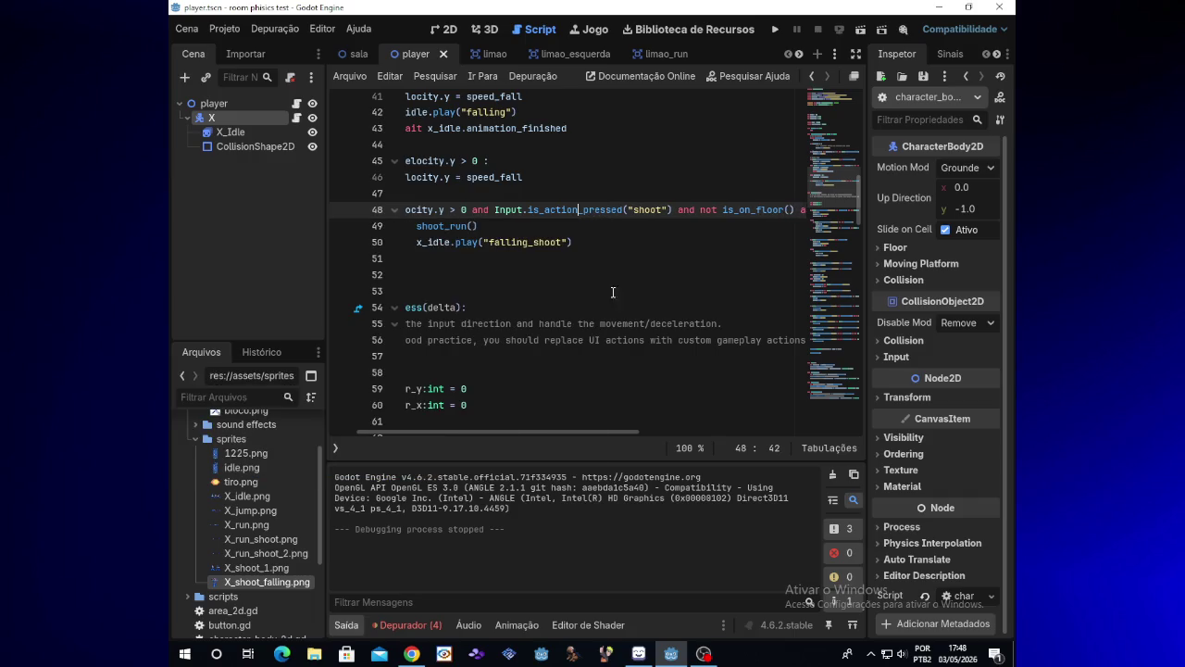
pyautogui.click(775, 30)
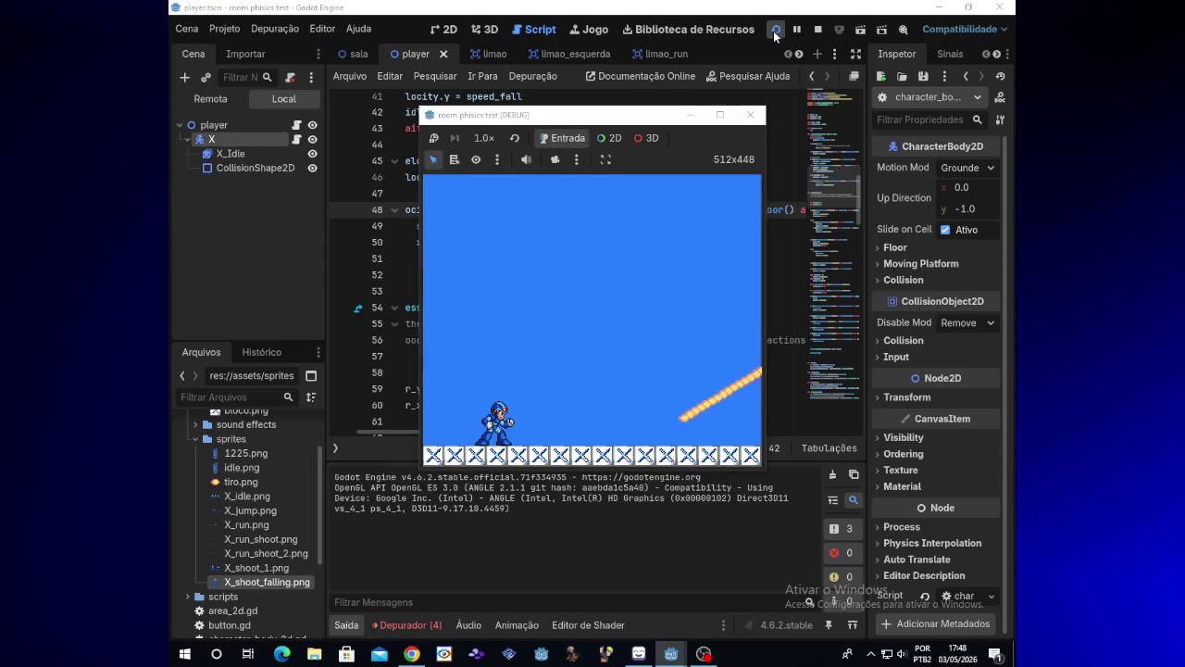
# - Test the held-shoot version by moving right and jumping, then close the game
pyautogui.press('Right')
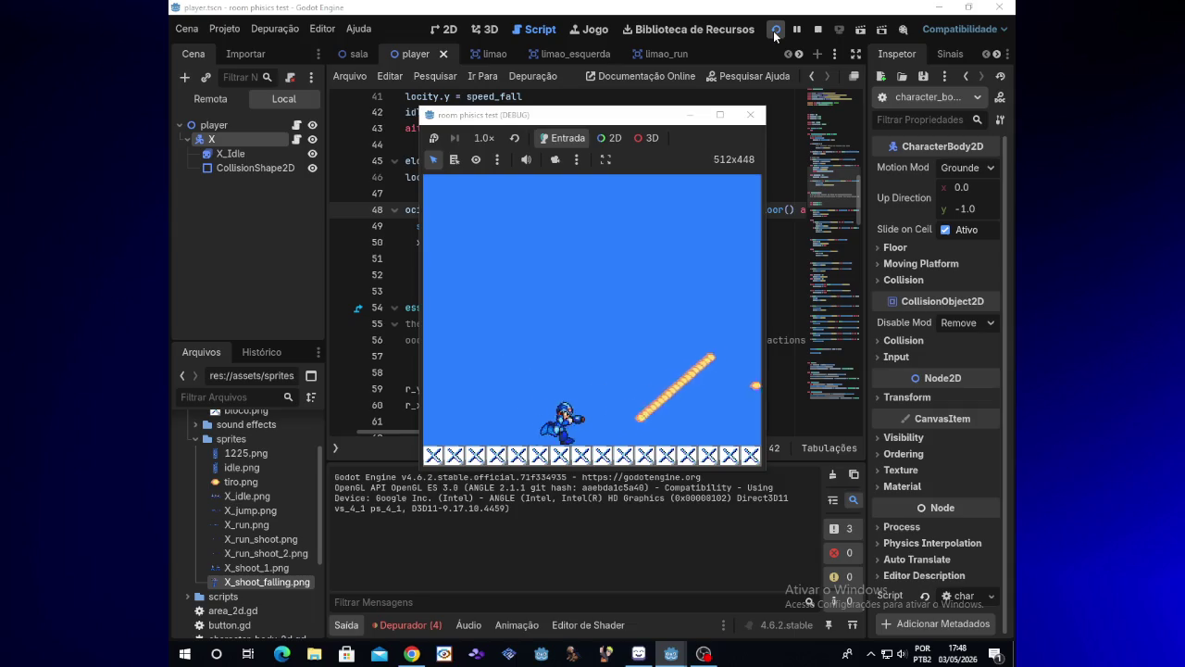
pyautogui.press('space')
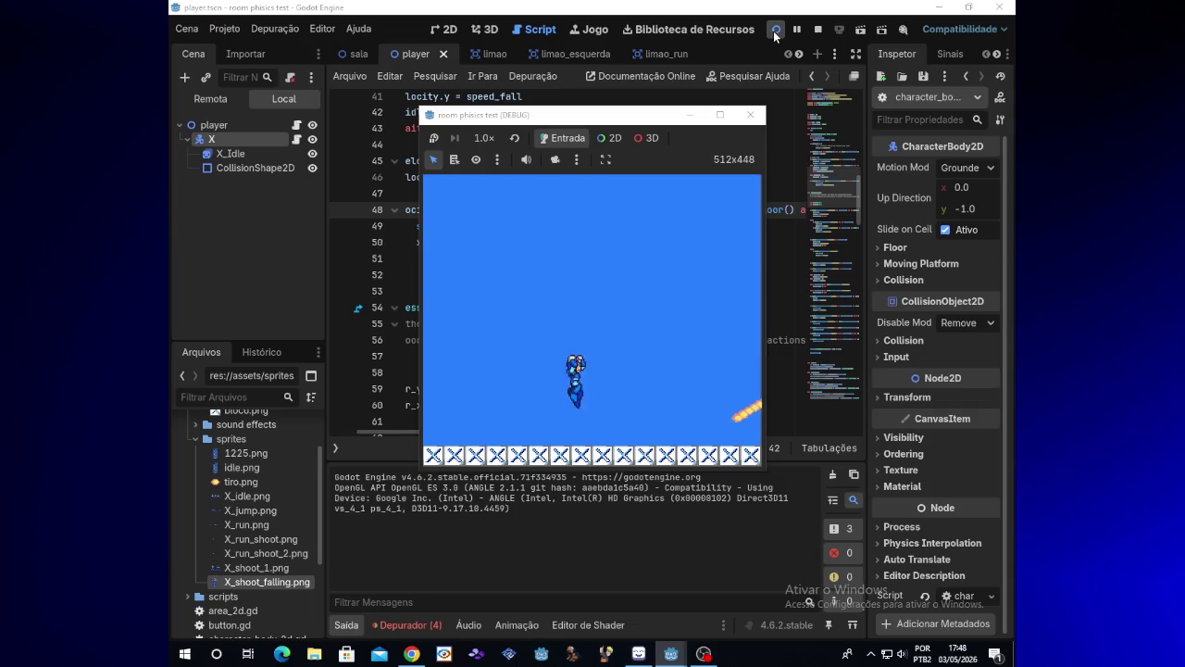
pyautogui.press('space')
pyautogui.press('space')
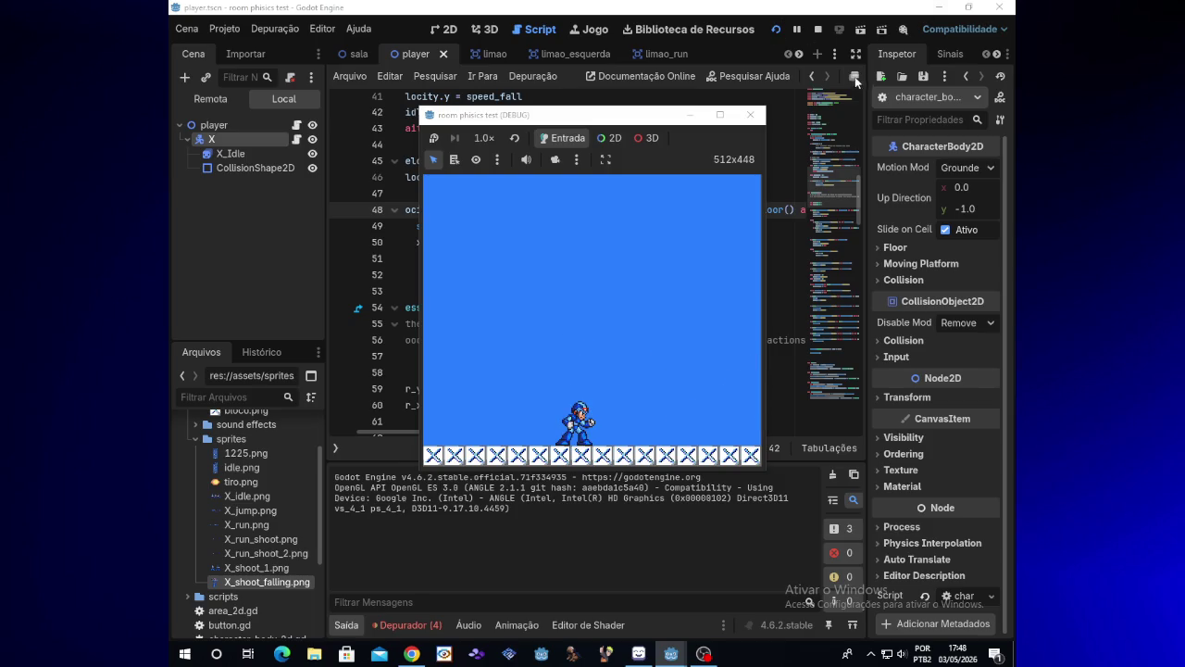
pyautogui.click(751, 115)
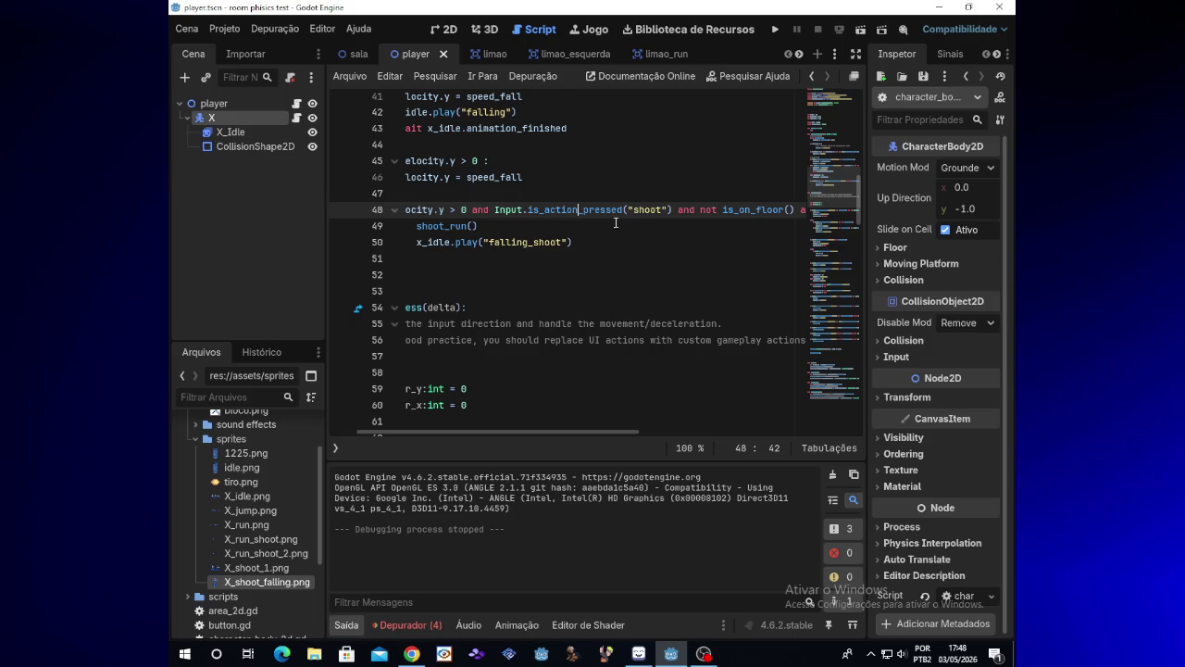
# - Type '_just' back so line 48 reads Input.is_action_just_pressed("shoot")
pyautogui.write('_just')
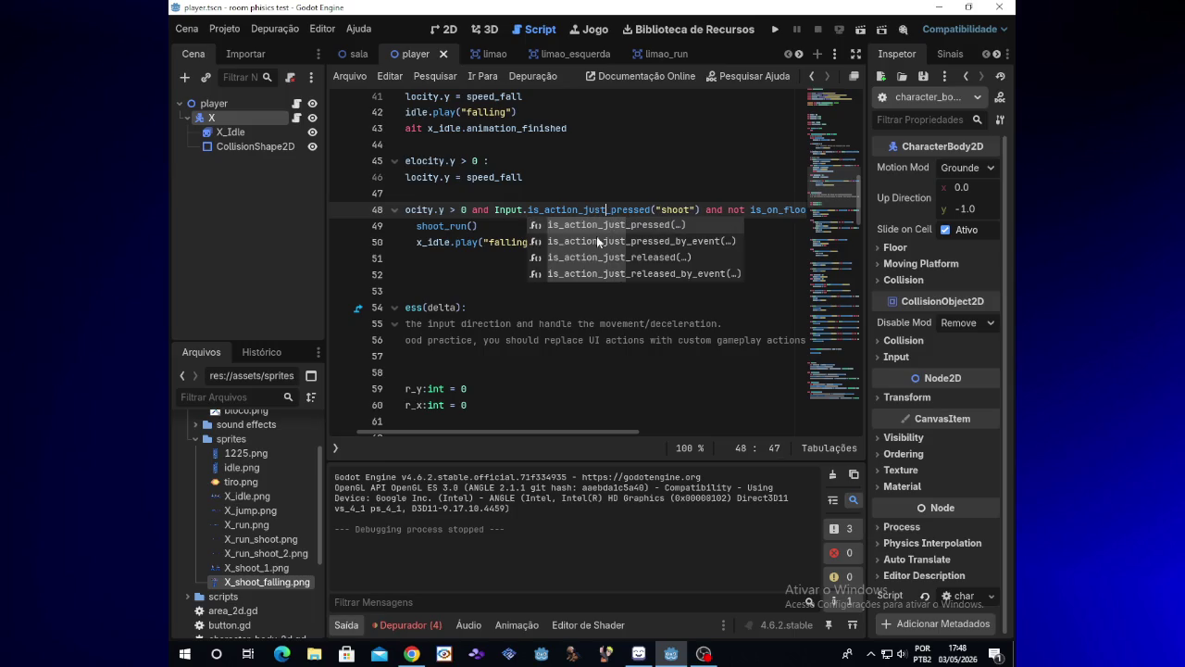
pyautogui.hscroll(-1, 524, 435)
pyautogui.moveTo(524, 435); pyautogui.dragTo(492, 443)
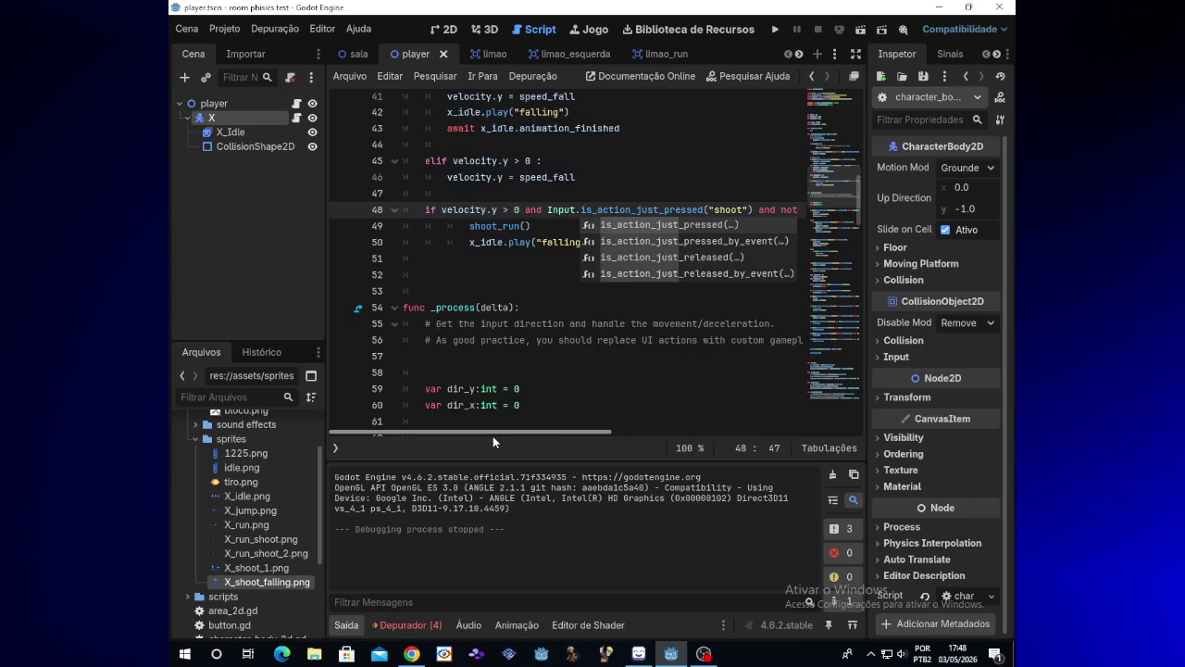
pyautogui.press('Right')
pyautogui.press('Right')
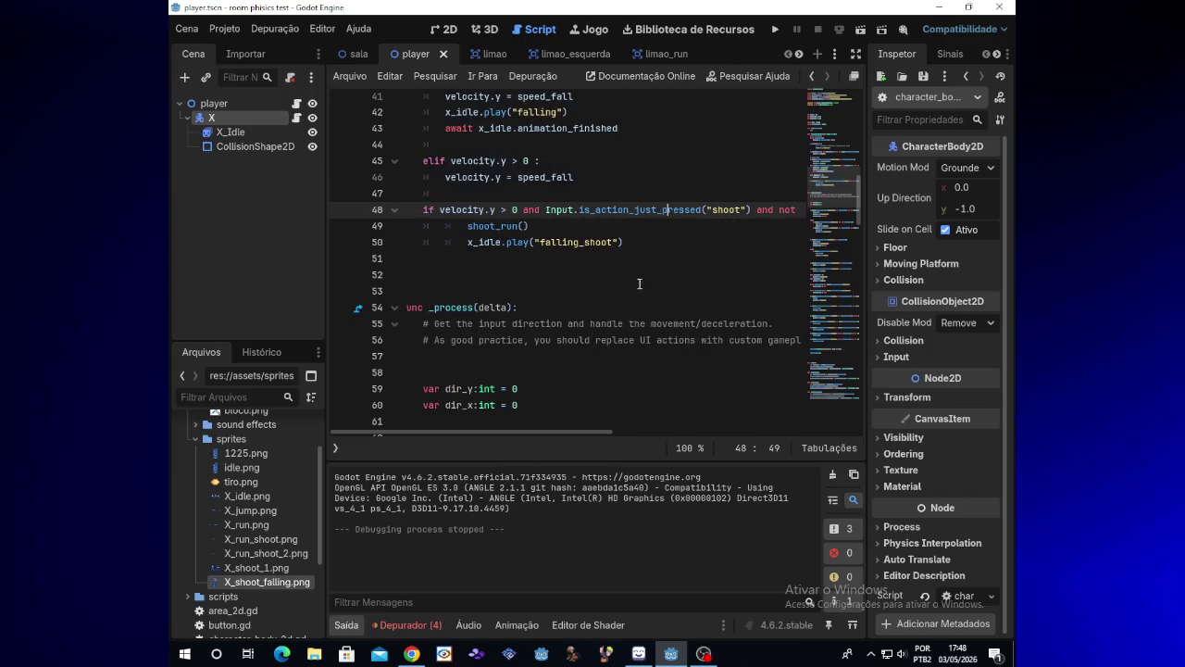
pyautogui.moveTo(596, 436); pyautogui.dragTo(729, 407)
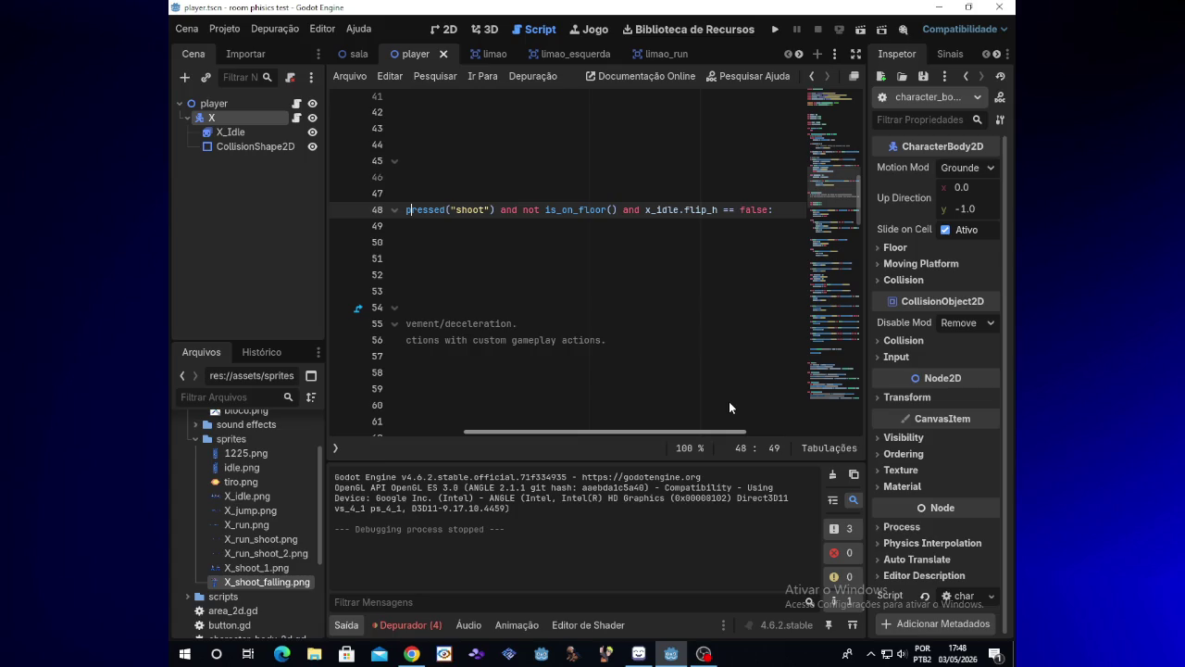
pyautogui.moveTo(729, 408); pyautogui.dragTo(734, 401)
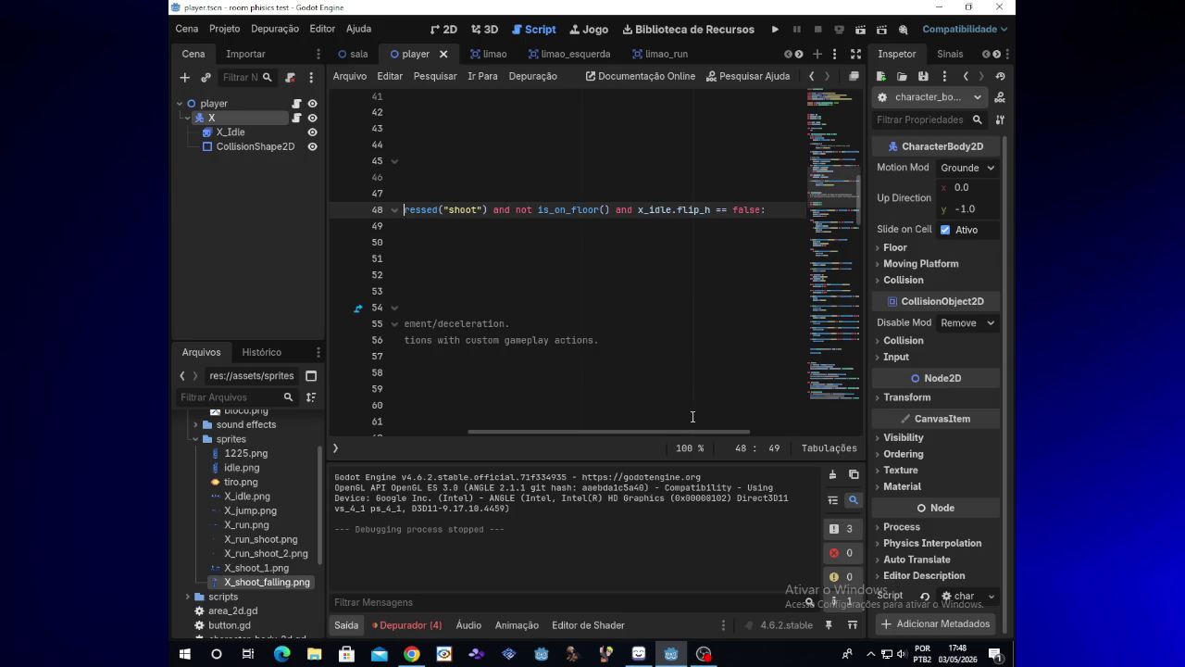
pyautogui.moveTo(761, 209); pyautogui.dragTo(618, 209)
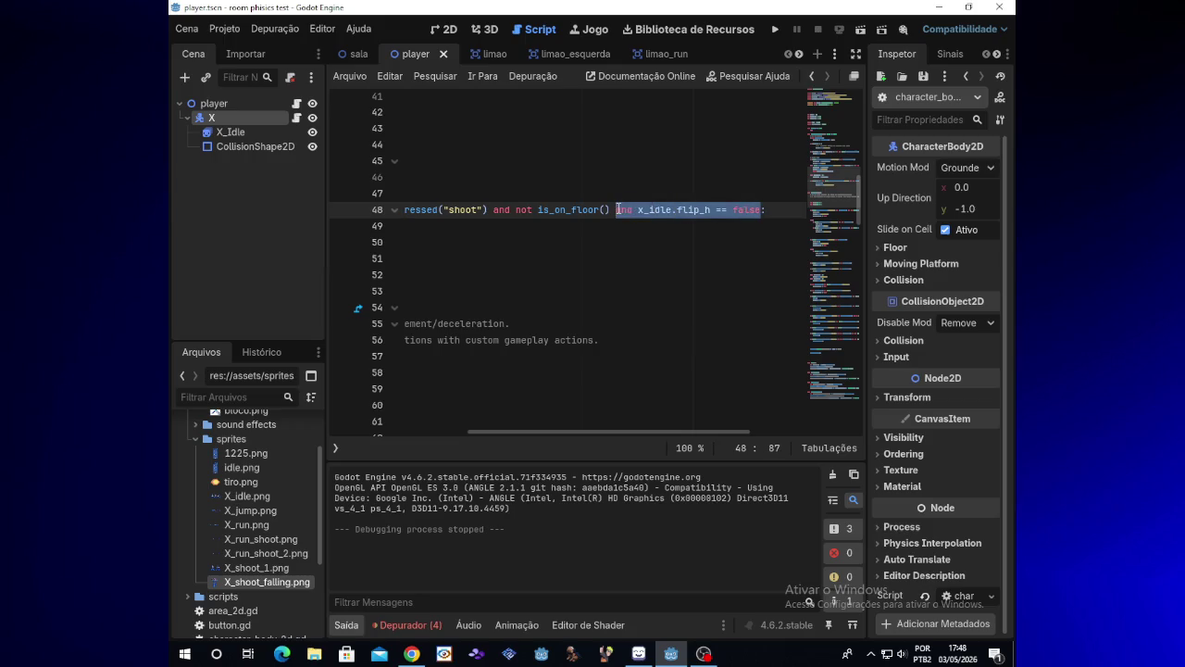
pyautogui.press('BackSpace')
pyautogui.press('BackSpace')
pyautogui.click(776, 29)
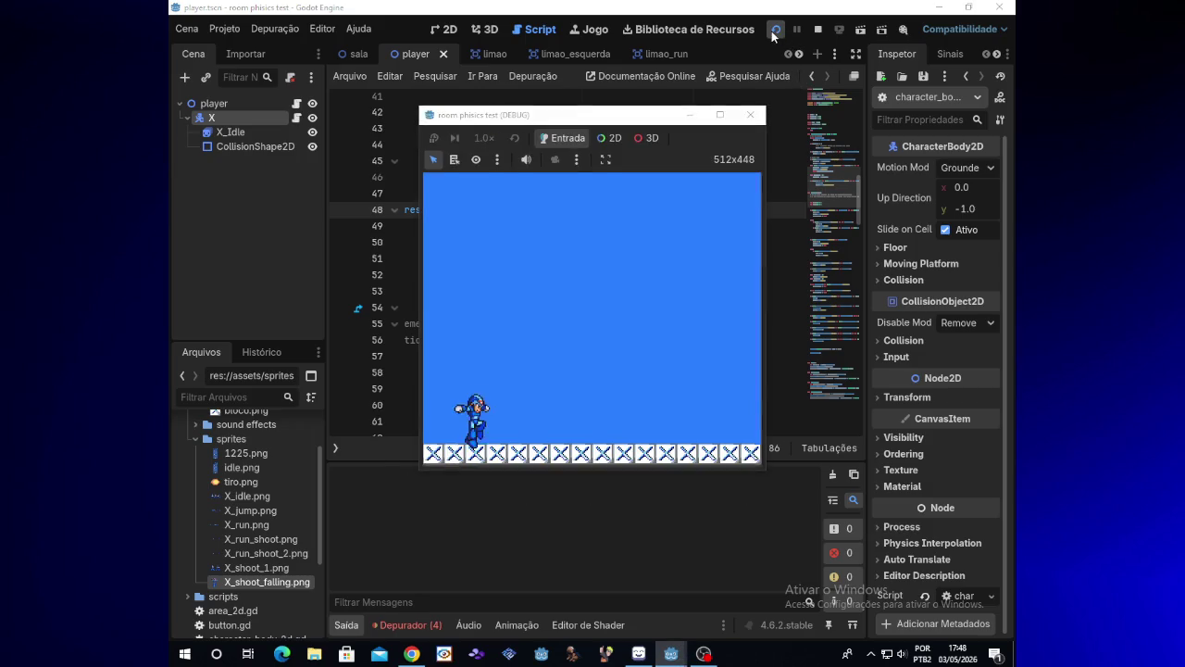
pyautogui.press('x')
pyautogui.press('x')
pyautogui.press('x')
pyautogui.press('x')
pyautogui.press('x')
pyautogui.press('x')
pyautogui.press('space')
pyautogui.press('space')
pyautogui.press('x')
pyautogui.press('x')
pyautogui.press('x')
pyautogui.press('space')
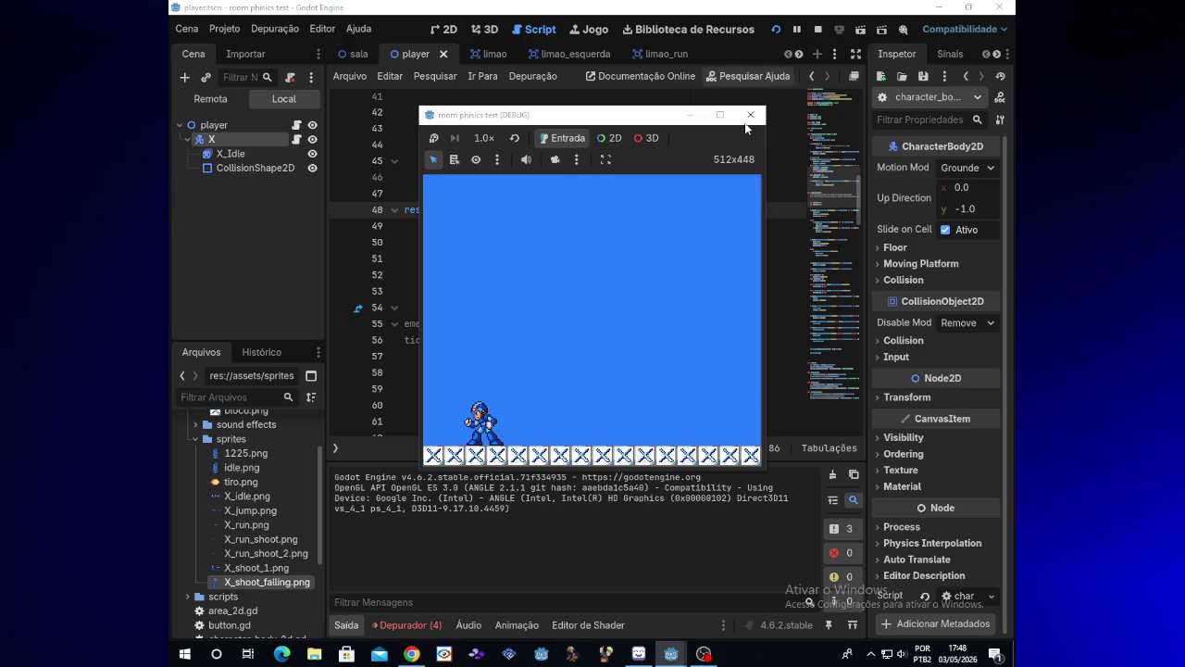
pyautogui.click(750, 114)
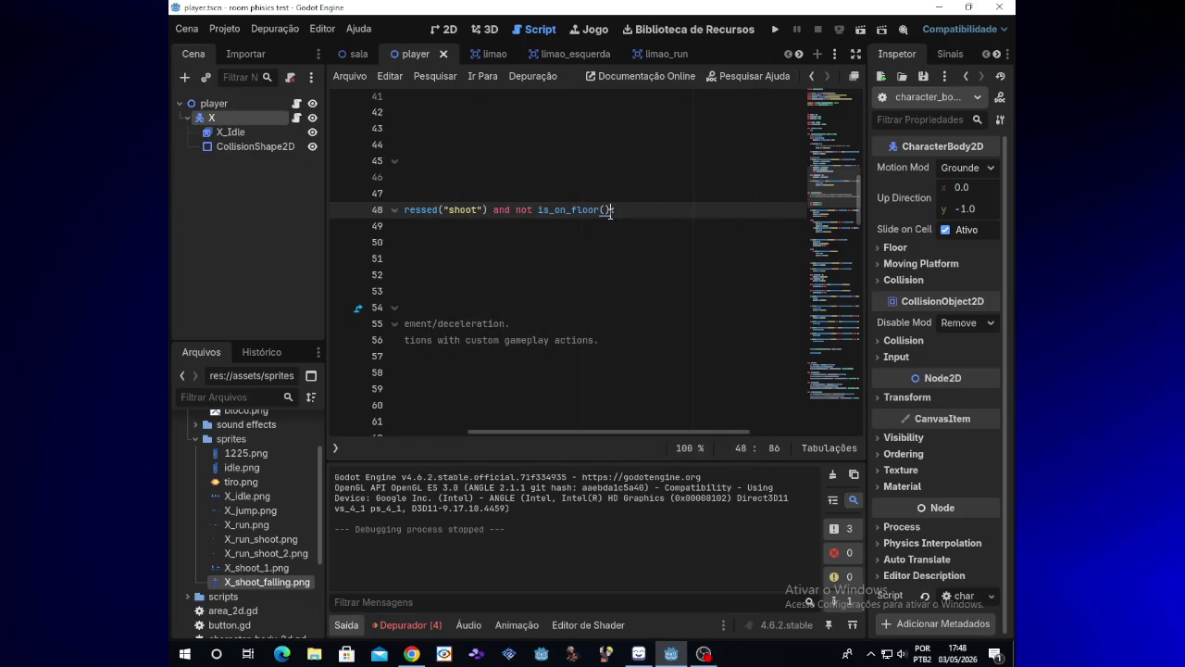
pyautogui.hotkey('ctrl', 'z')
pyautogui.click(771, 33)
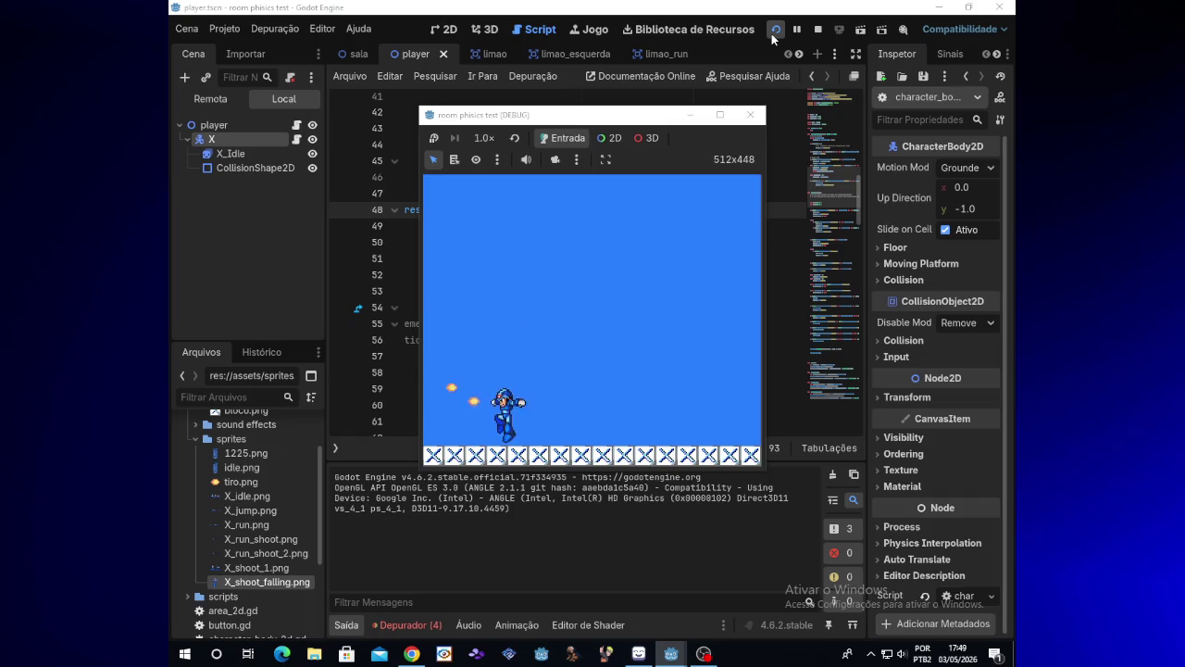
pyautogui.click(751, 114)
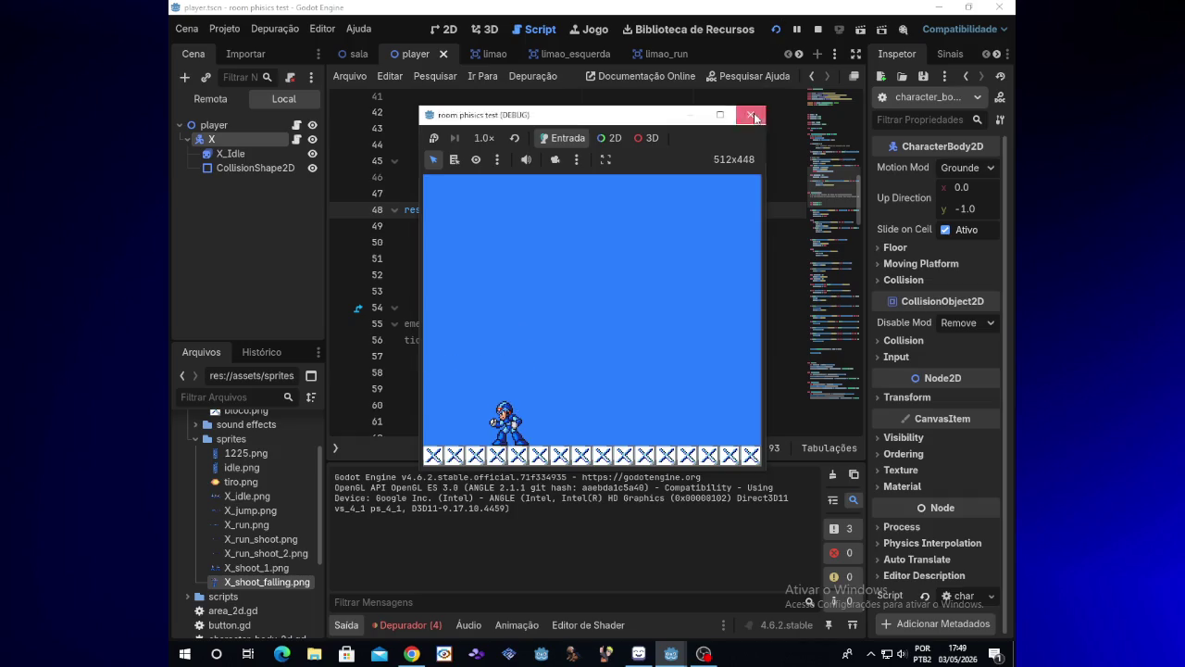
pyautogui.moveTo(626, 435); pyautogui.dragTo(478, 423)
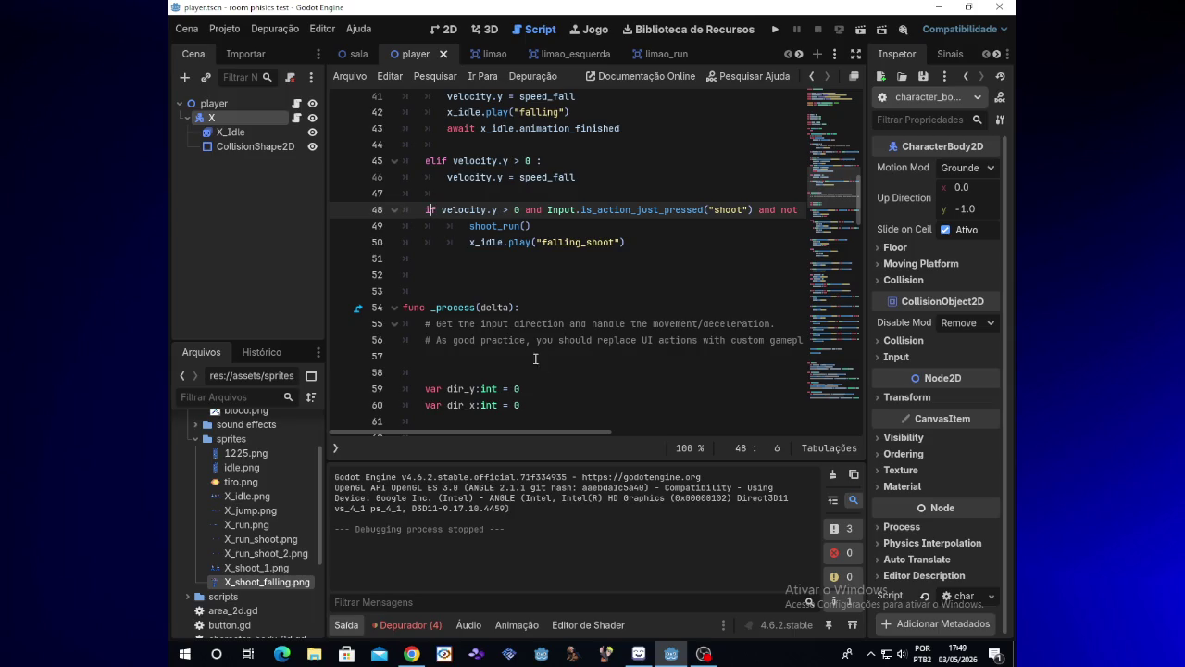
# - Change the if on line 48 to elif, chaining it to the jump and fall branches
pyautogui.moveTo(859, 212); pyautogui.dragTo(859, 197)
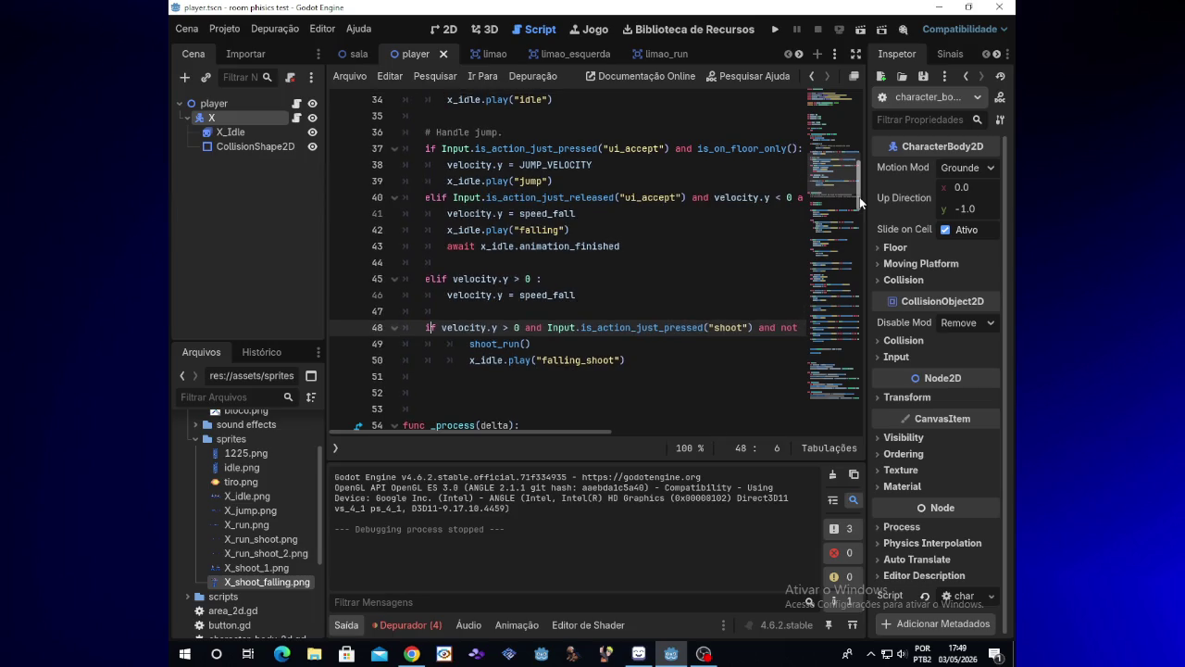
pyautogui.moveTo(428, 327)
pyautogui.mouseDown()
pyautogui.moveTo(568, 328)
pyautogui.moveTo(630, 360)
pyautogui.mouseUp()
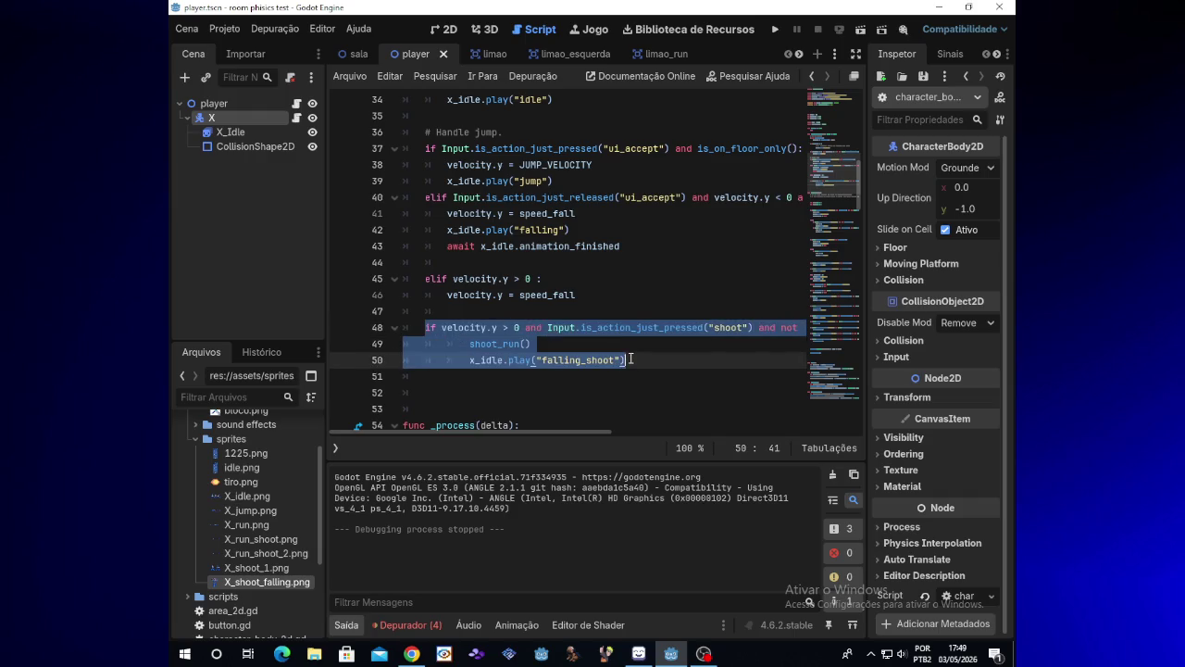
pyautogui.click(434, 327)
pyautogui.press('BackSpace')
pyautogui.press('BackSpace')
pyautogui.write('elif')
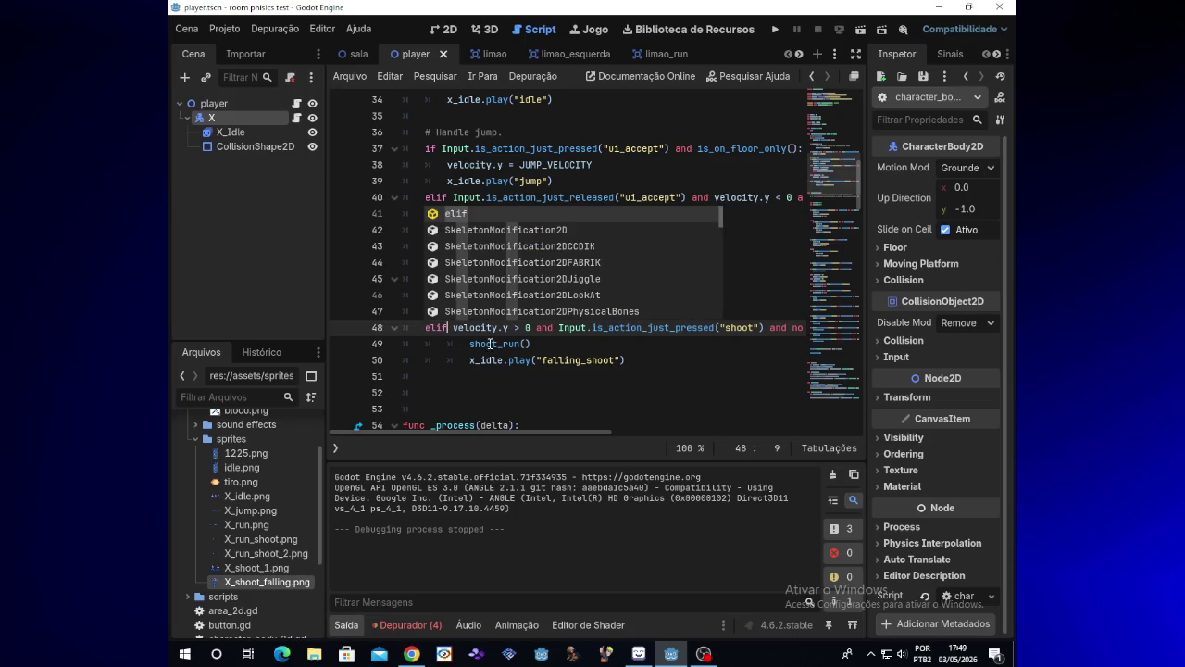
pyautogui.click(515, 327)
# - Run the game, move right while firing, then close it
pyautogui.click(773, 31)
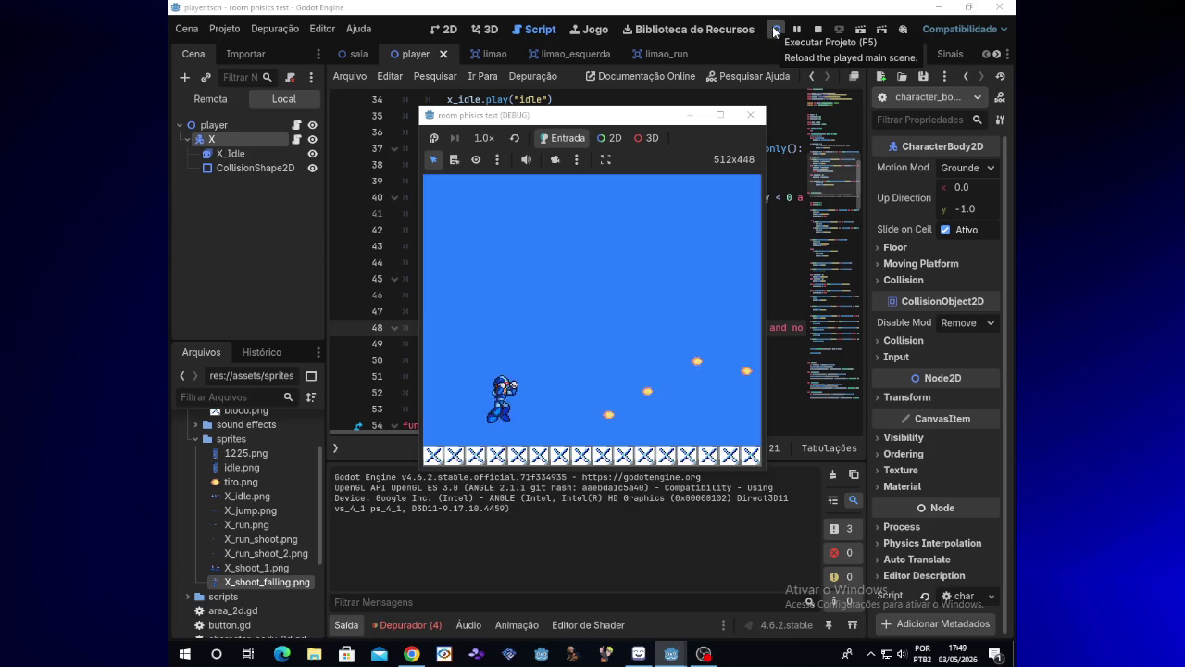
pyautogui.press('Right')
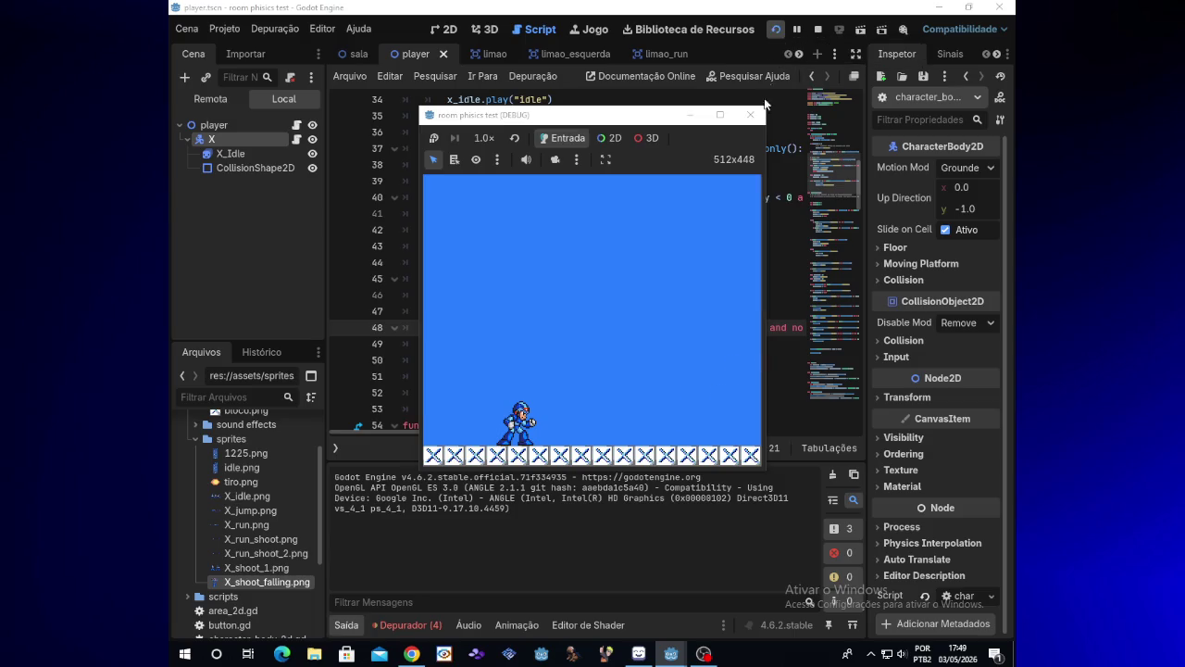
pyautogui.click(764, 119)
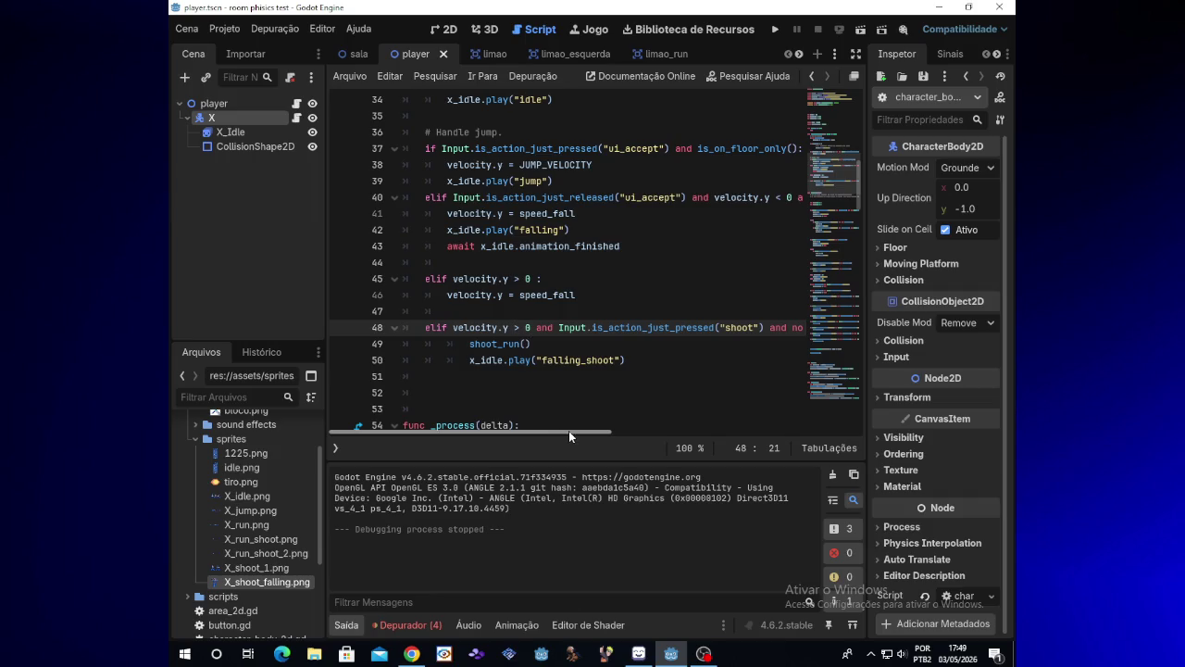
# - Delete 'and not is_on_floor() and x_idle.flip_h == false' from line 48
pyautogui.moveTo(584, 430); pyautogui.dragTo(709, 423)
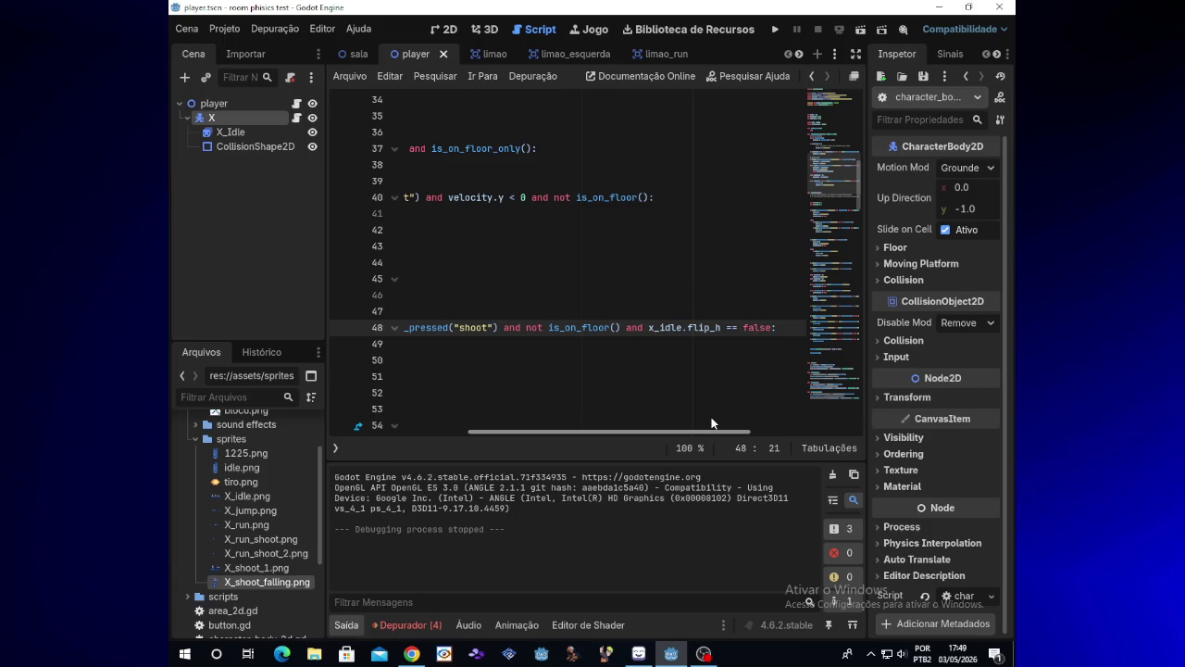
pyautogui.moveTo(505, 330); pyautogui.dragTo(776, 333)
pyautogui.click(772, 330)
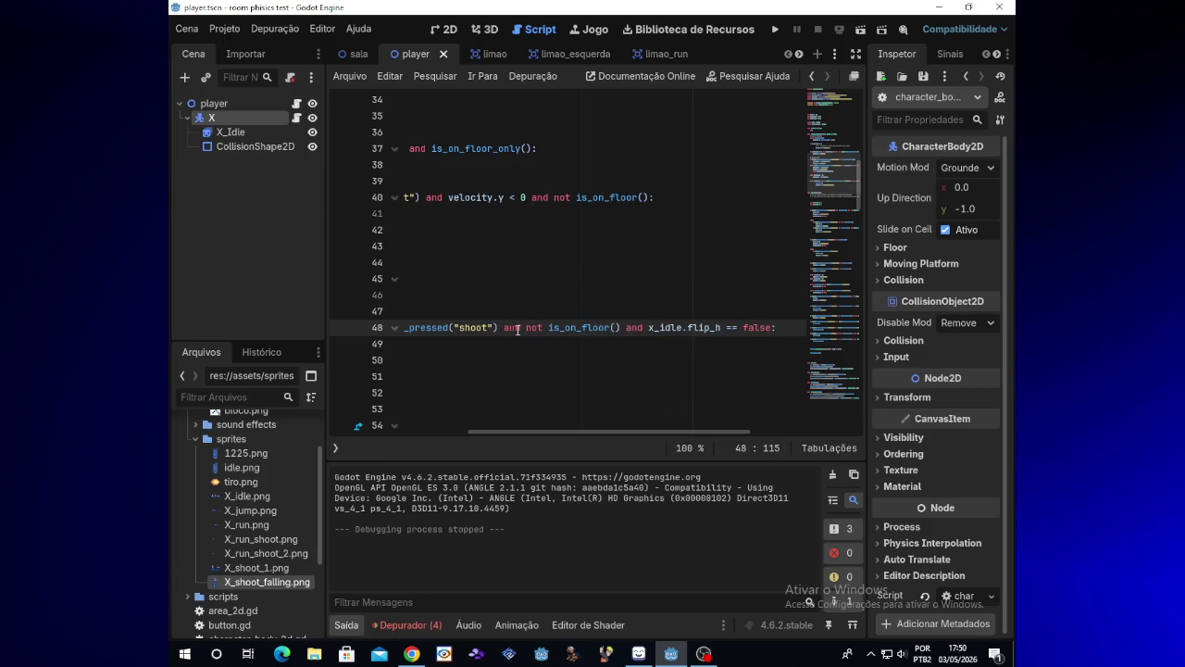
pyautogui.moveTo(506, 330); pyautogui.dragTo(773, 328)
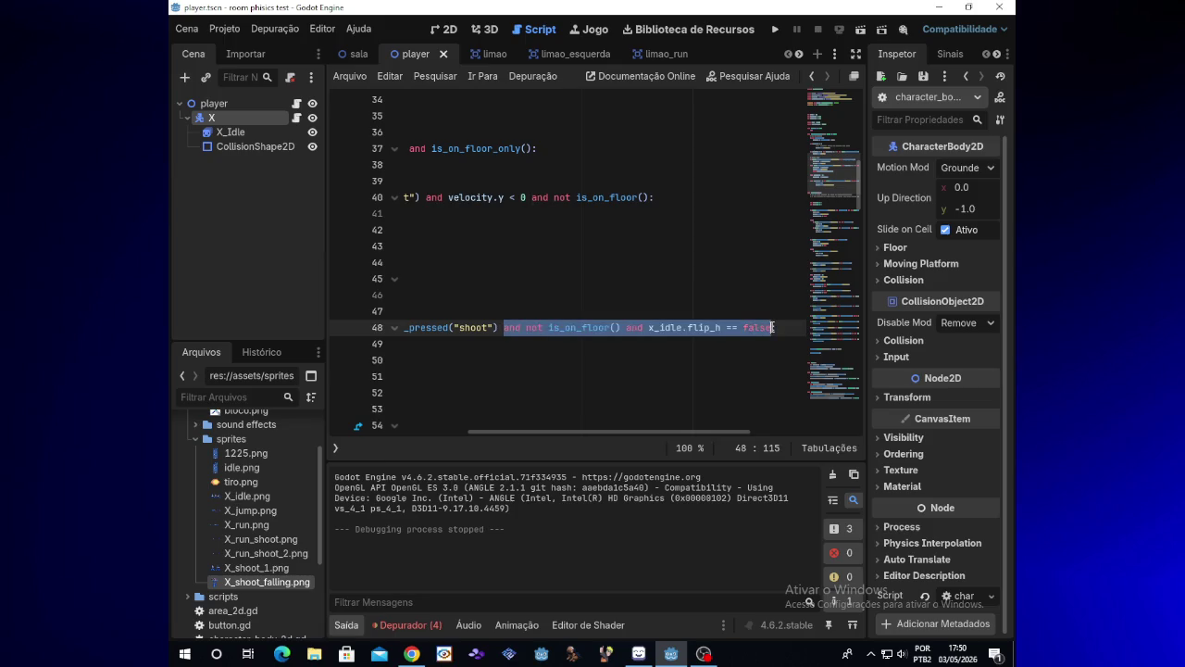
pyautogui.press('BackSpace')
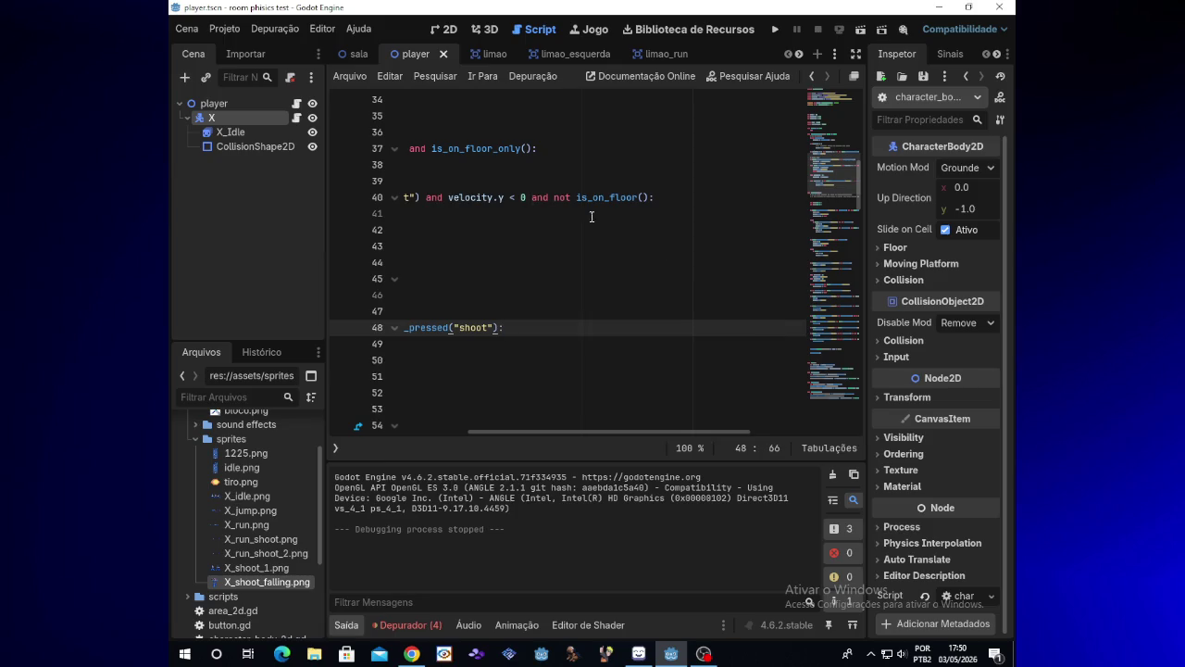
# - Test-run the game with the shortened condition, then close it
pyautogui.click(776, 30)
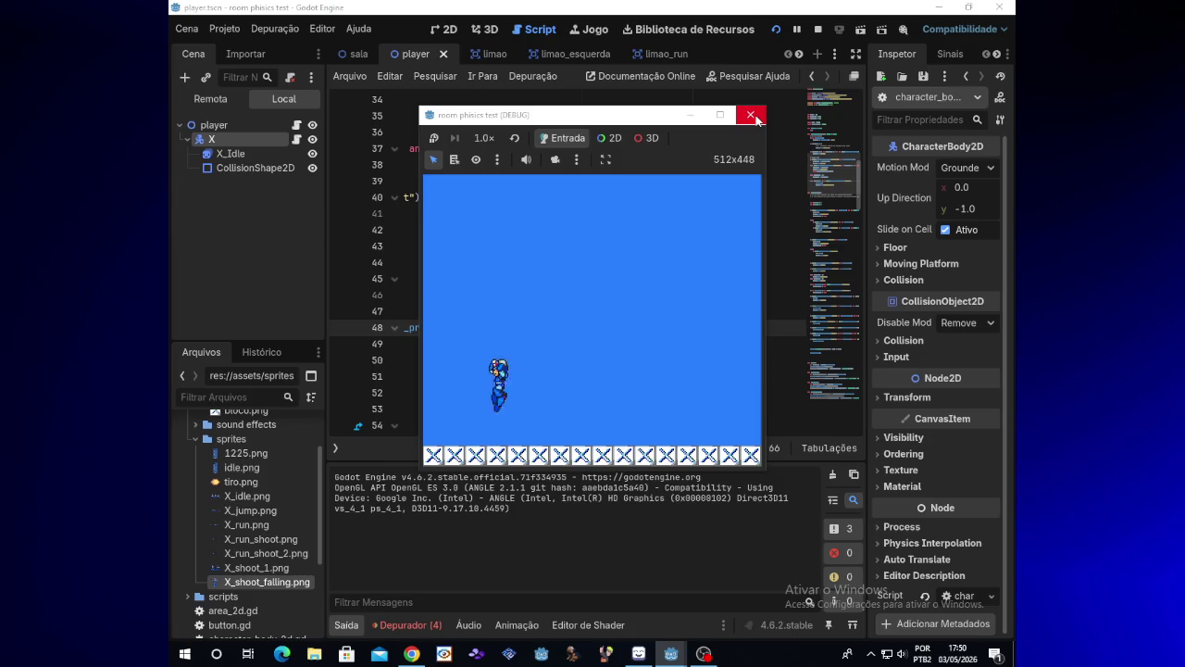
pyautogui.click(756, 118)
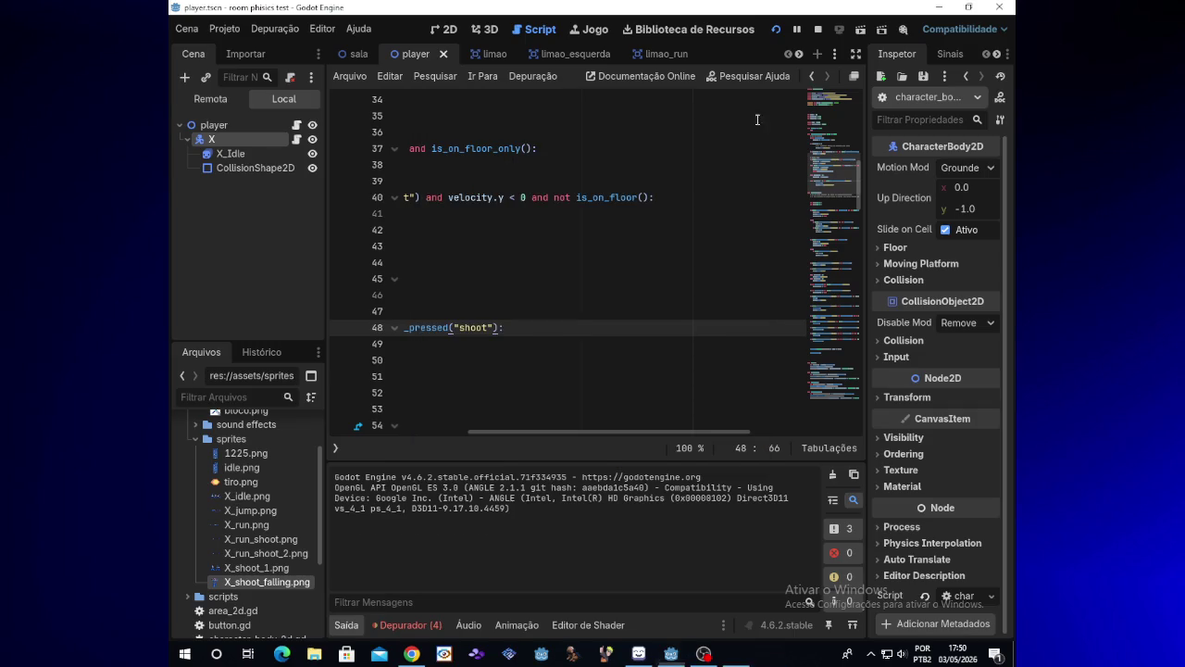
pyautogui.moveTo(616, 434); pyautogui.dragTo(484, 436)
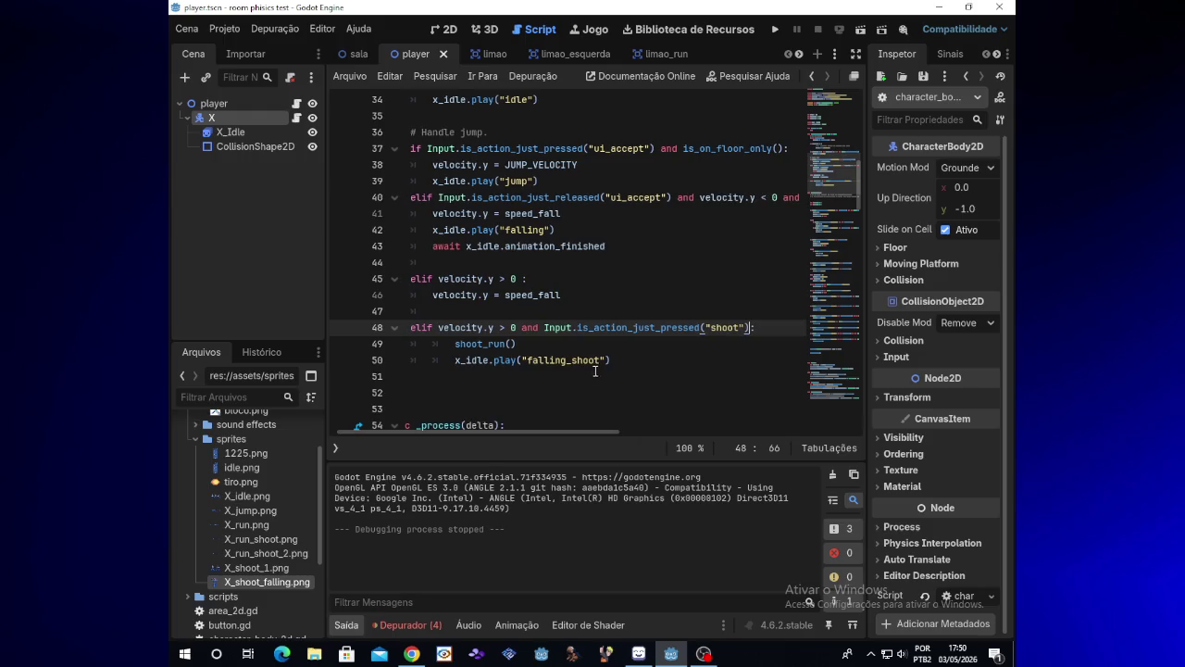
# - Delete the elif falling_shoot block on lines 48–50 and its leftover empty line
pyautogui.moveTo(613, 360); pyautogui.dragTo(411, 328)
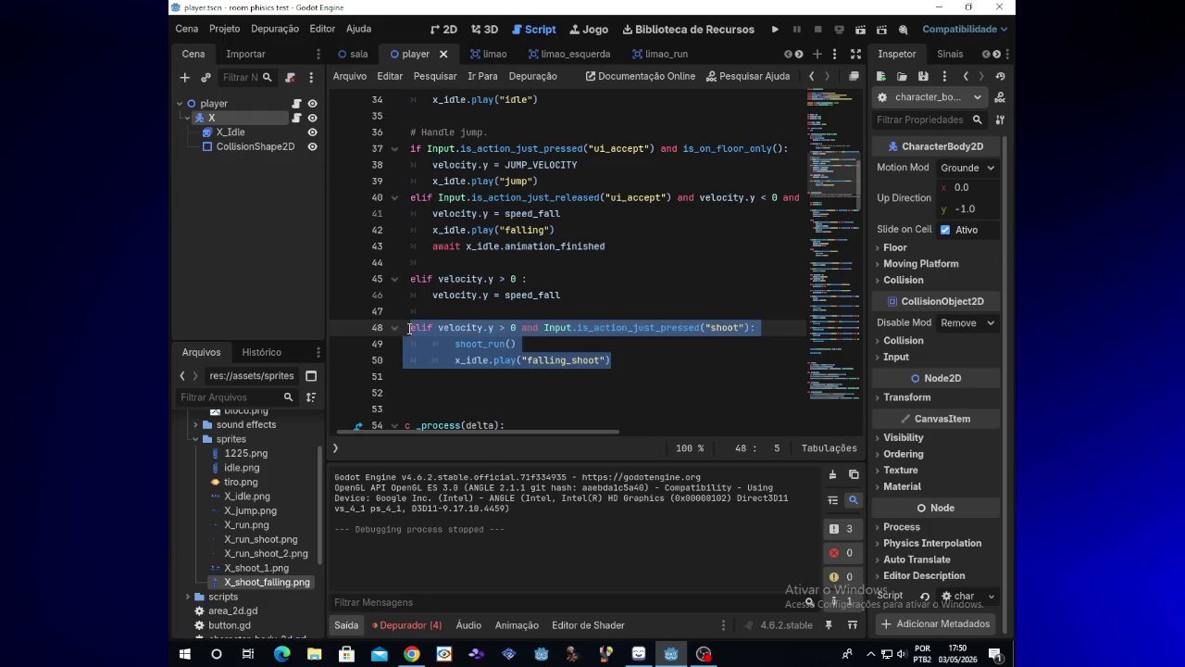
pyautogui.press('BackSpace')
pyautogui.press('BackSpace')
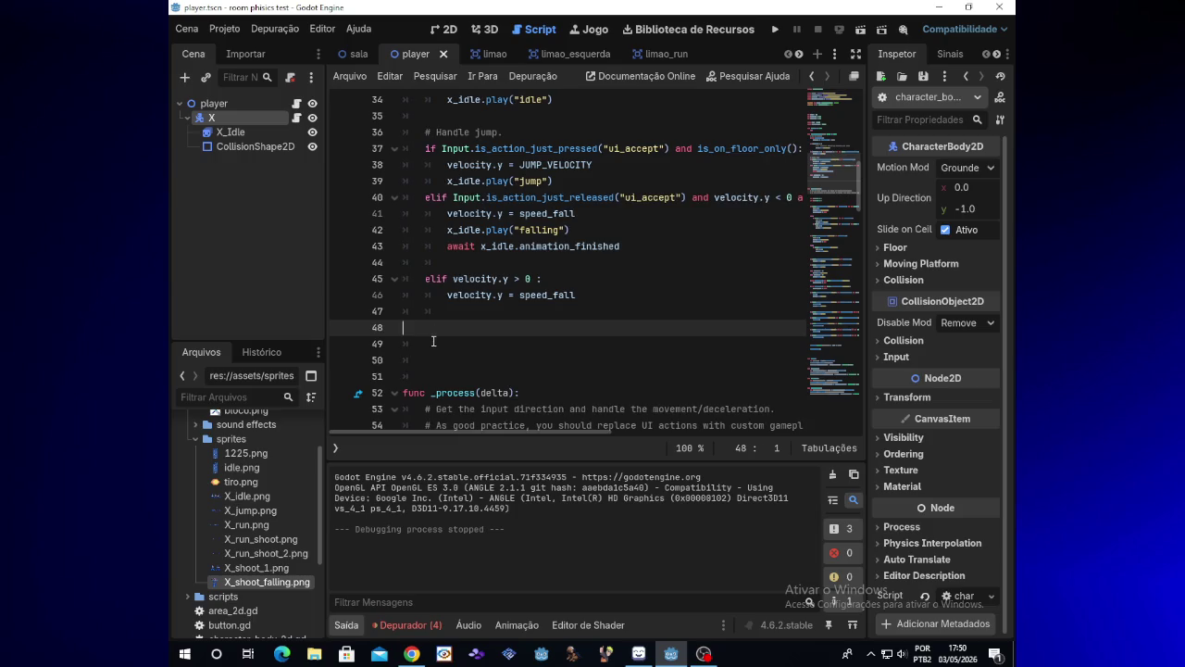
pyautogui.press('BackSpace')
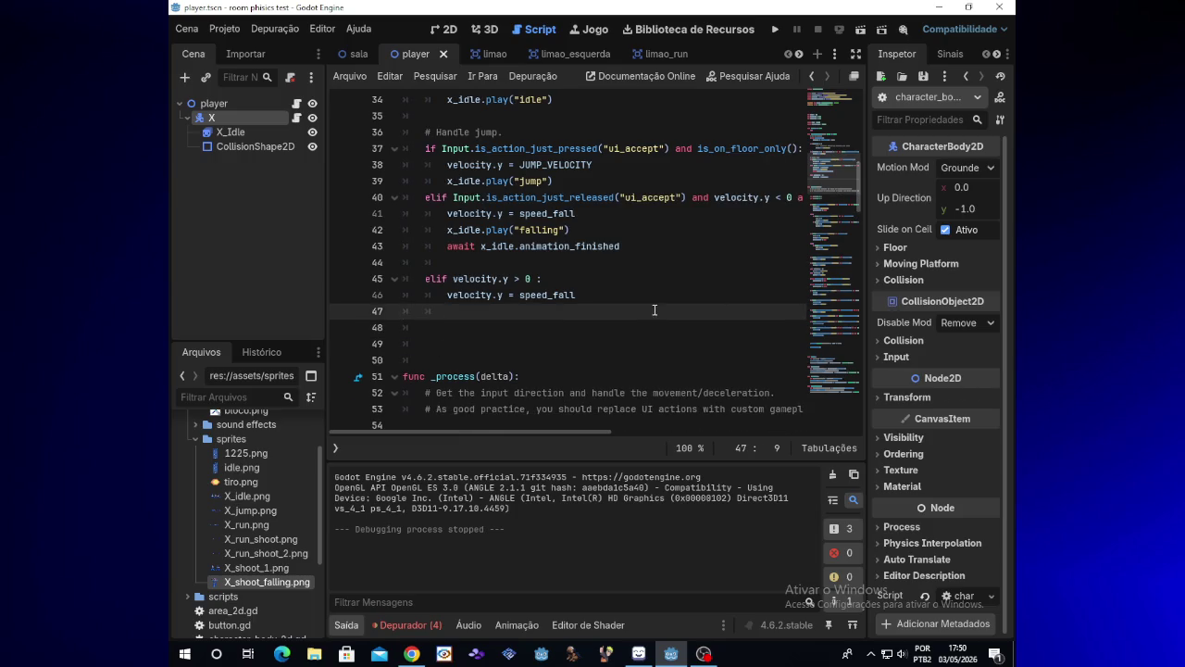
# - Select the ui_accept if-condition on line 37 and place the caret on empty line 48
pyautogui.scroll(1, 861, 197)
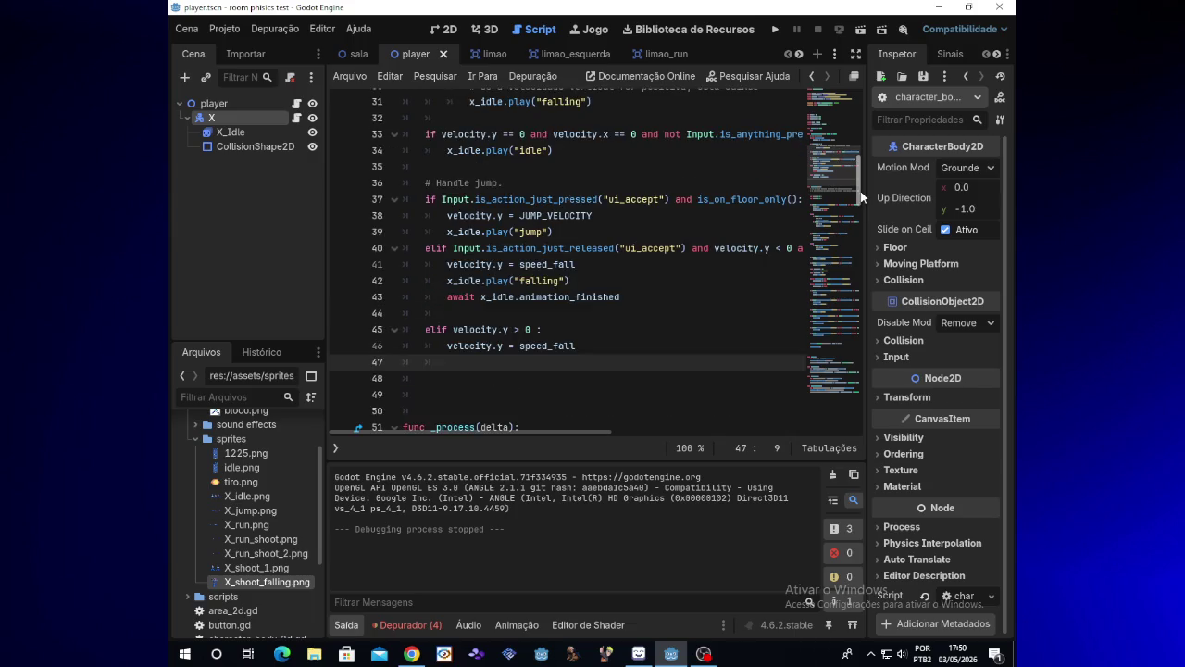
pyautogui.scroll(-1, 861, 198)
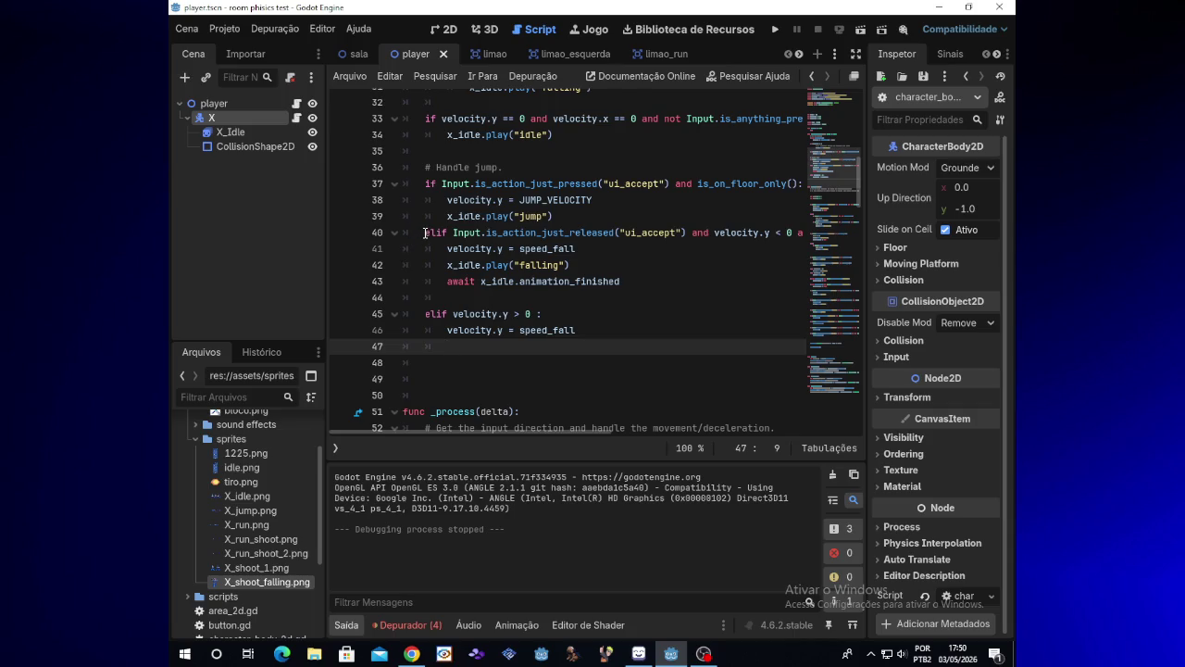
pyautogui.moveTo(425, 183); pyautogui.dragTo(669, 184)
pyautogui.hotkey('ctrl', 'c')
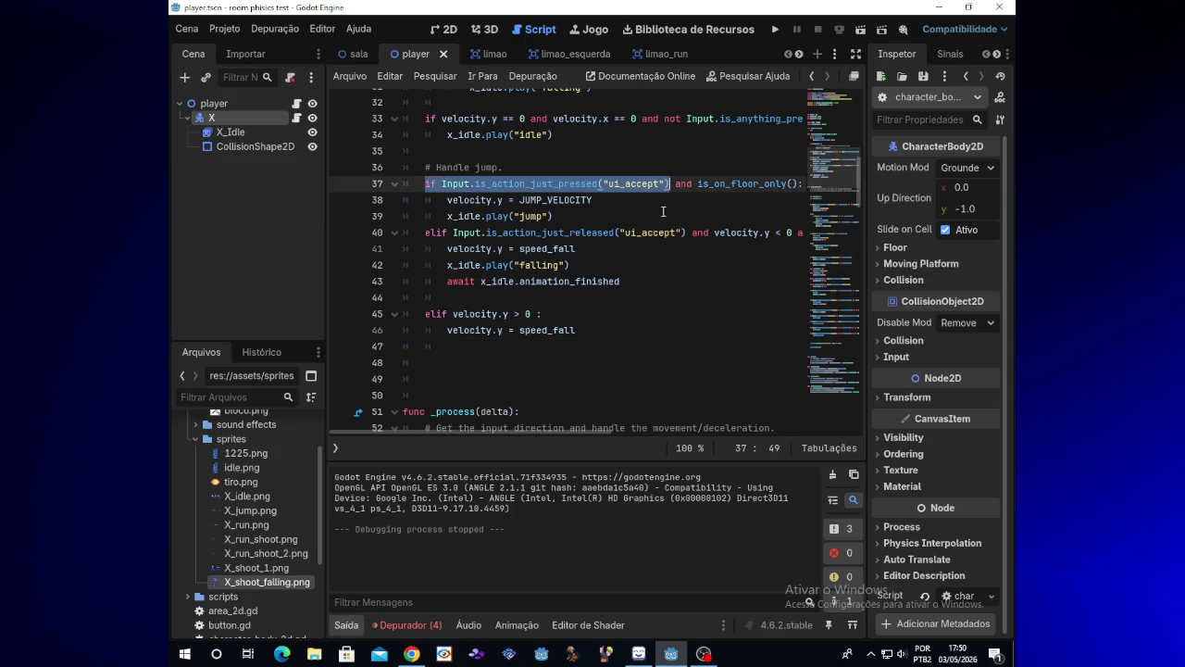
pyautogui.click(502, 359)
# - Make line 48 read if Input.is_action_pressed('ui_accept') and not is_on_floor(): with an indented line below
pyautogui.hotkey('ctrl', 'v')
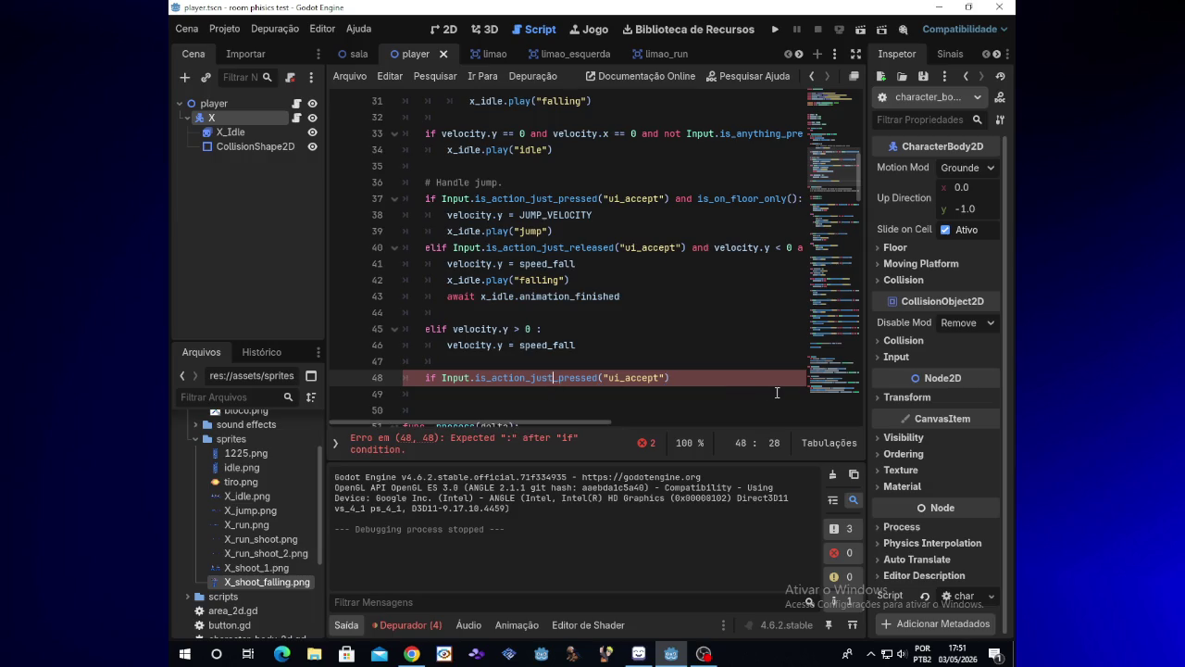
pyautogui.press('BackSpace')
pyautogui.press('BackSpace')
pyautogui.press('BackSpace')
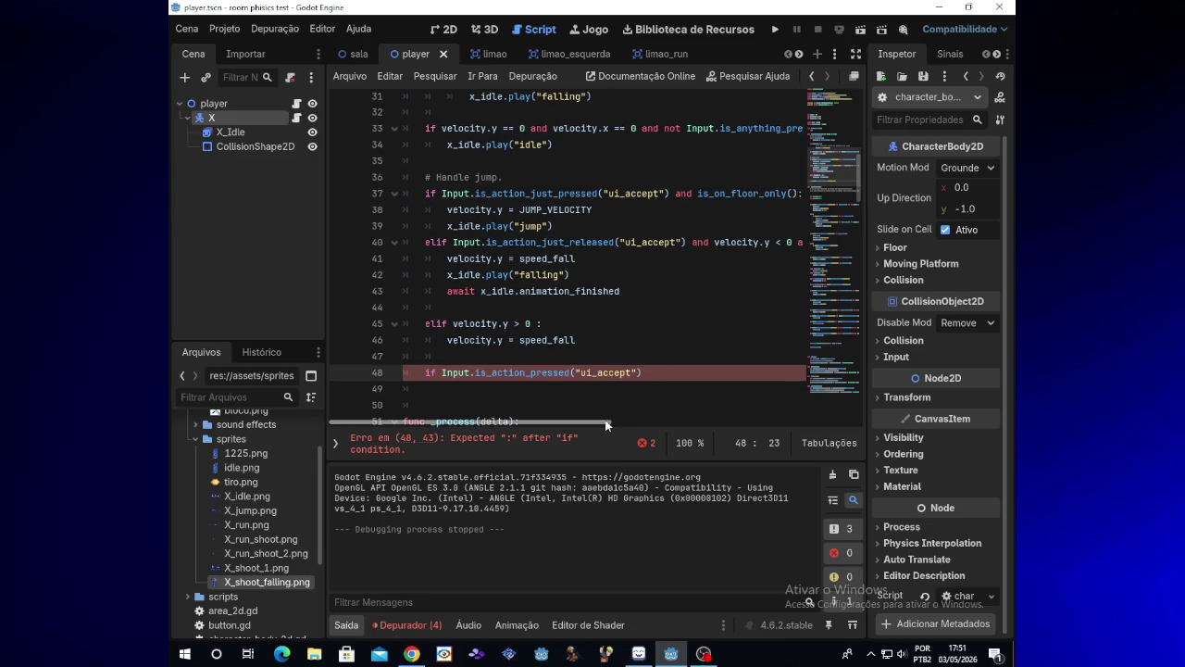
pyautogui.hscroll(2, 630, 379)
pyautogui.click(627, 377)
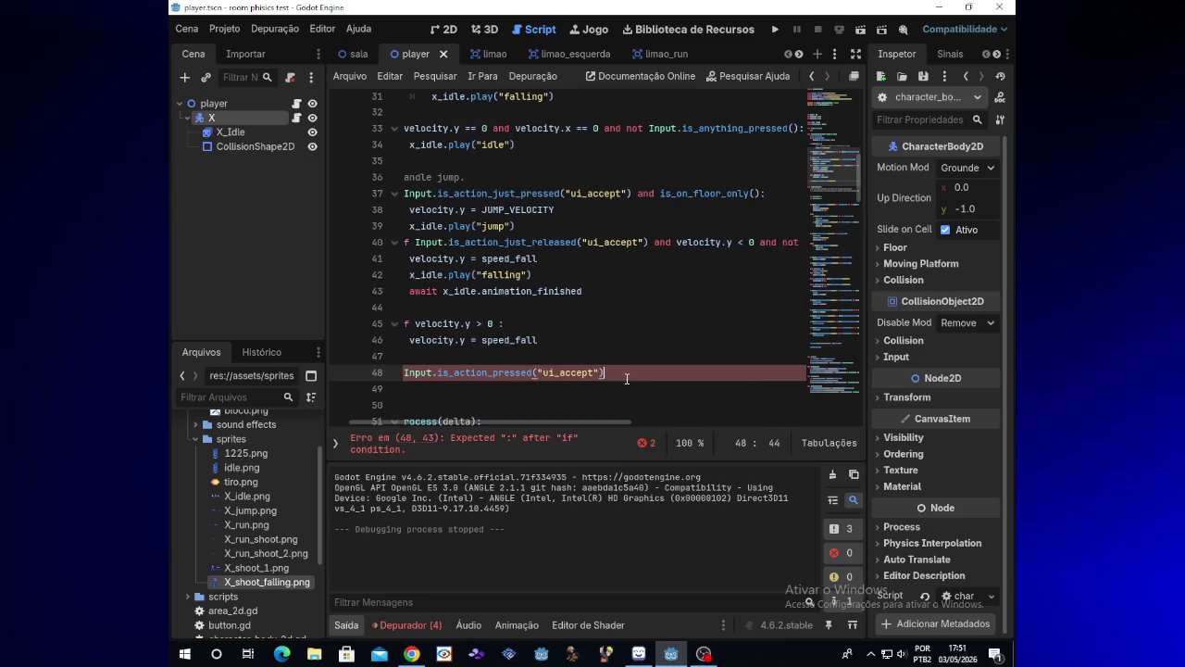
pyautogui.write(' and ')
pyautogui.write('is')
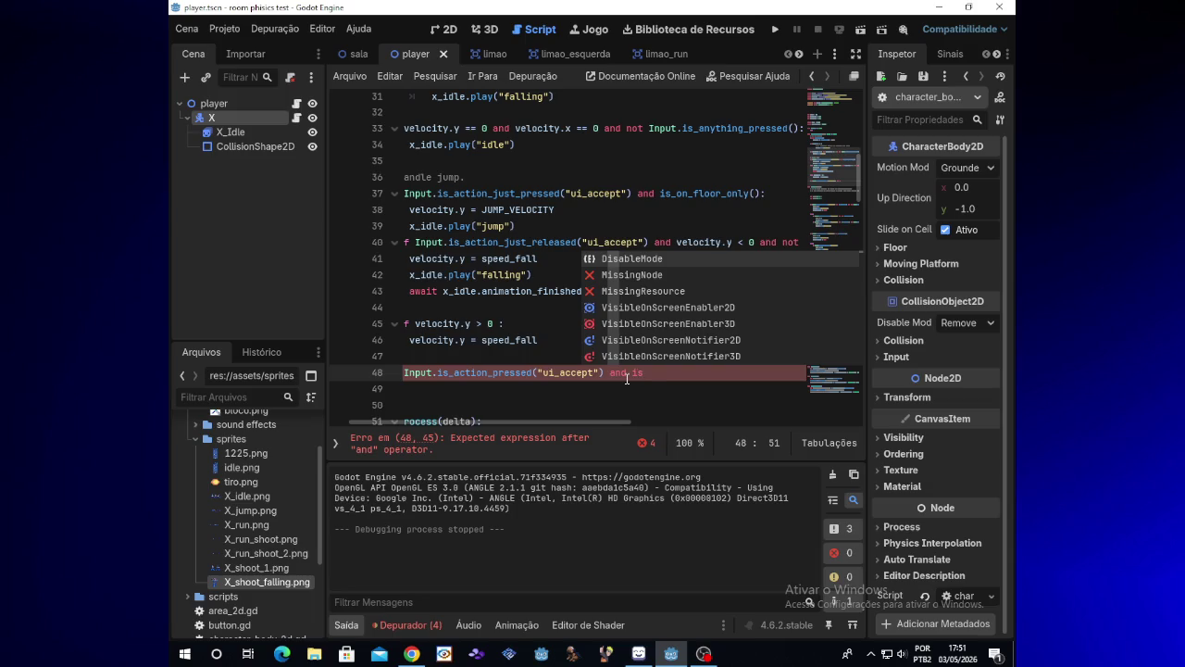
pyautogui.press('BackSpace')
pyautogui.press('BackSpace')
pyautogui.write('not ')
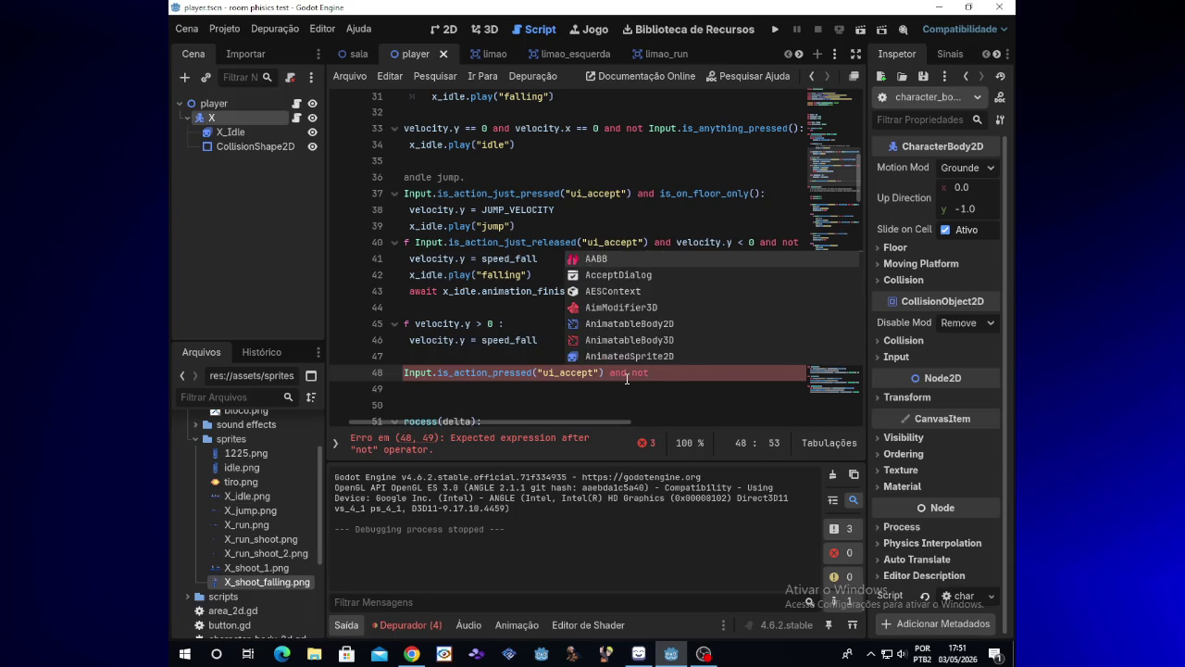
pyautogui.write('is_on_')
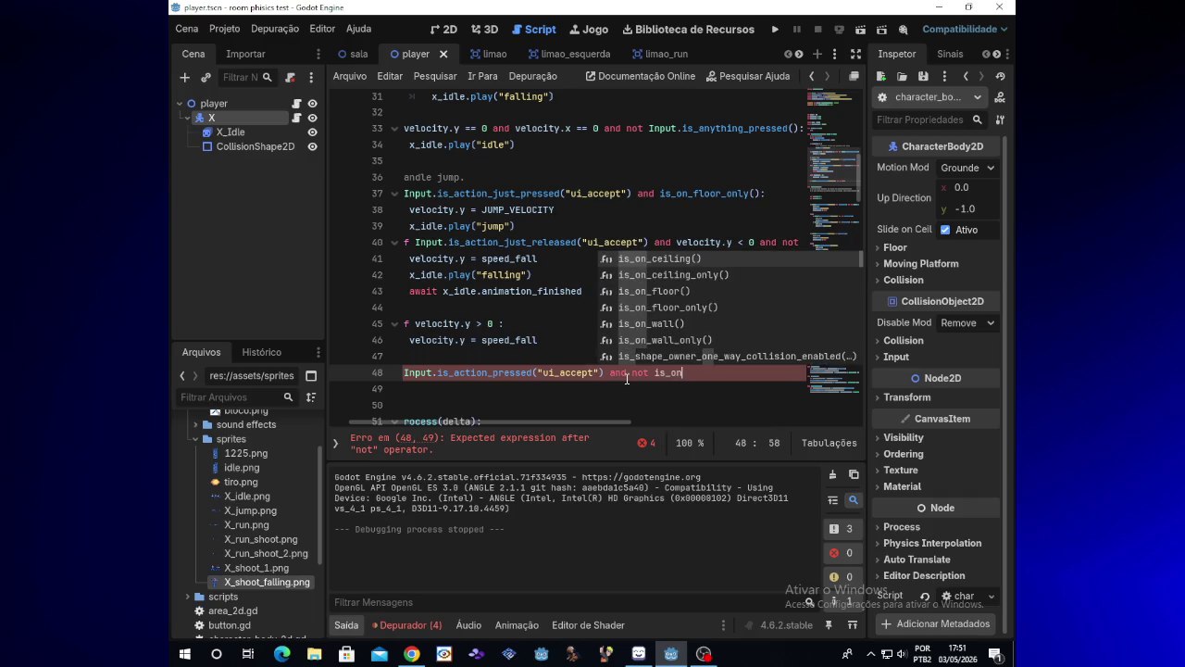
pyautogui.write('floor')
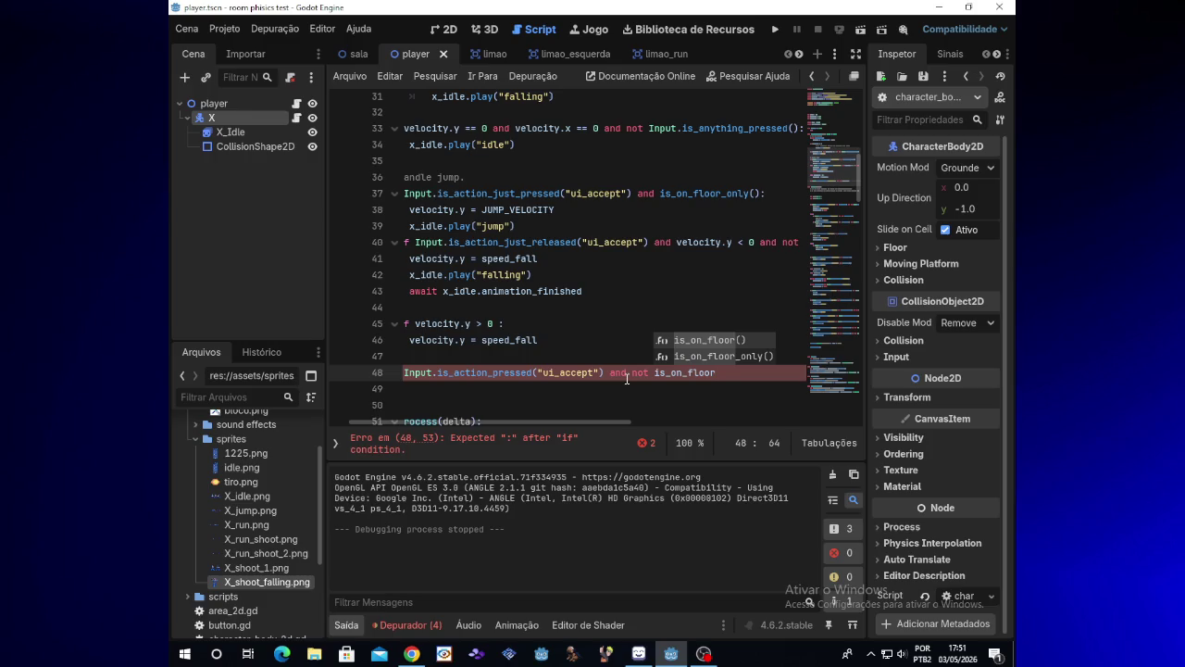
pyautogui.write('():')
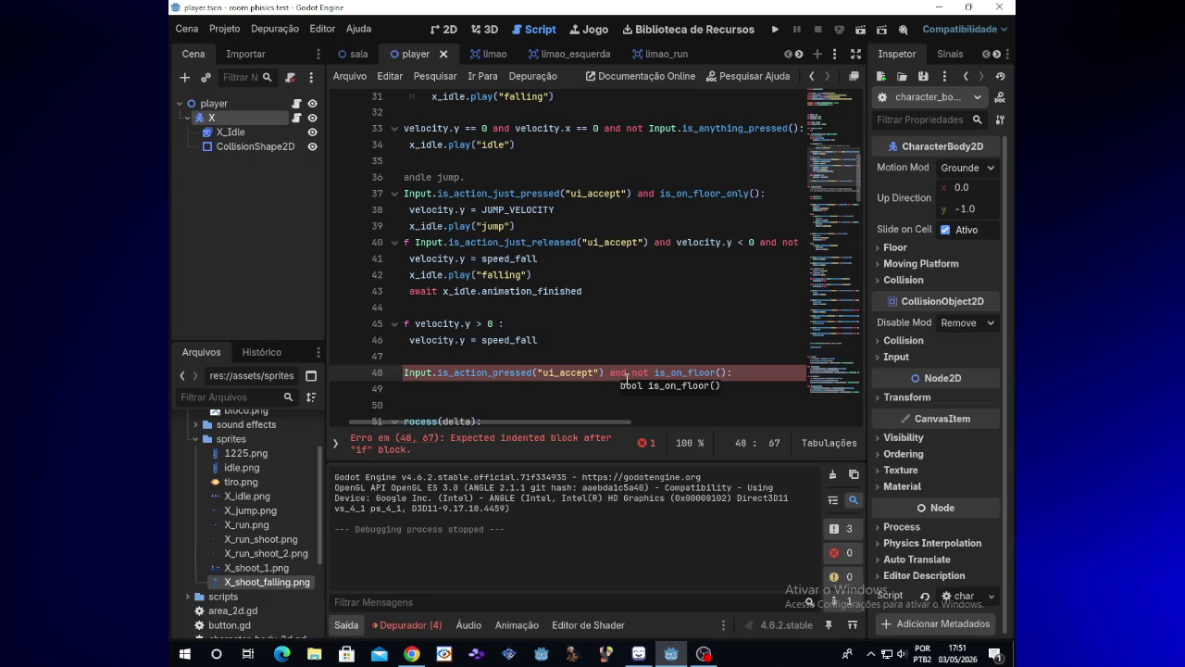
pyautogui.moveTo(599, 425); pyautogui.dragTo(548, 426)
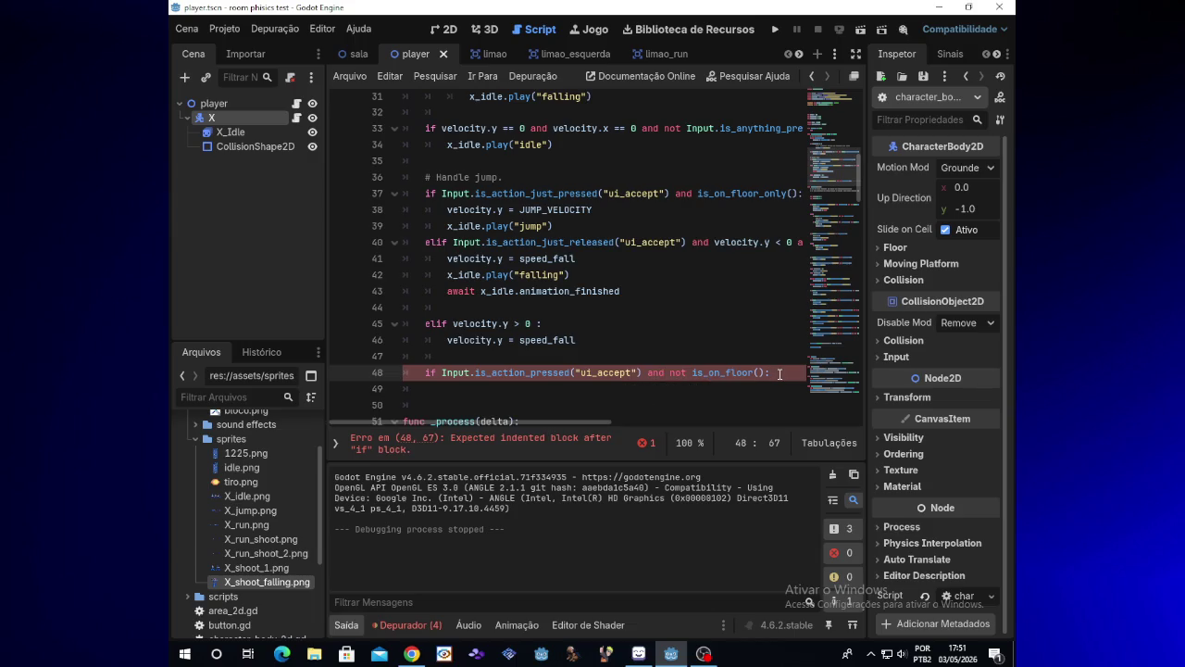
pyautogui.press('Return')
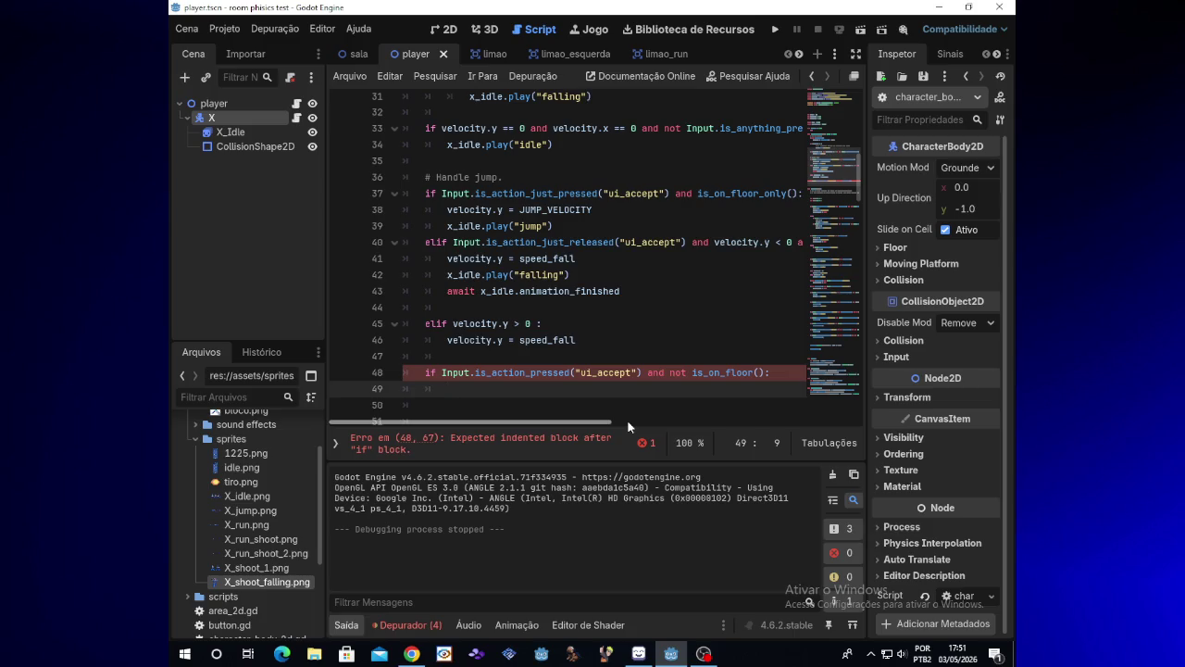
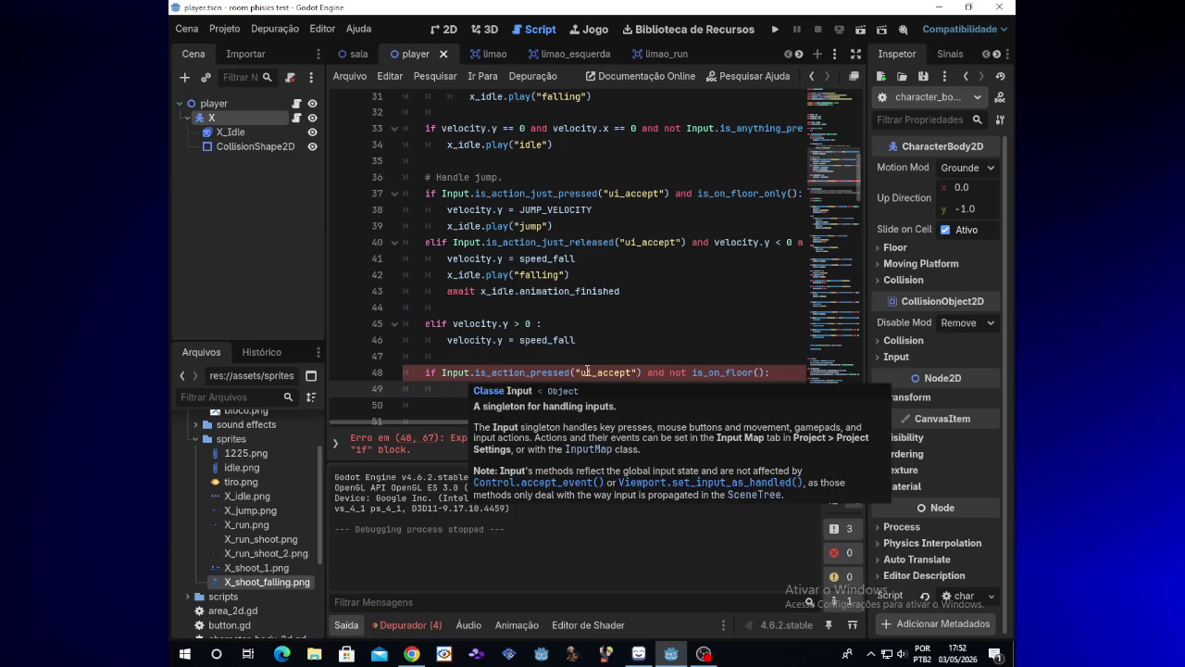
# - Extend line 48's condition with 'and velocity.y == 0' before the colon
pyautogui.moveTo(563, 420); pyautogui.dragTo(621, 419)
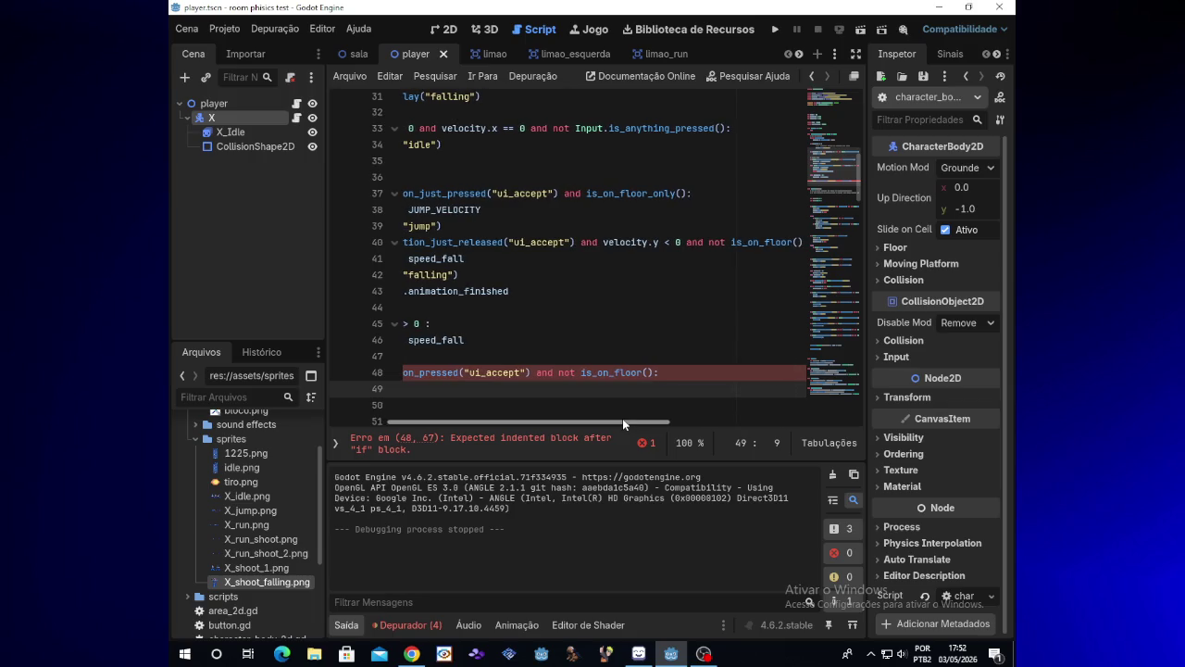
pyautogui.click(651, 372)
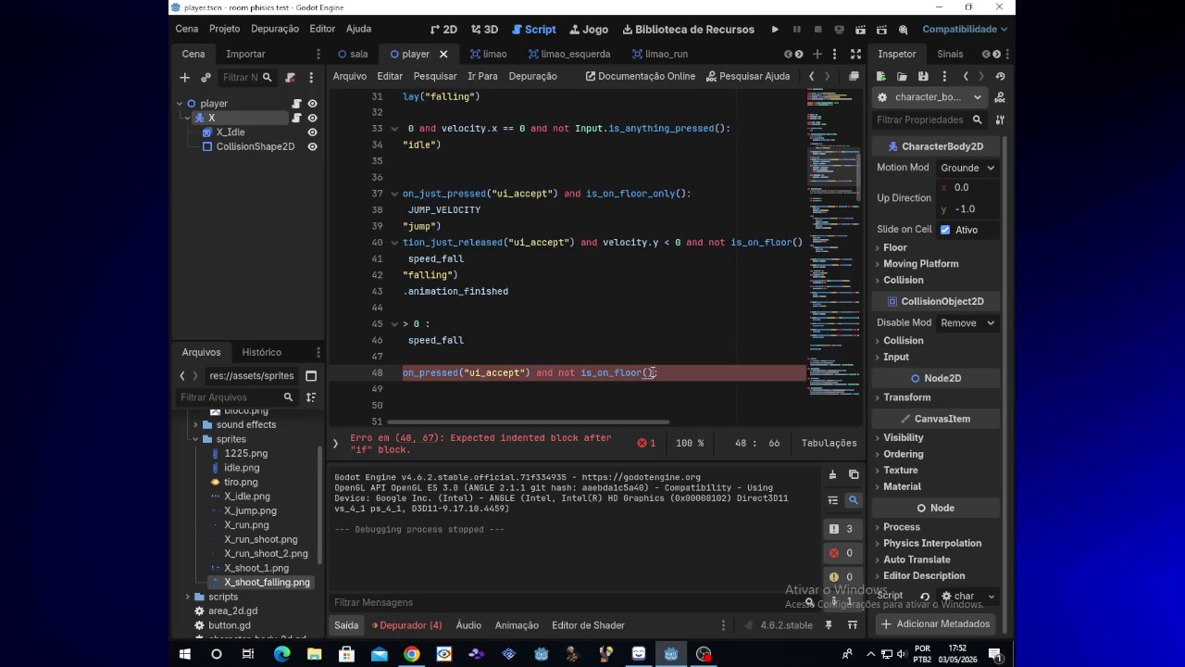
pyautogui.write('veloc')
pyautogui.press('BackSpace')
pyautogui.press('BackSpace')
pyautogui.press('BackSpace')
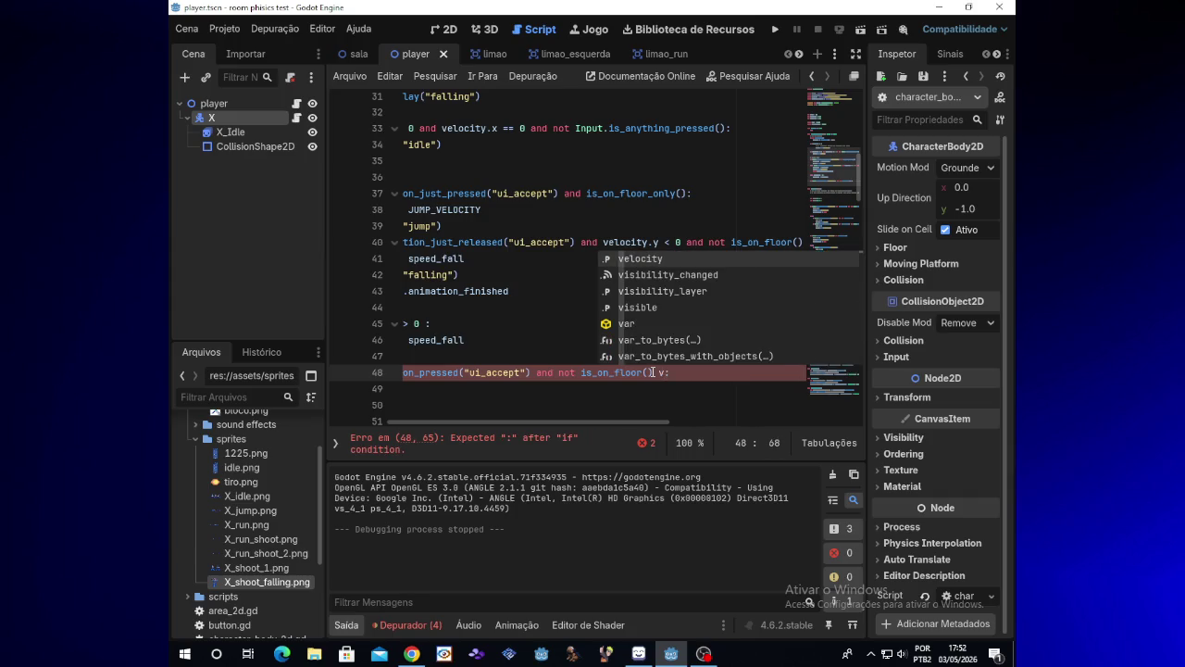
pyautogui.write('and v')
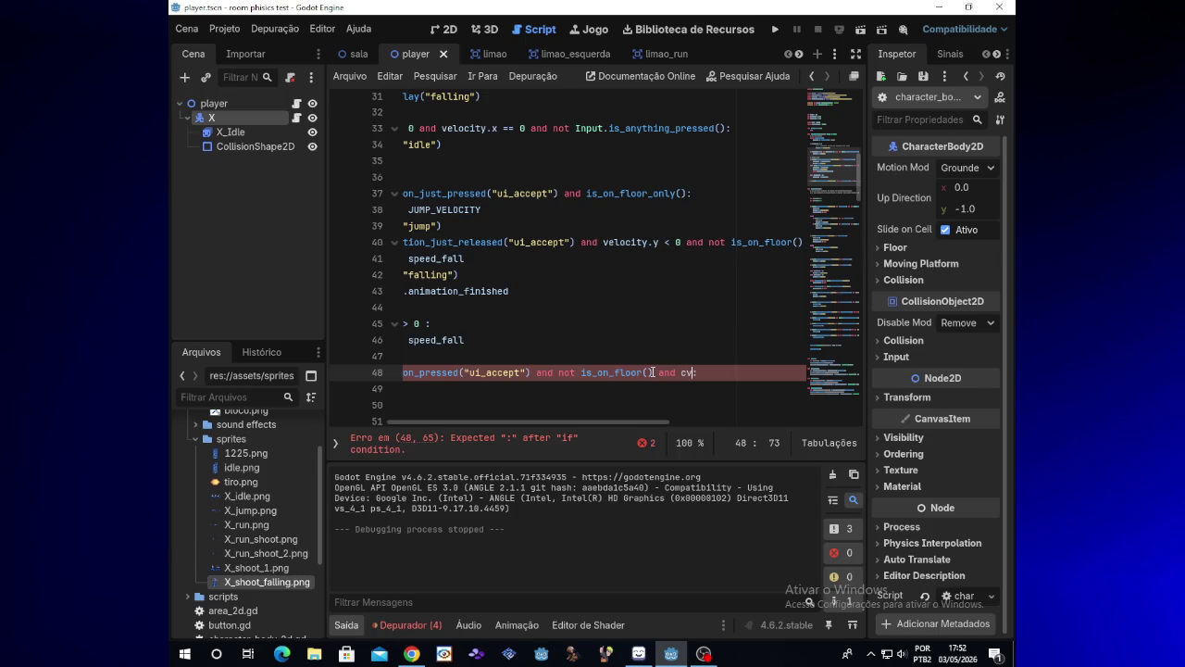
pyautogui.write('elocit')
pyautogui.write('y')
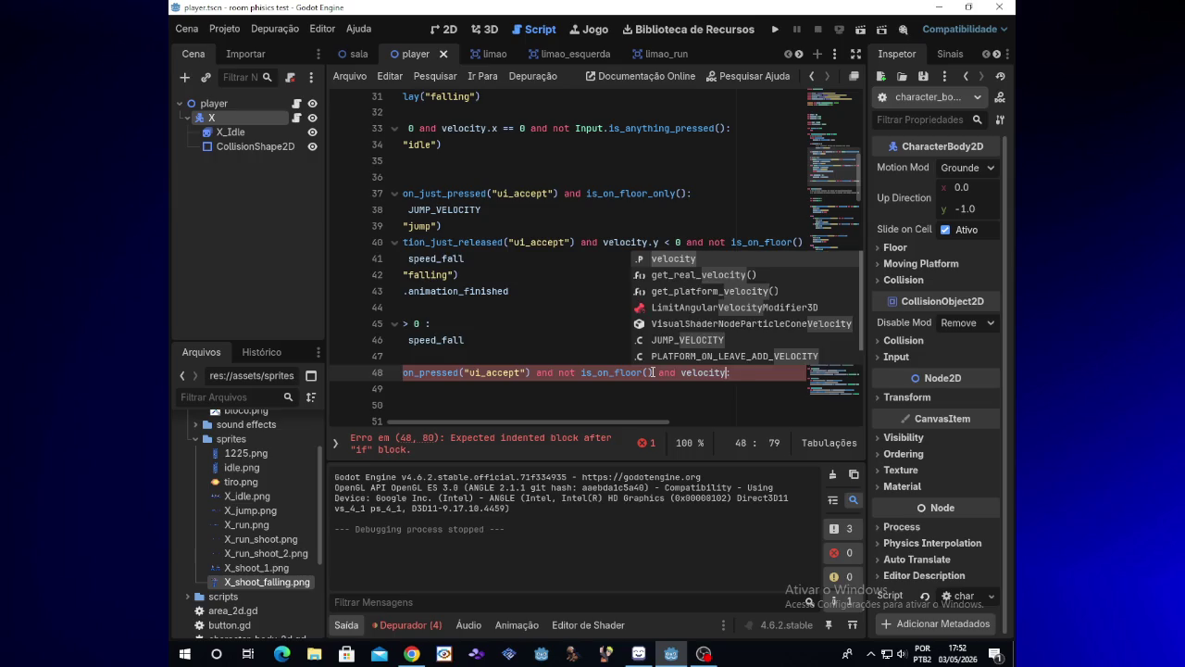
pyautogui.write('.y')
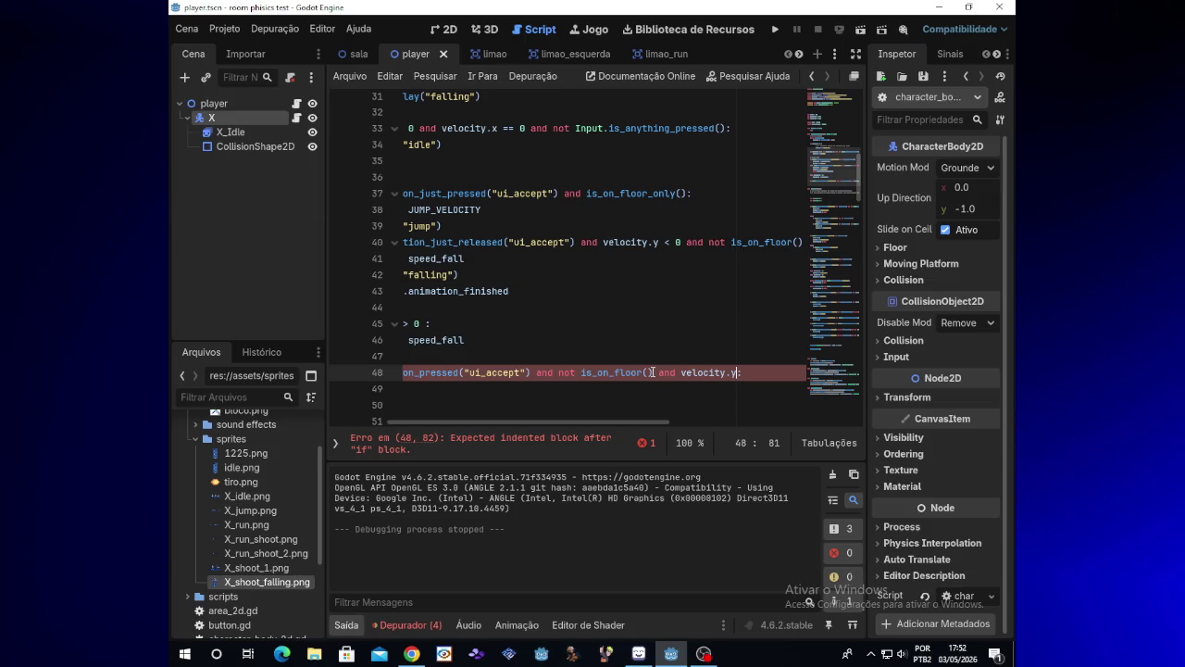
pyautogui.write(' == ')
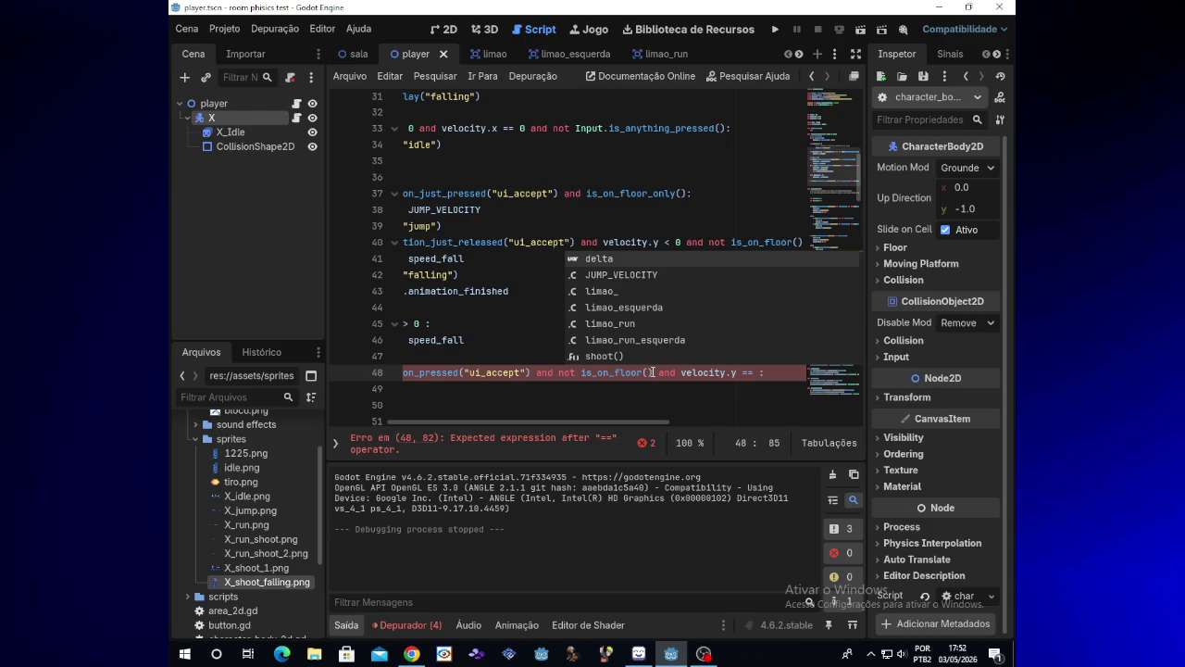
pyautogui.write('0')
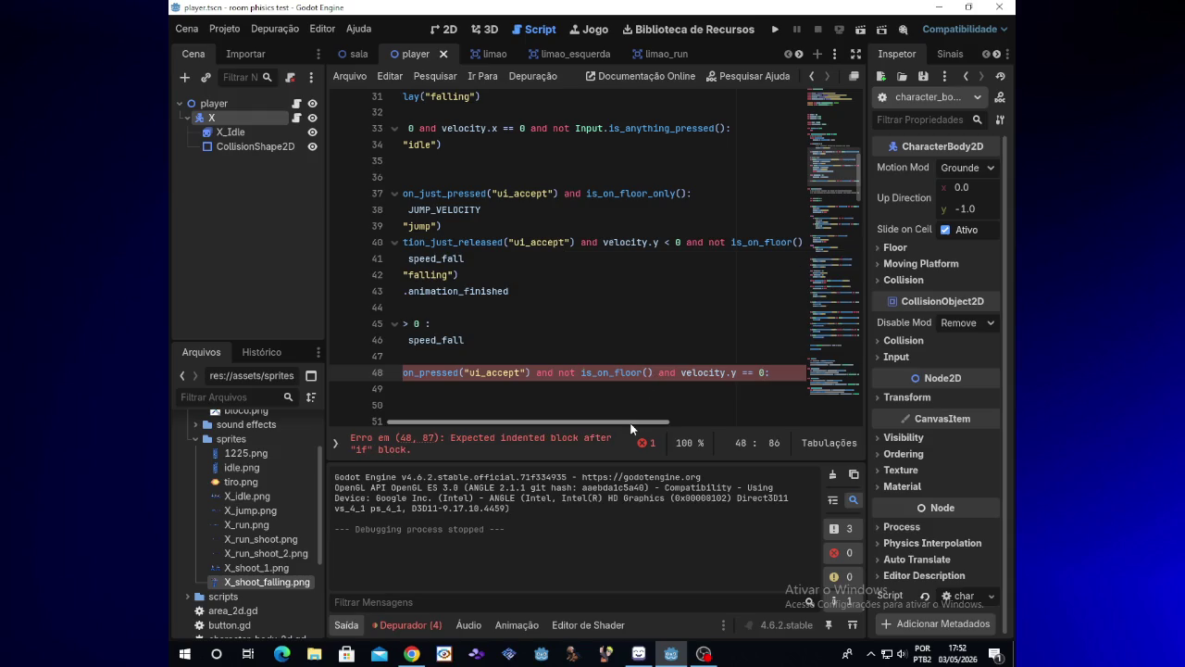
pyautogui.moveTo(631, 425); pyautogui.dragTo(551, 426)
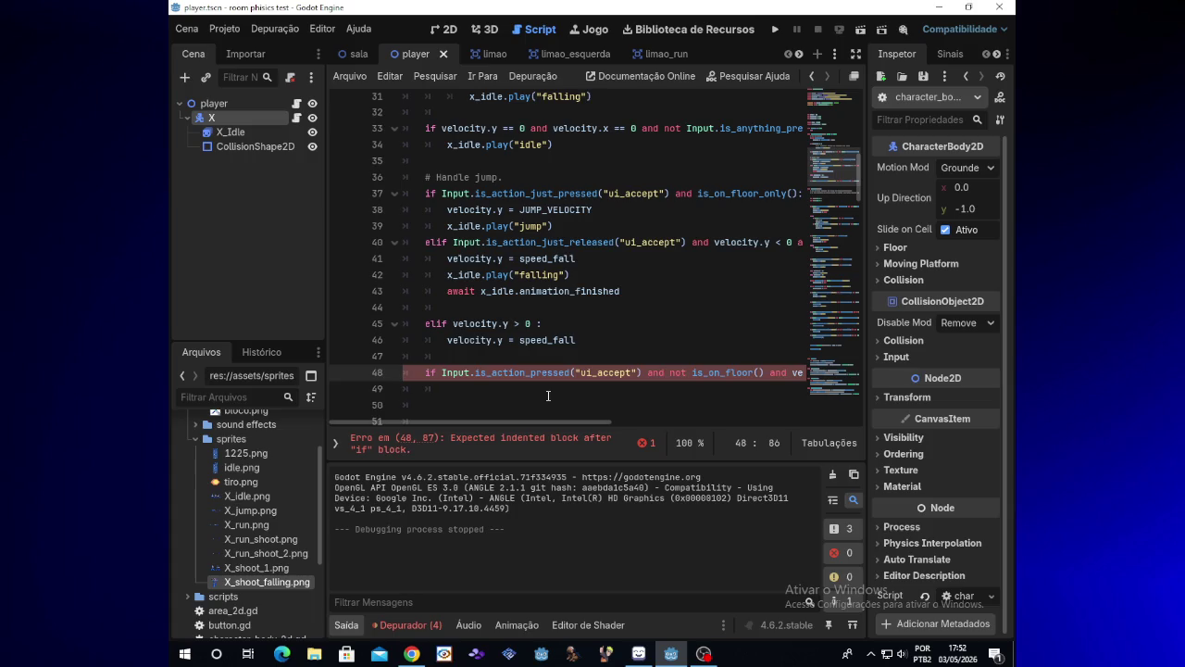
# - Add an indented line 49 calling x_idle.play("idle") under that condition
pyautogui.press('Return')
pyautogui.write('x_')
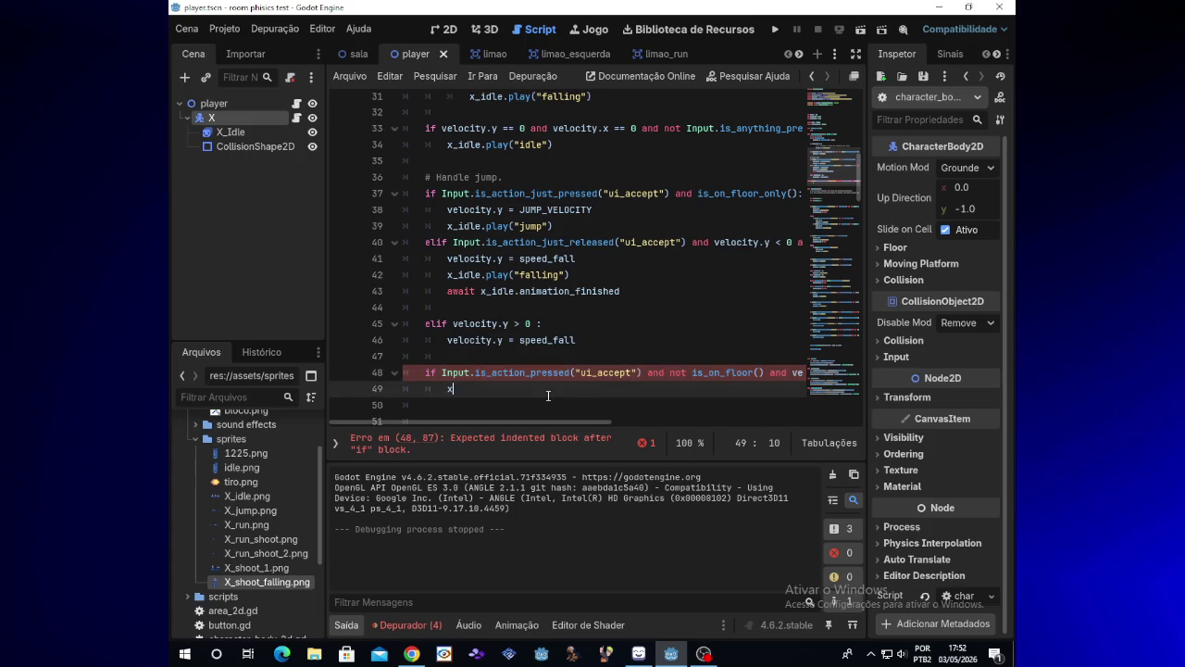
pyautogui.press('Escape')
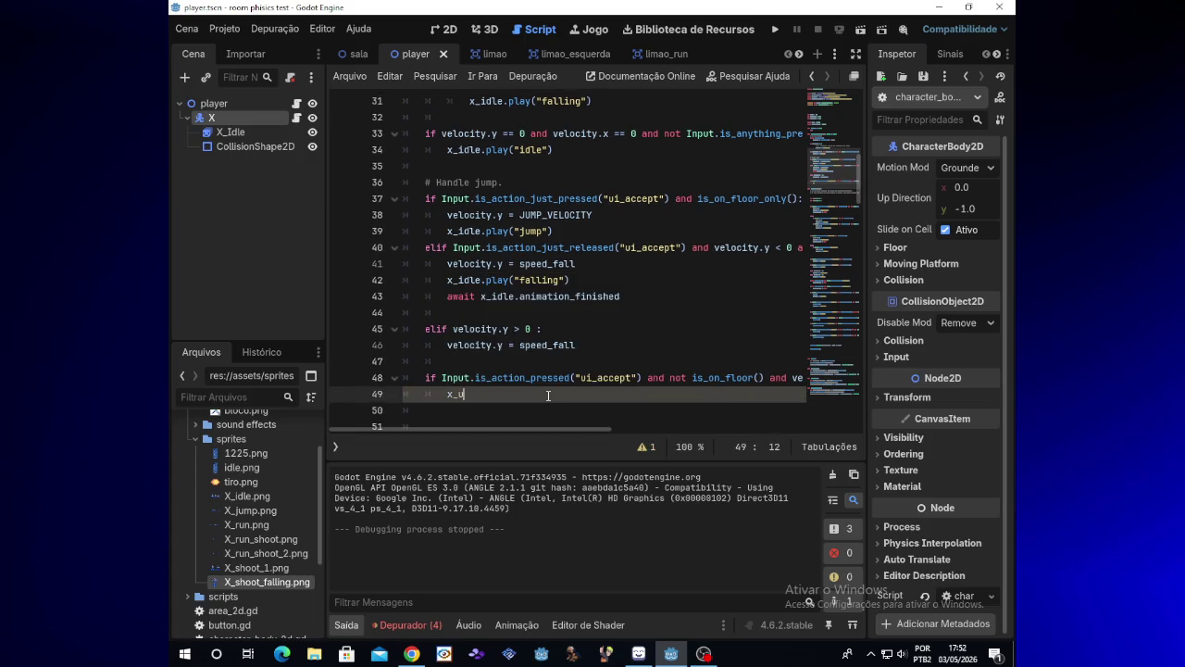
pyautogui.write('i')
pyautogui.press('Return')
pyautogui.write('.pla')
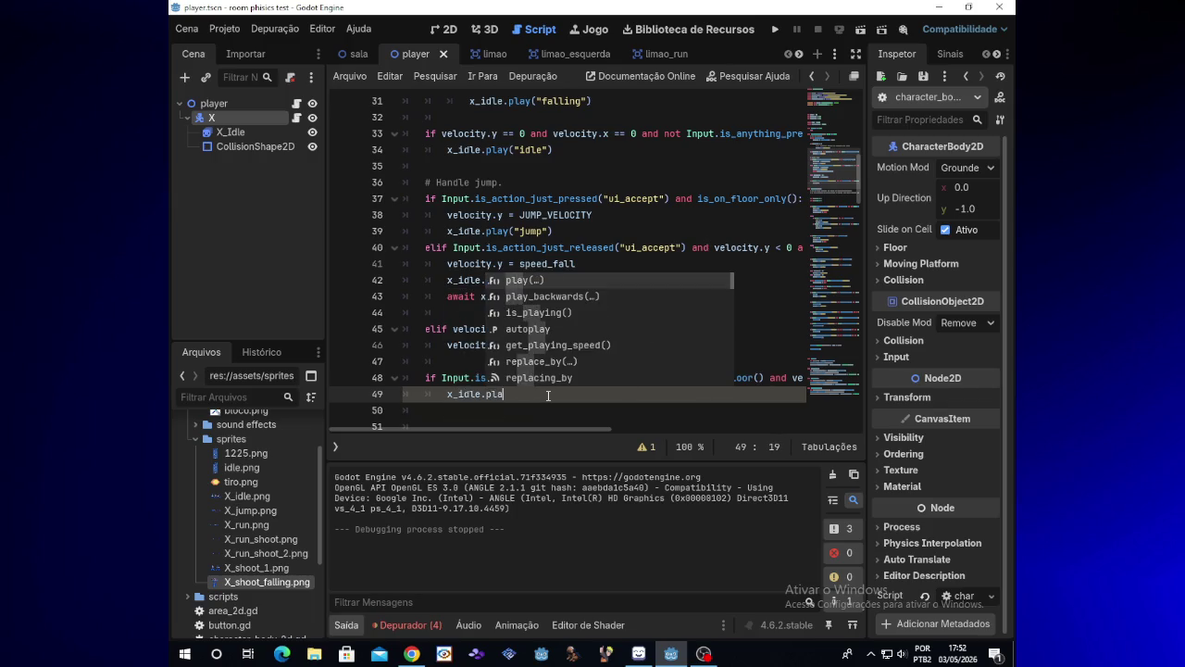
pyautogui.write('y')
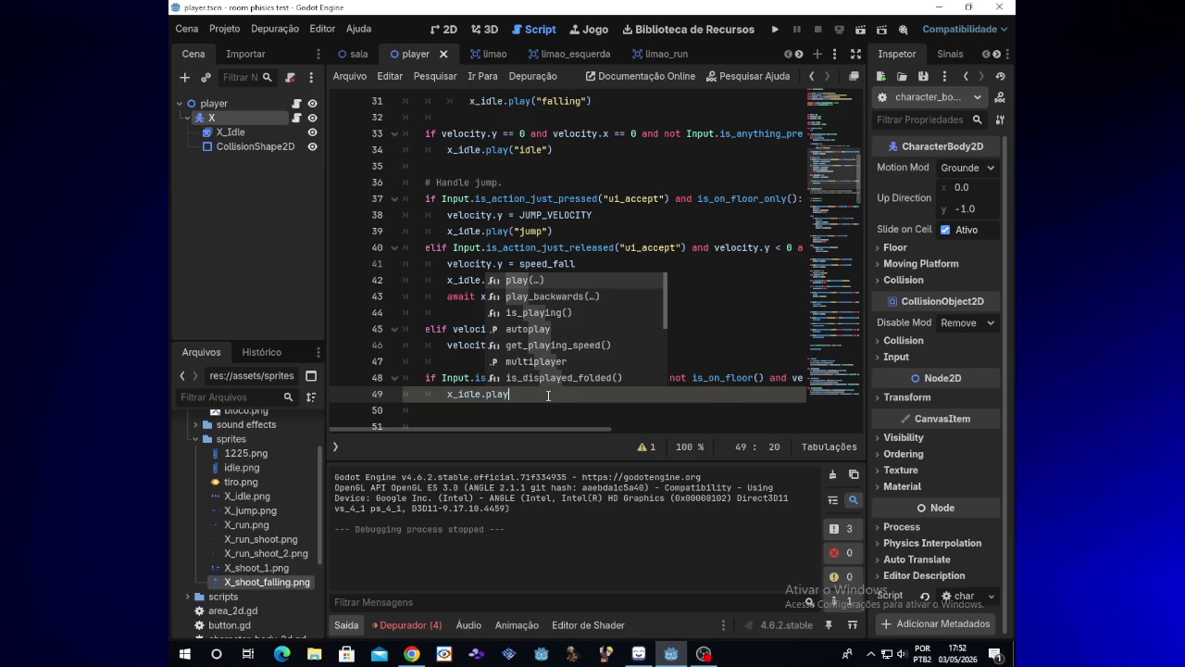
pyautogui.write('("')
pyautogui.write('idle')
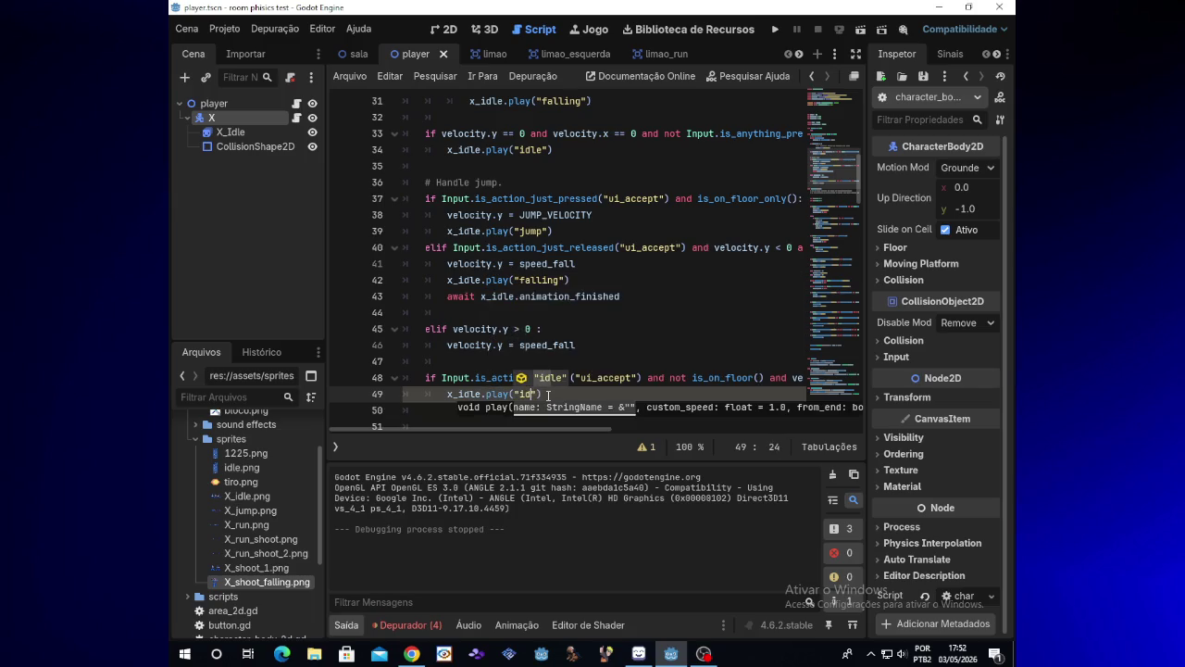
pyautogui.write('")')
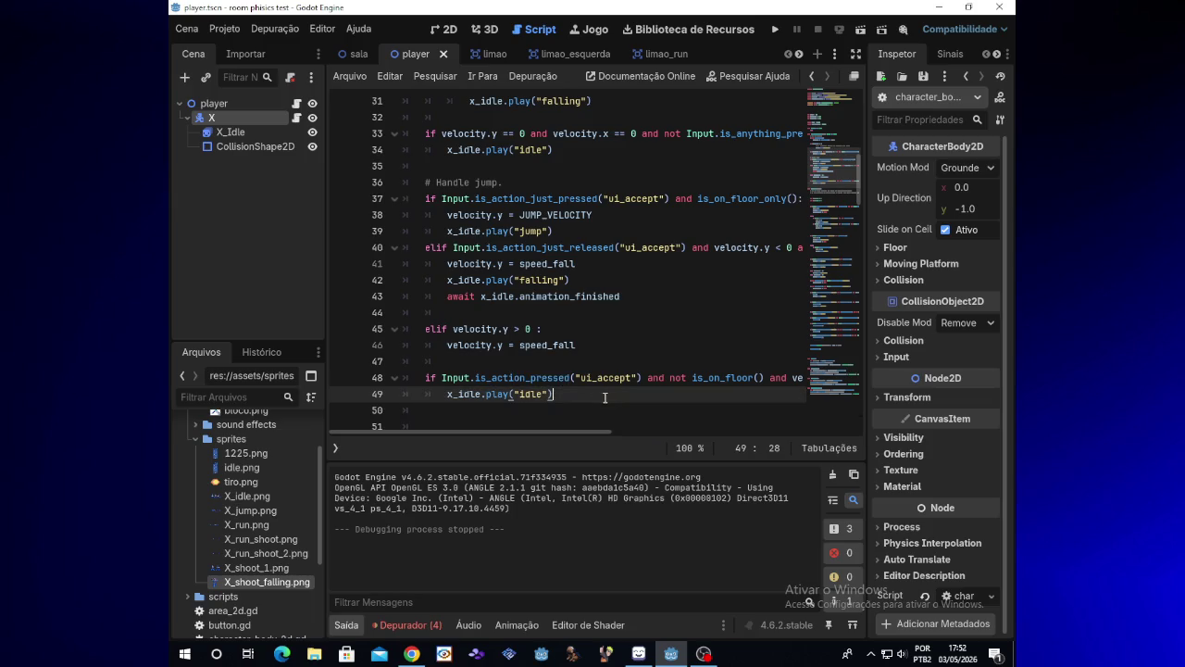
pyautogui.moveTo(559, 435); pyautogui.dragTo(626, 434)
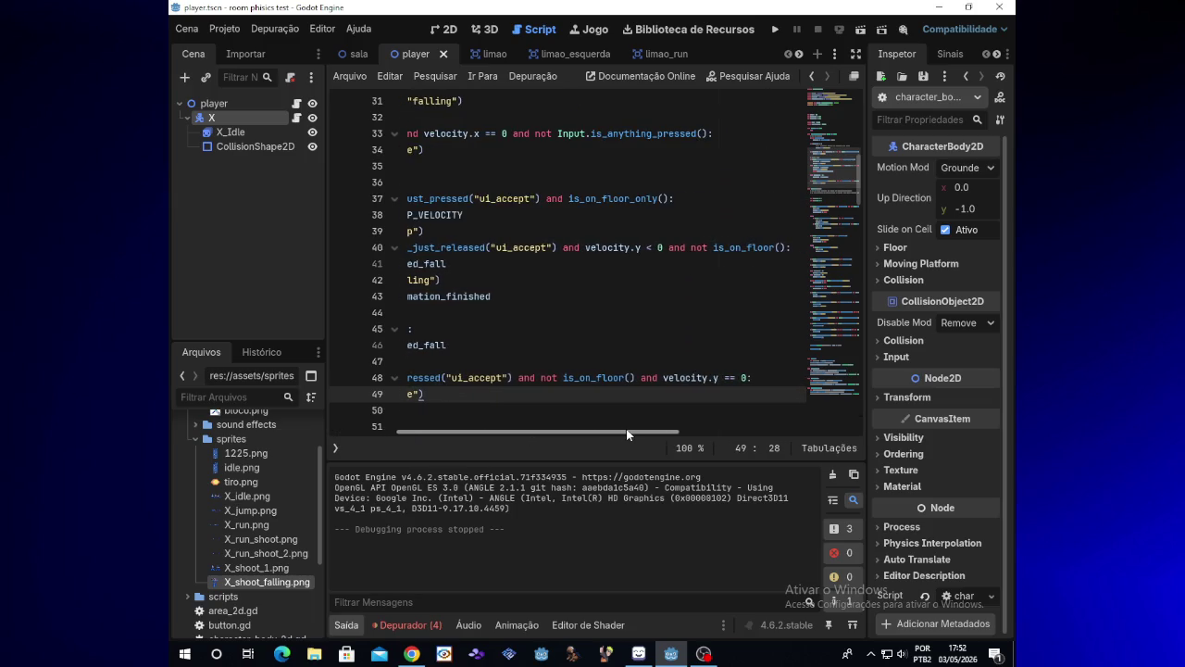
pyautogui.click(777, 29)
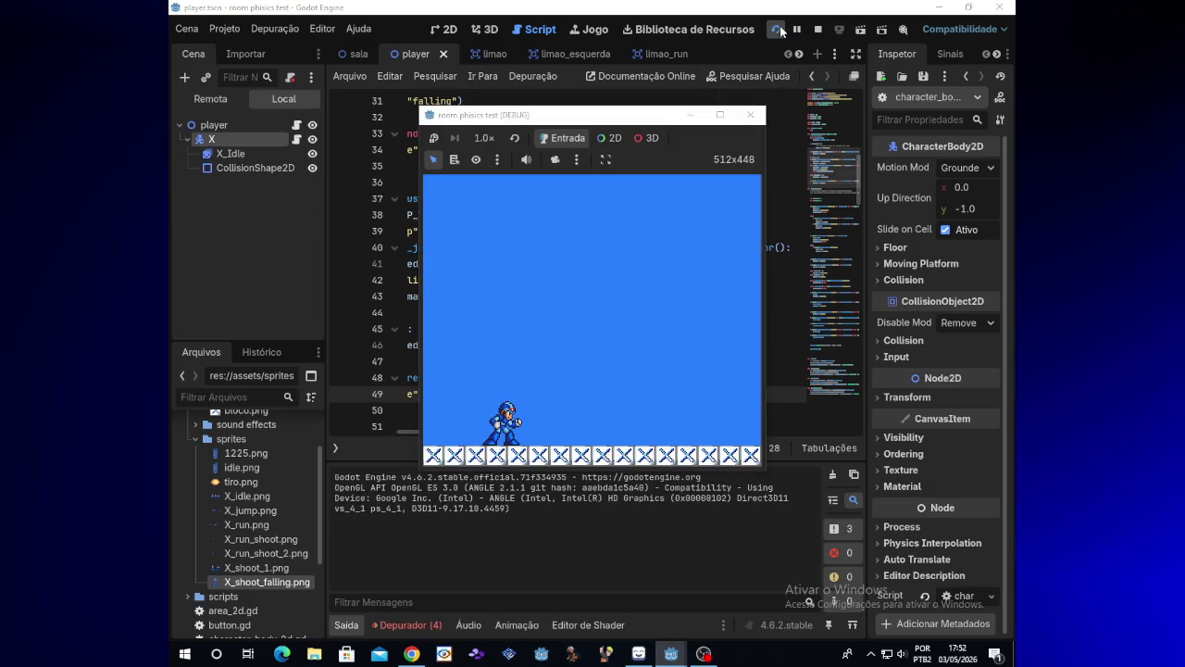
pyautogui.press('space')
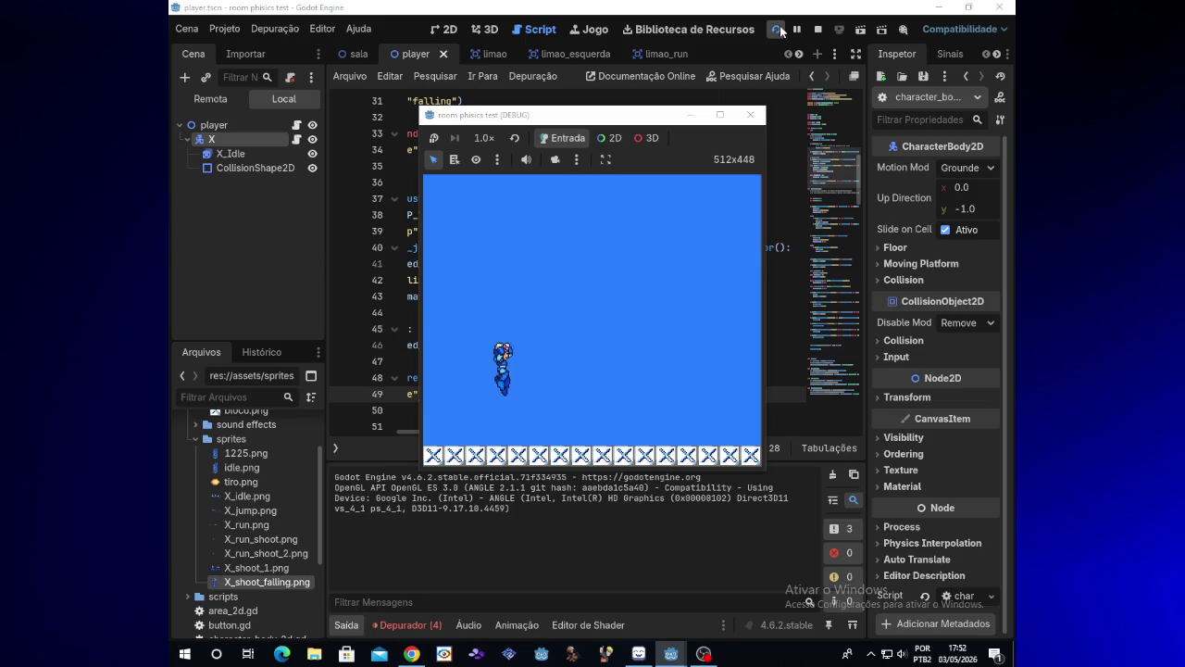
pyautogui.press('space')
pyautogui.press('space')
pyautogui.press('space')
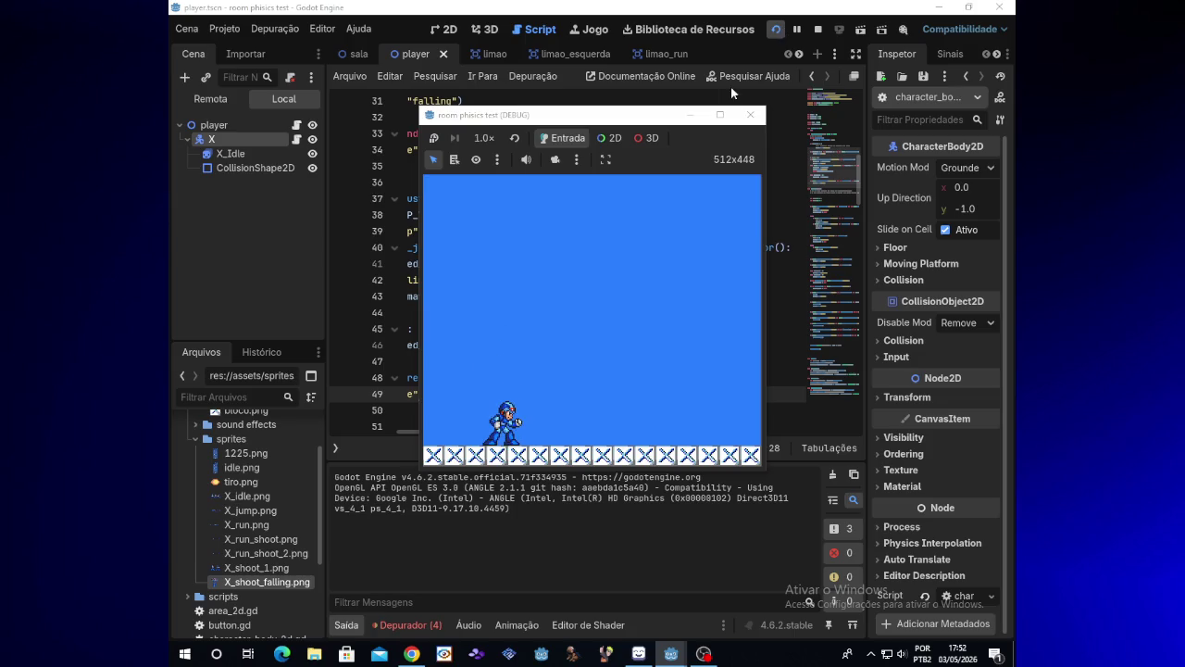
pyautogui.click(750, 115)
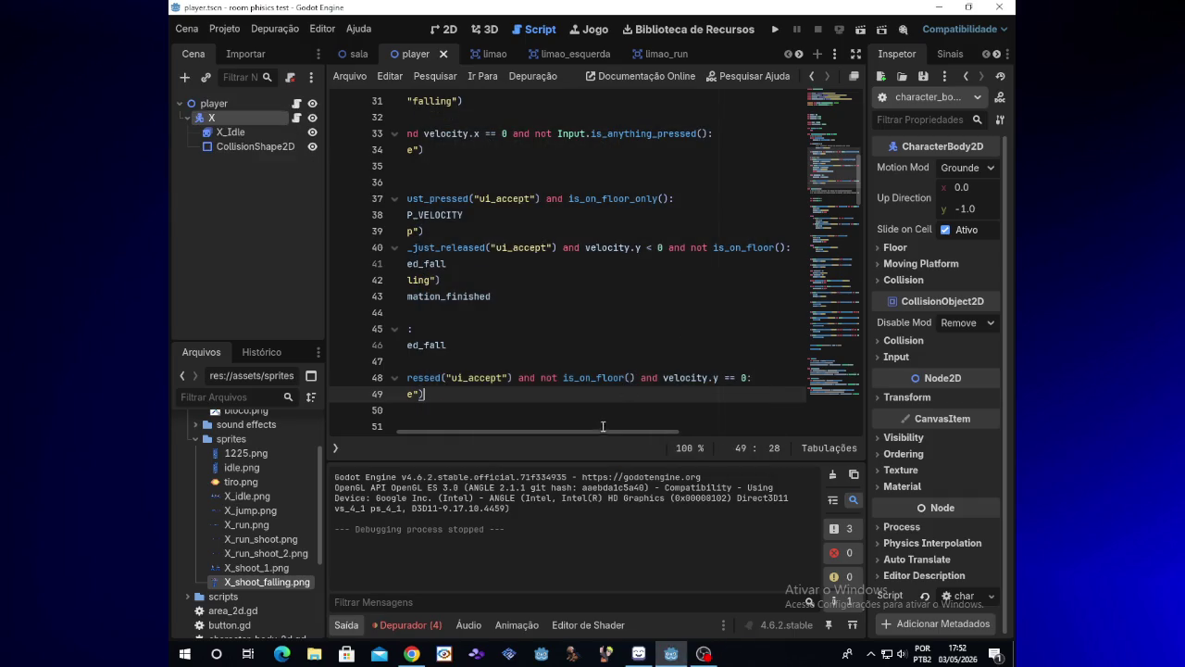
# - Move the idle check from lines 48–49 to empty line 129, then run the game
pyautogui.moveTo(564, 433); pyautogui.dragTo(498, 432)
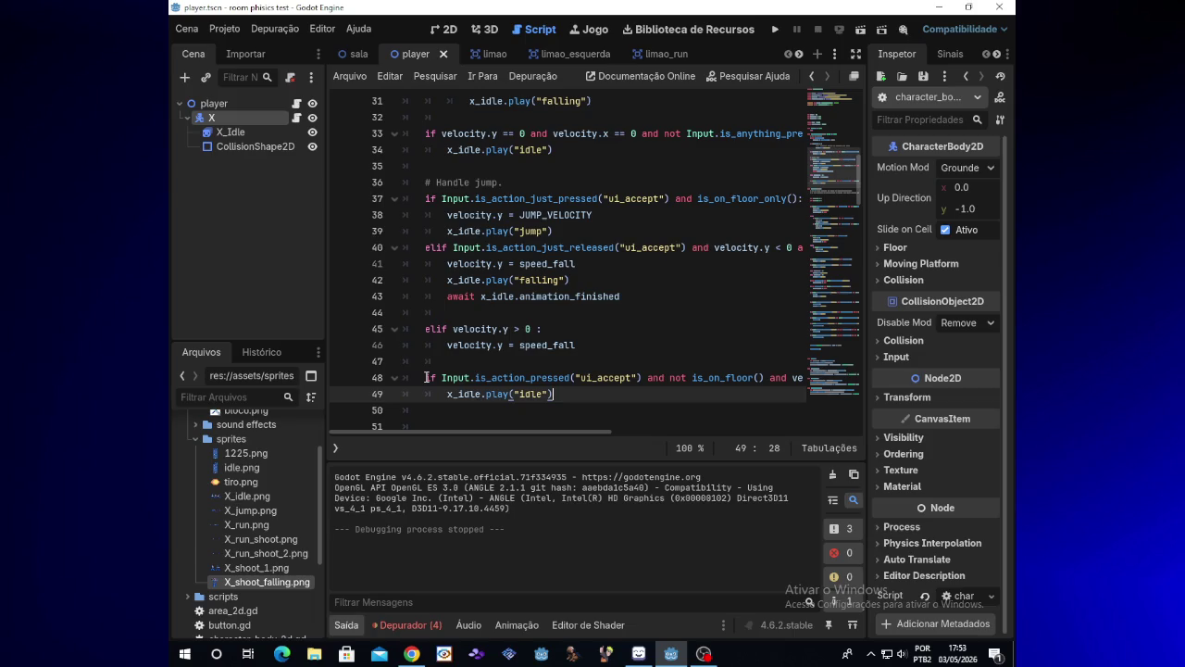
pyautogui.moveTo(425, 377); pyautogui.dragTo(560, 392)
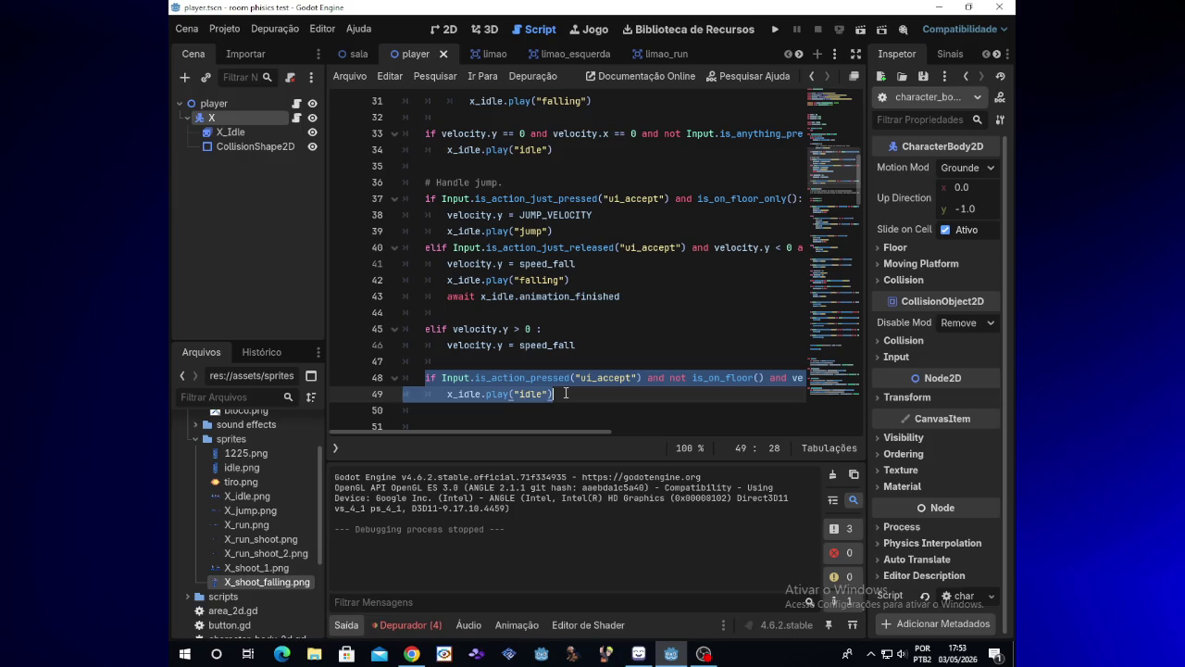
pyautogui.press('BackSpace')
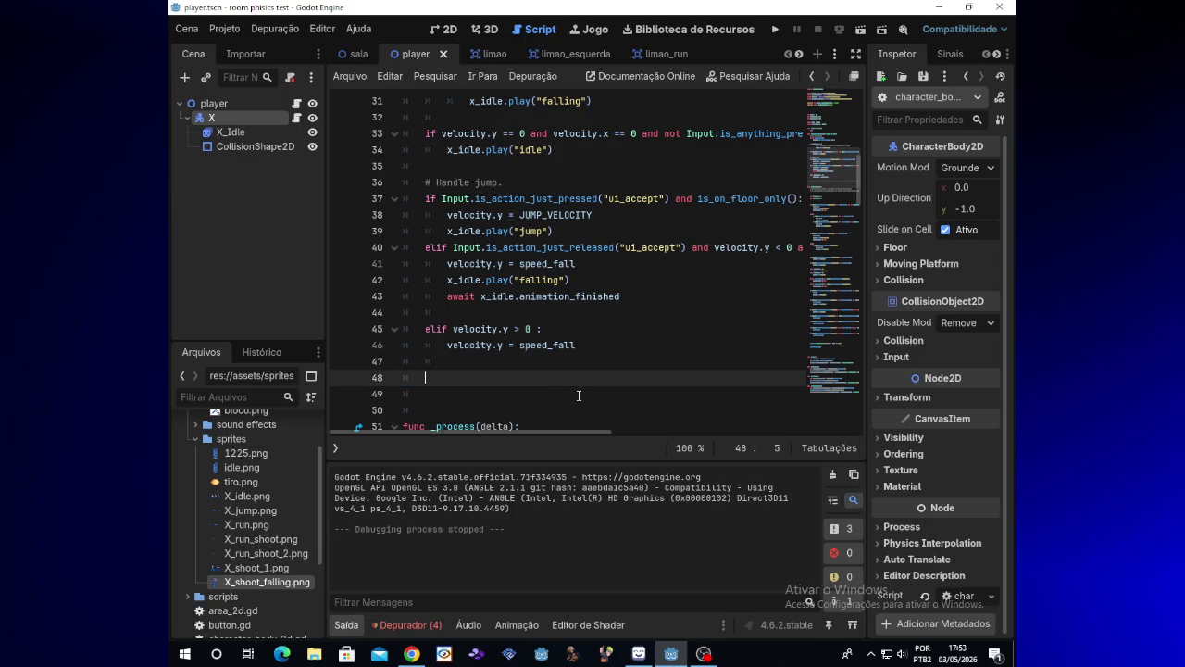
pyautogui.moveTo(861, 187); pyautogui.dragTo(860, 368)
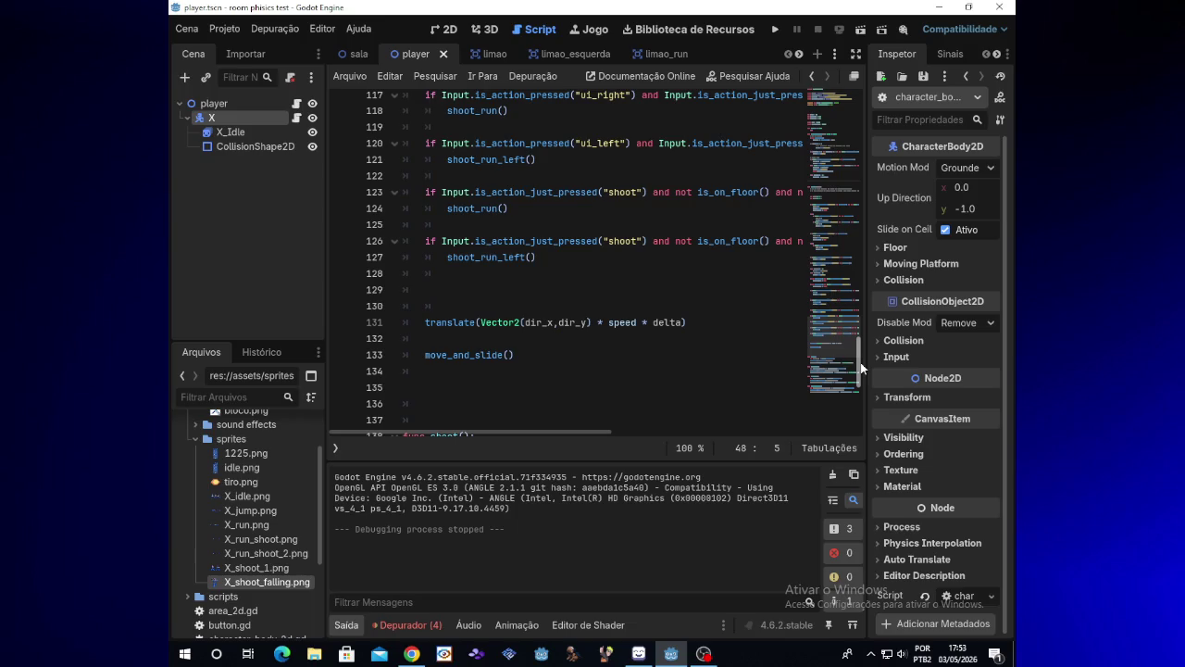
pyautogui.click(501, 277)
pyautogui.click(492, 290)
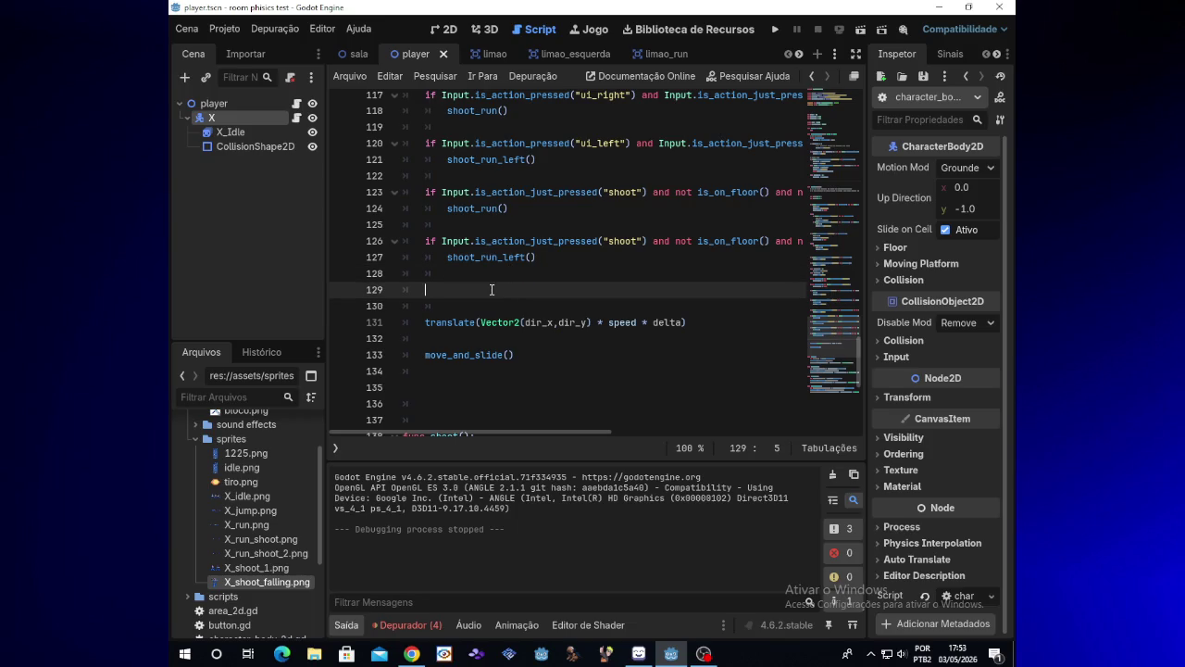
pyautogui.hotkey('ctrl', 'v')
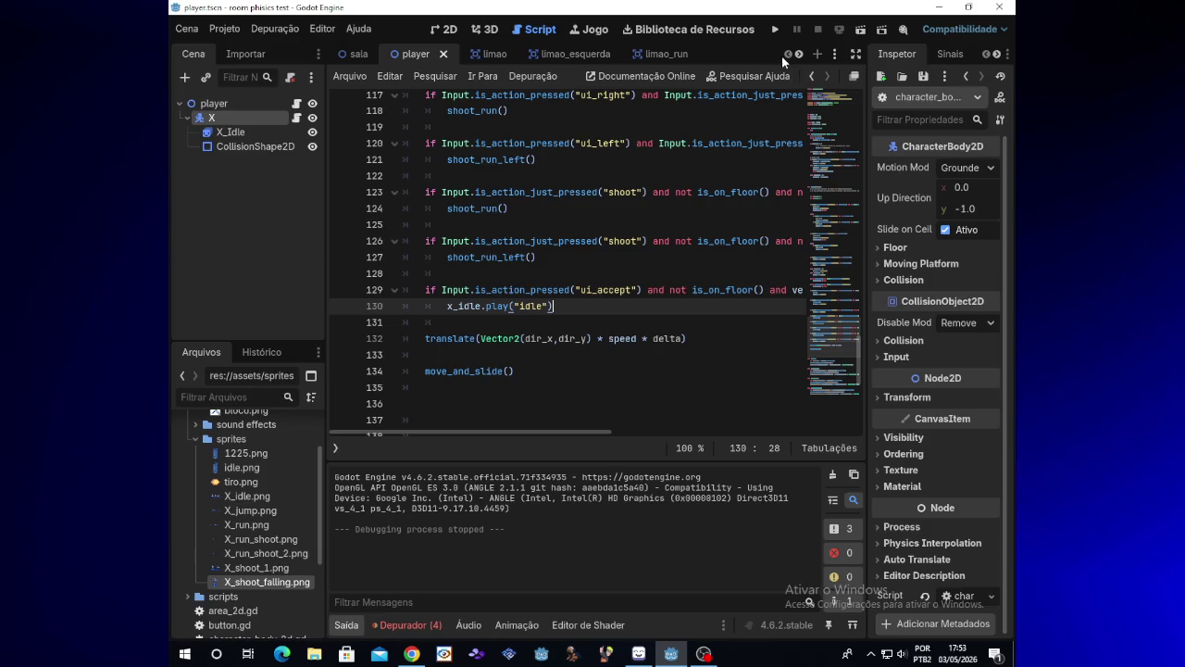
pyautogui.click(769, 32)
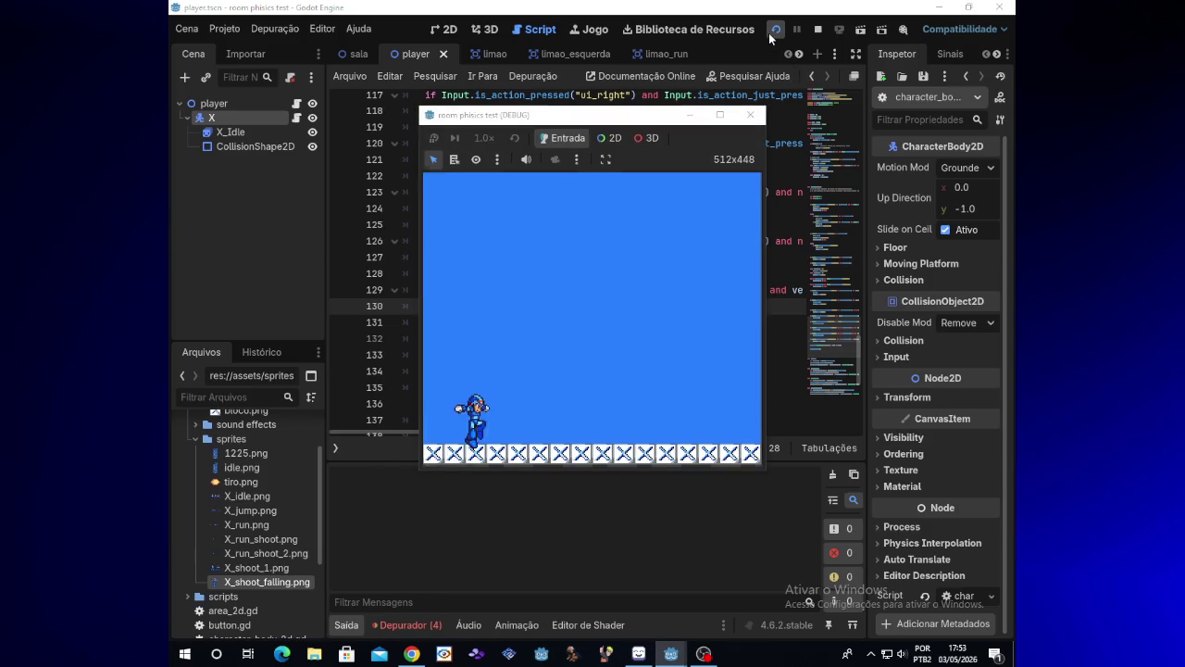
# - Jump twice in the running game, then close the debug window
pyautogui.press('space')
pyautogui.press('space')
pyautogui.press('space')
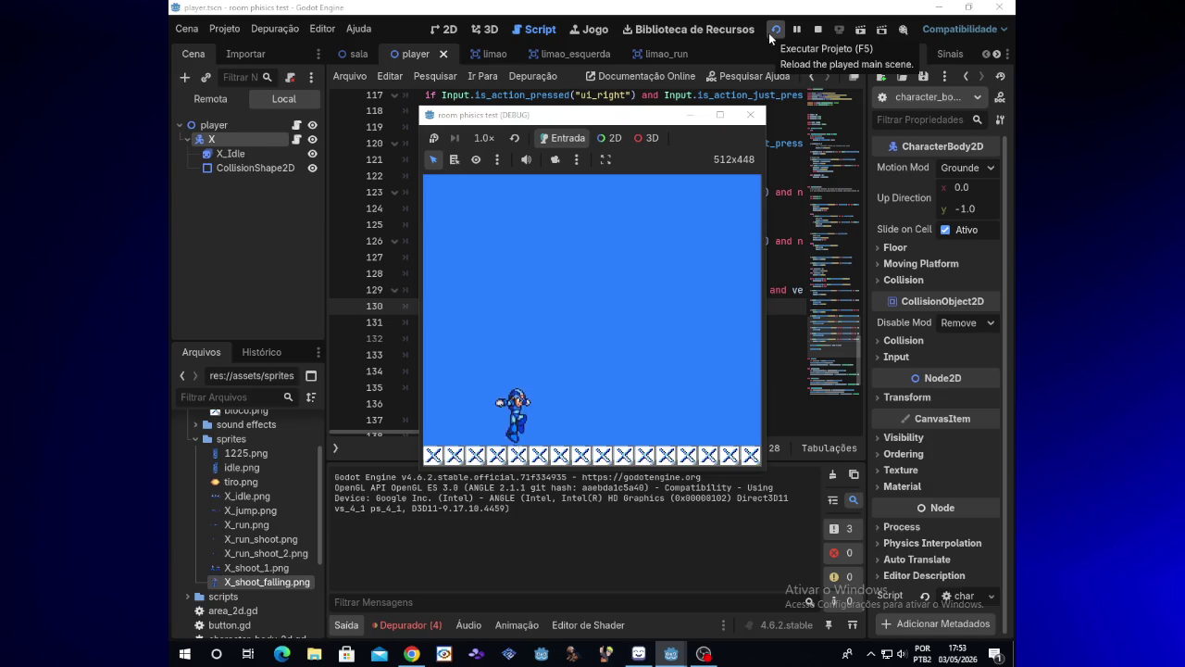
pyautogui.press('space')
pyautogui.press('space')
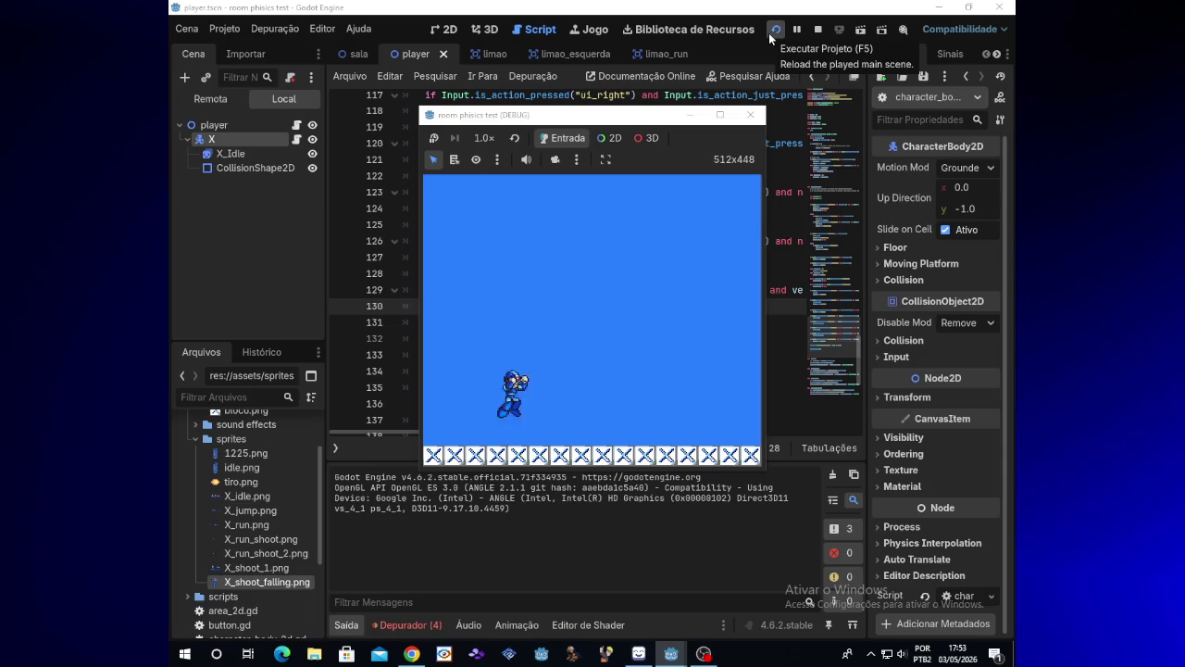
pyautogui.click(750, 114)
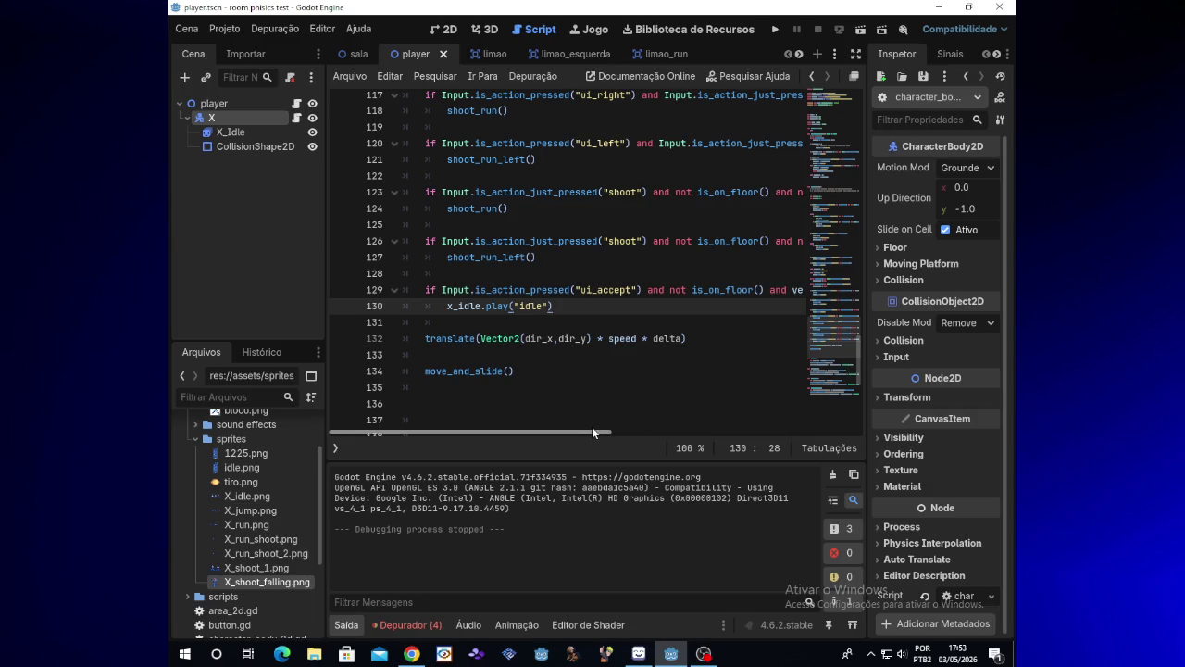
pyautogui.moveTo(592, 421); pyautogui.dragTo(594, 428)
# - Change line 129's test to velocity.y > 0, then run and close a game test
pyautogui.click(590, 280)
pyautogui.moveTo(859, 362); pyautogui.dragTo(859, 349)
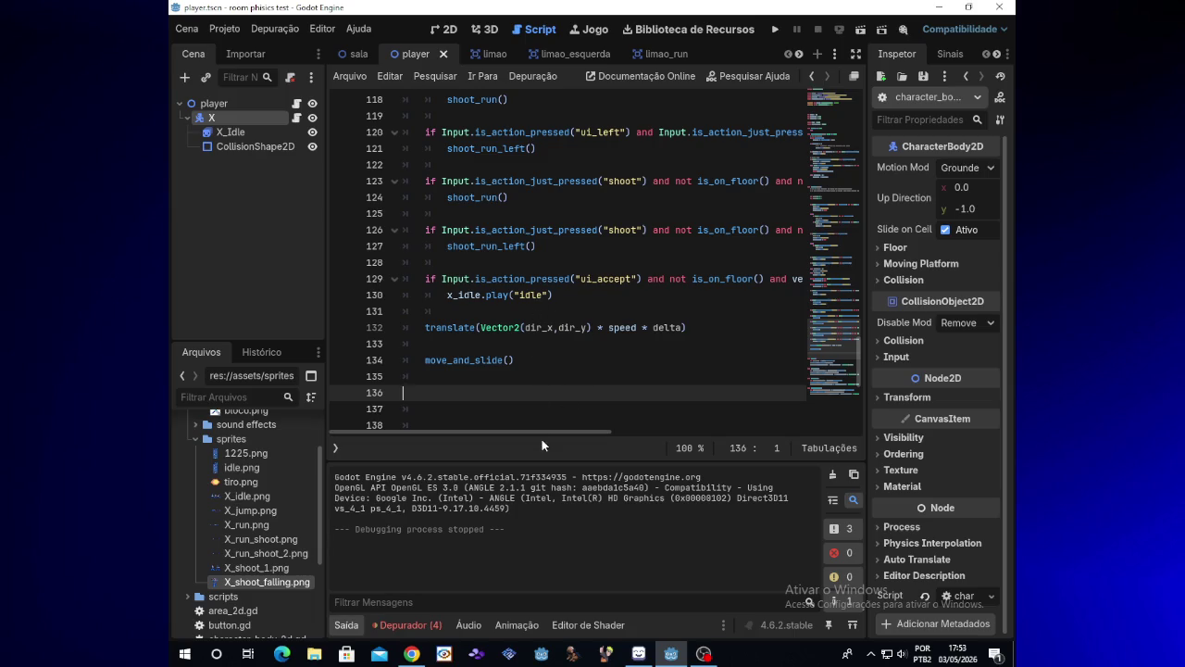
pyautogui.moveTo(547, 432); pyautogui.dragTo(595, 433)
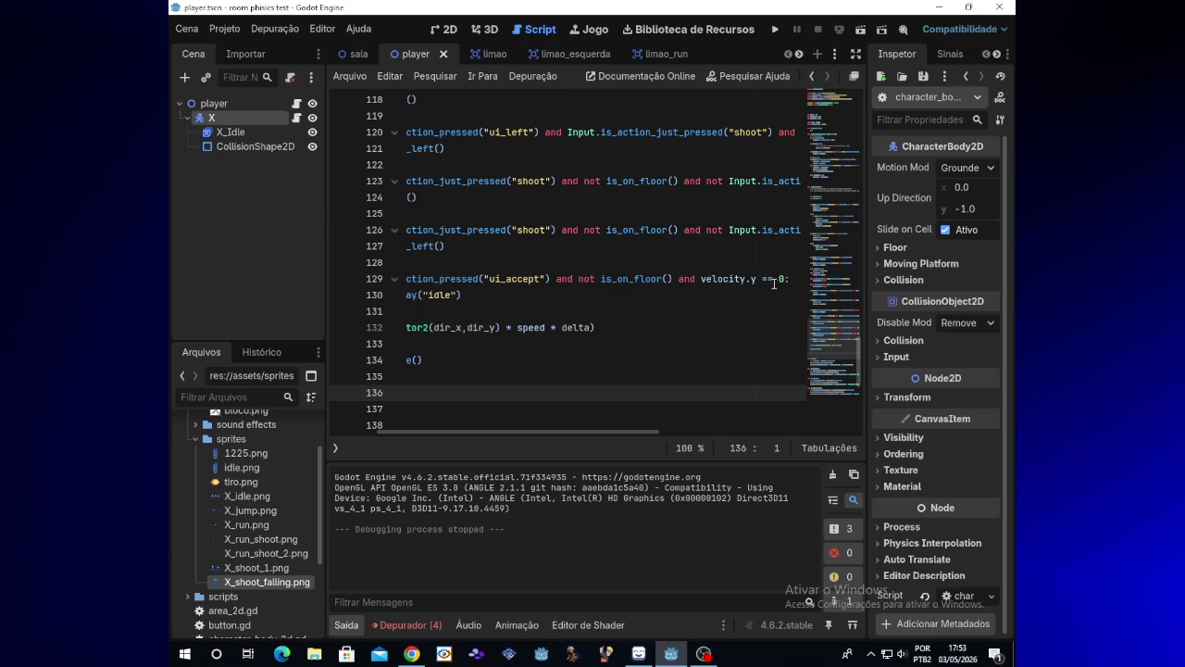
pyautogui.click(775, 279)
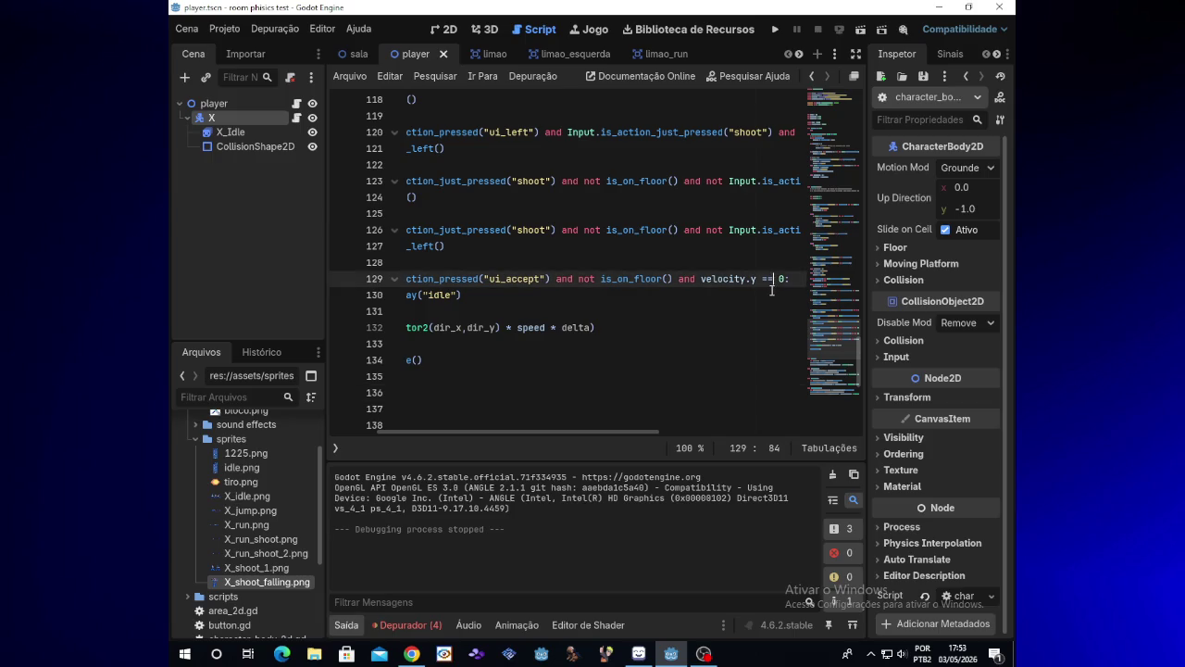
pyautogui.press('BackSpace')
pyautogui.press('BackSpace')
pyautogui.write('>')
pyautogui.click(775, 30)
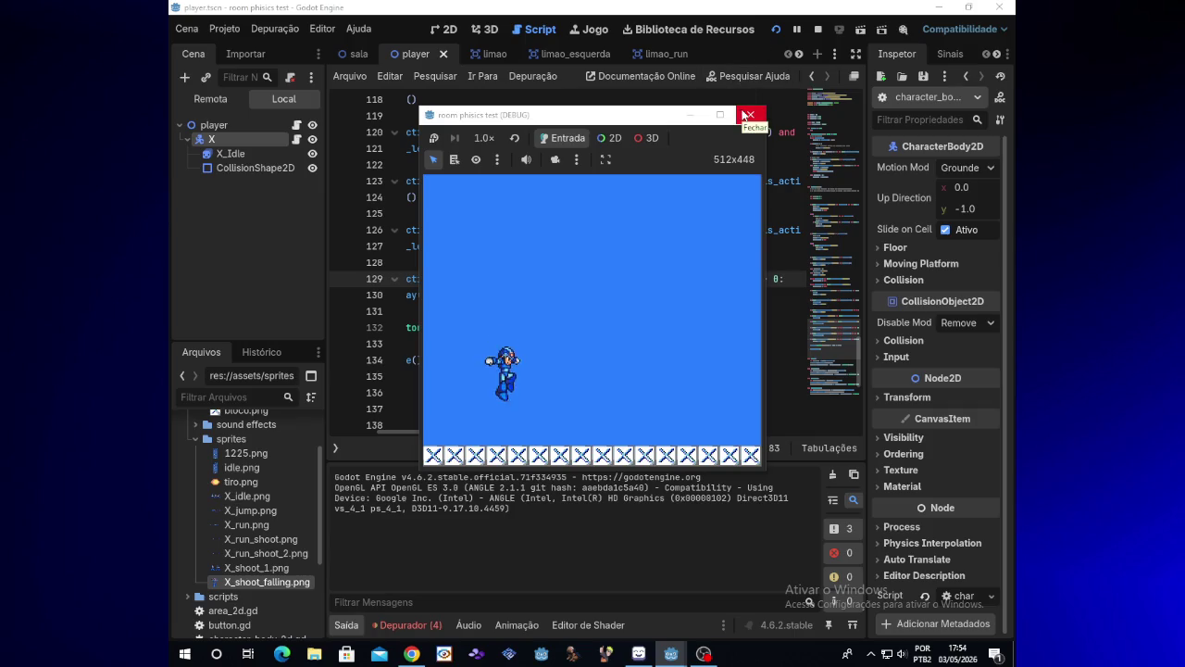
pyautogui.click(748, 115)
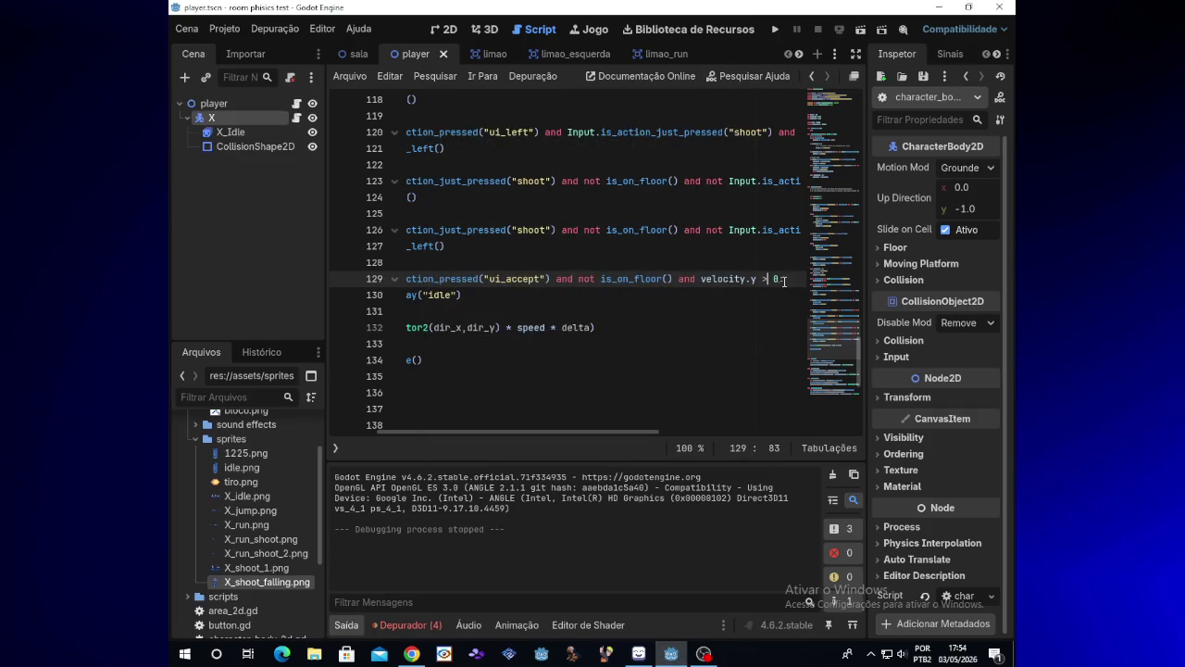
# - Restore velocity.y == 0 on line 129, append 'and velocity.x == 0', and run the game
pyautogui.press('BackSpace')
pyautogui.write('==')
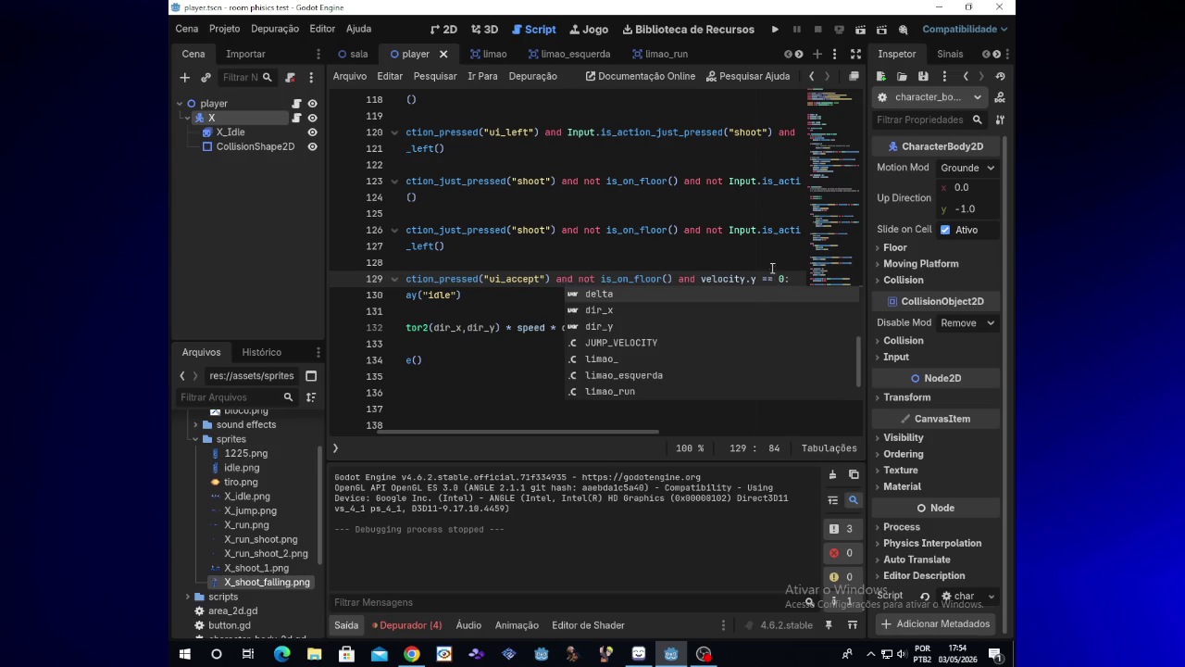
pyautogui.click(787, 278)
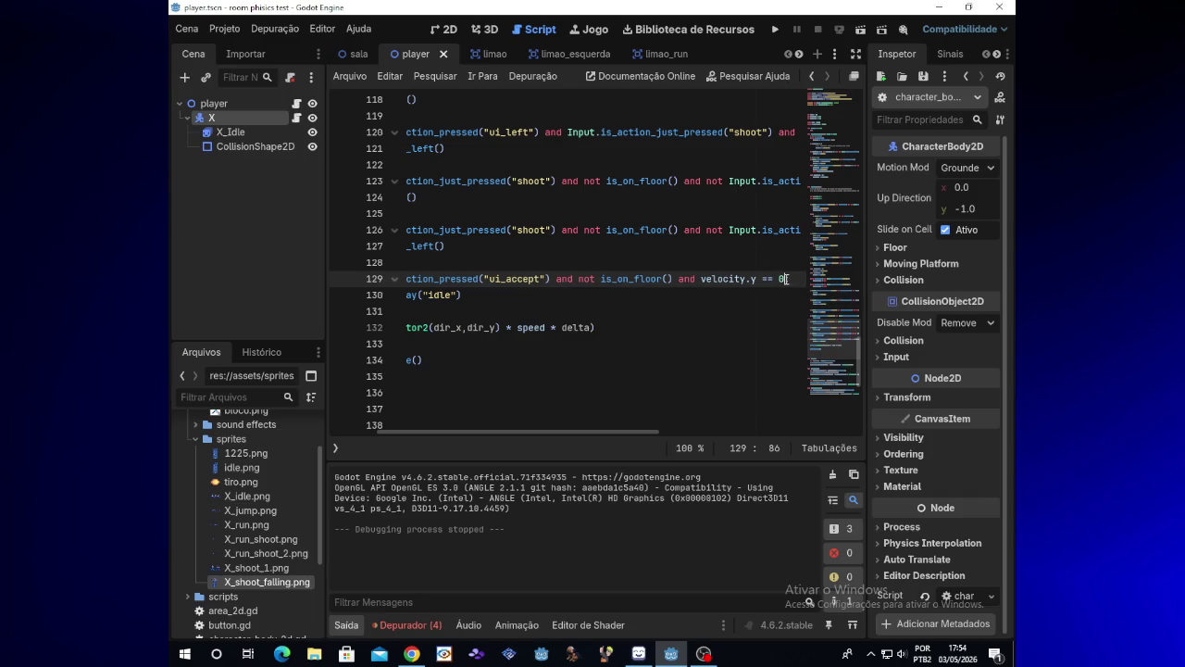
pyautogui.write('and ')
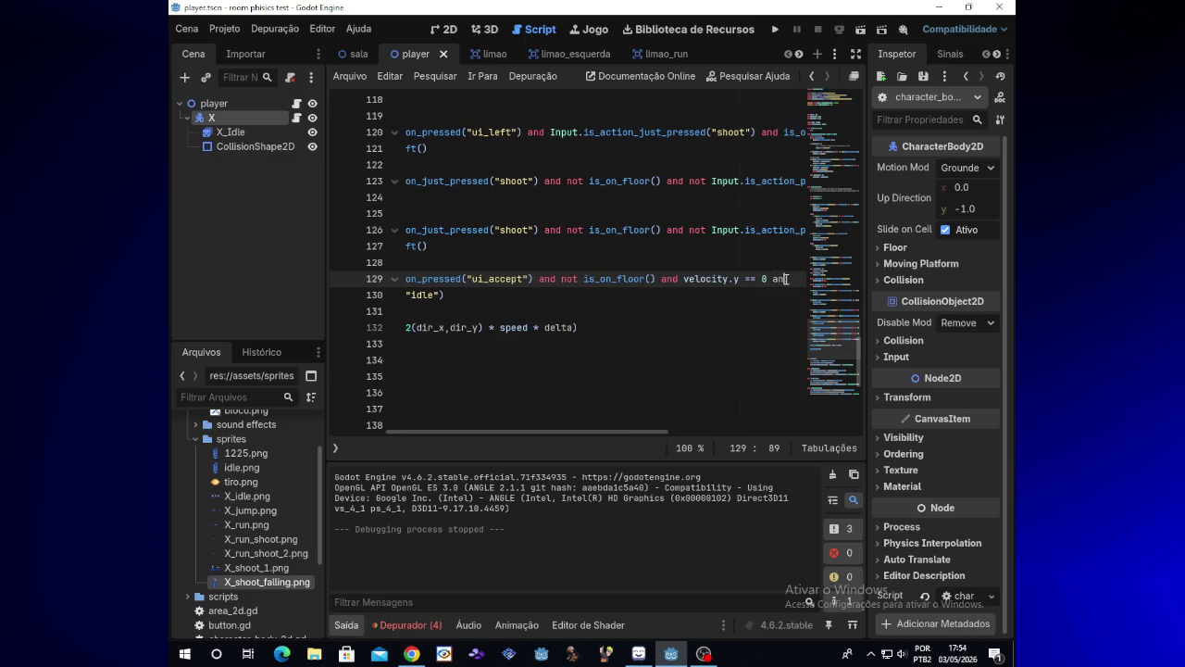
pyautogui.write('velocity')
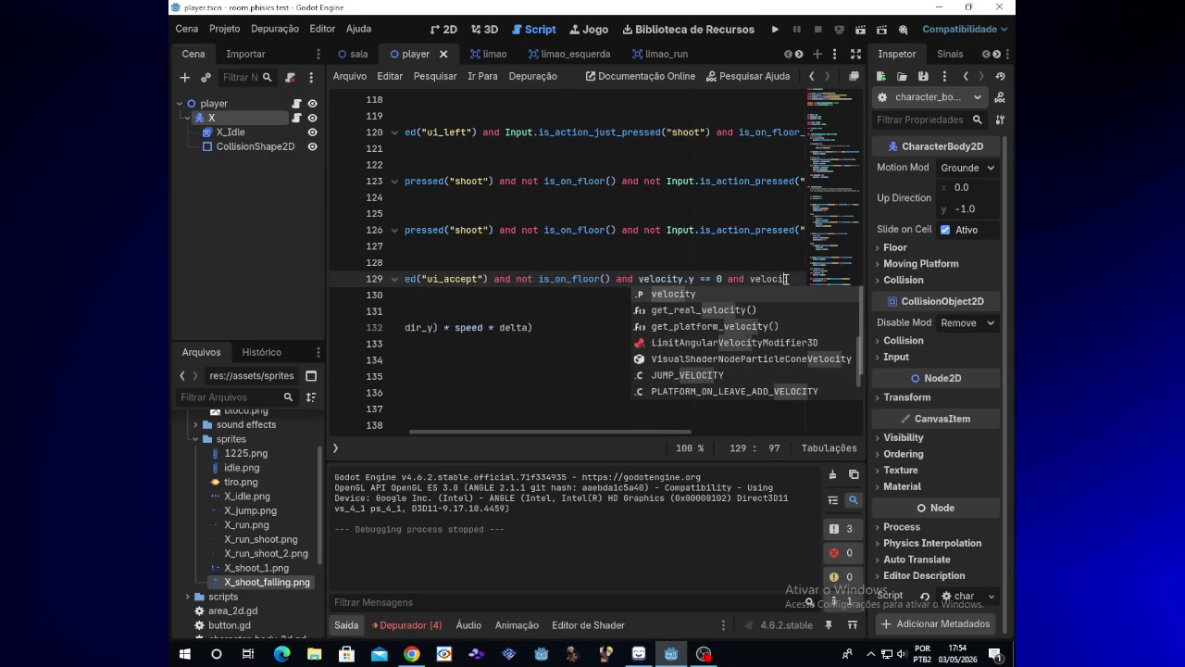
pyautogui.write('.')
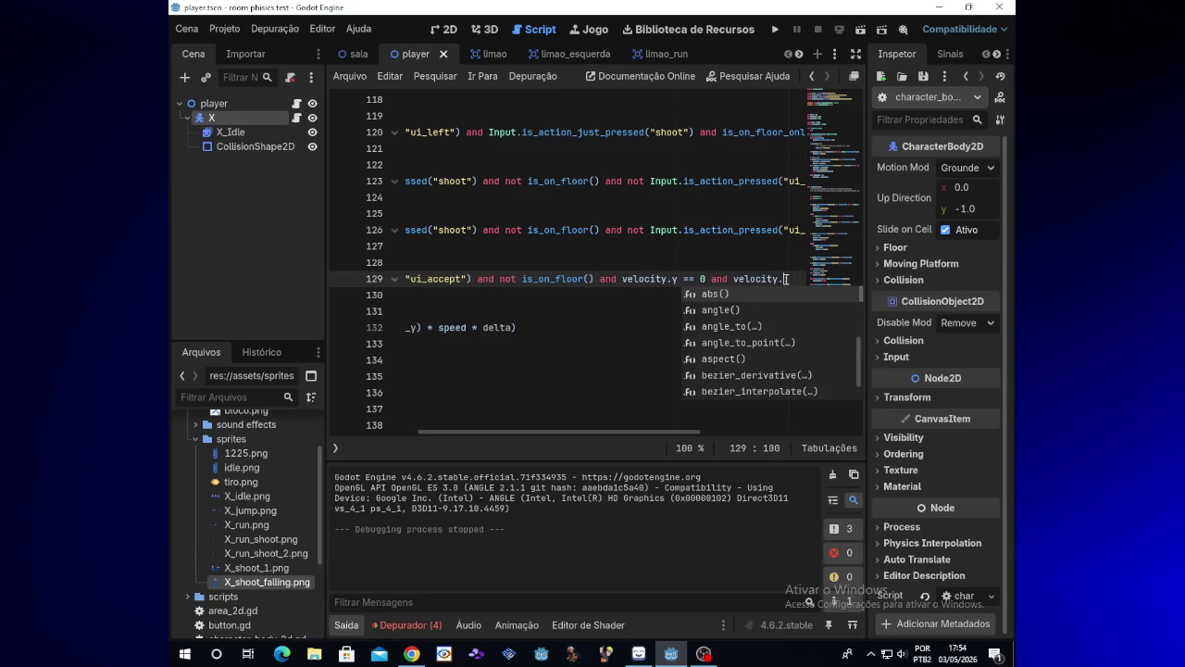
pyautogui.write('x --')
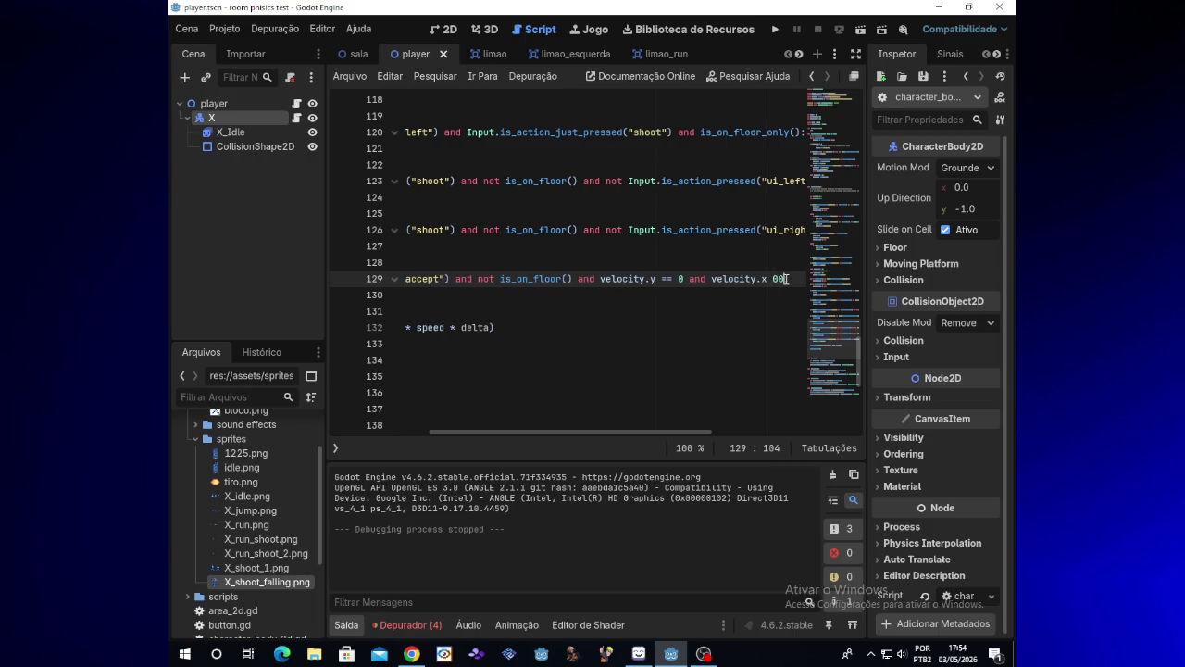
pyautogui.write('==')
pyautogui.write(' 0:')
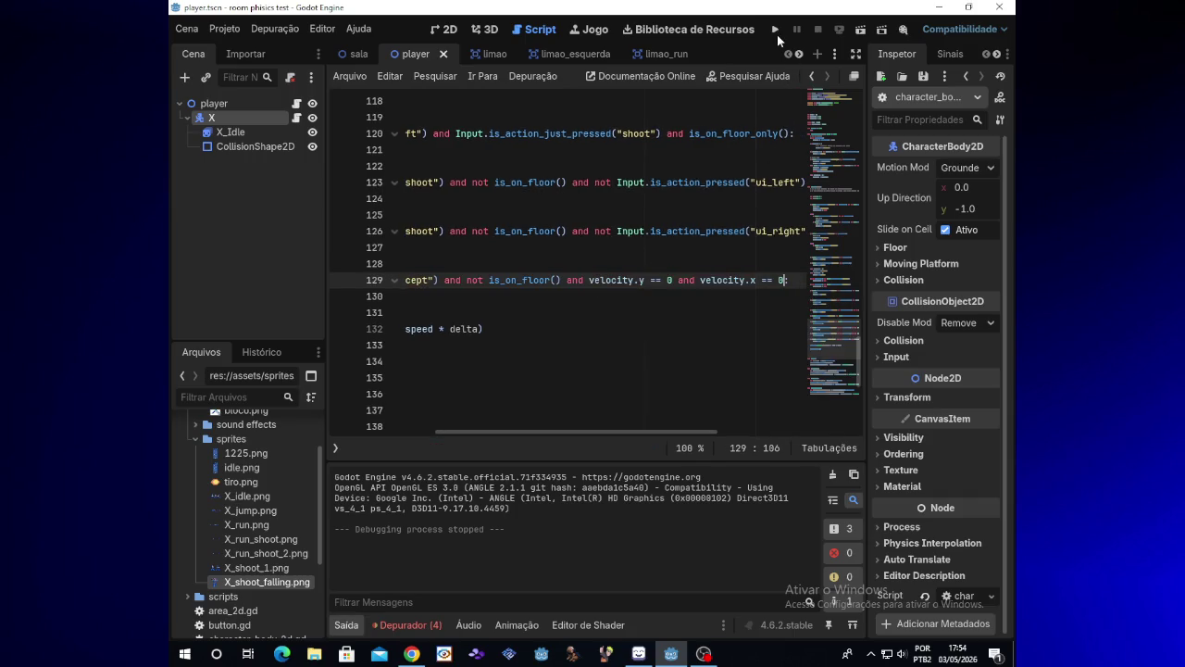
pyautogui.click(777, 35)
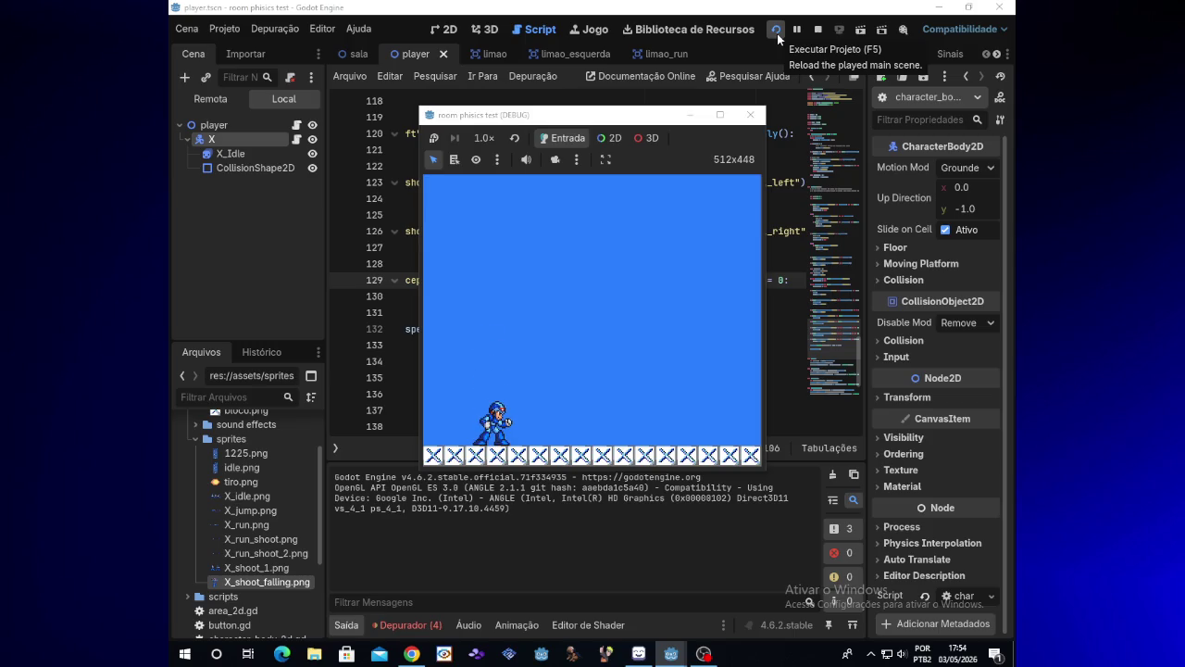
# - Hide the game and delete the 'not' before is_on_floor() on line 129
pyautogui.click(694, 119)
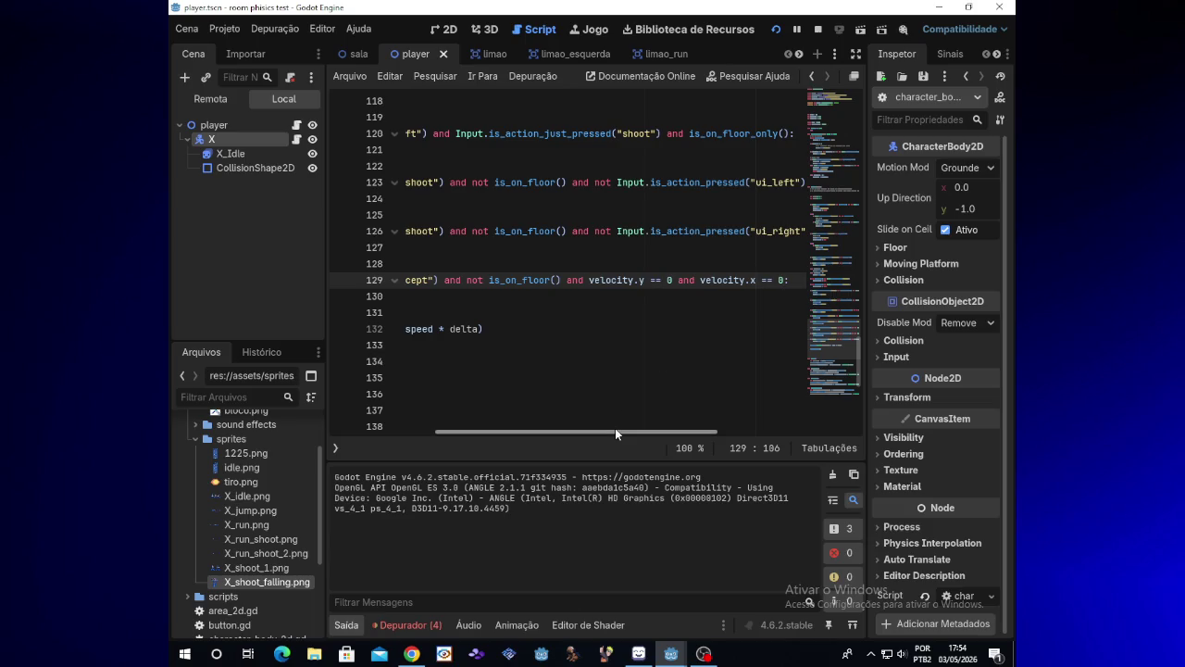
pyautogui.moveTo(615, 428); pyautogui.dragTo(442, 428)
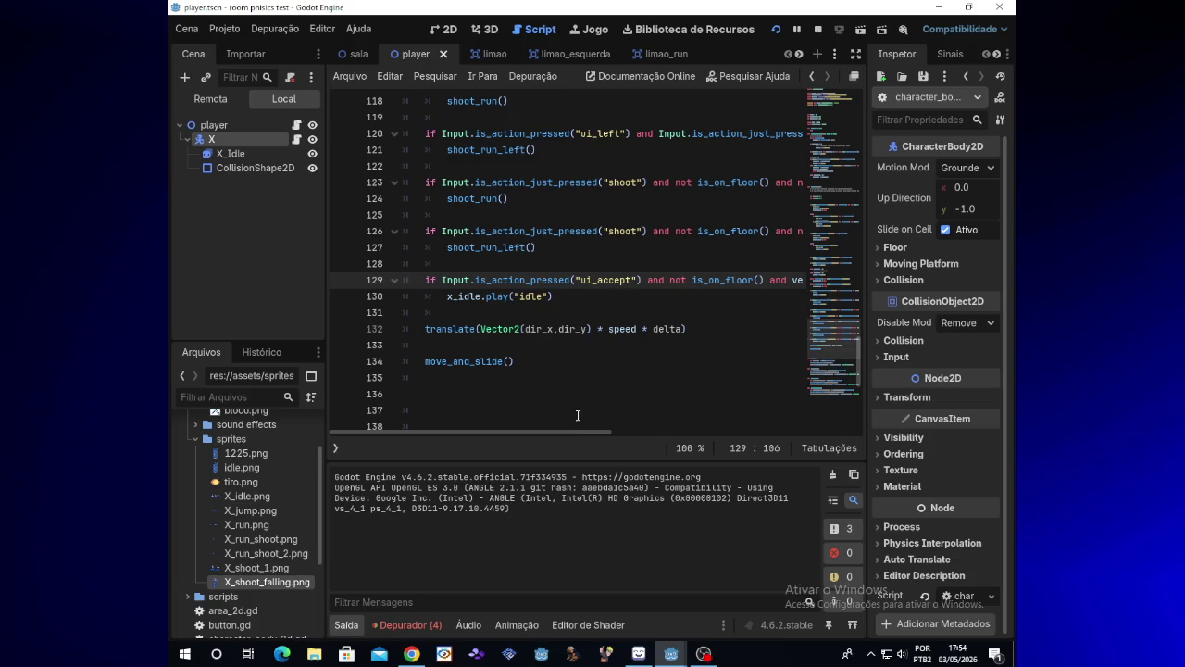
pyautogui.moveTo(575, 432); pyautogui.dragTo(580, 431)
pyautogui.doubleClick(668, 279)
pyautogui.press('BackSpace')
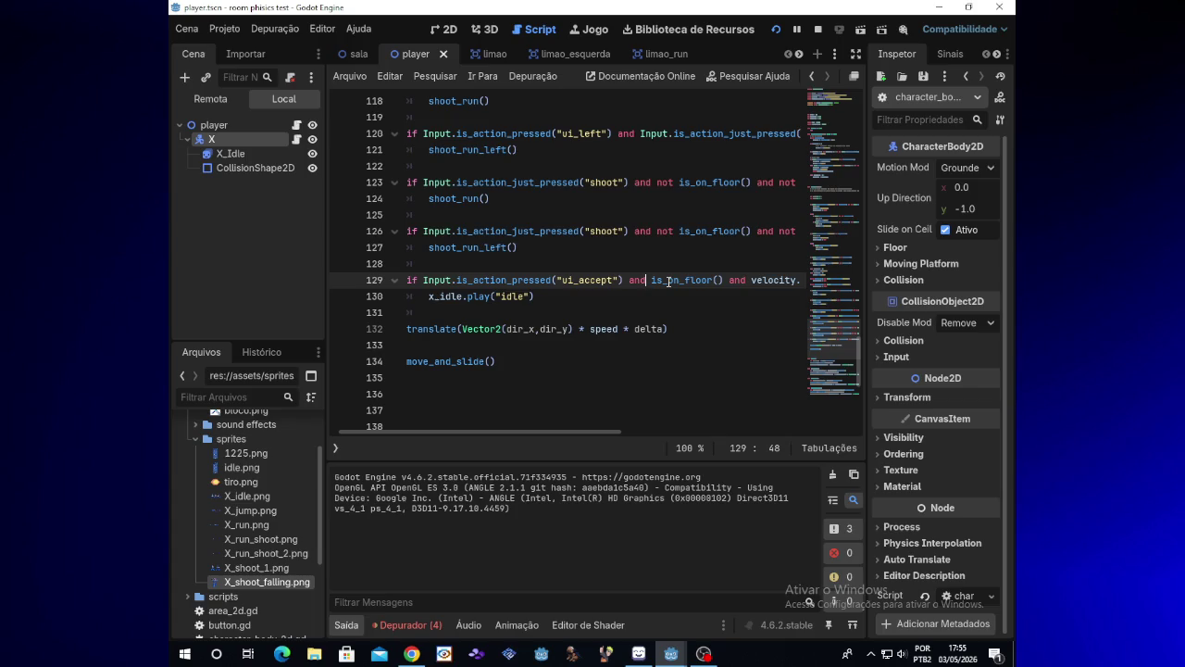
# - Play-test by jumping twice, jumping right and running left, then hide the game
pyautogui.click(776, 31)
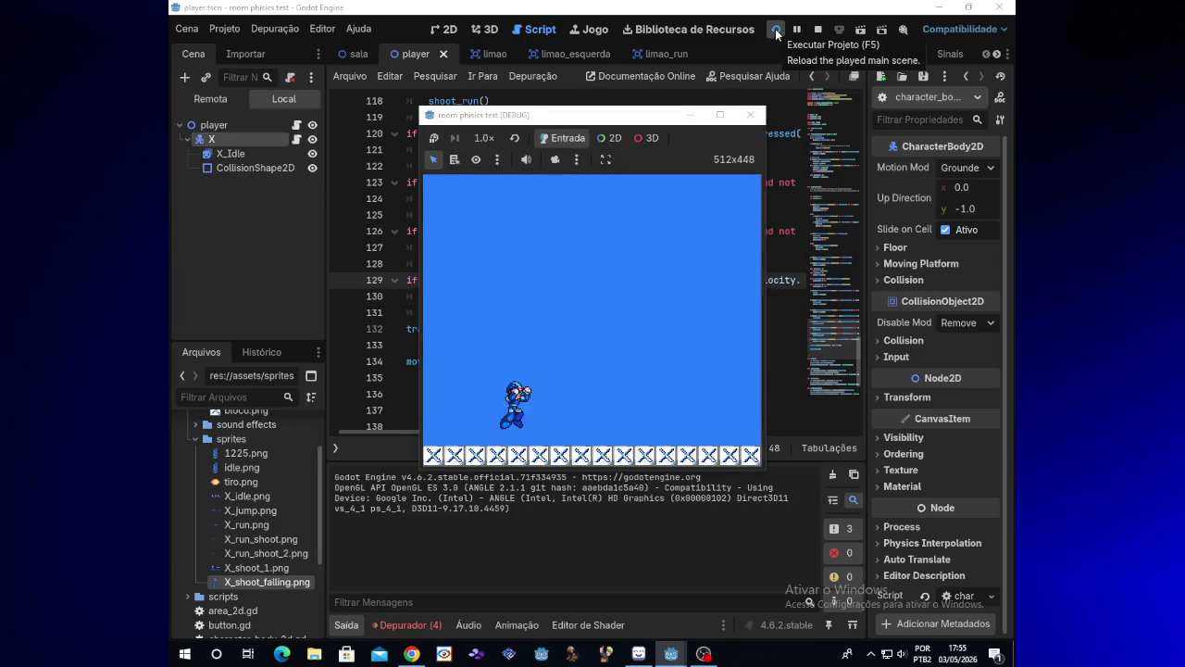
pyautogui.press('space')
pyautogui.press('space')
pyautogui.press('space')
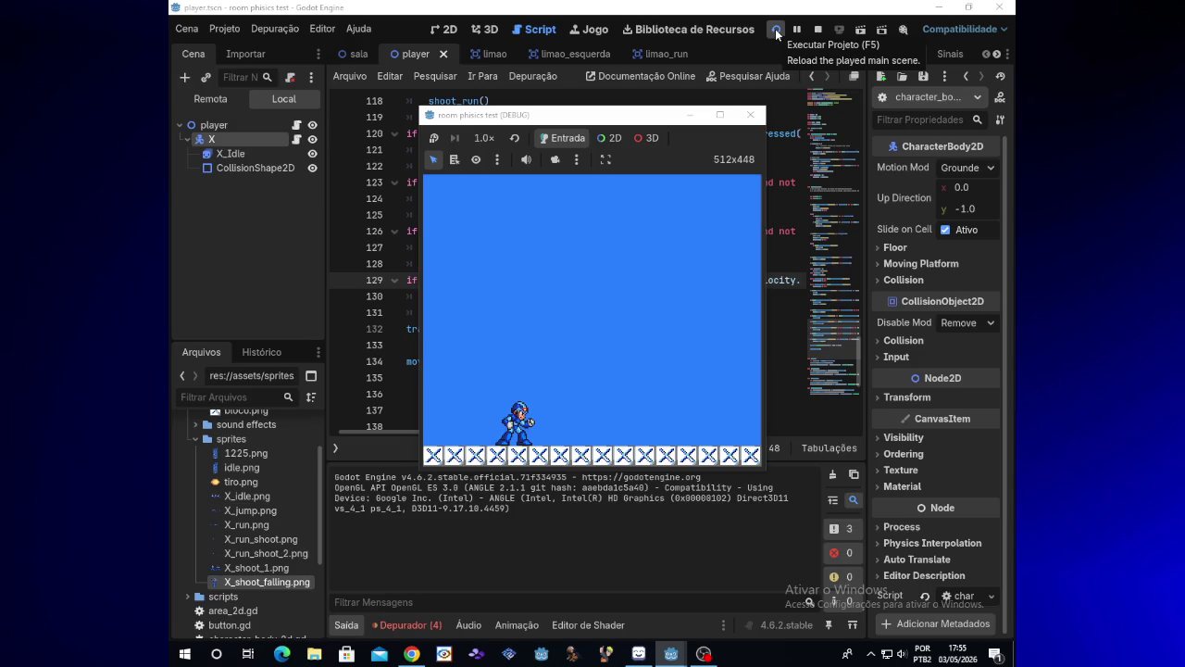
pyautogui.press('space')
pyautogui.press('space')
pyautogui.press('space')
pyautogui.press('space')
pyautogui.press('space')
pyautogui.press('Right')
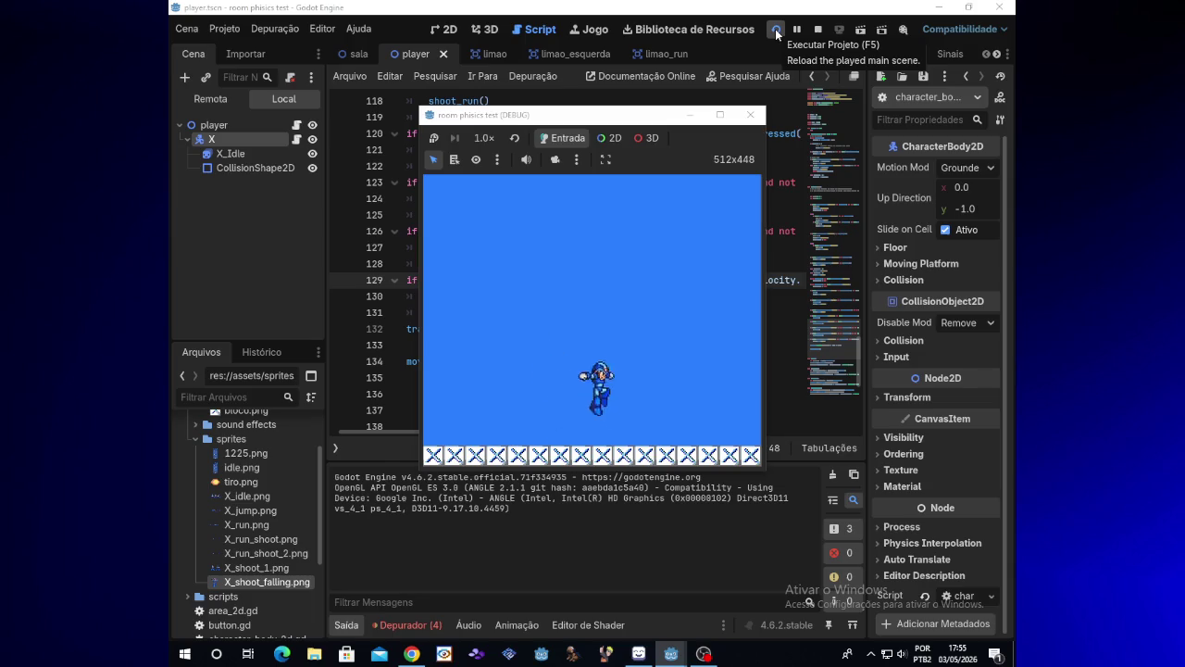
pyautogui.press('Left')
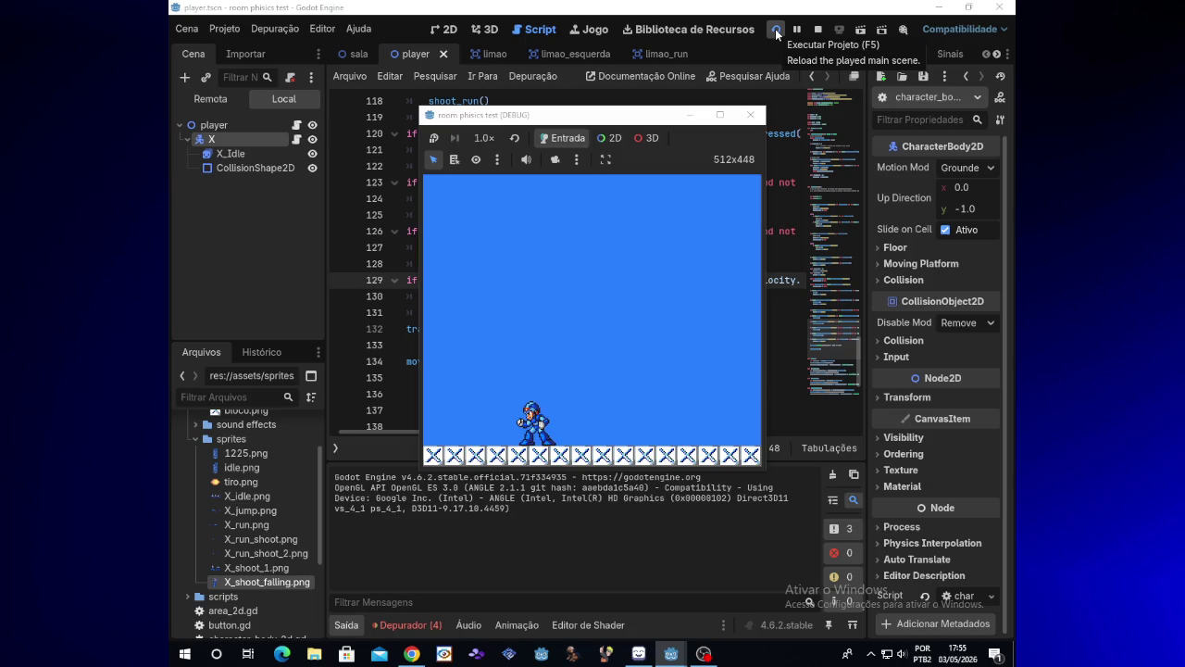
pyautogui.click(690, 115)
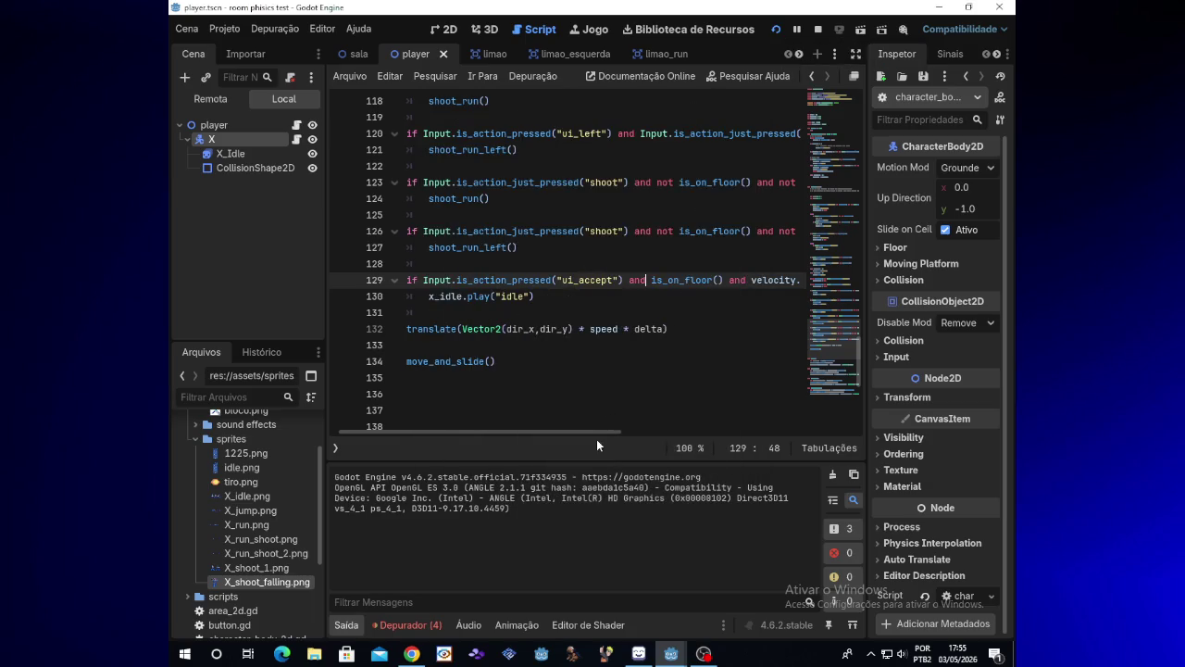
# - Review line 129's idle condition, leaving it unchanged, and launch the game
pyautogui.moveTo(600, 431); pyautogui.dragTo(566, 430)
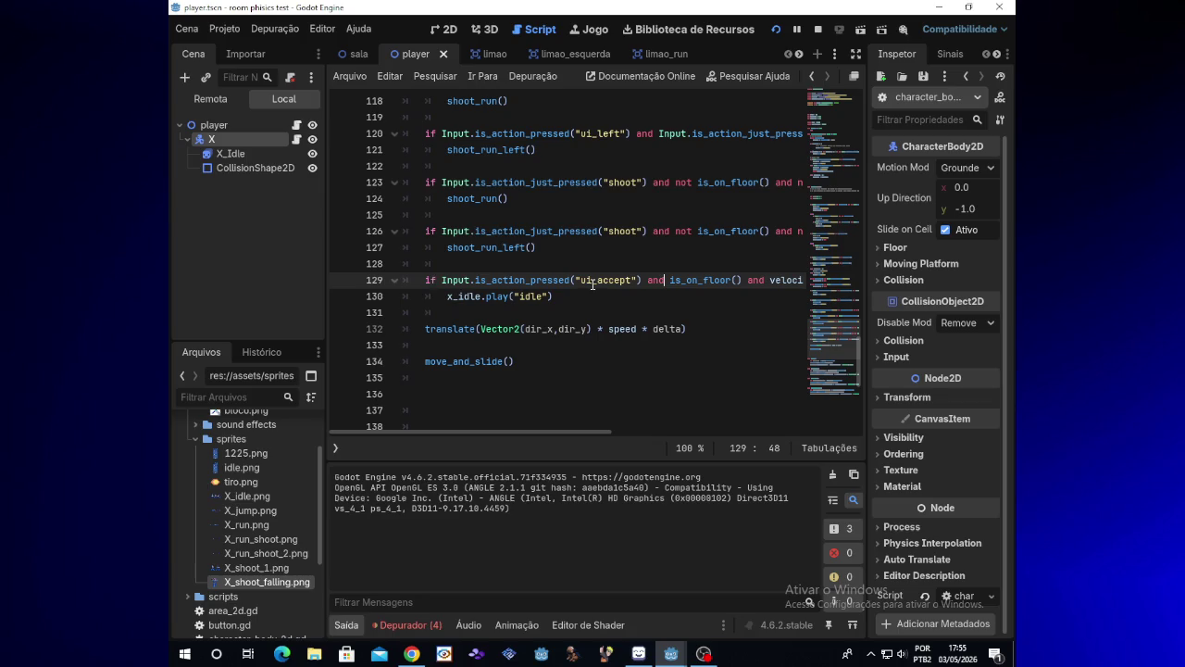
pyautogui.moveTo(589, 431); pyautogui.dragTo(655, 430)
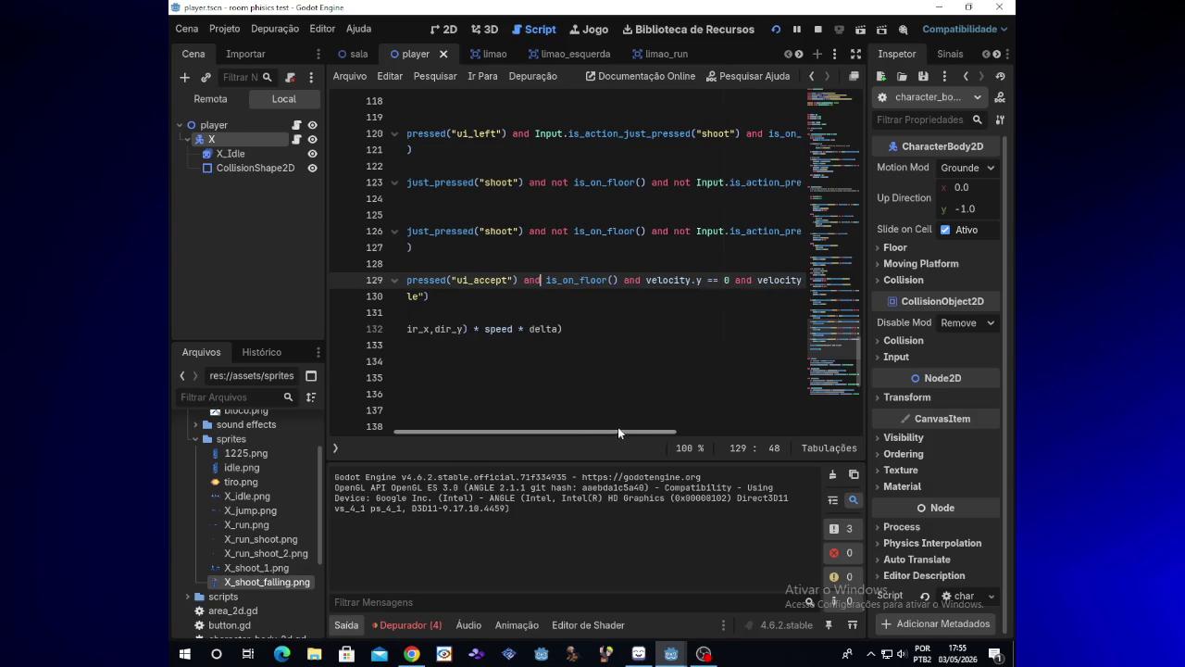
pyautogui.moveTo(617, 427); pyautogui.dragTo(634, 427)
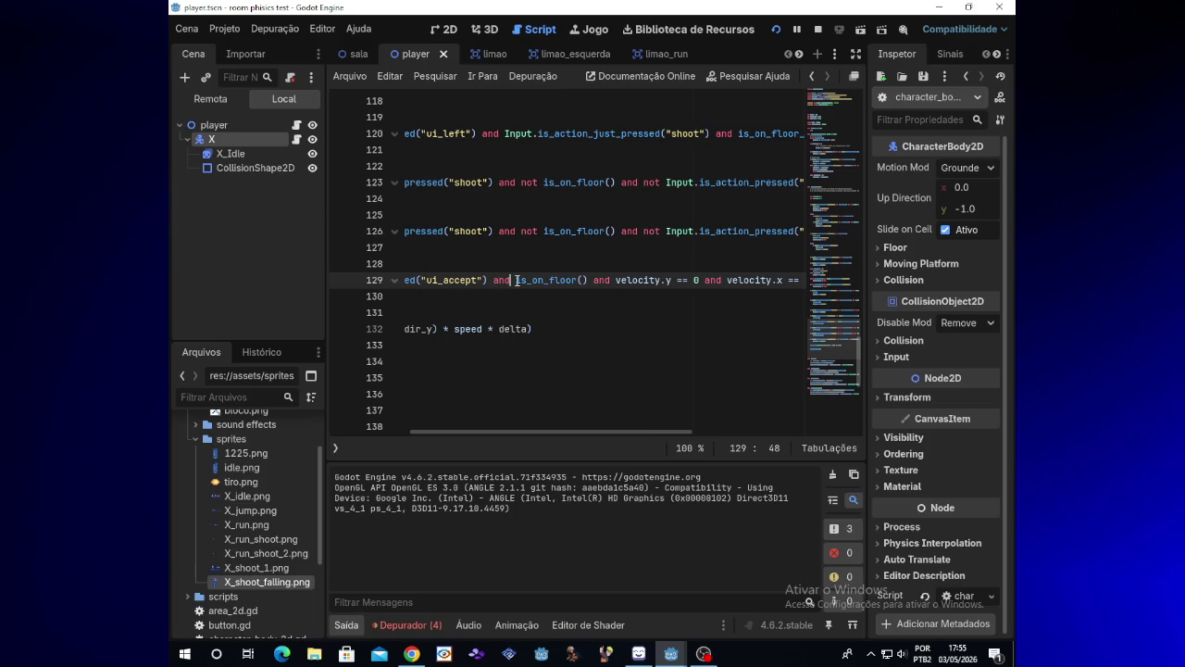
pyautogui.moveTo(516, 280)
pyautogui.moveTo(546, 430); pyautogui.dragTo(652, 431)
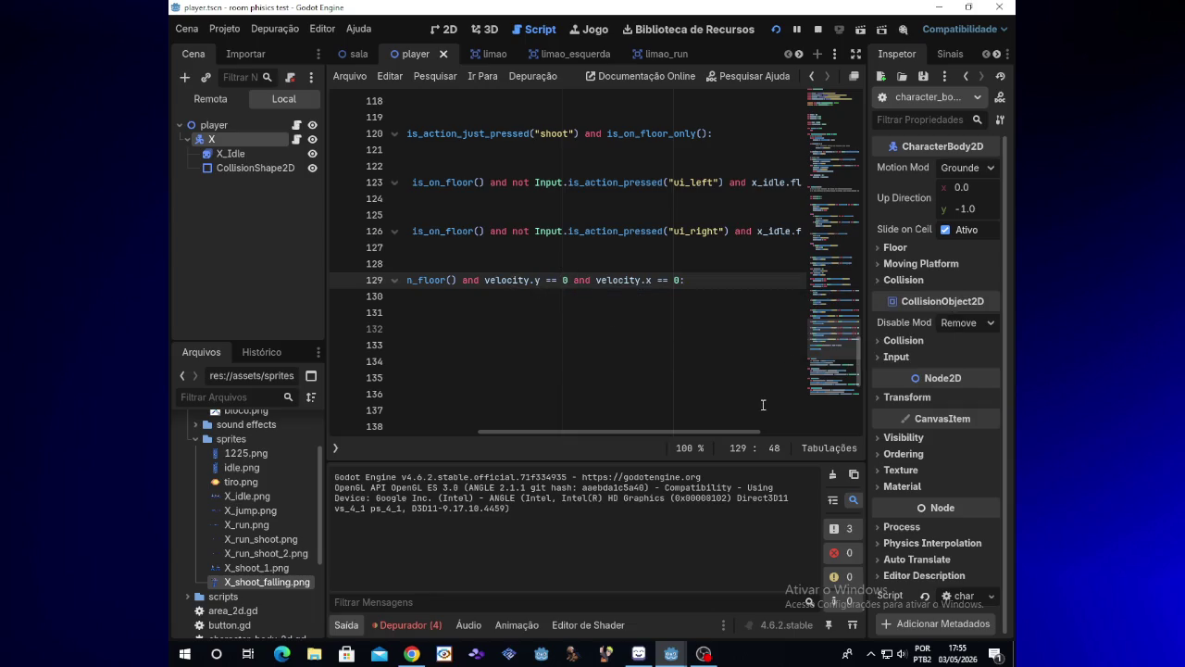
pyautogui.moveTo(652, 432); pyautogui.dragTo(495, 433)
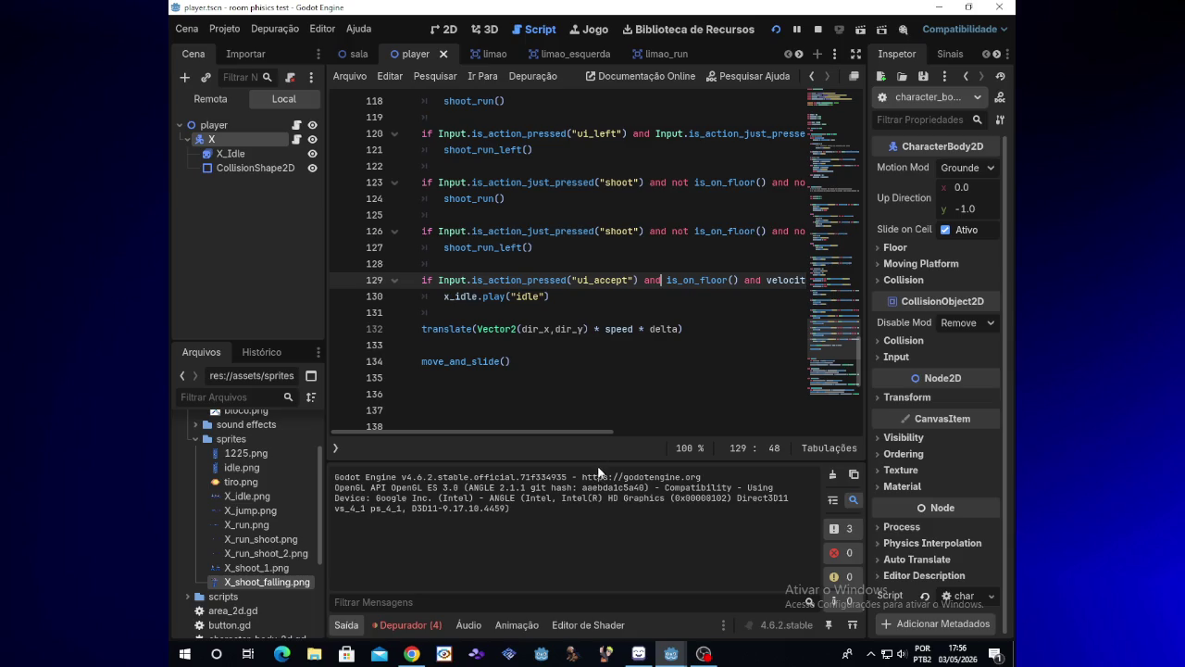
pyautogui.moveTo(597, 431); pyautogui.dragTo(678, 432)
pyautogui.click(498, 280)
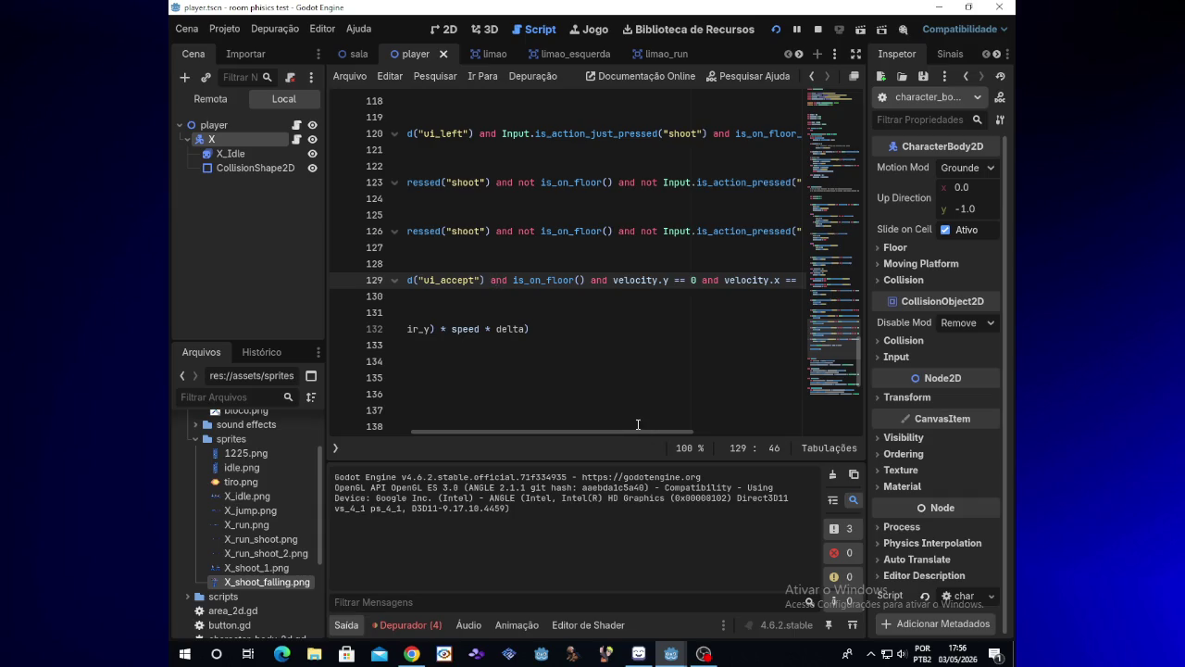
pyautogui.moveTo(634, 432); pyautogui.dragTo(500, 436)
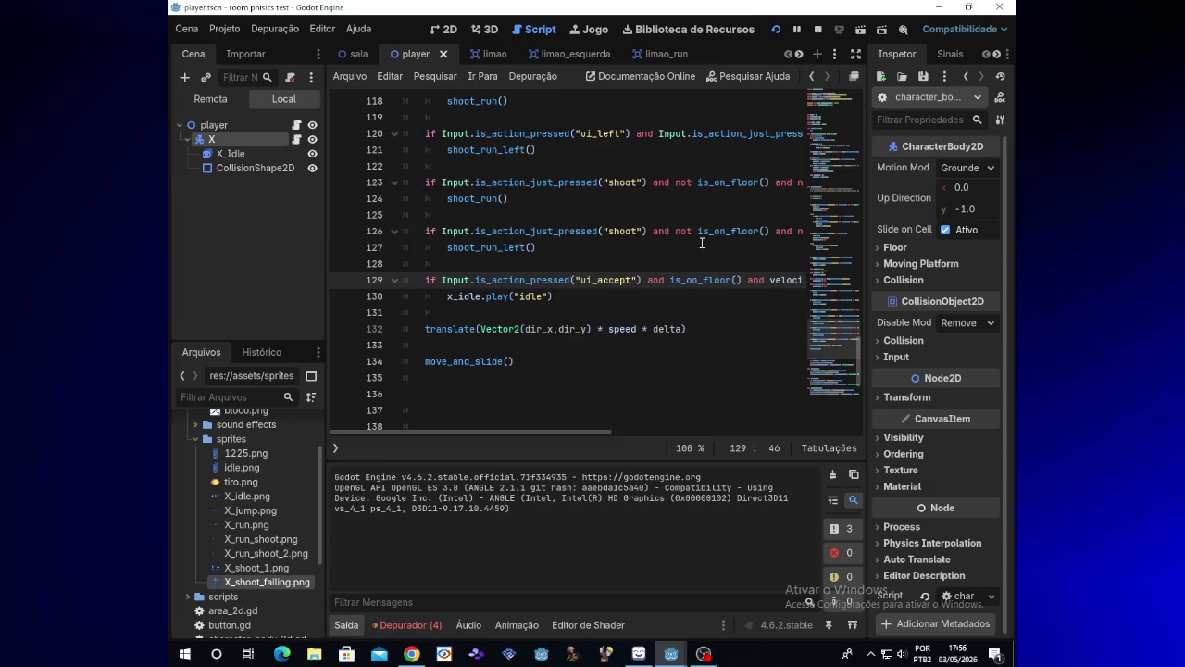
pyautogui.click(772, 32)
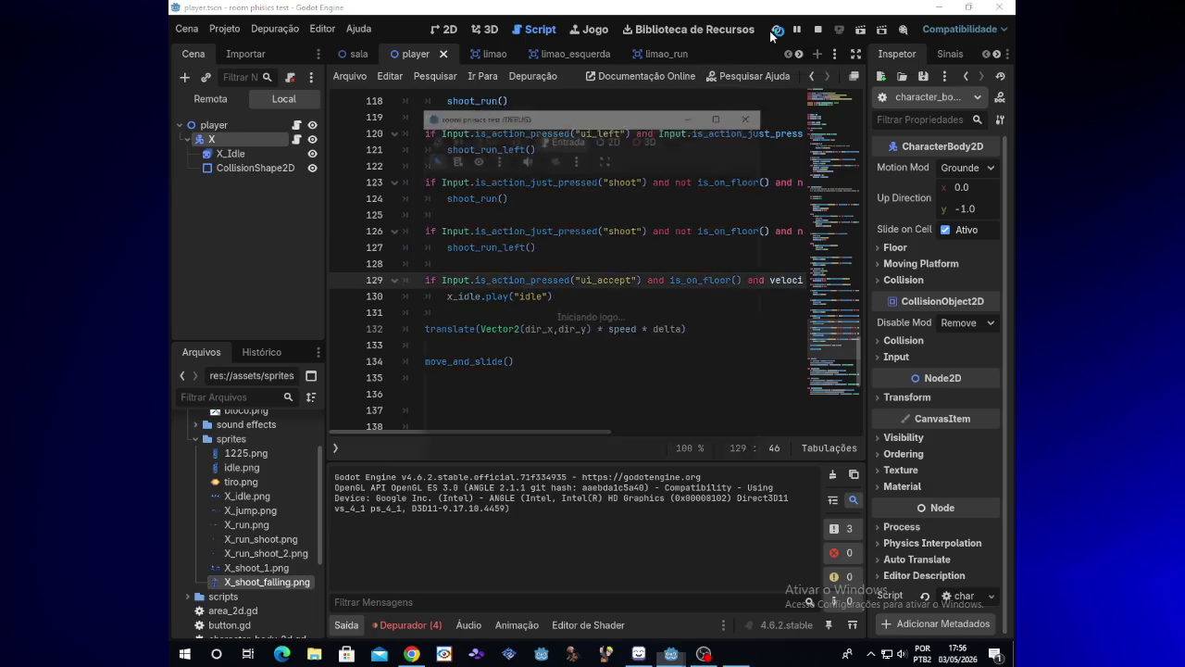
# - Run right, jump five times to land on the floor, then run left
pyautogui.press('Right')
pyautogui.press('space')
pyautogui.press('space')
pyautogui.press('space')
pyautogui.press('space')
pyautogui.press('space')
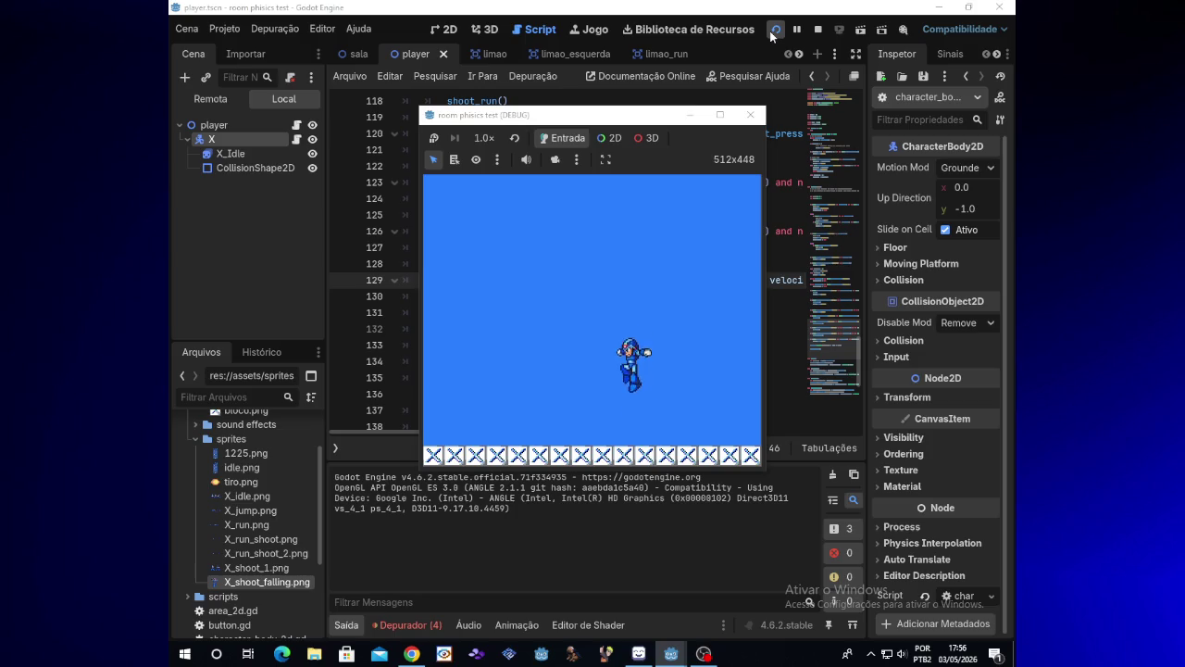
pyautogui.press('space')
pyautogui.press('space')
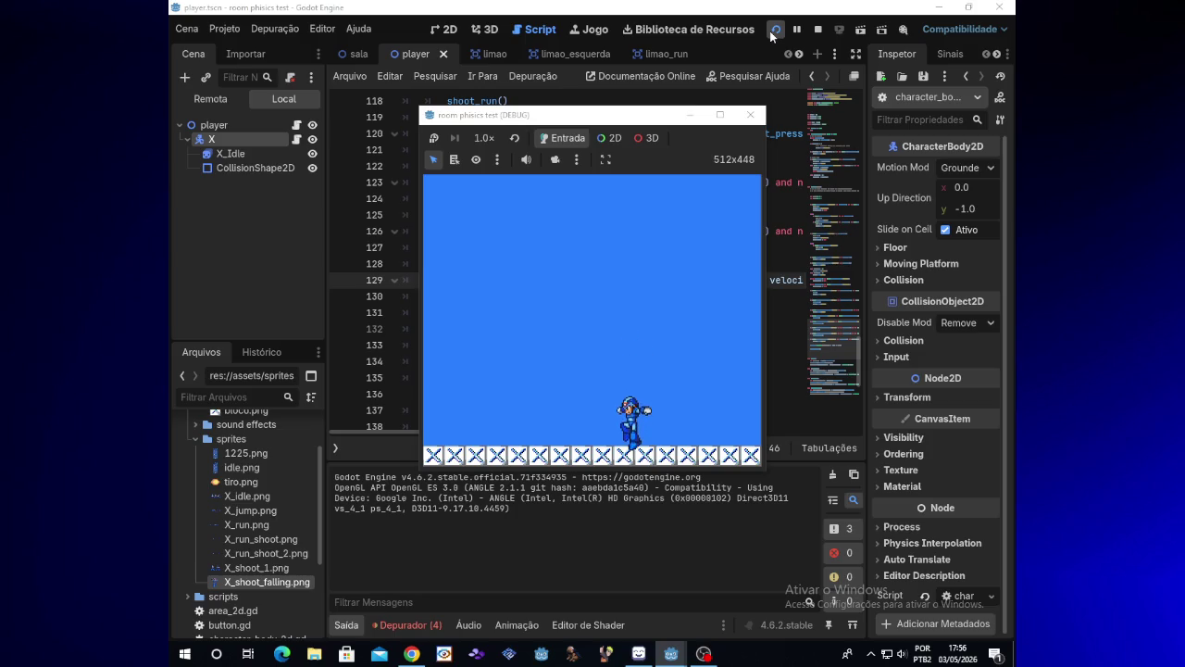
pyautogui.press('space')
pyautogui.press('space')
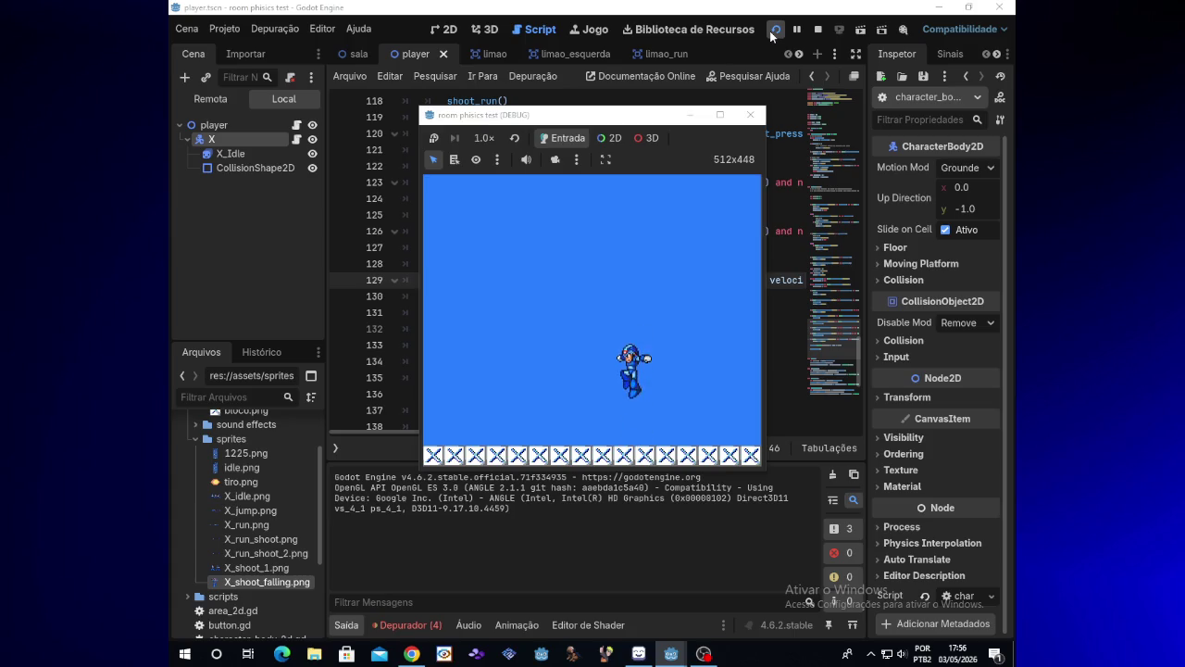
pyautogui.press('space')
pyautogui.press('space')
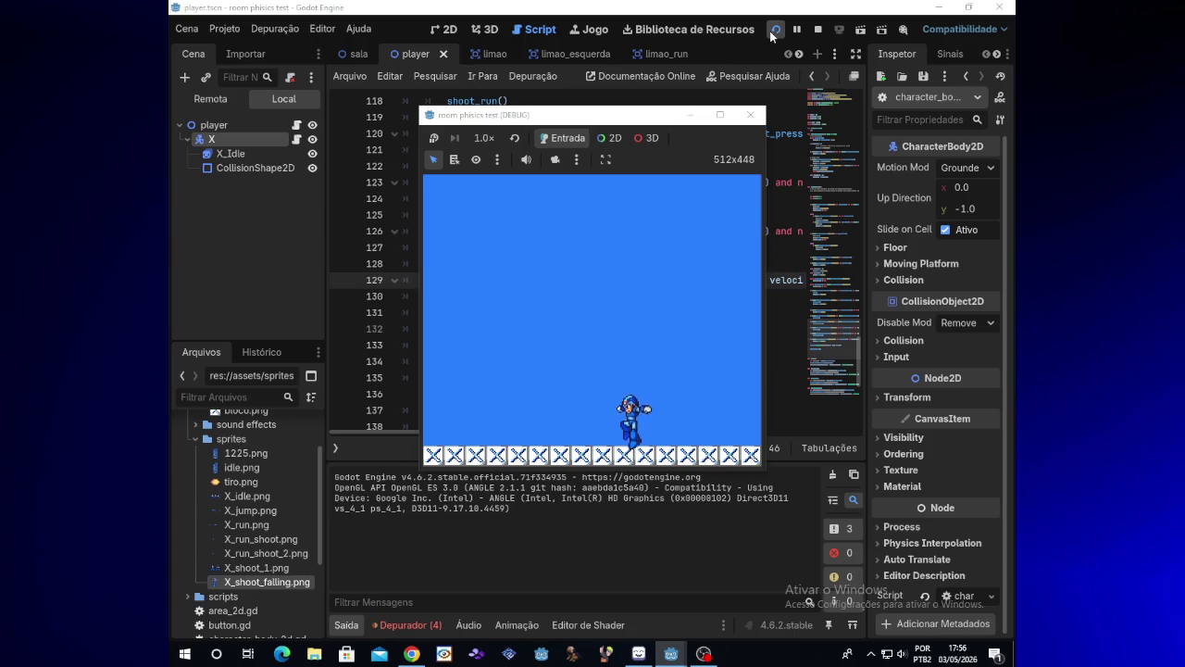
pyautogui.press('space')
pyautogui.press('Left')
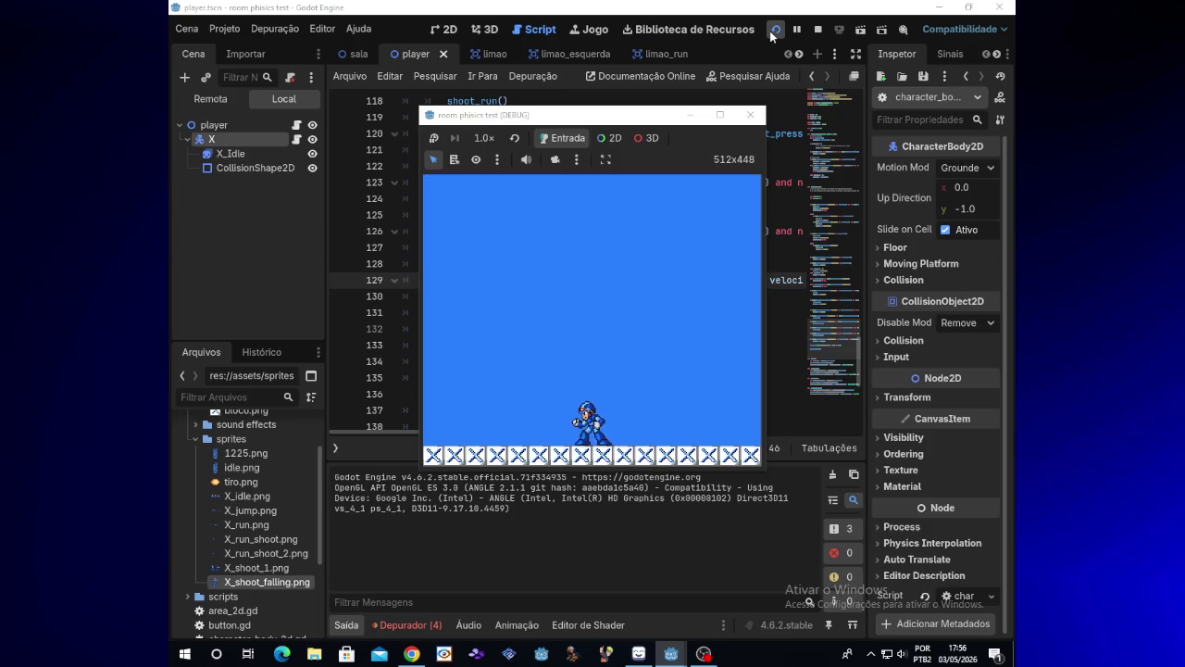
pyautogui.press('Left')
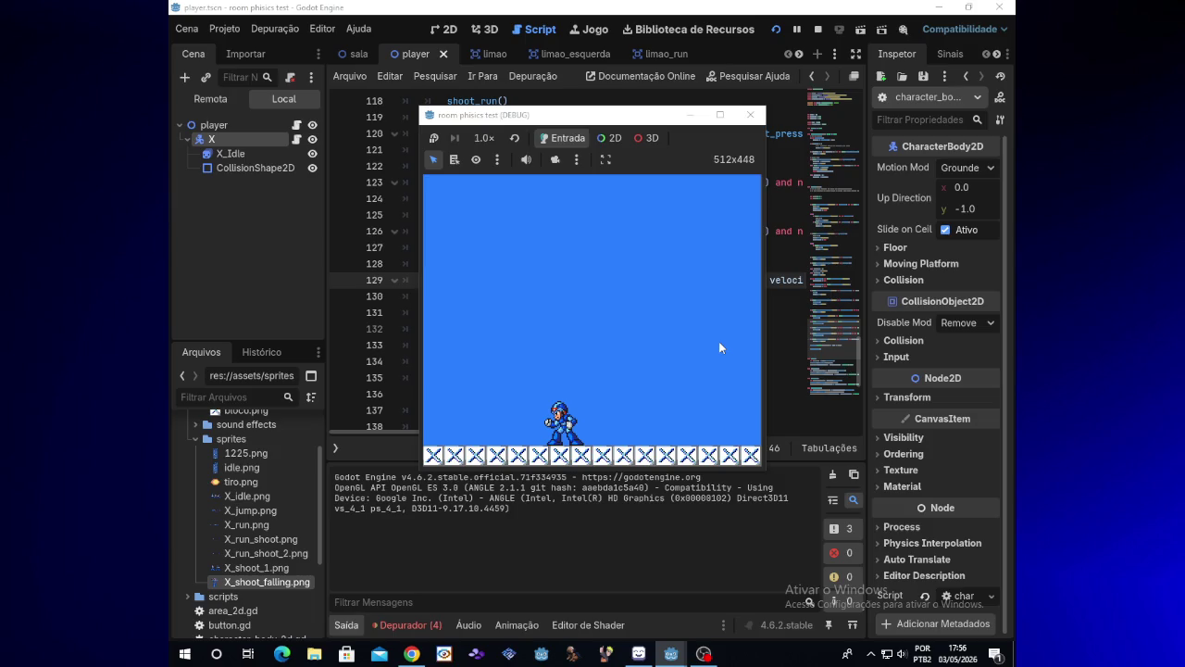
# - Jump, run both ways and fire shots left and right, then close the game
pyautogui.moveTo(709, 653)
pyautogui.press('space')
pyautogui.press('x')
pyautogui.press('Right')
pyautogui.press('space')
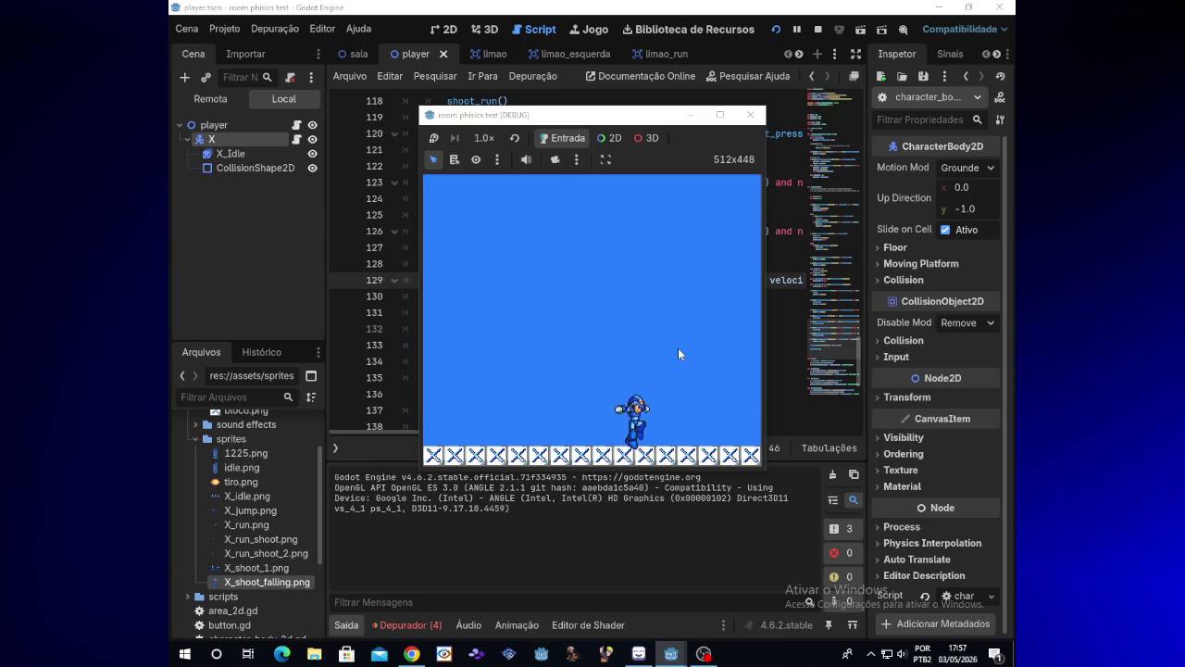
pyautogui.press('Left')
pyautogui.press('space')
pyautogui.press('Right')
pyautogui.press('x')
pyautogui.press('Left')
pyautogui.press('x')
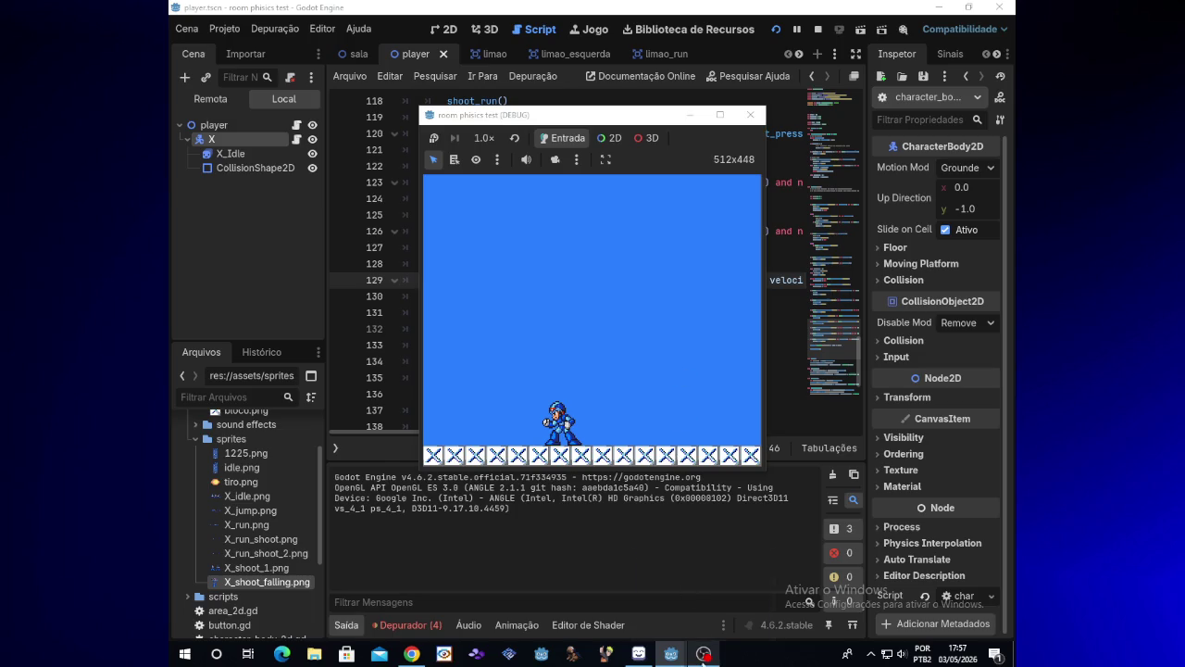
pyautogui.click(782, 442)
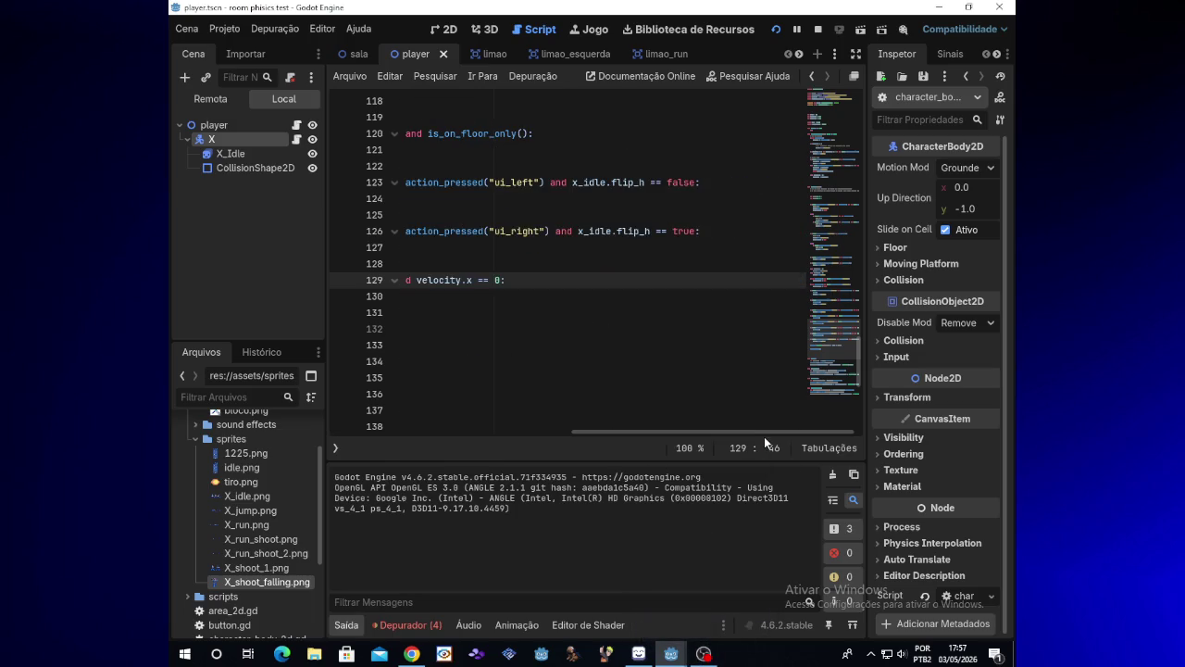
# - Run the game briefly, close it to stop debugging, and return to line 130
pyautogui.moveTo(701, 437); pyautogui.dragTo(461, 428)
pyautogui.moveTo(590, 432)
pyautogui.mouseDown()
pyautogui.moveTo(651, 432)
pyautogui.moveTo(556, 423)
pyautogui.moveTo(584, 418)
pyautogui.moveTo(497, 429)
pyautogui.mouseUp()
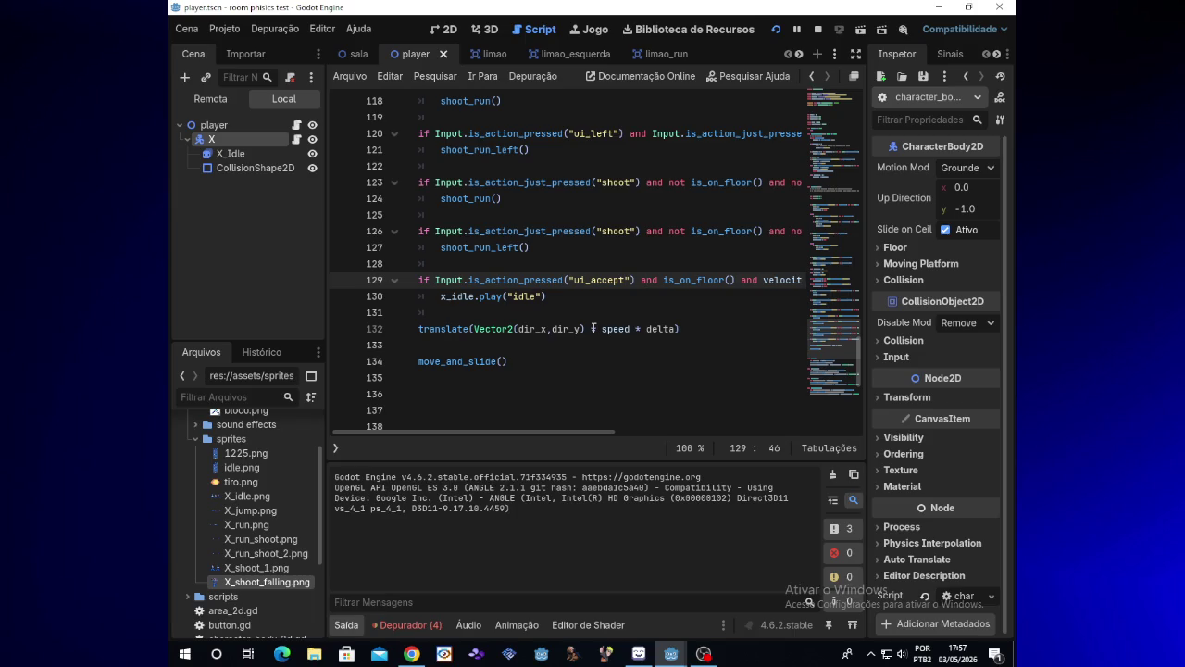
pyautogui.click(775, 30)
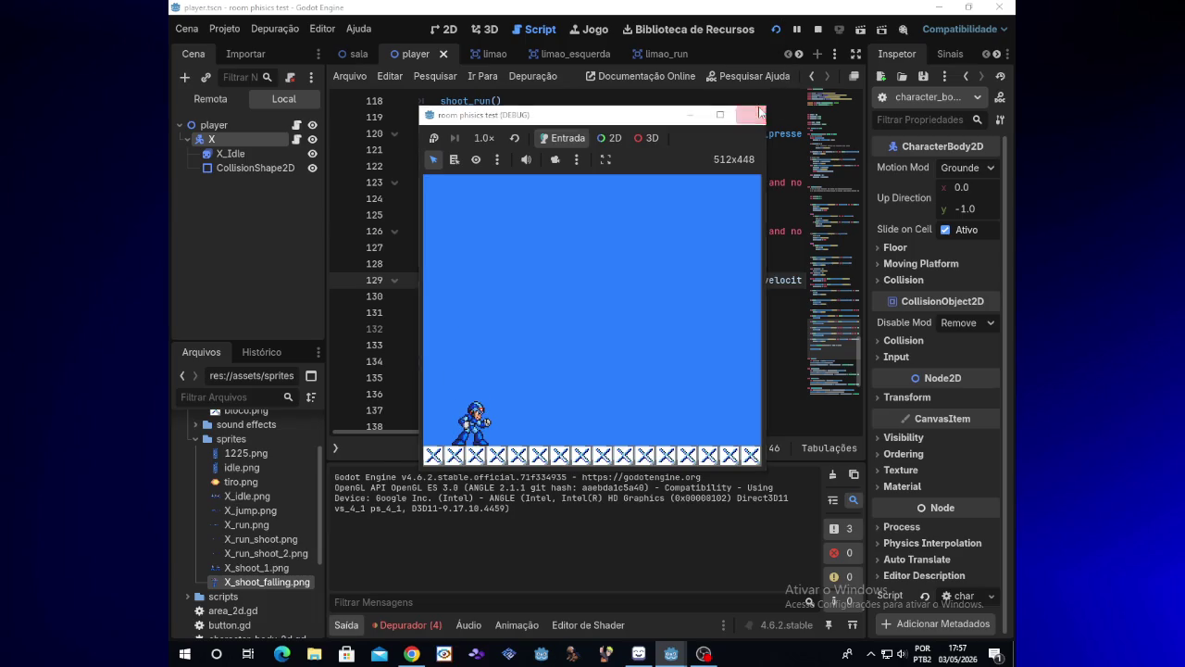
pyautogui.click(759, 112)
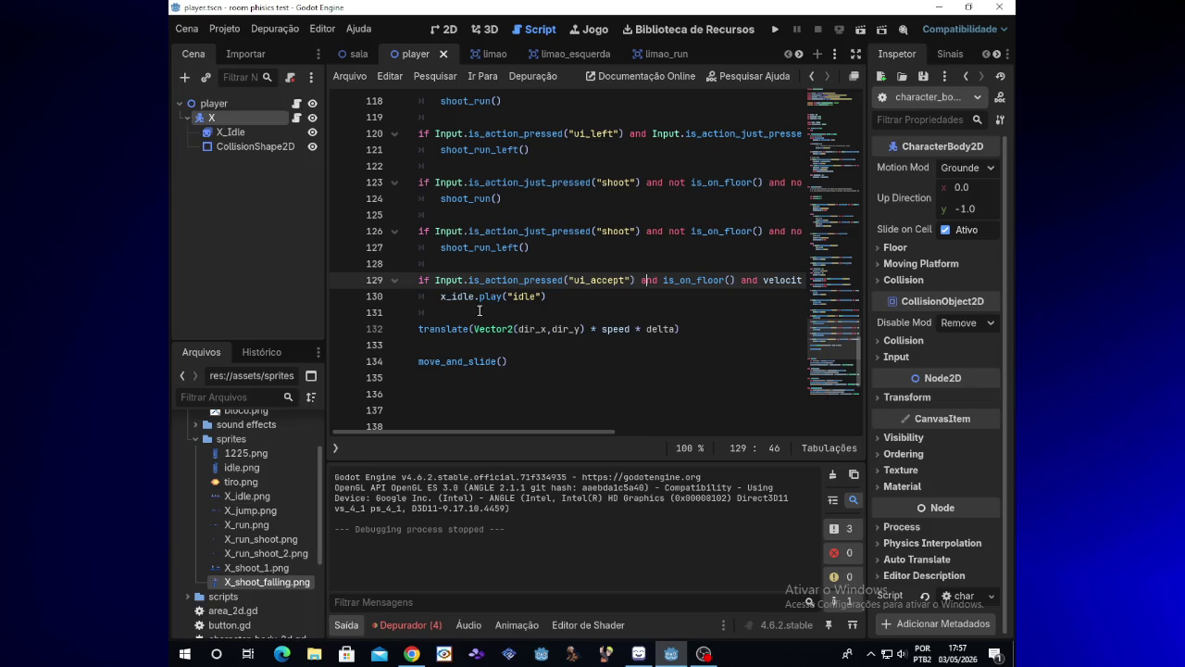
pyautogui.click(550, 296)
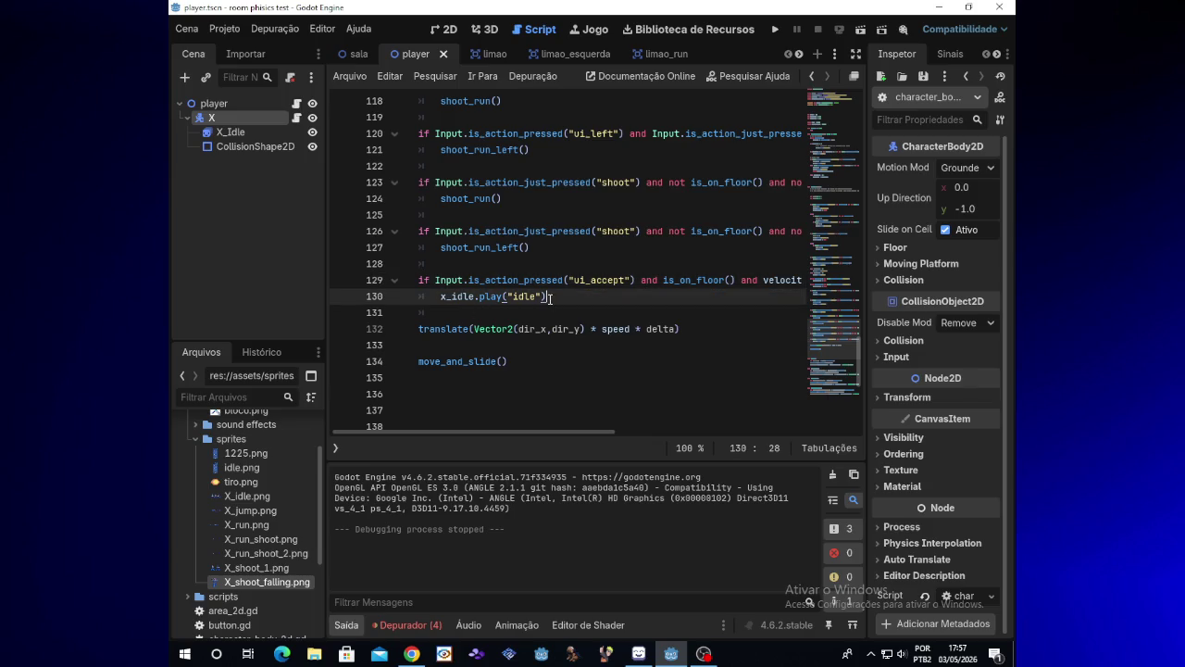
# - Insert blank line 131 below the idle call; a stray 'and' typed on line 129 is removed
pyautogui.press('Return')
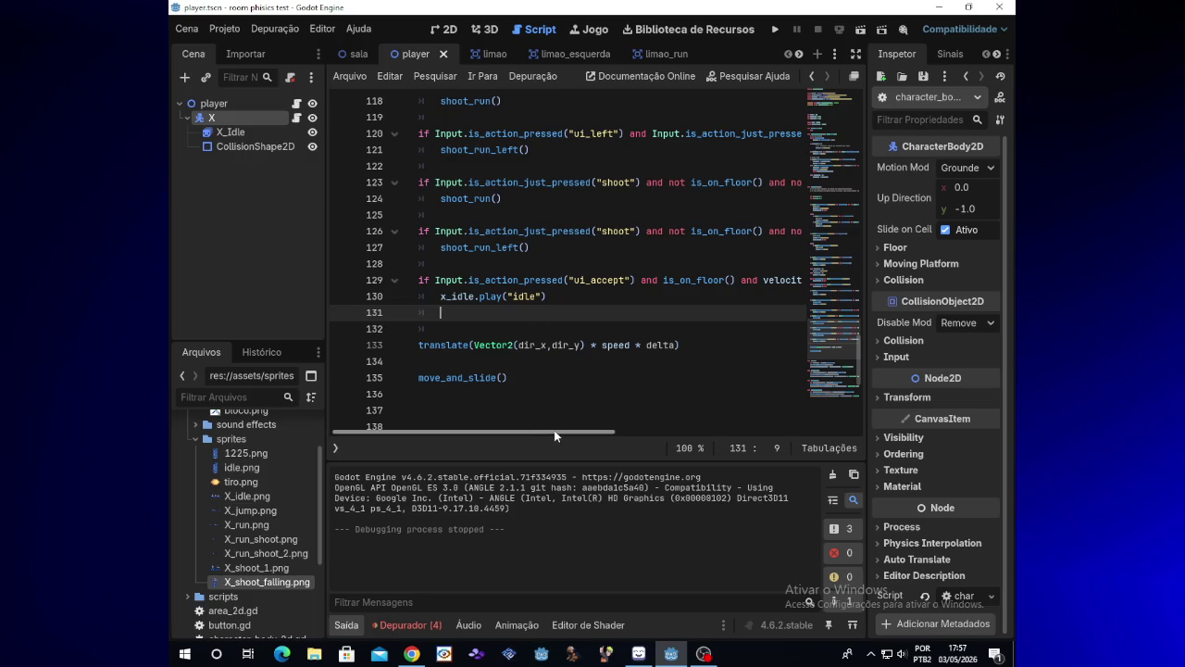
pyautogui.moveTo(560, 429); pyautogui.dragTo(711, 428)
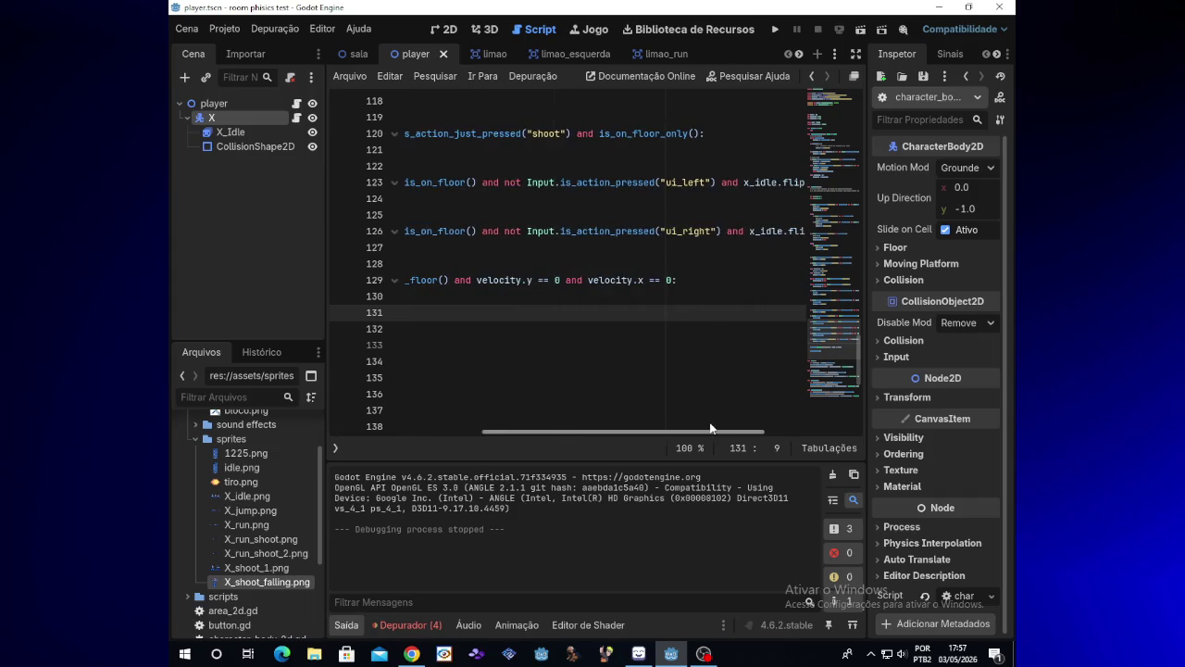
pyautogui.click(675, 281)
pyautogui.write('and')
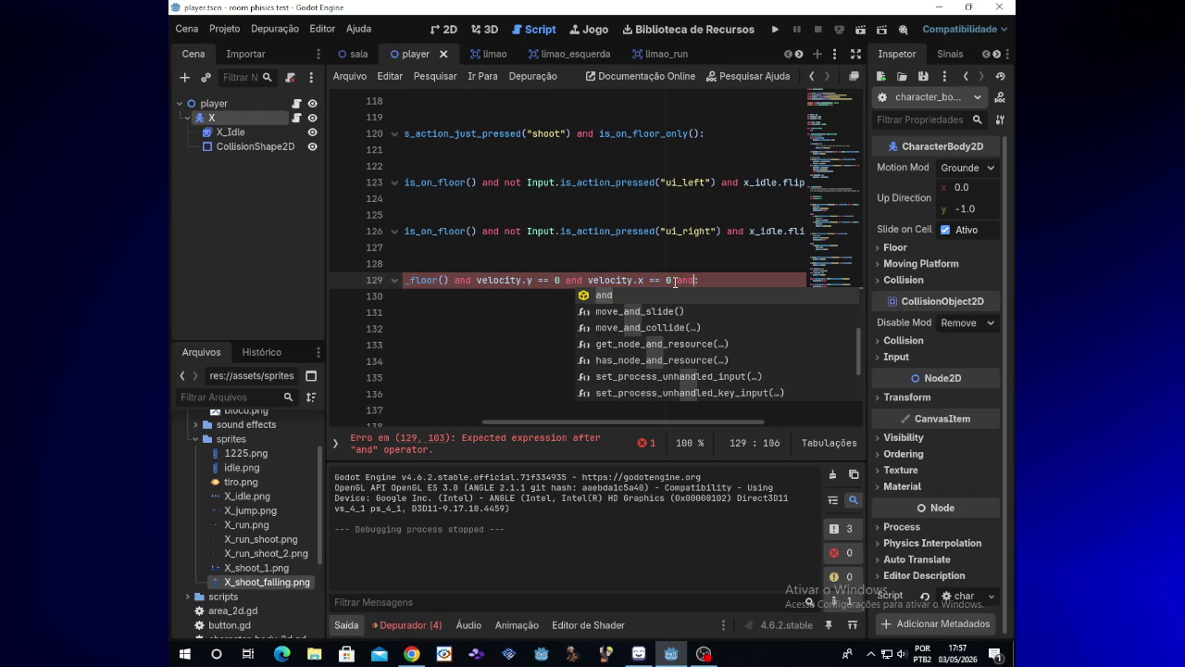
pyautogui.press('BackSpace')
pyautogui.press('BackSpace')
pyautogui.press('BackSpace')
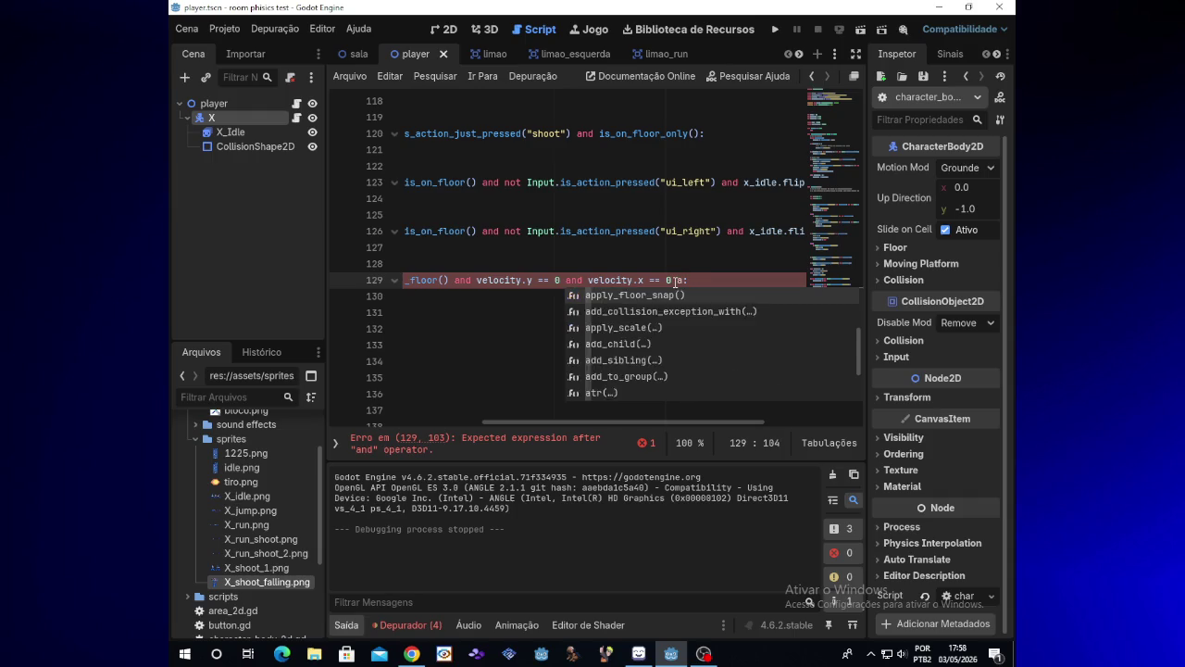
# - Delete the velocity.x == 0 condition from line 129 and run the game
pyautogui.hscroll(-2, 646, 429)
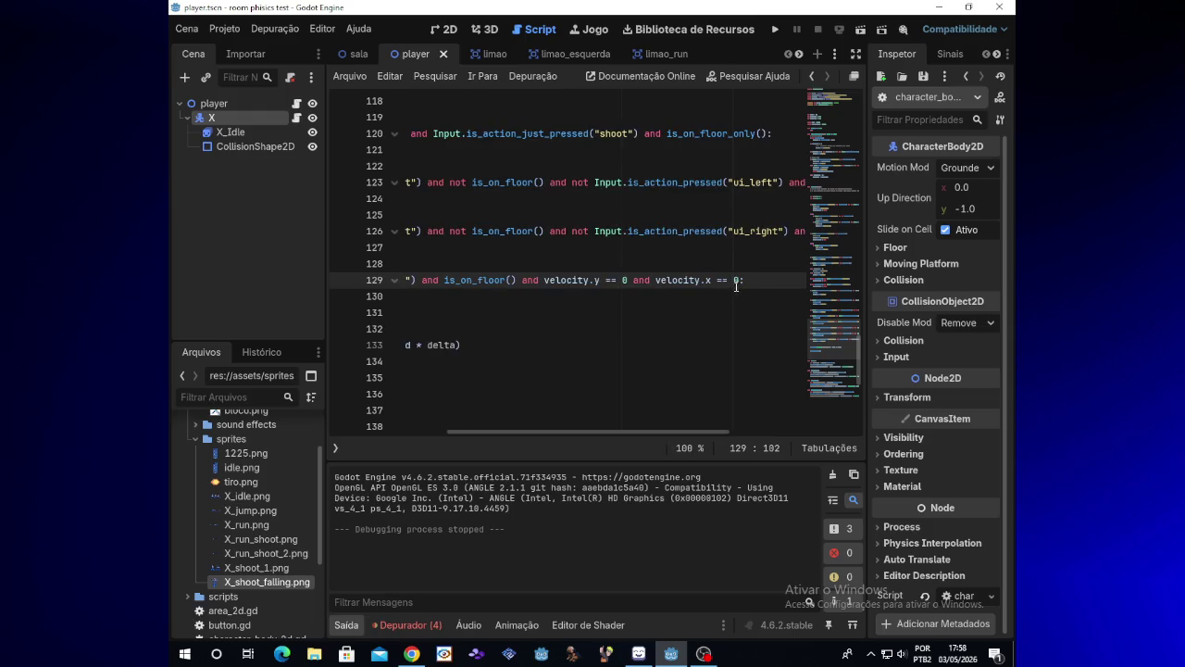
pyautogui.moveTo(741, 280); pyautogui.dragTo(630, 286)
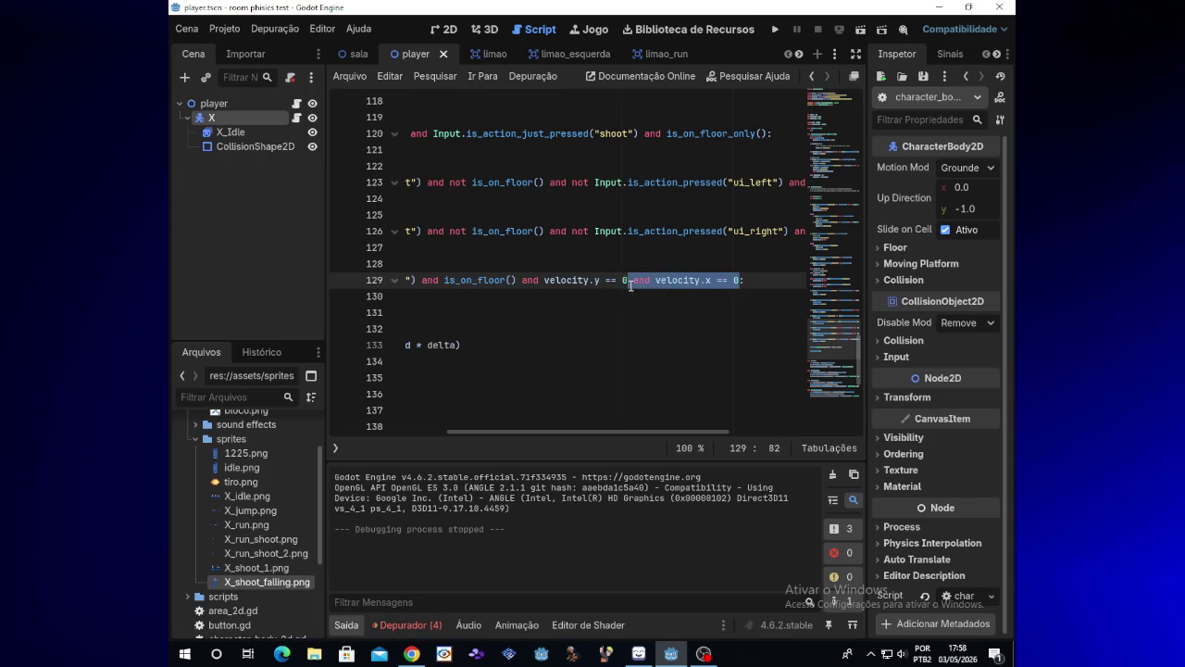
pyautogui.press('BackSpace')
pyautogui.click(775, 30)
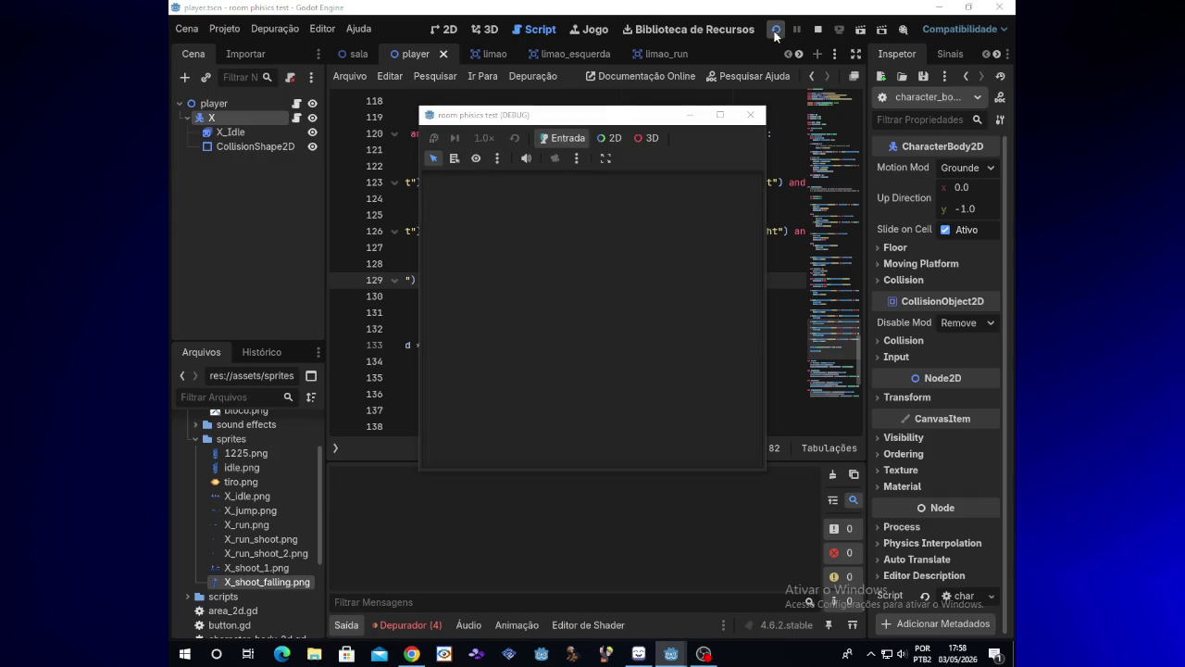
# - Move X right and left while firing shots both ways, then close the game window
pyautogui.press('Right')
pyautogui.press('Left')
pyautogui.press('Right')
pyautogui.press('x')
pyautogui.press('x')
pyautogui.press('Left')
pyautogui.press('x')
pyautogui.press('x')
pyautogui.press('x')
pyautogui.press('x')
pyautogui.press('x')
pyautogui.press('Right')
pyautogui.press('x')
pyautogui.press('x')
pyautogui.press('x')
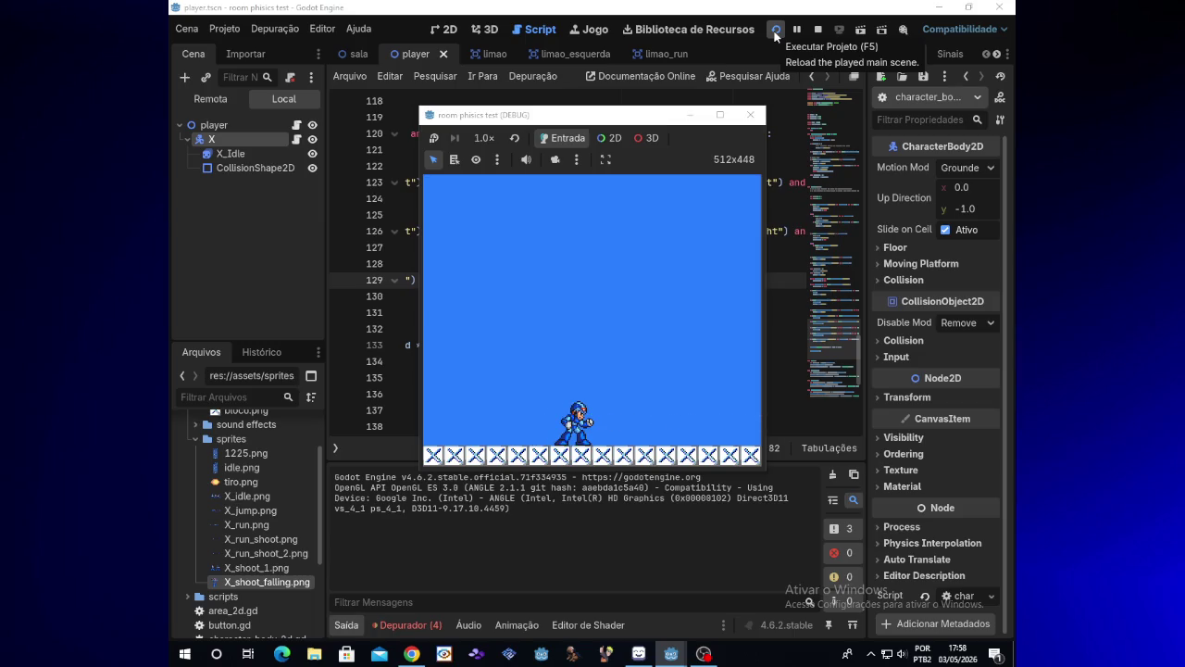
pyautogui.click(750, 115)
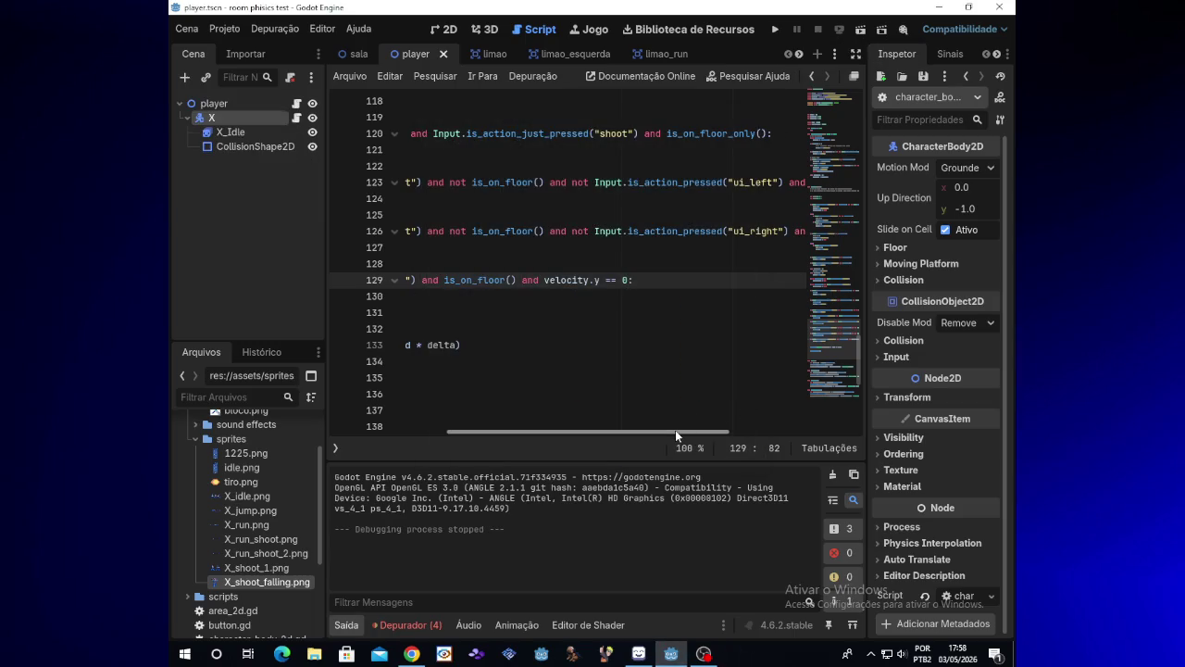
pyautogui.moveTo(675, 430); pyautogui.dragTo(534, 424)
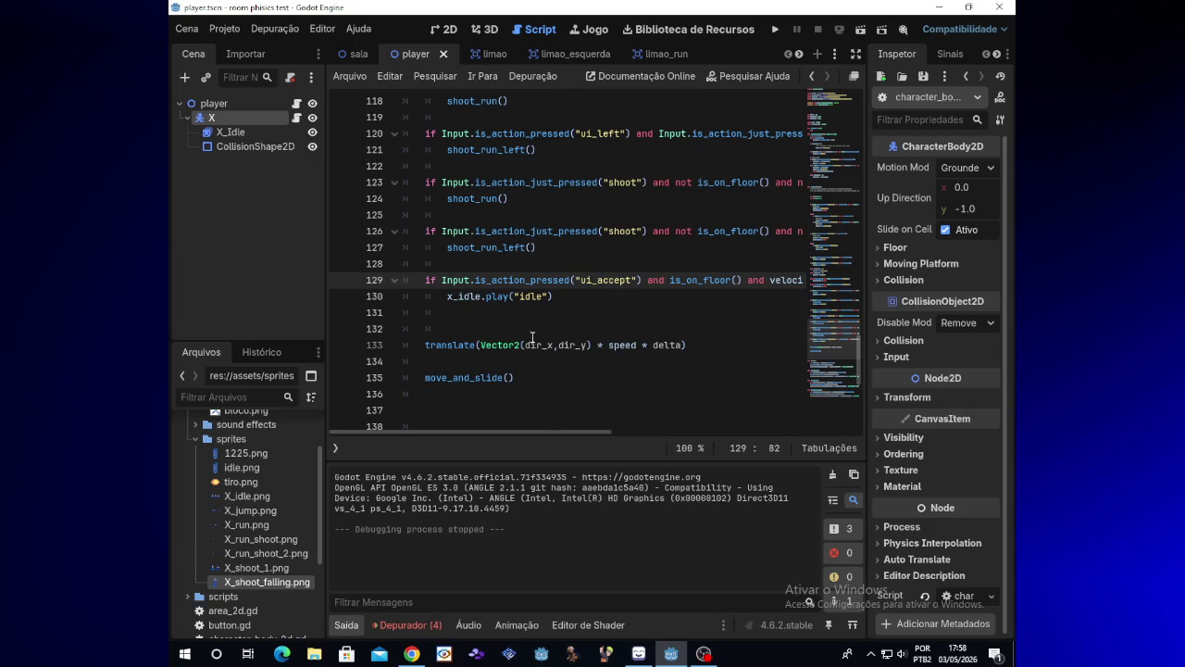
# - Clear the stray 'el' text from line 131, leaving it empty
pyautogui.click(455, 317)
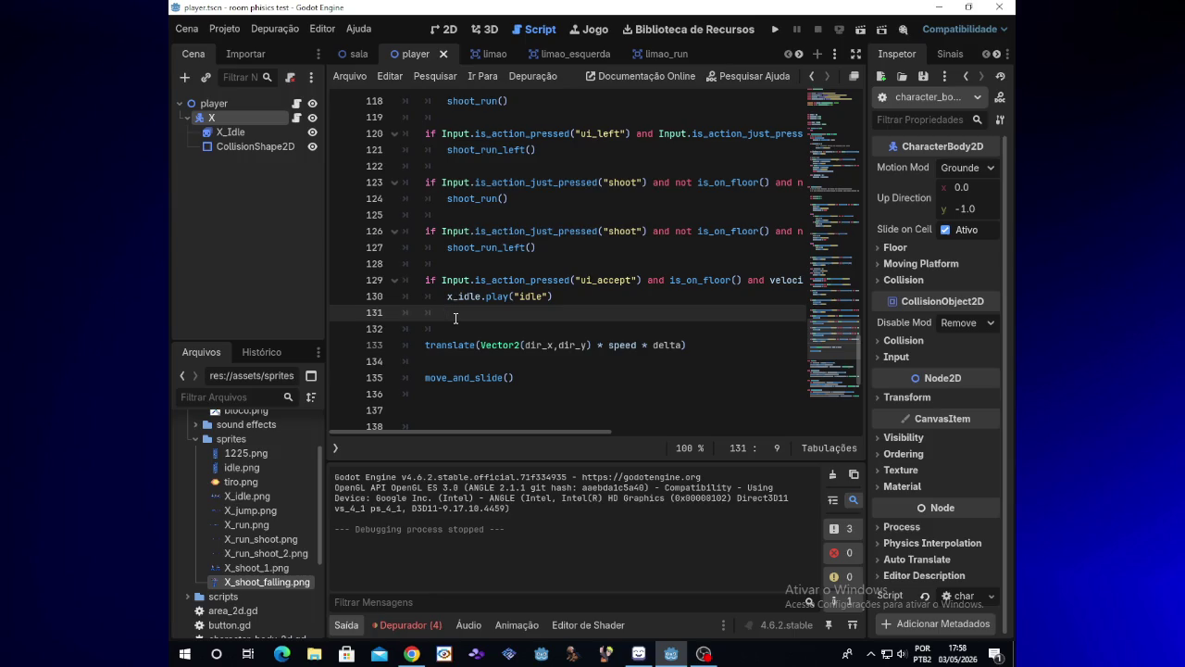
pyautogui.press('Return')
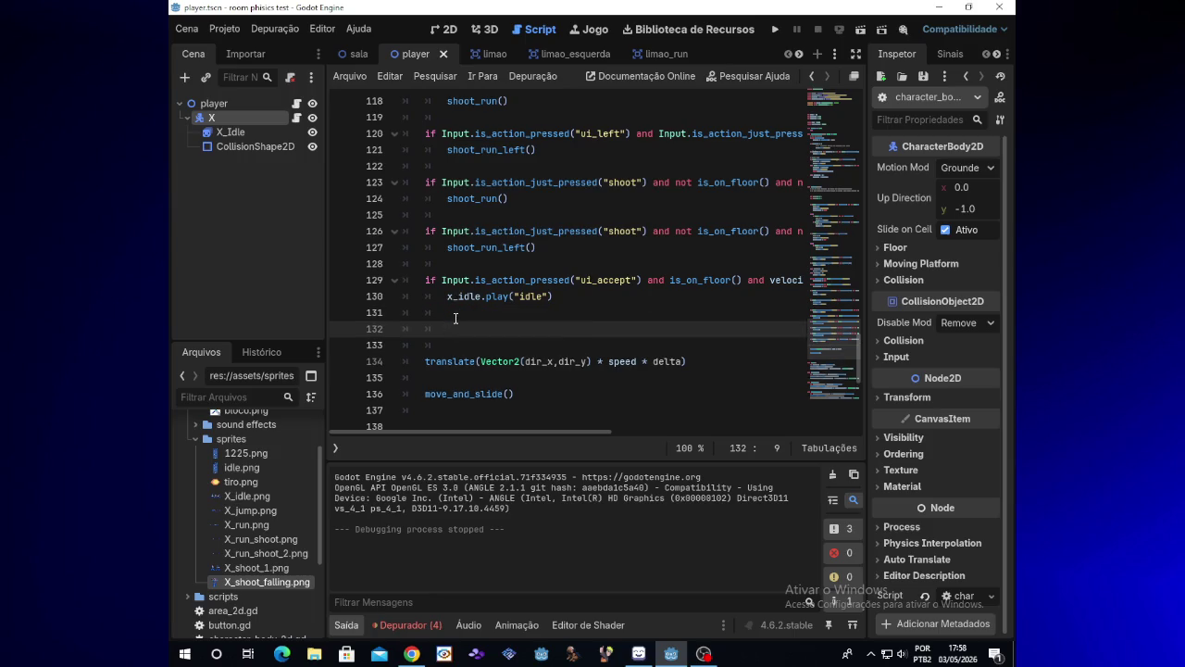
pyautogui.click(455, 317)
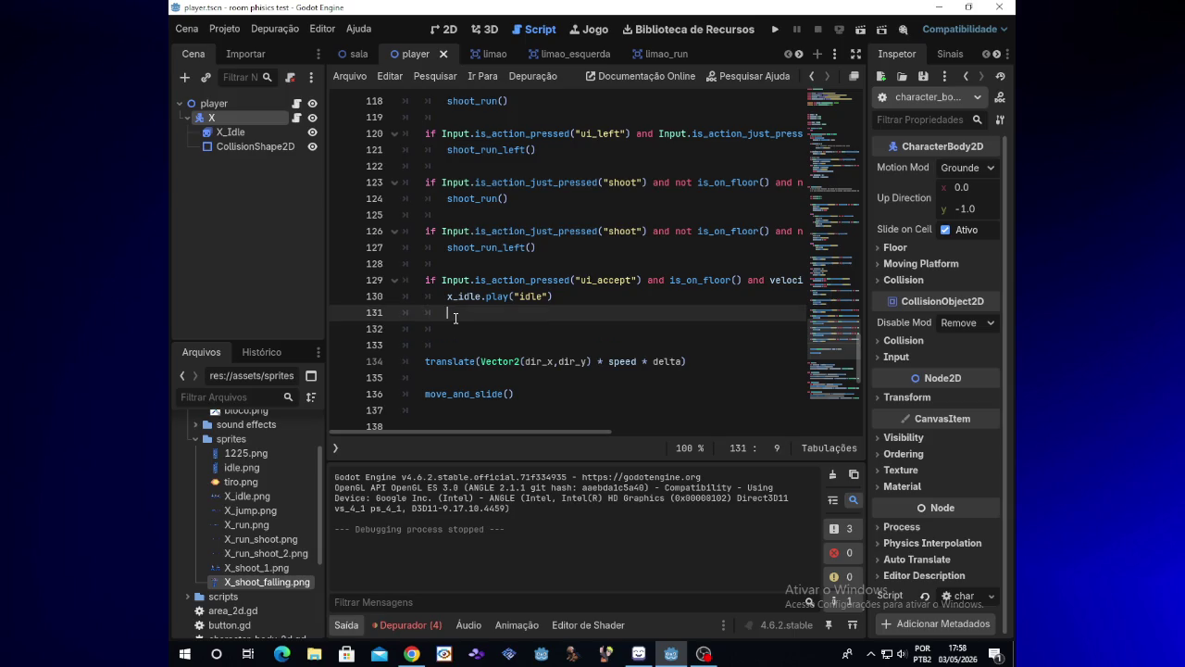
pyautogui.press('BackSpace')
pyautogui.write('els')
pyautogui.press('BackSpace')
pyautogui.press('BackSpace')
pyautogui.write('lse')
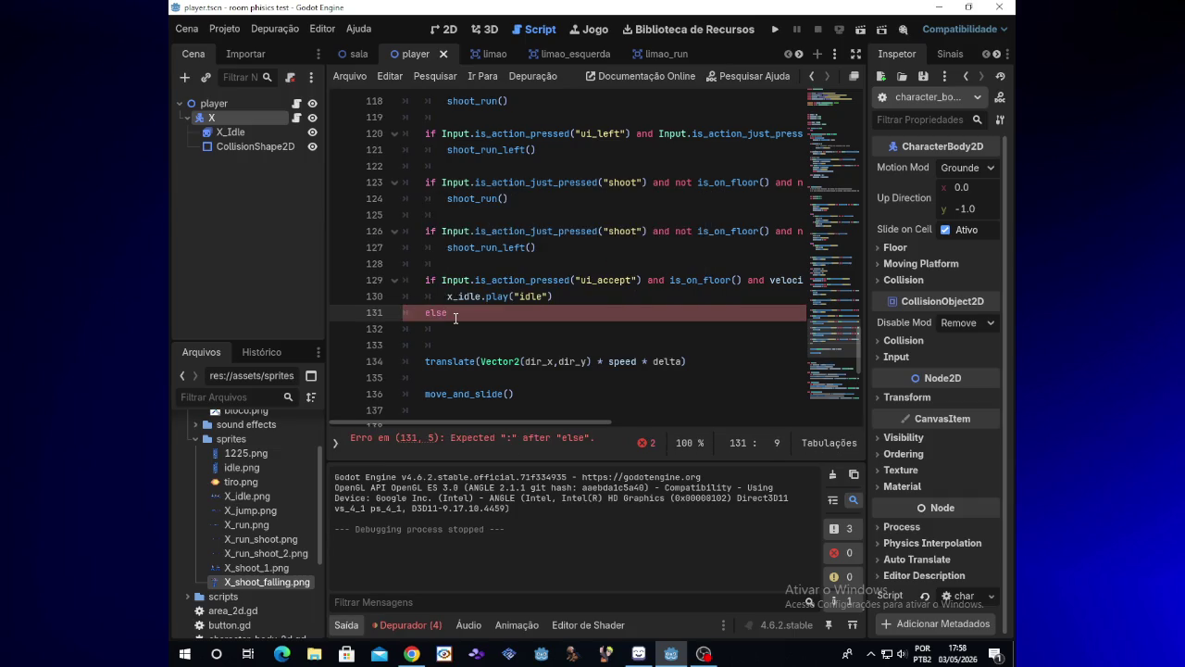
pyautogui.press('BackSpace')
pyautogui.press('BackSpace')
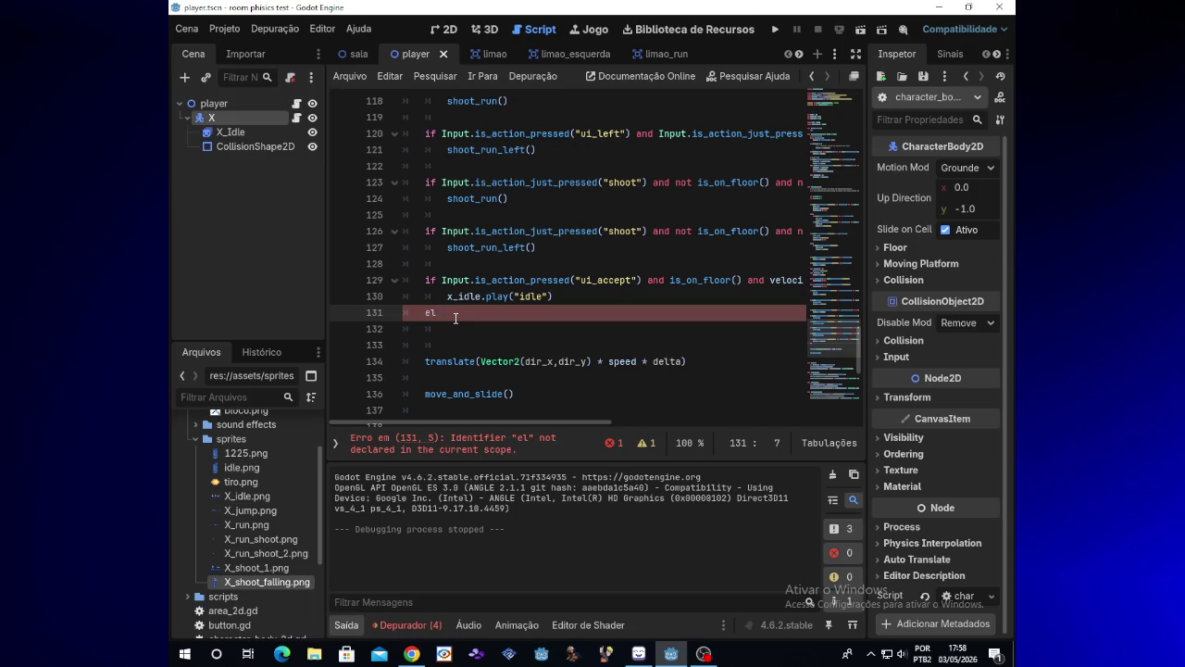
pyautogui.press('BackSpace')
pyautogui.press('BackSpace')
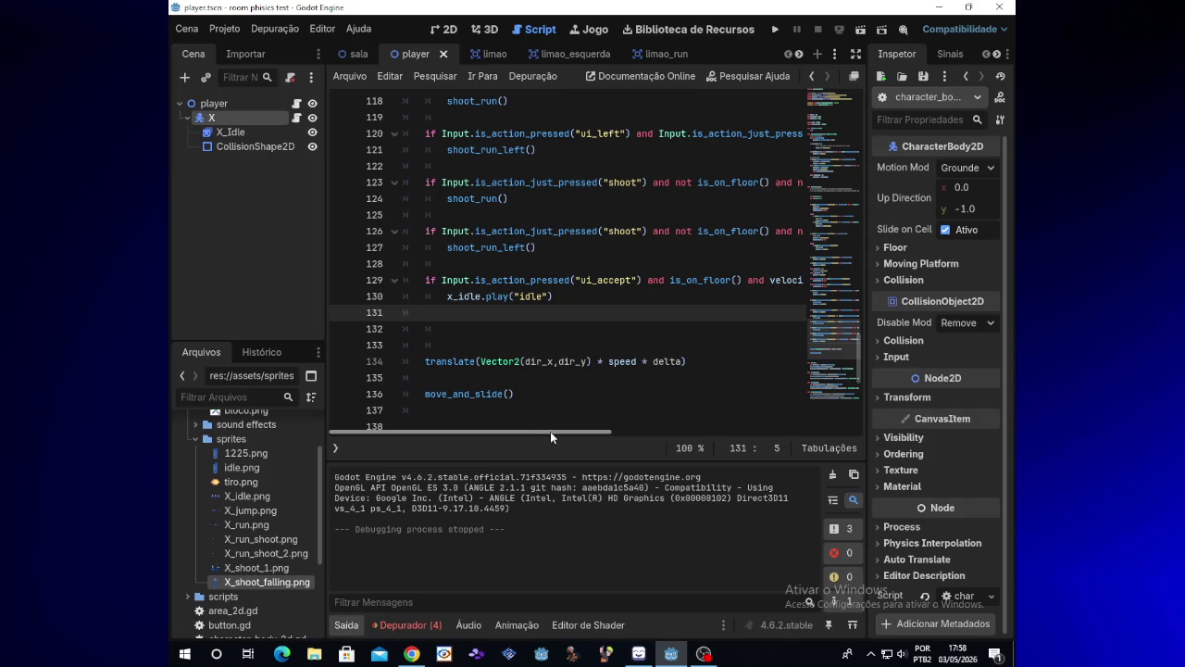
# - Change line 129's check to is_action_just_pressed and launch the game
pyautogui.moveTo(550, 431); pyautogui.dragTo(589, 431)
pyautogui.hscroll(2, 593, 432)
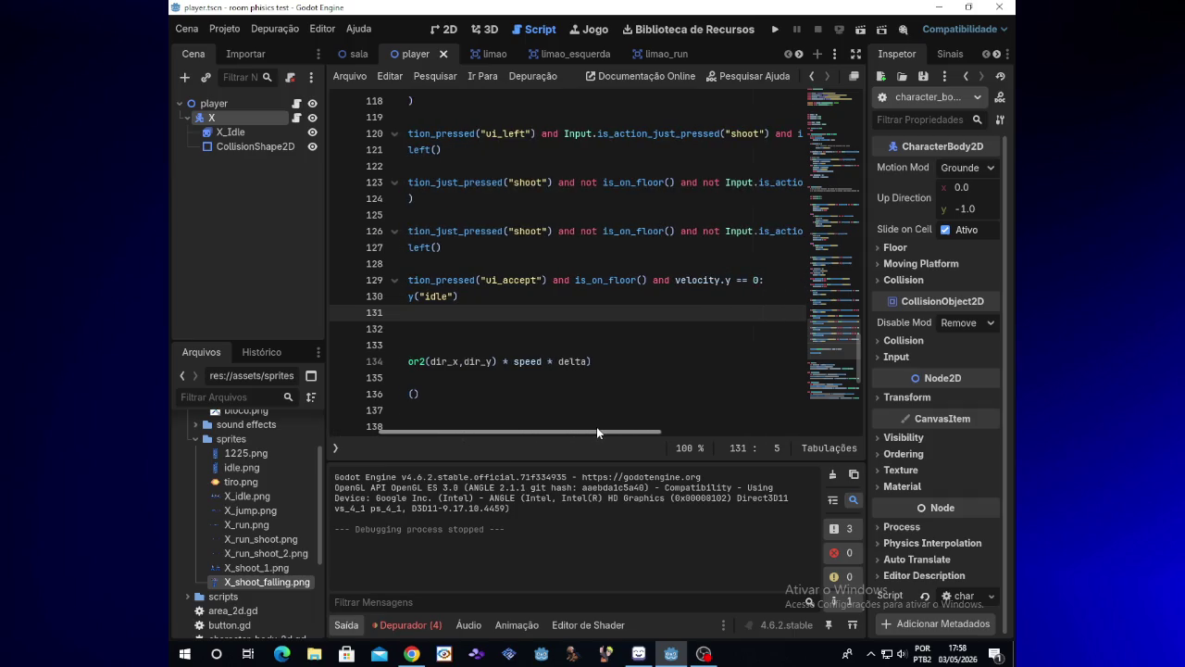
pyautogui.moveTo(597, 432); pyautogui.dragTo(550, 432)
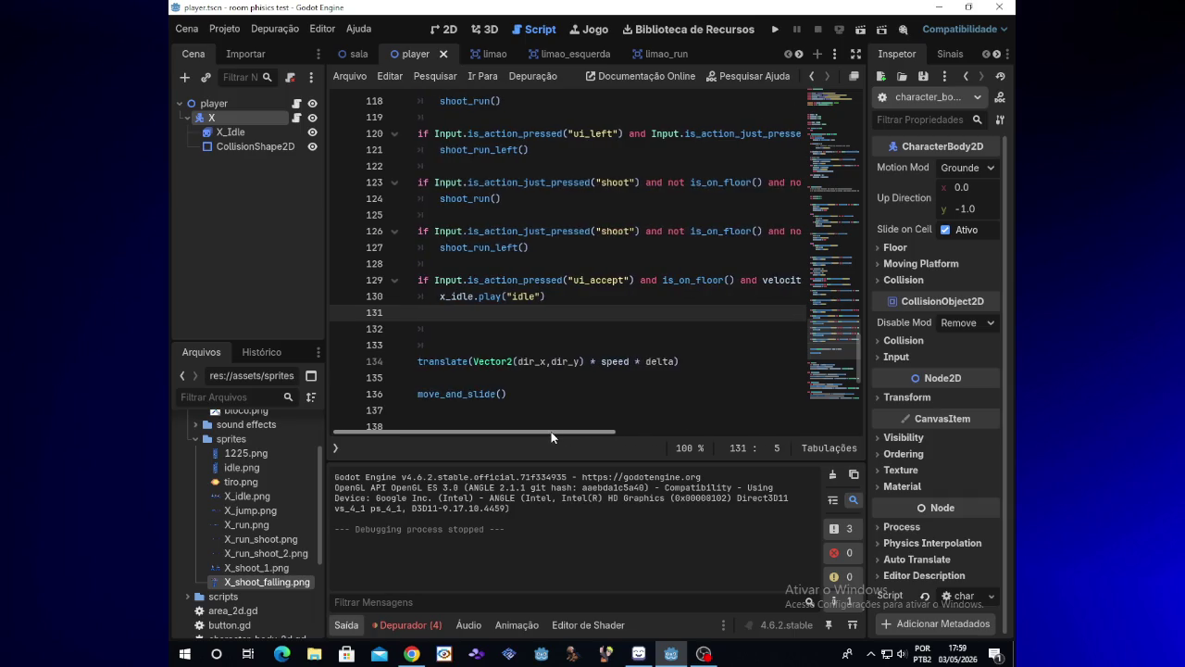
pyautogui.click(518, 281)
pyautogui.write('_just')
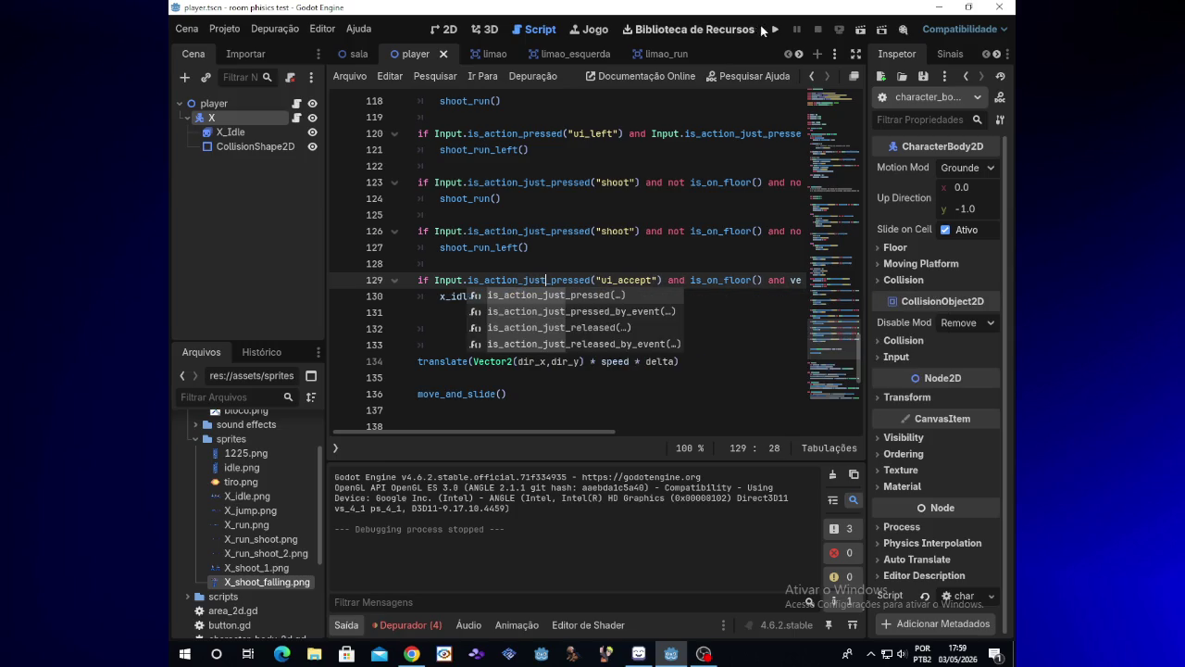
pyautogui.click(776, 29)
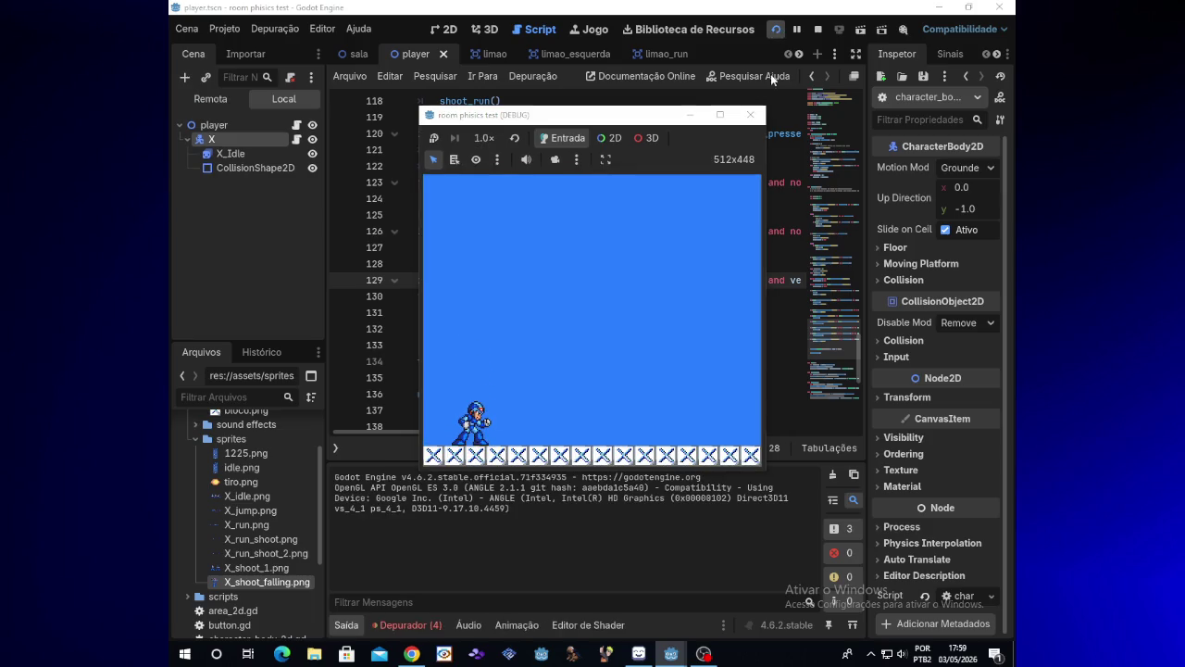
# - Stop the game, revert line 129 to is_action_pressed, and run the game again
pyautogui.press('F8')
pyautogui.click(549, 281)
pyautogui.press('BackSpace')
pyautogui.press('BackSpace')
pyautogui.press('BackSpace')
pyautogui.press('Down')
pyautogui.press('Down')
pyautogui.write('else')
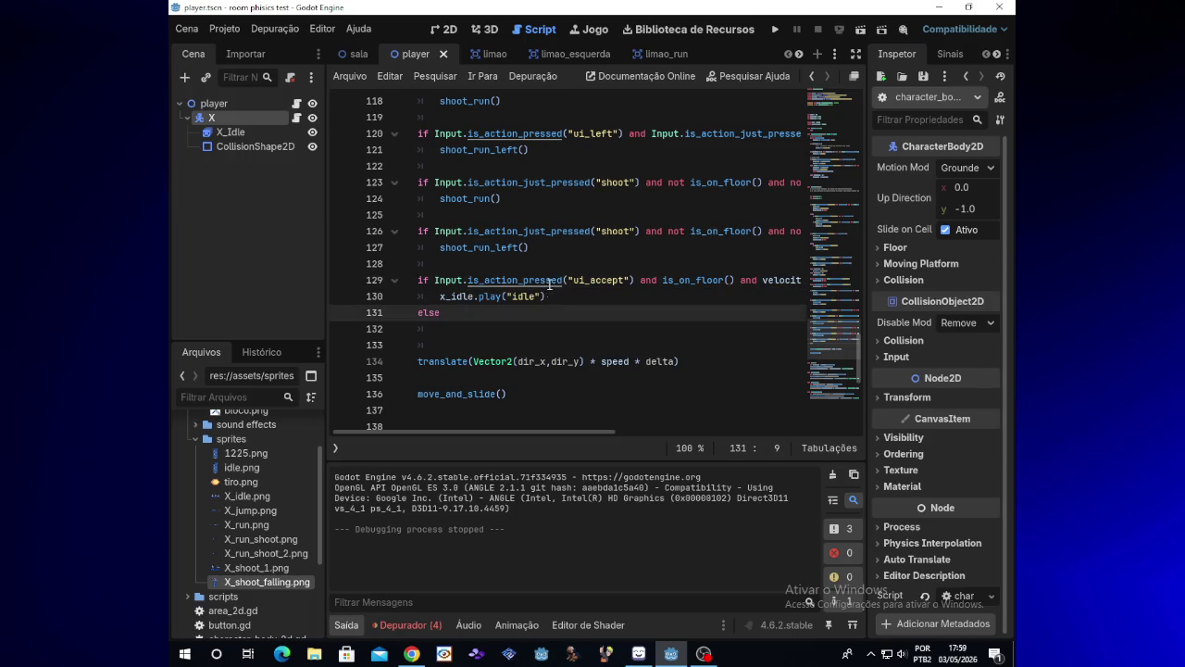
pyautogui.press('BackSpace')
pyautogui.press('BackSpace')
pyautogui.press('BackSpace')
pyautogui.press('BackSpace')
pyautogui.click(776, 29)
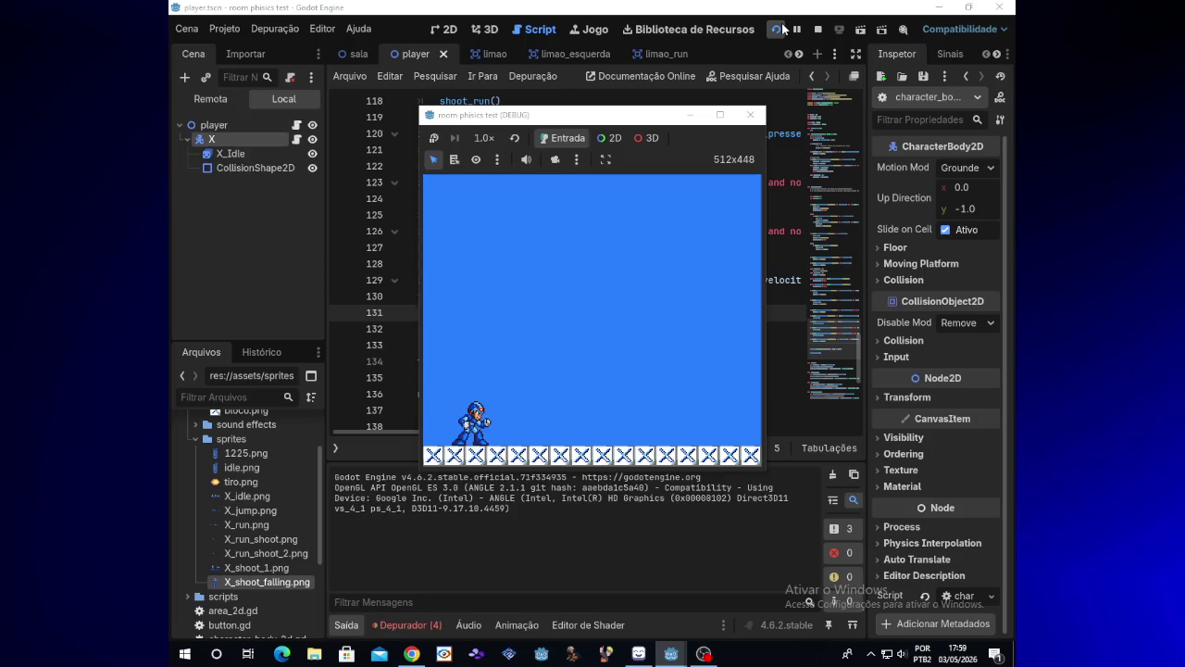
# - Start appending ': and' to the end of the line 129 condition
pyautogui.click(690, 115)
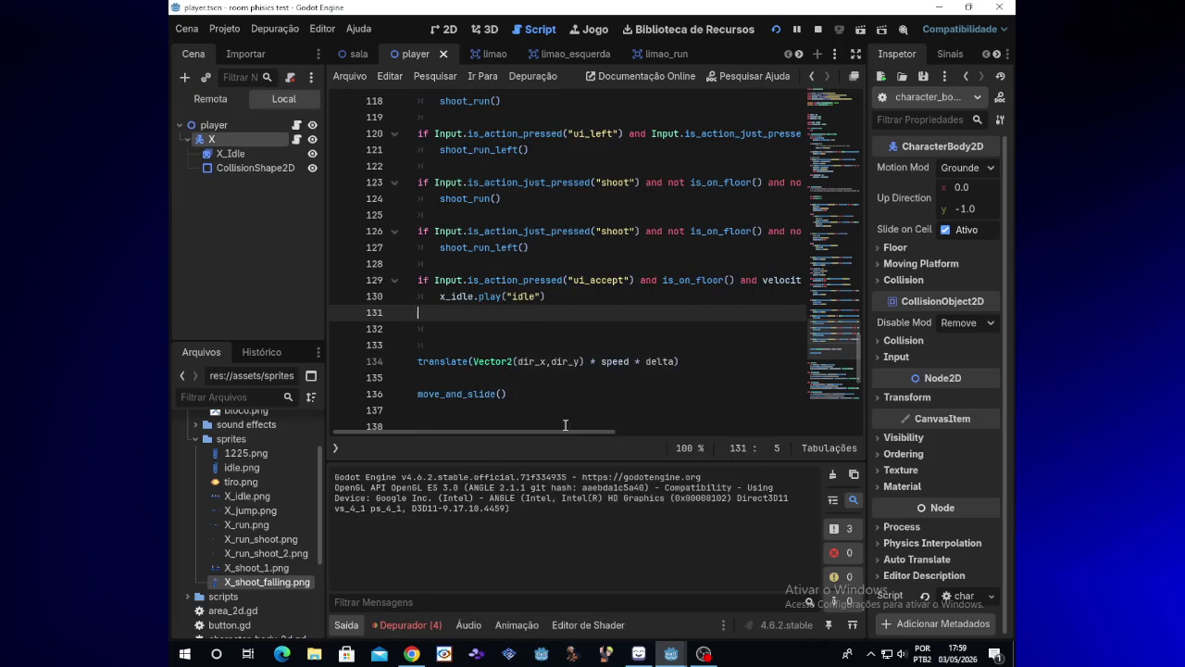
pyautogui.moveTo(568, 431); pyautogui.dragTo(737, 426)
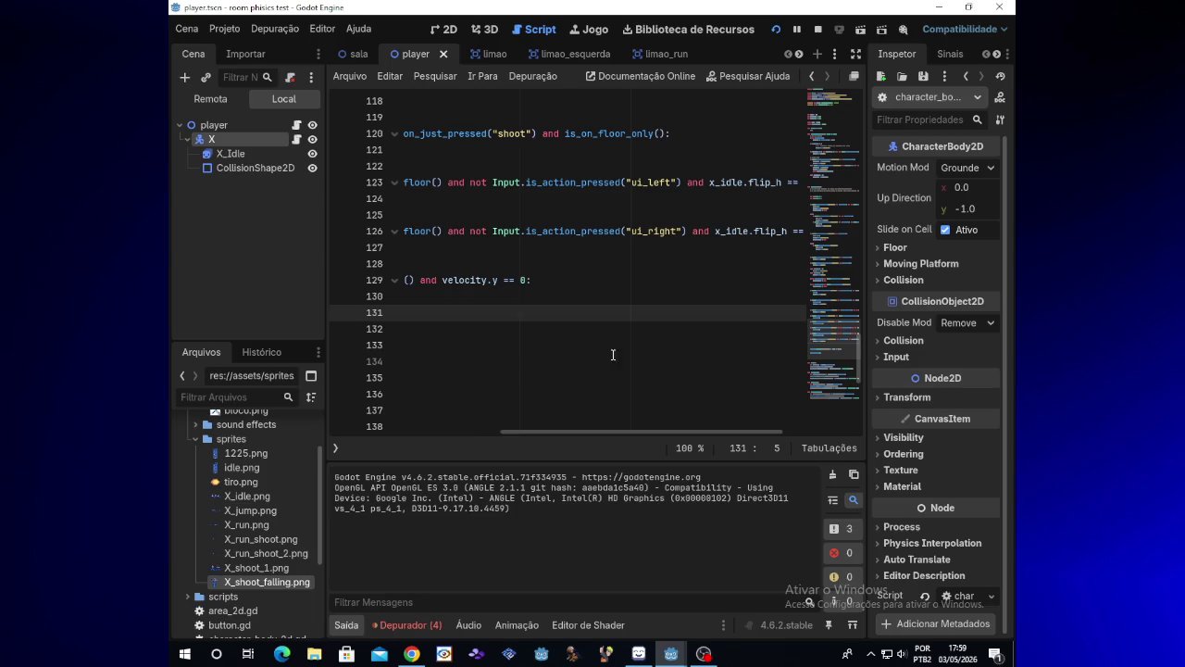
pyautogui.click(528, 280)
pyautogui.write(':')
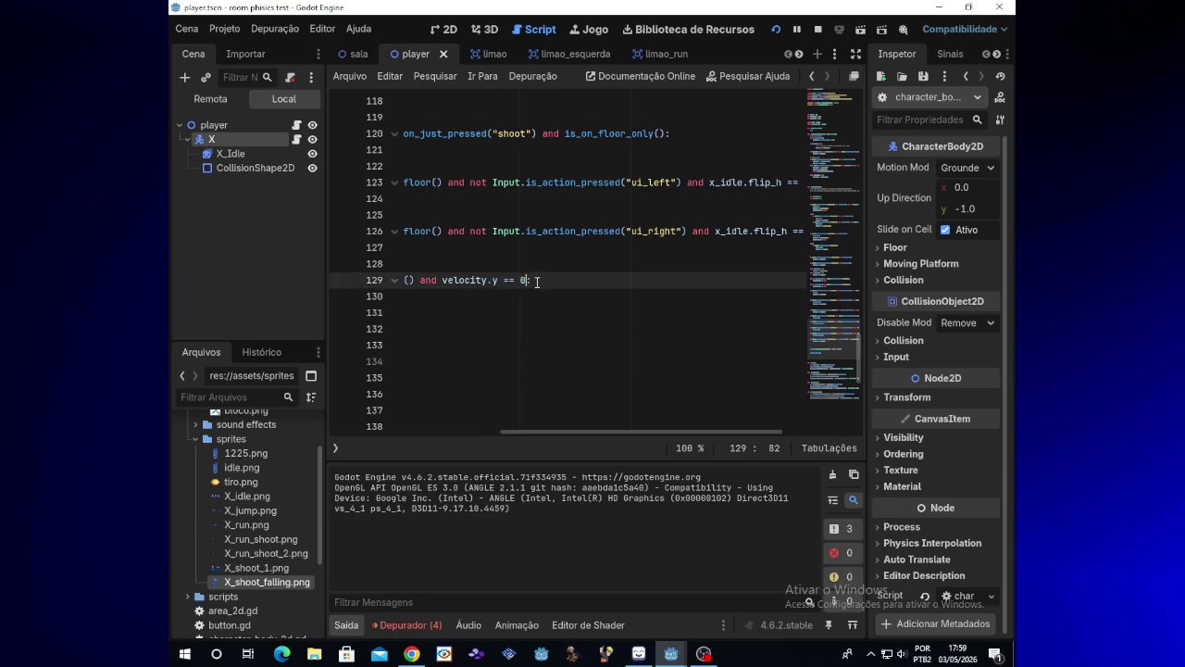
pyautogui.write(' an')
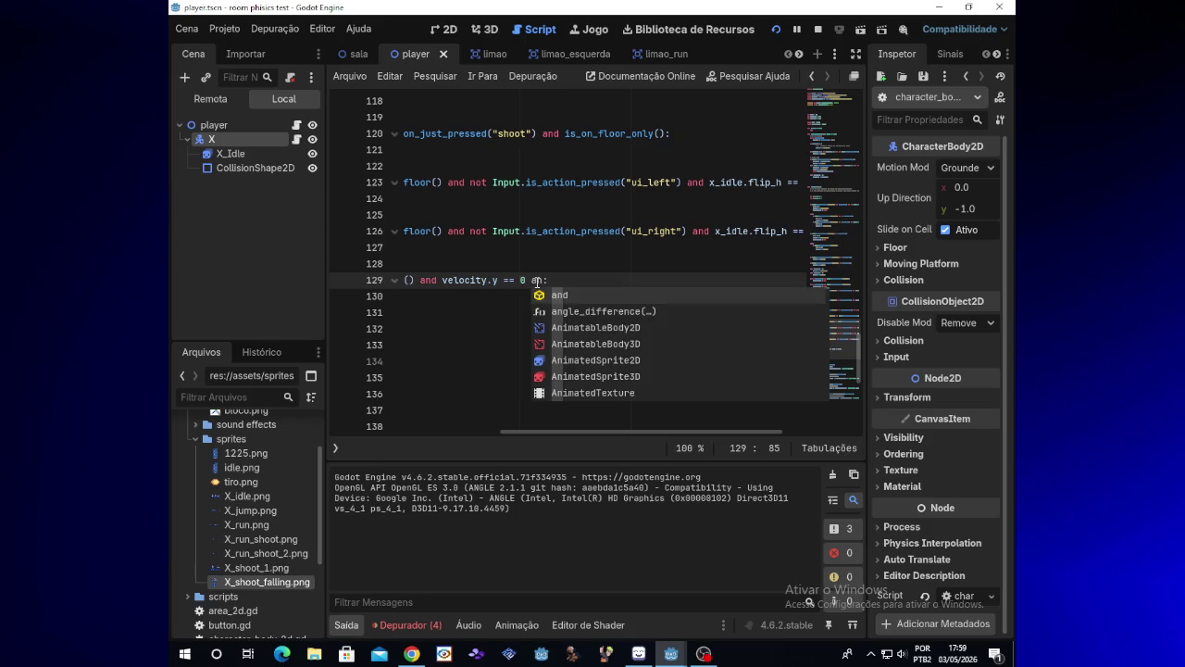
pyautogui.write('d')
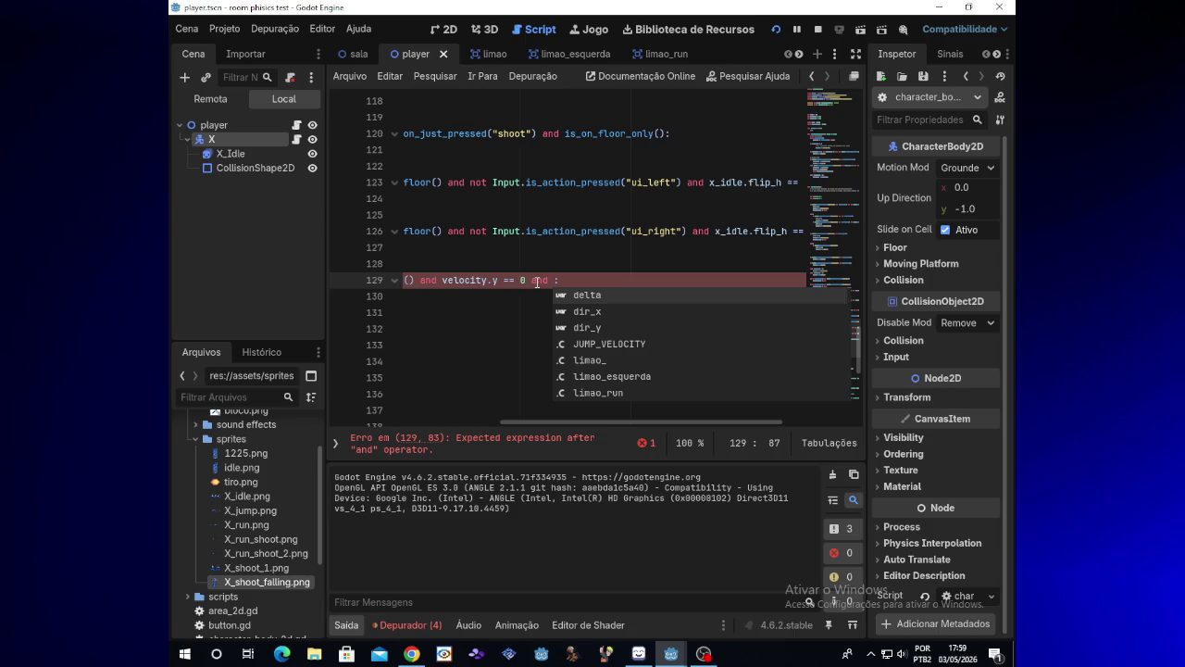
pyautogui.write('is')
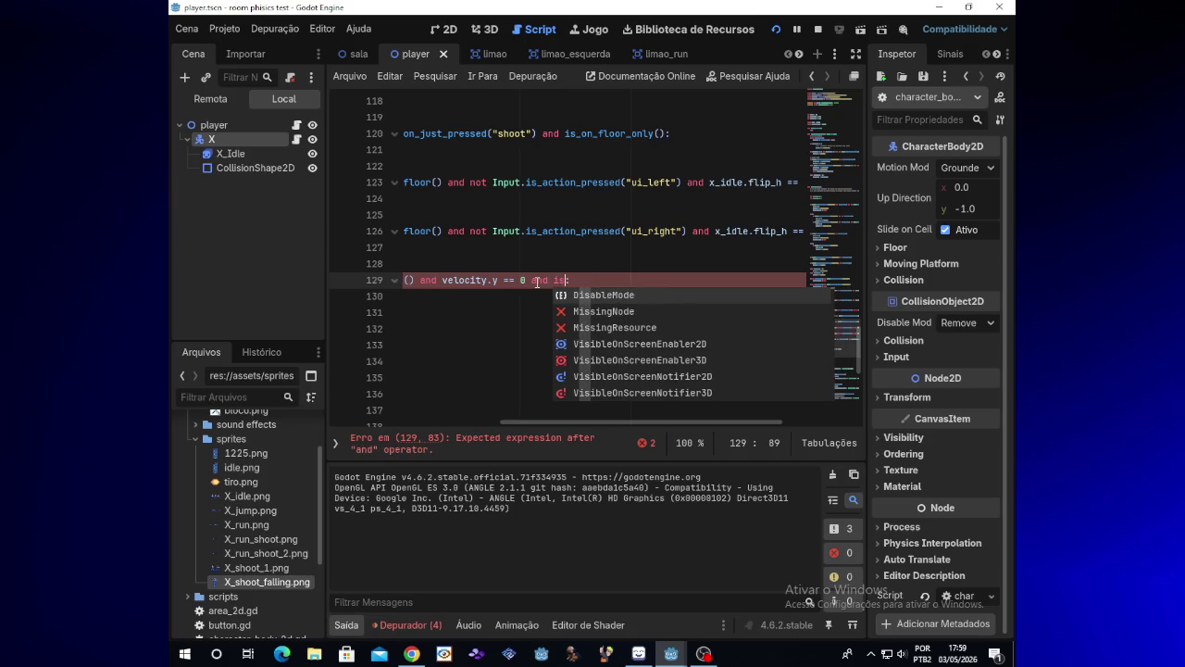
pyautogui.press('BackSpace')
pyautogui.press('BackSpace')
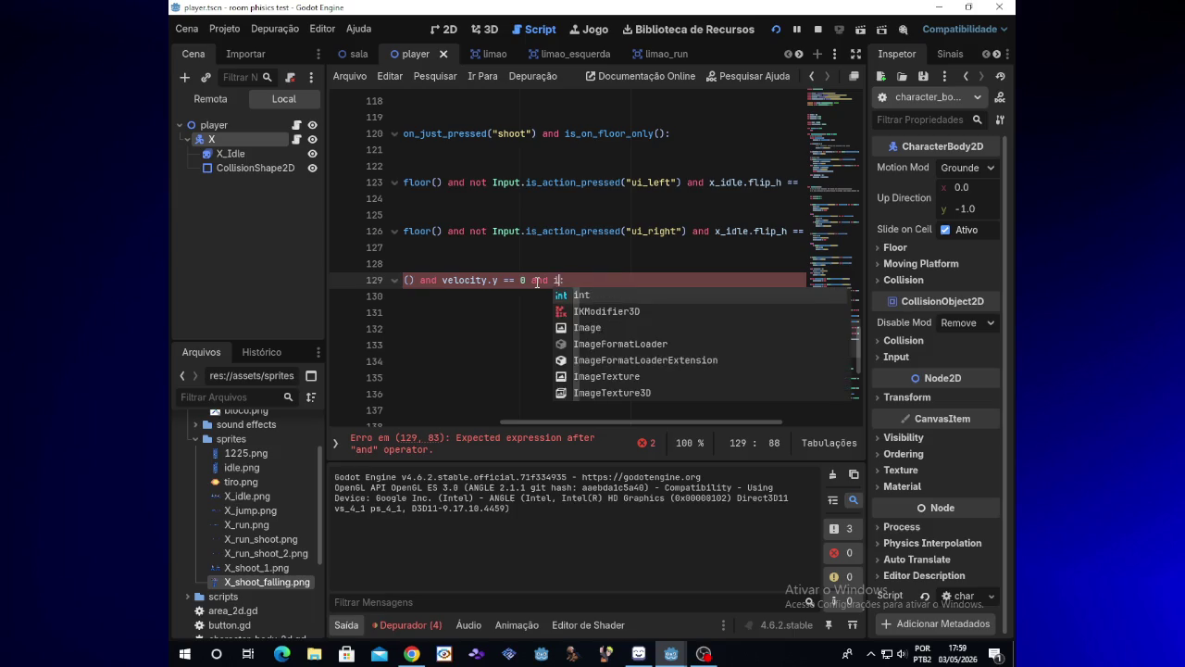
pyautogui.write('not is_')
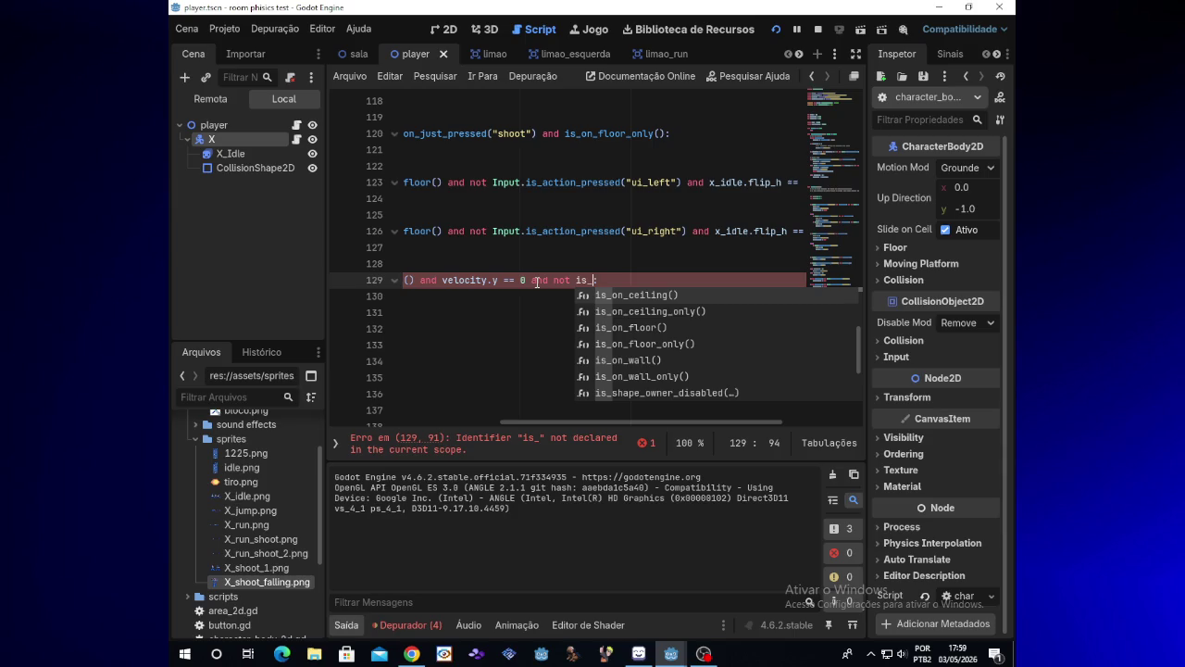
pyautogui.press('Down')
pyautogui.press('Down')
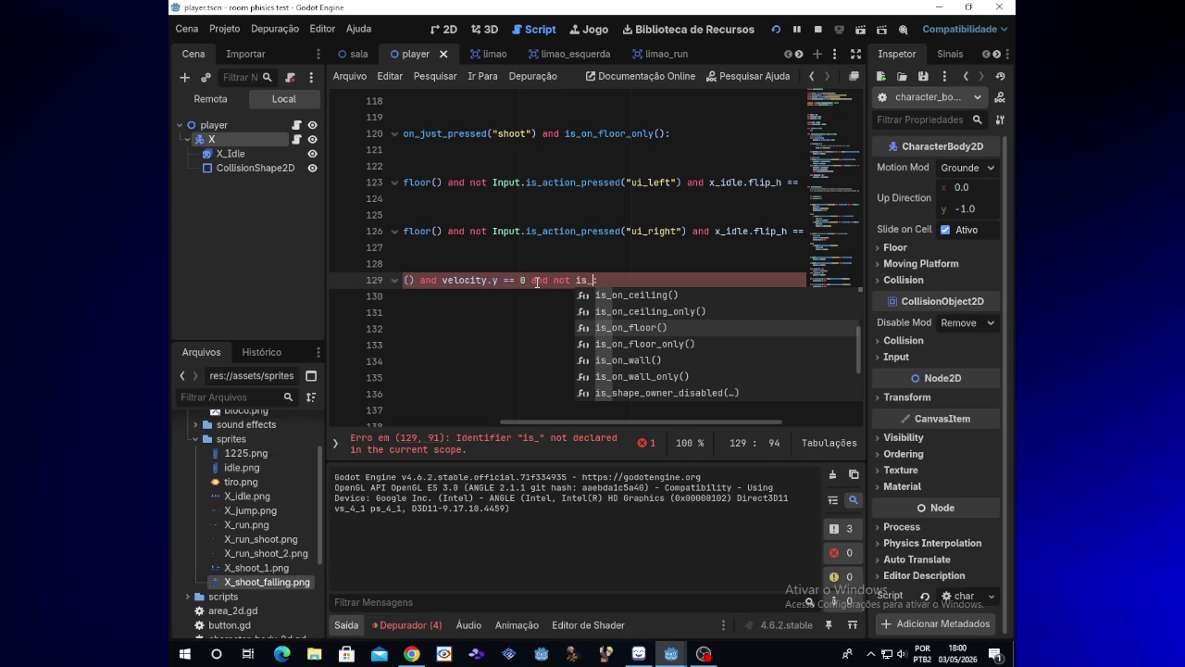
pyautogui.press('BackSpace')
pyautogui.press('BackSpace')
pyautogui.press('BackSpace')
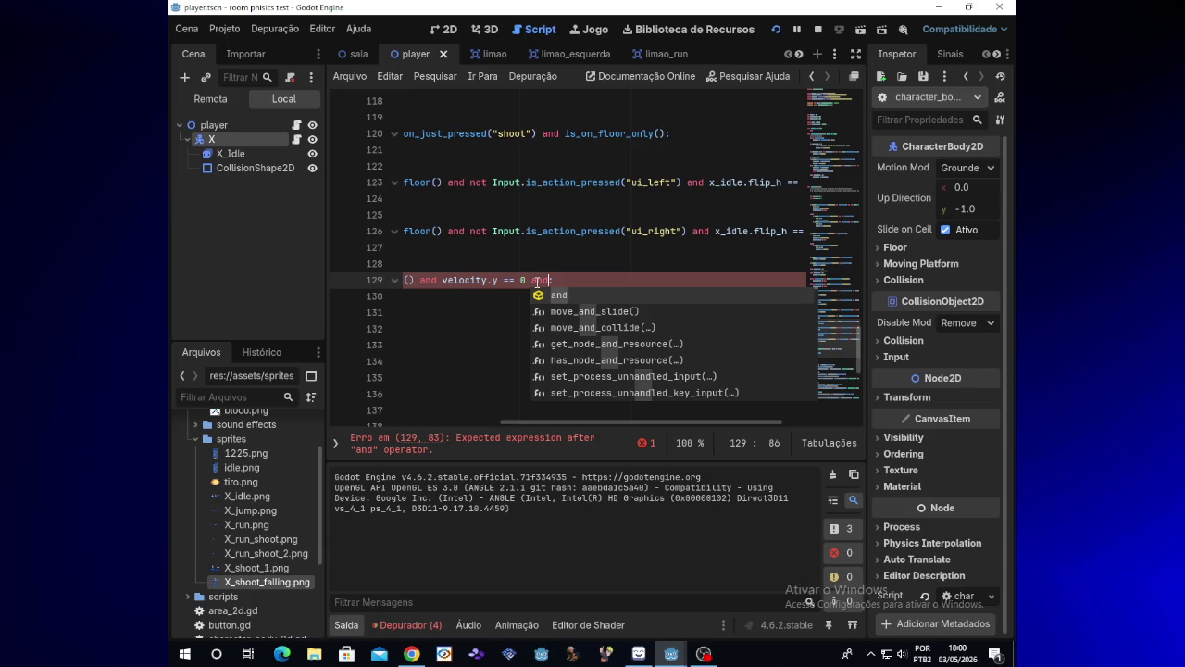
pyautogui.press('BackSpace')
pyautogui.press('BackSpace')
pyautogui.press('BackSpace')
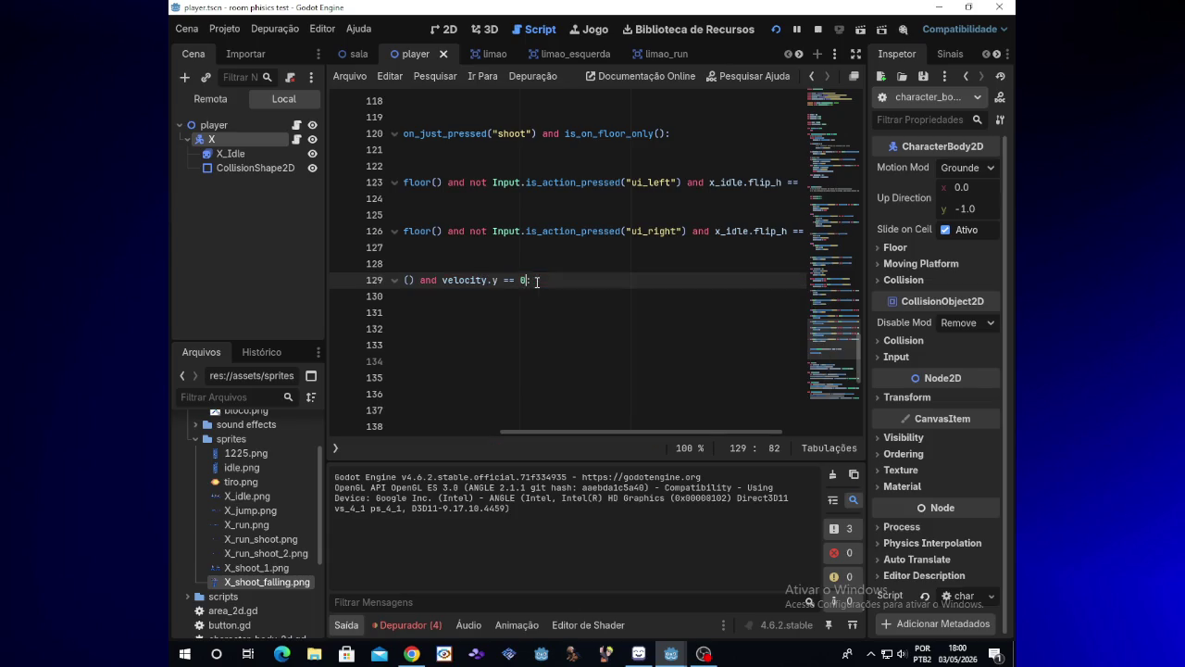
pyautogui.hscroll(-2, 566, 434)
pyautogui.hscroll(-8, 386, 420)
pyautogui.click(441, 316)
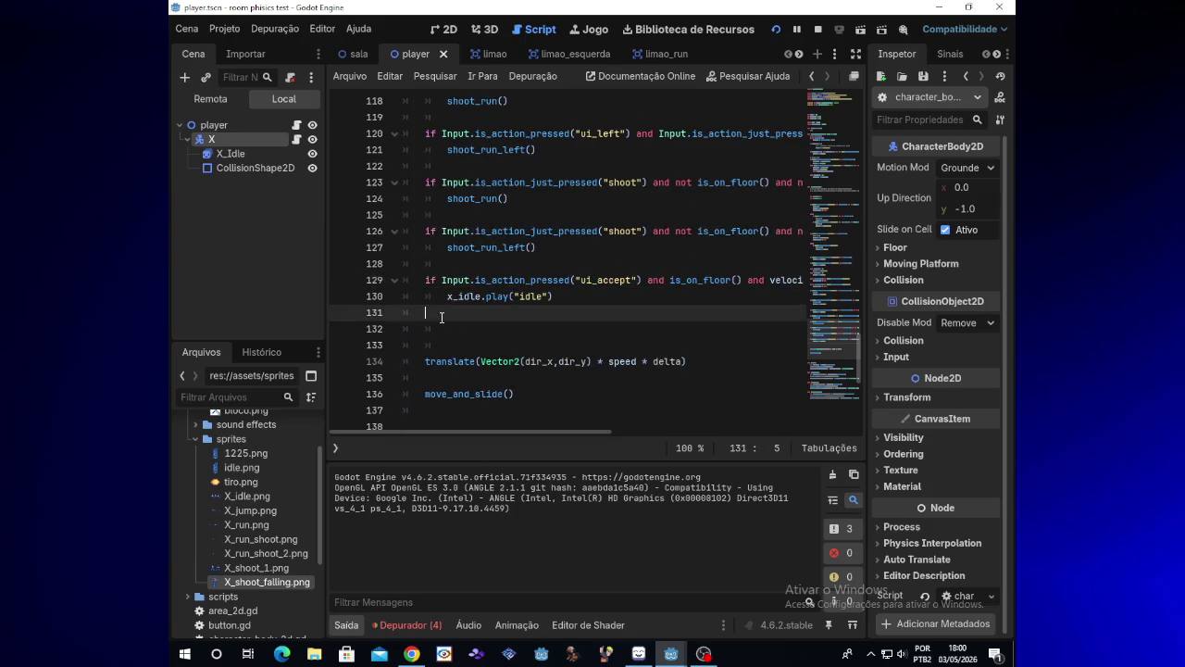
# - Add an elif on line 131 with line 129's copied input-and-floor condition and x_idle.stop()
pyautogui.write('elif>')
pyautogui.press('BackSpace')
pyautogui.write(':')
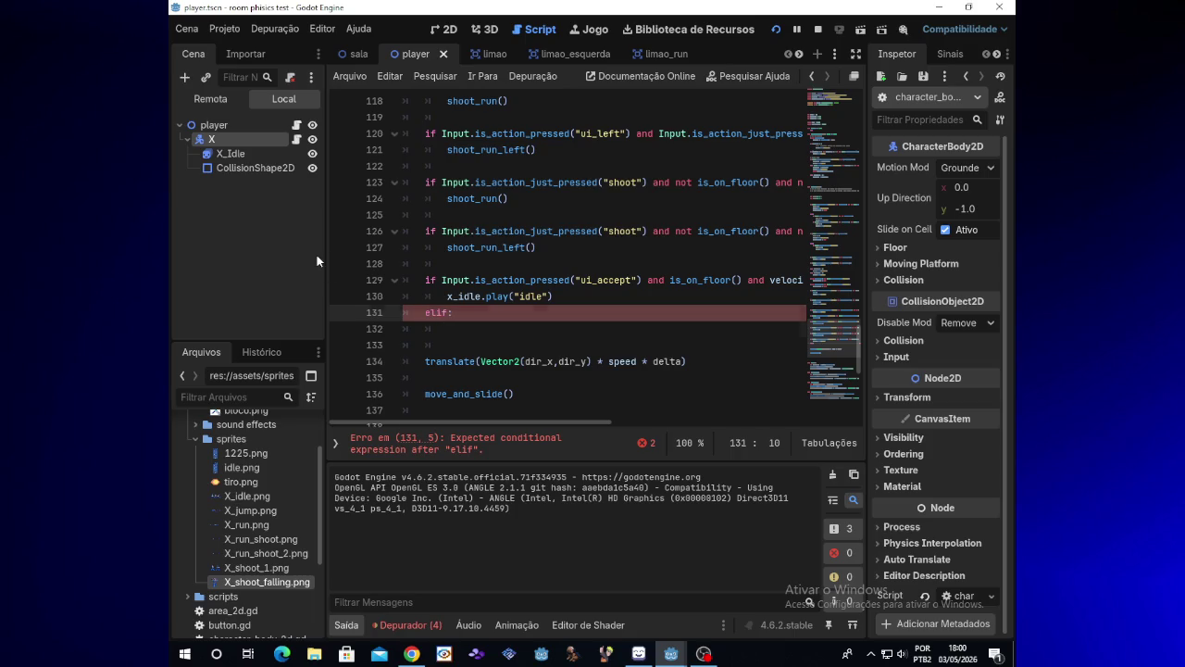
pyautogui.press('Return')
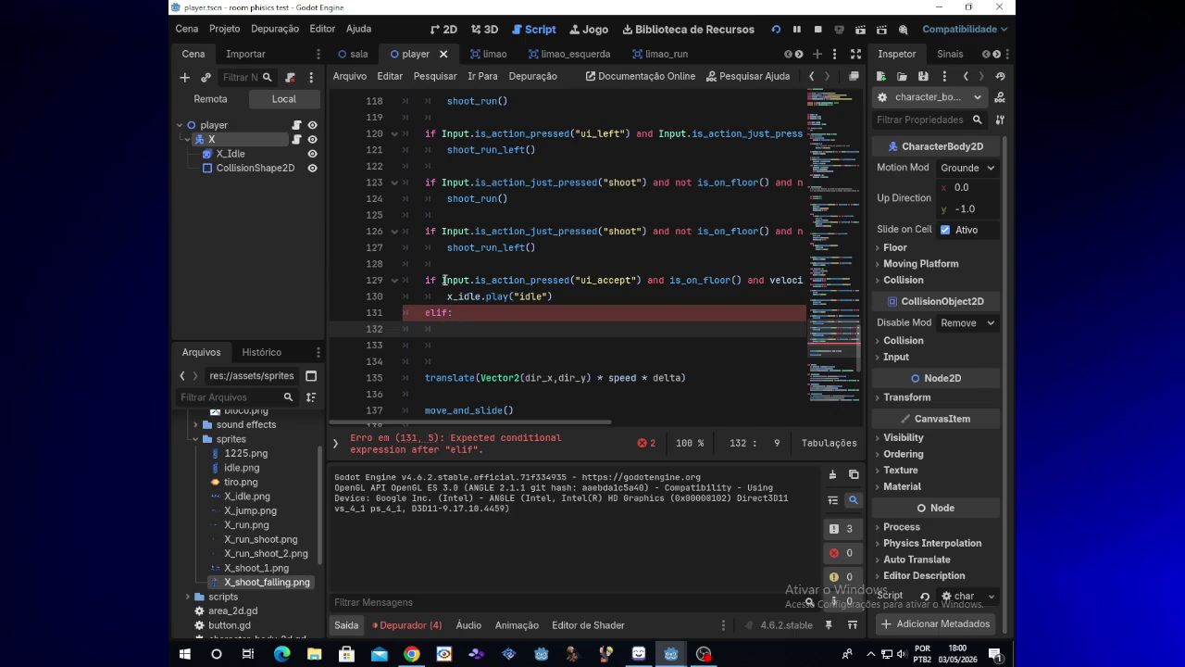
pyautogui.moveTo(441, 280); pyautogui.dragTo(481, 279)
pyautogui.moveTo(585, 280); pyautogui.dragTo(738, 280)
pyautogui.hotkey('ctrl', 'c')
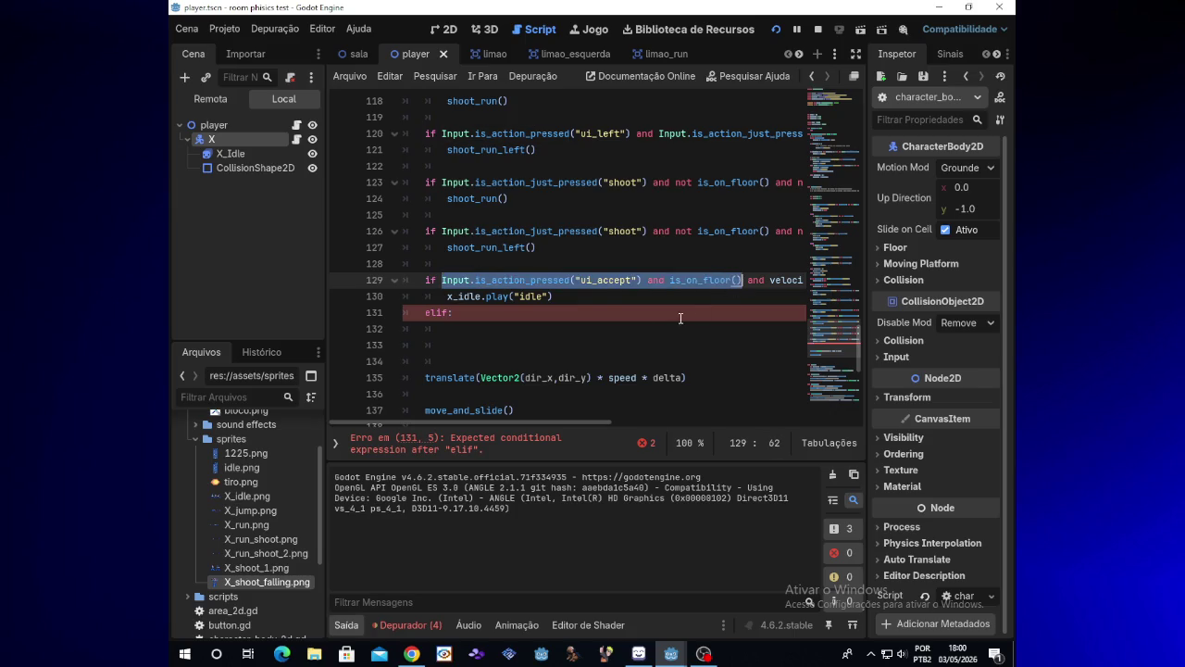
pyautogui.click(617, 331)
pyautogui.hotkey('ctrl', 'v')
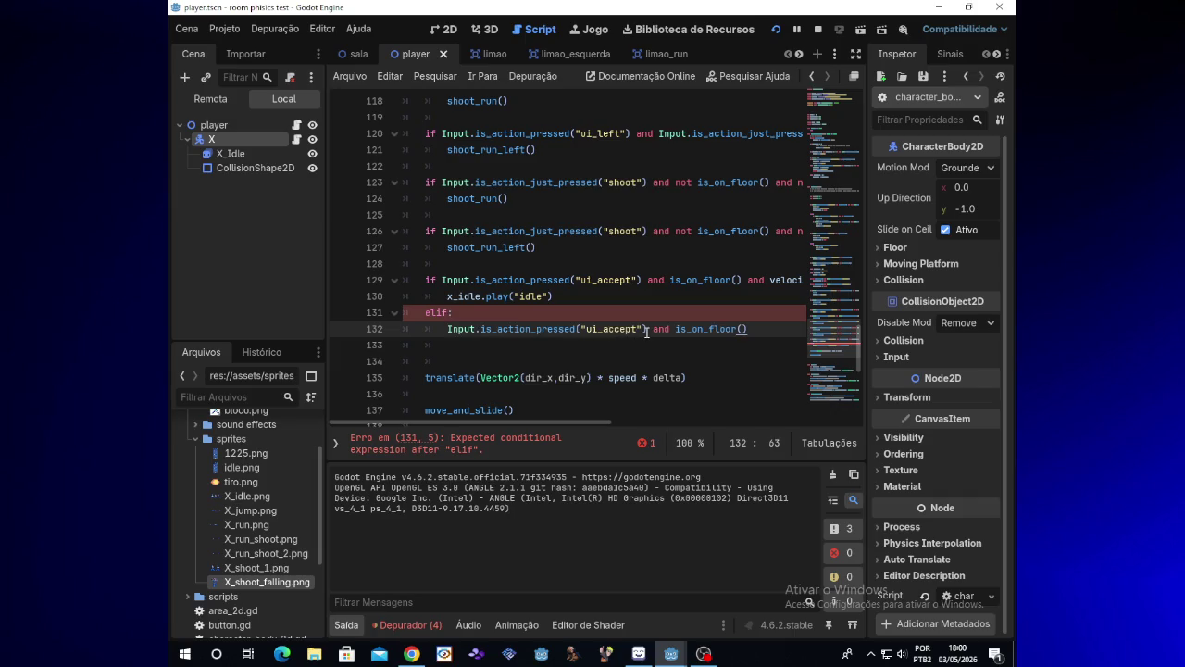
pyautogui.press('Return')
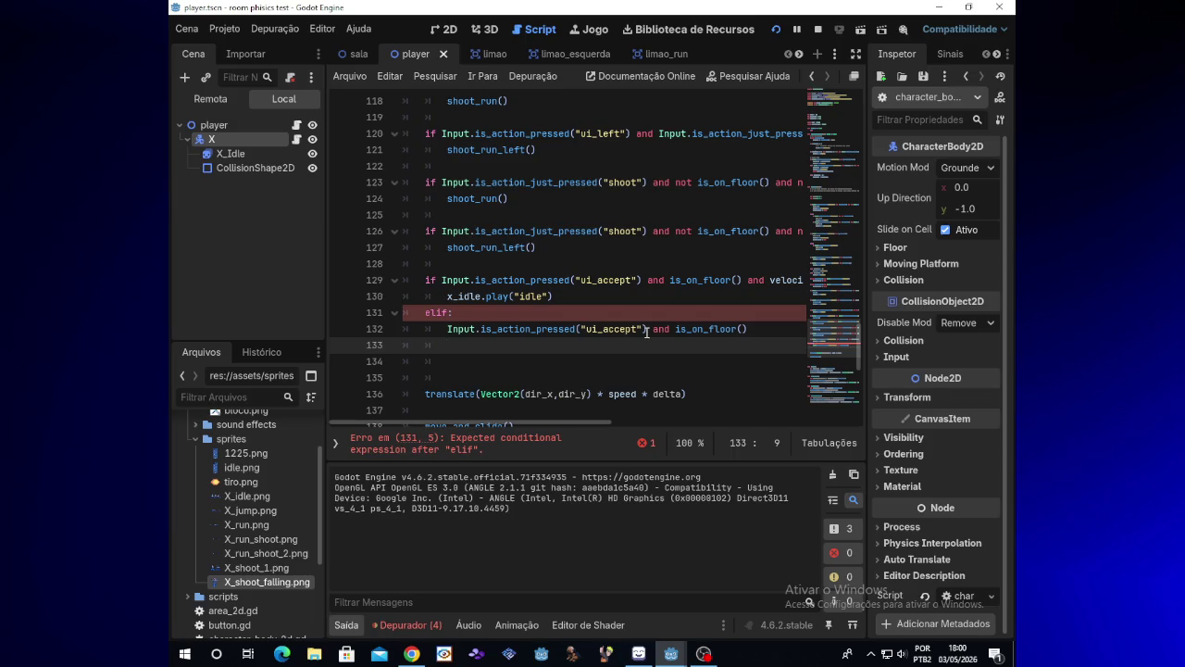
pyautogui.write('x')
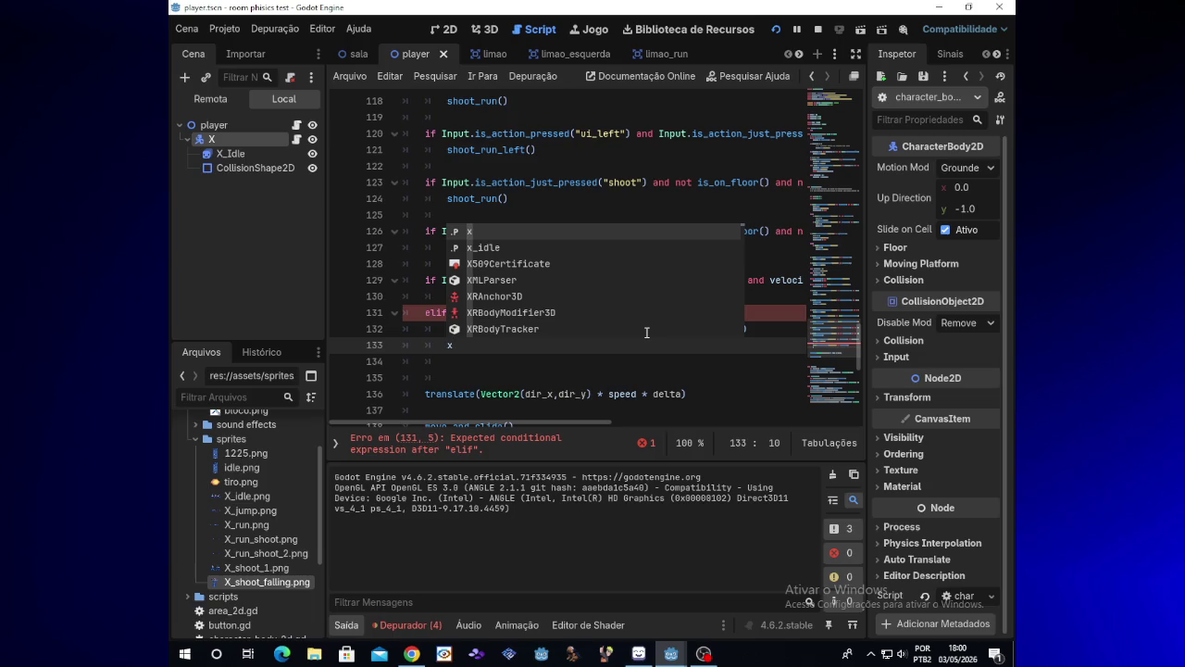
pyautogui.write('_')
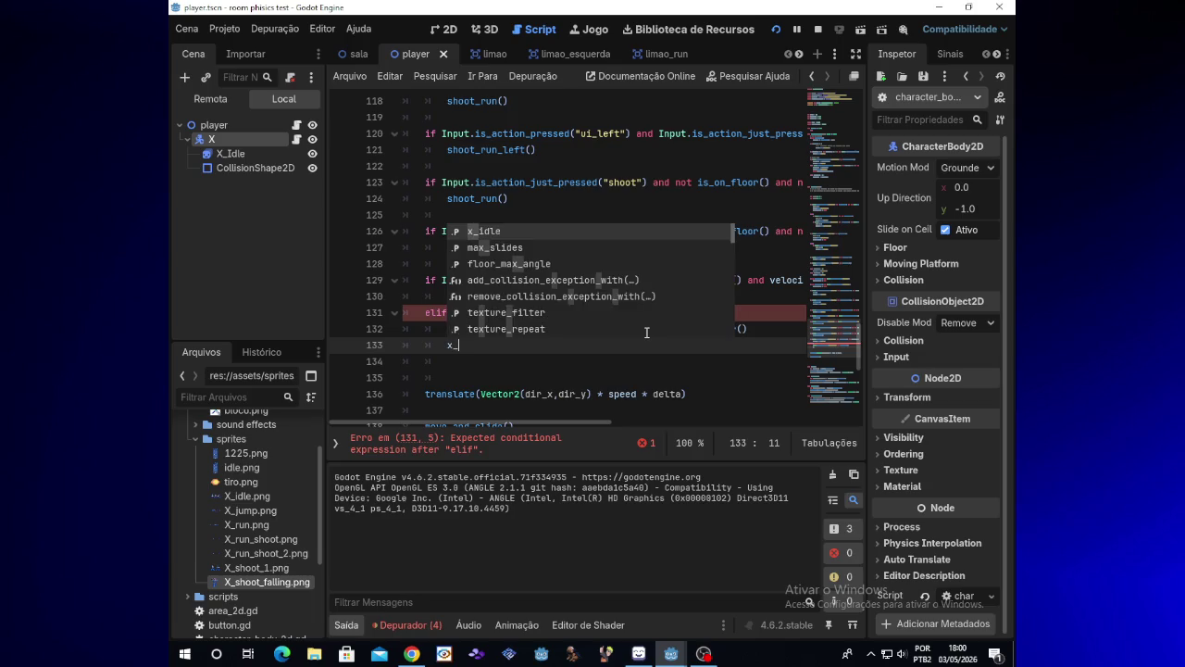
pyautogui.write('id')
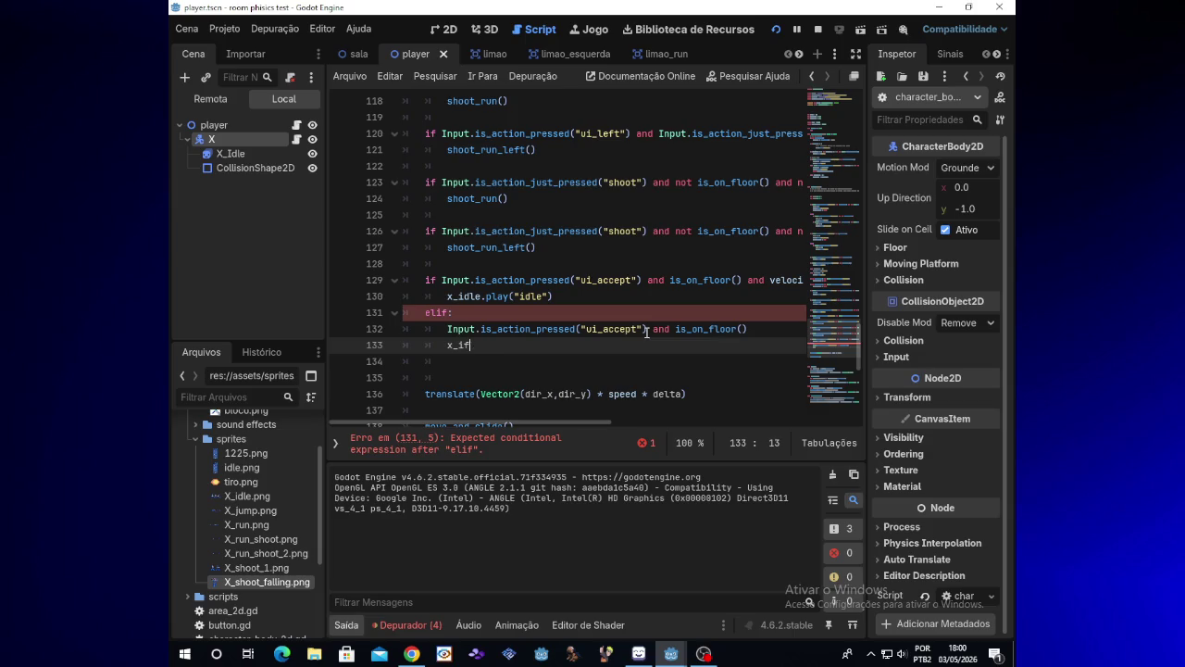
pyautogui.write('le.')
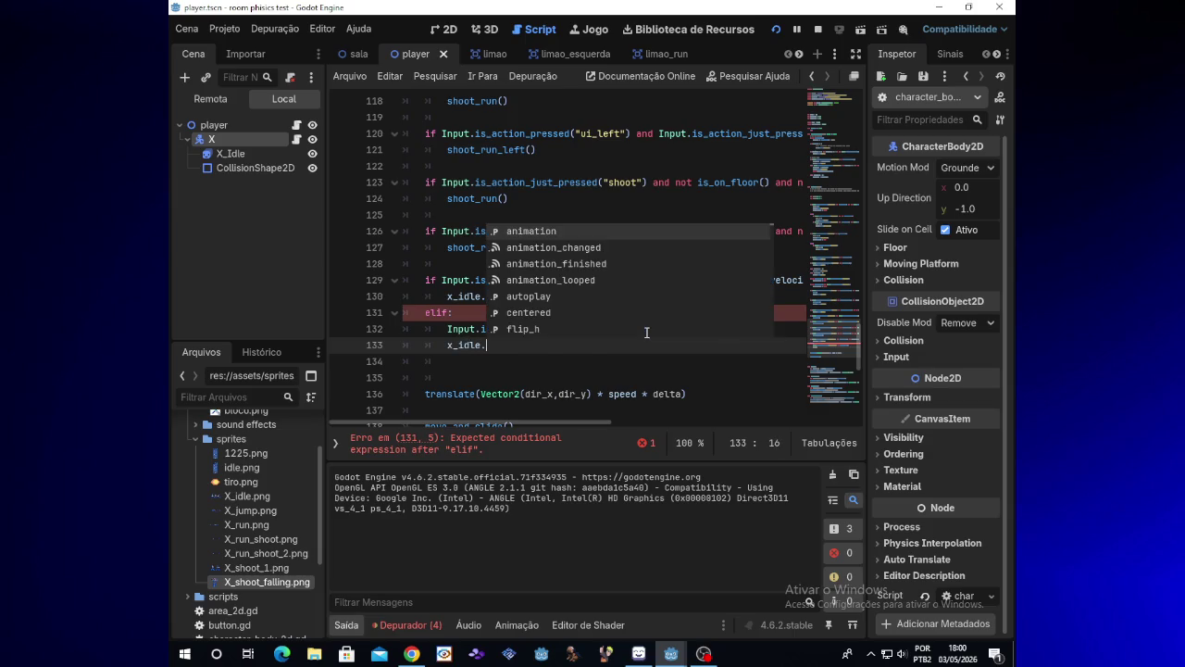
pyautogui.write('stop(')
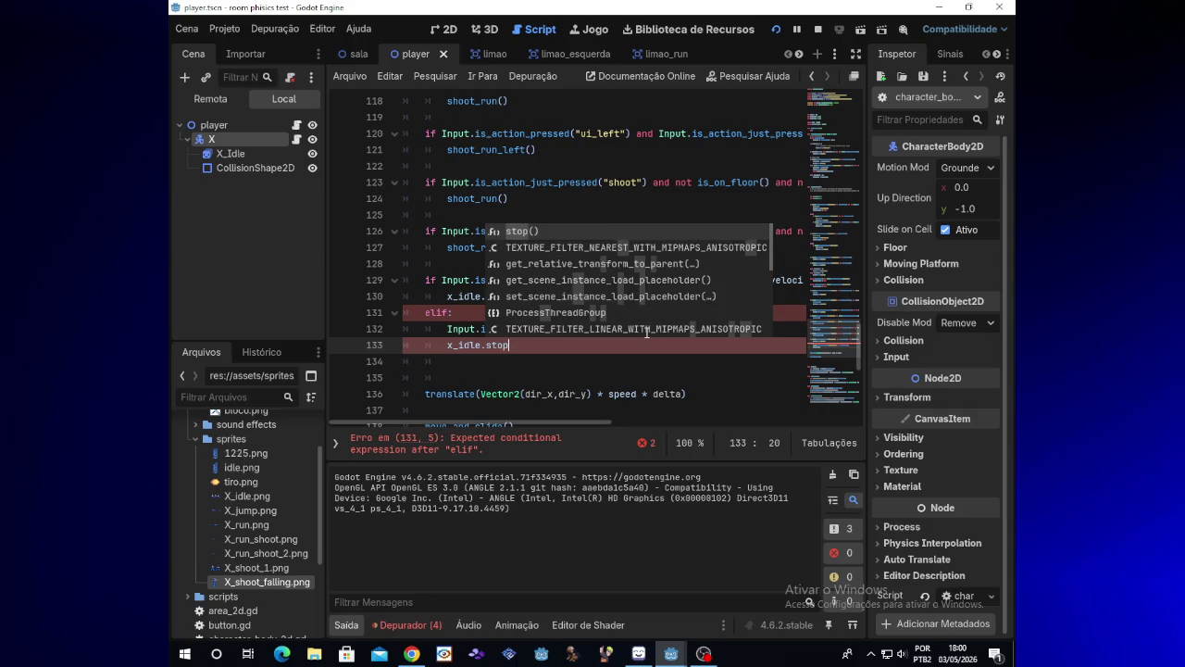
# - Run the room physics test, which stops on the elif parser error at line 131
pyautogui.click(778, 30)
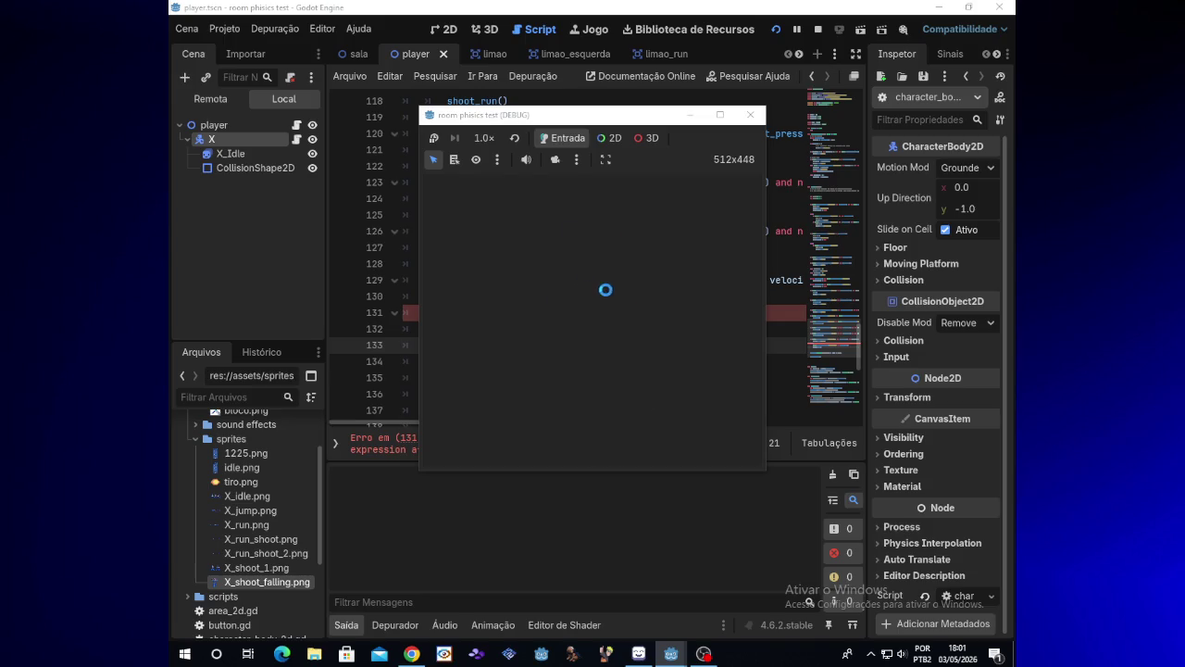
pyautogui.click(449, 264)
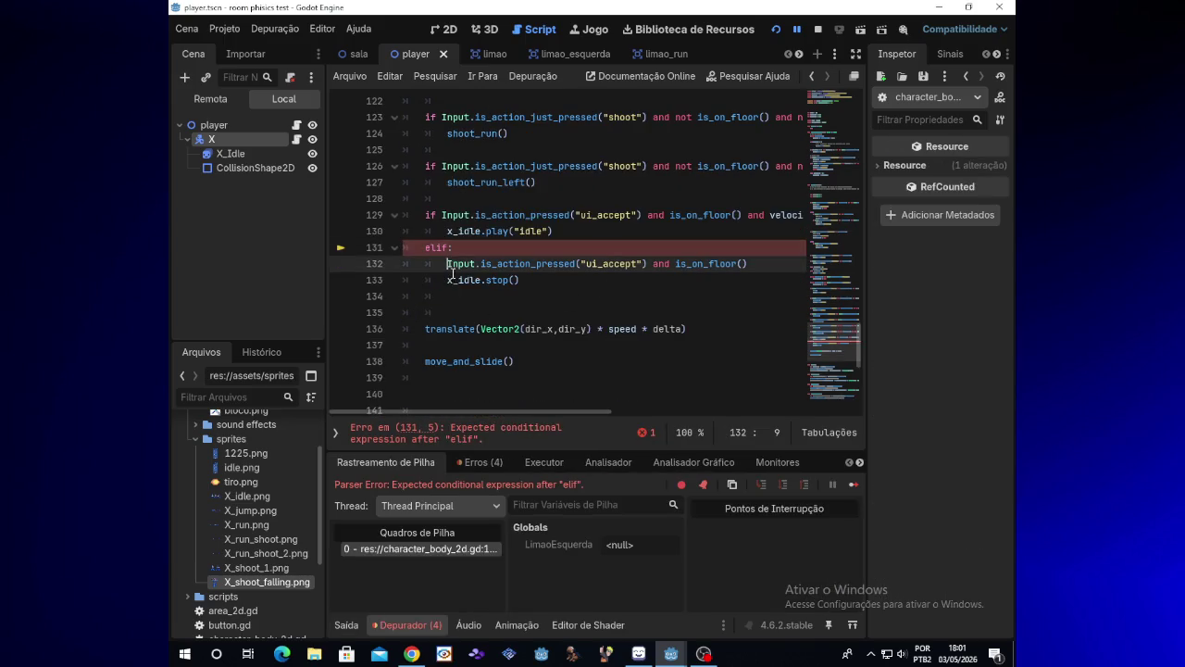
pyautogui.click(411, 654)
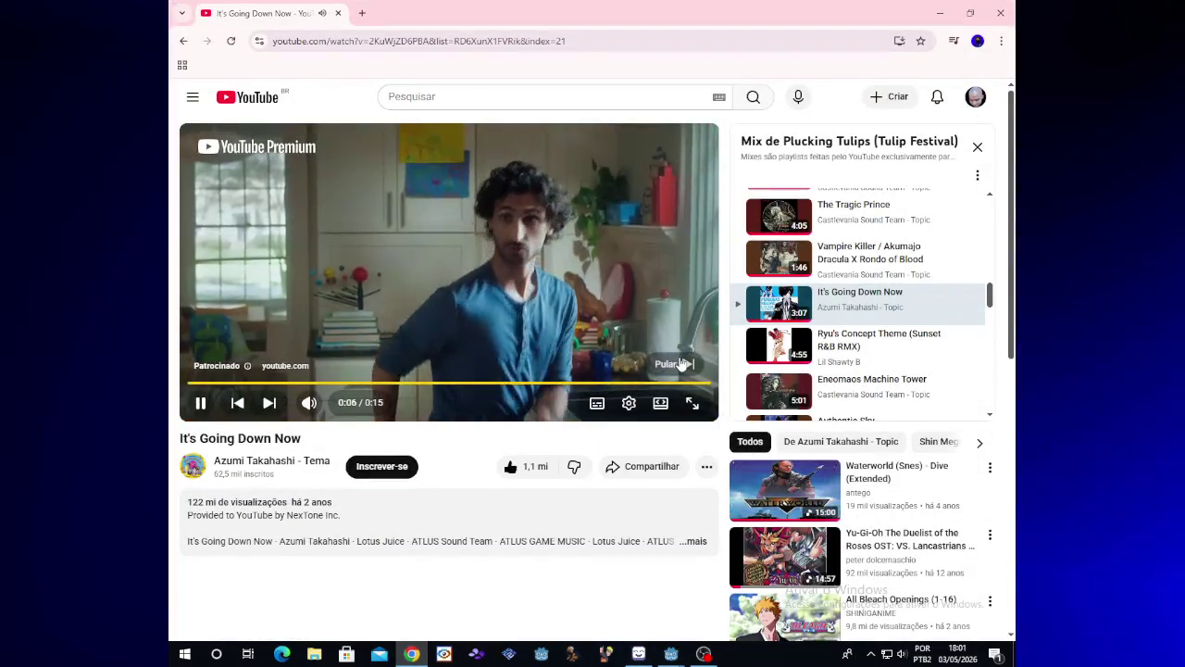
# - Skip the YouTube ad, play Ryu's Concept Theme, and minimize Chrome back to Godot
pyautogui.click(681, 363)
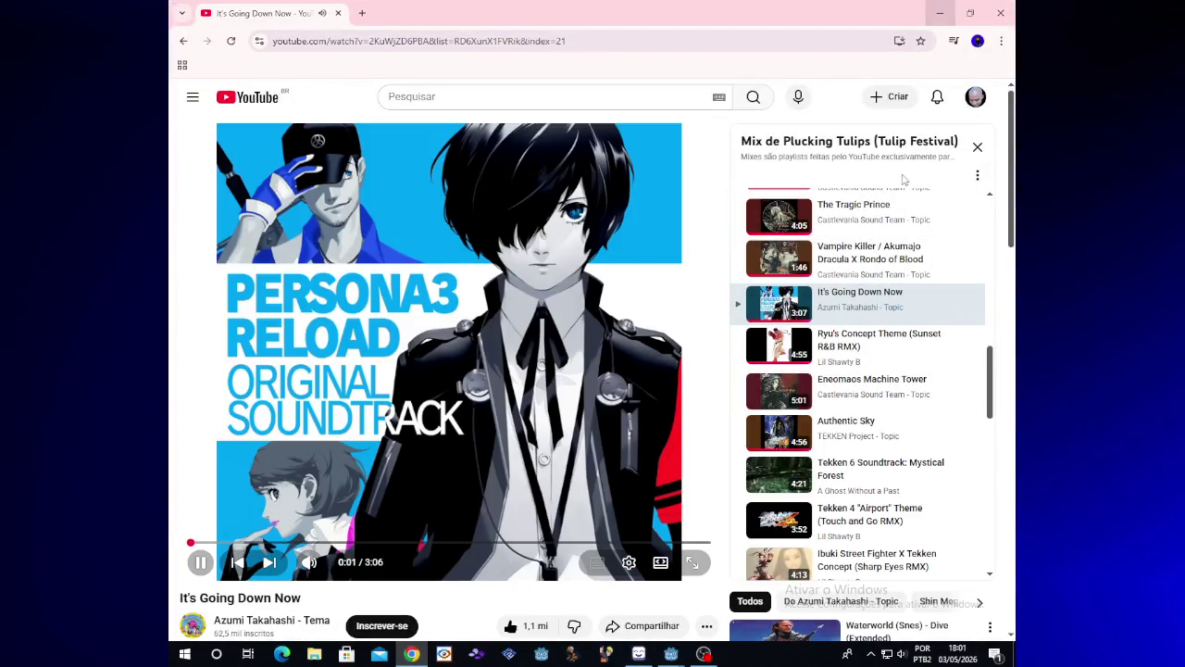
pyautogui.click(845, 349)
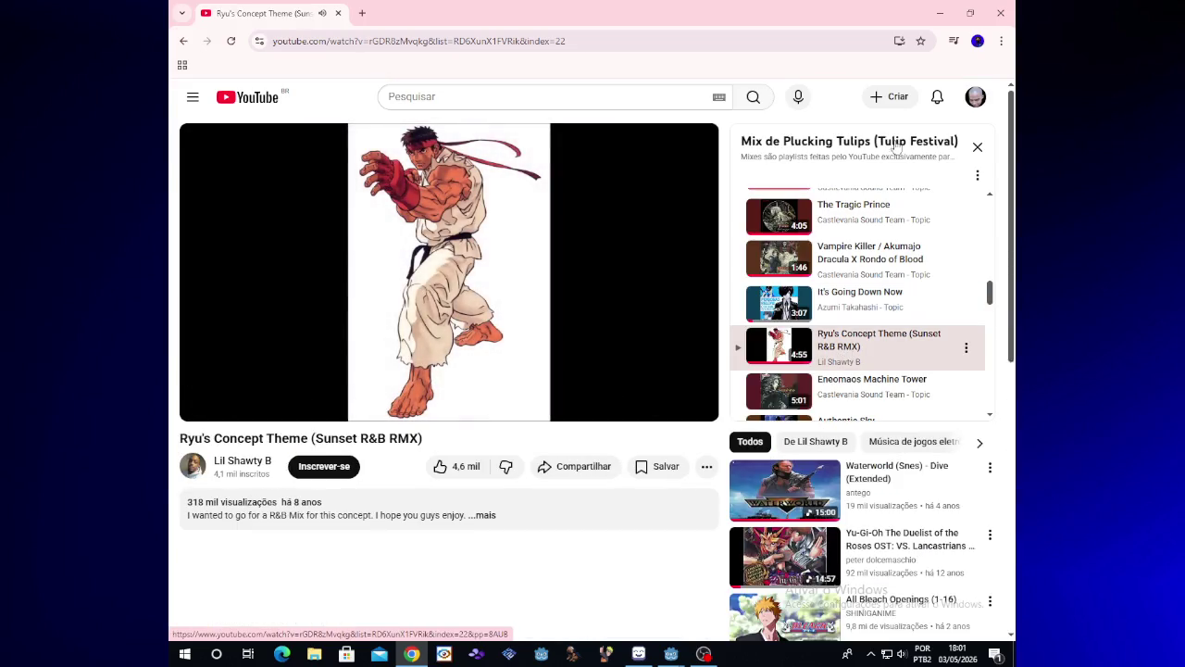
pyautogui.click(930, 9)
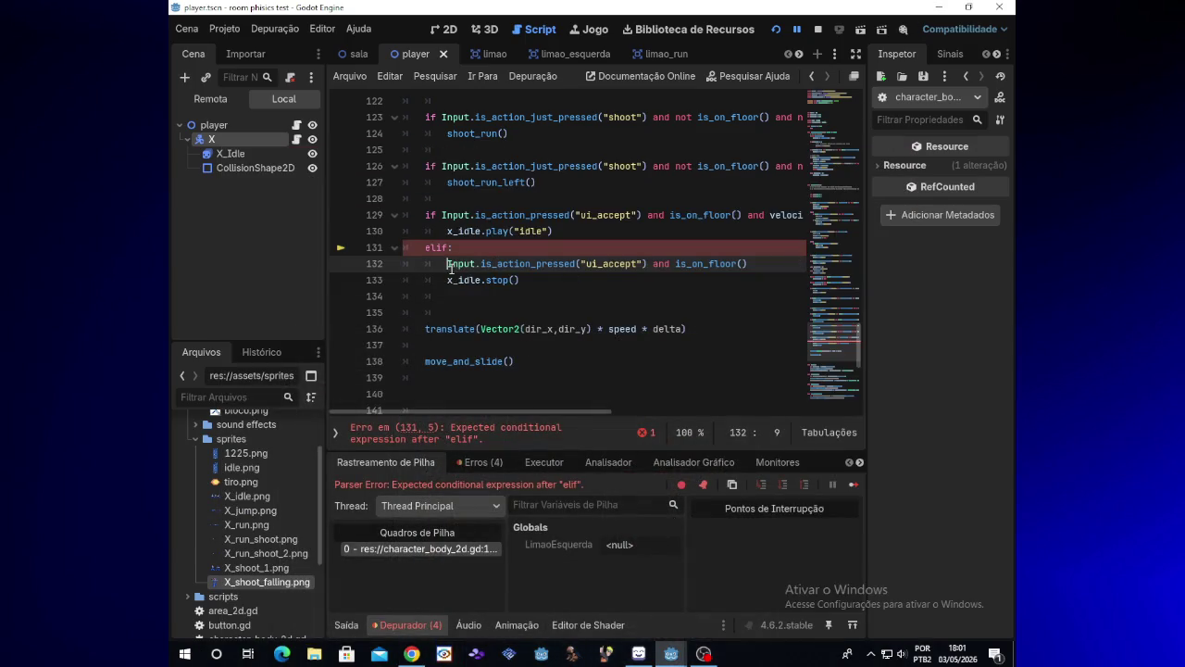
# - Remove the colon after elif and join the Input condition onto line 131
pyautogui.click(519, 279)
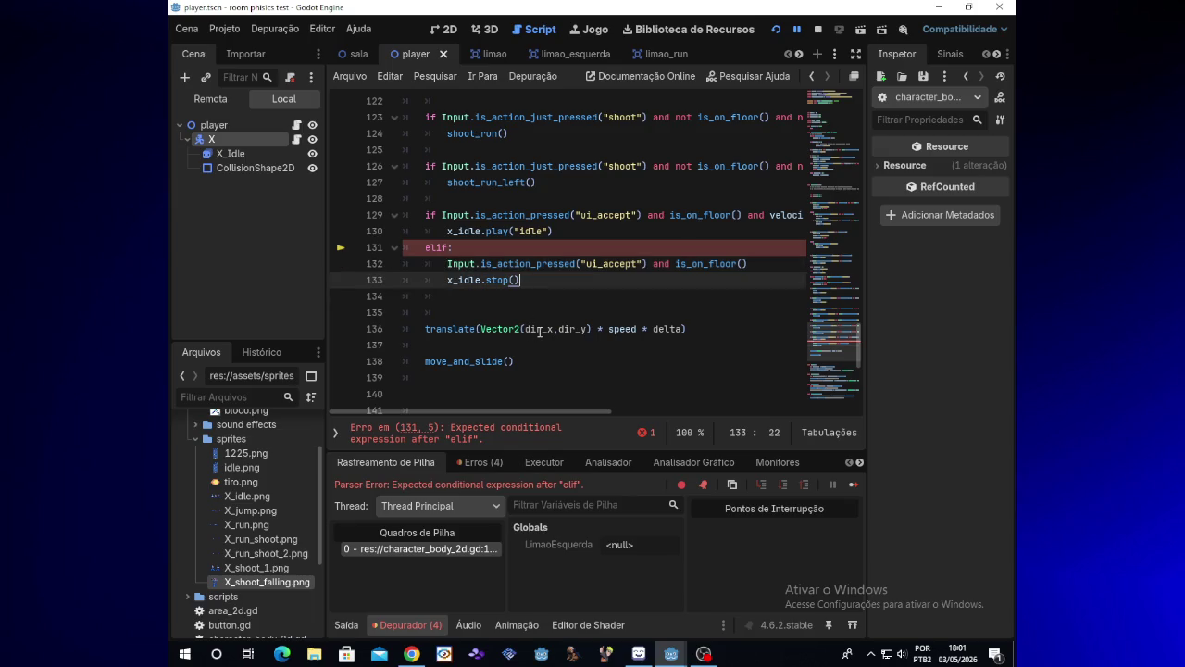
pyautogui.press('Left')
pyautogui.press('Left')
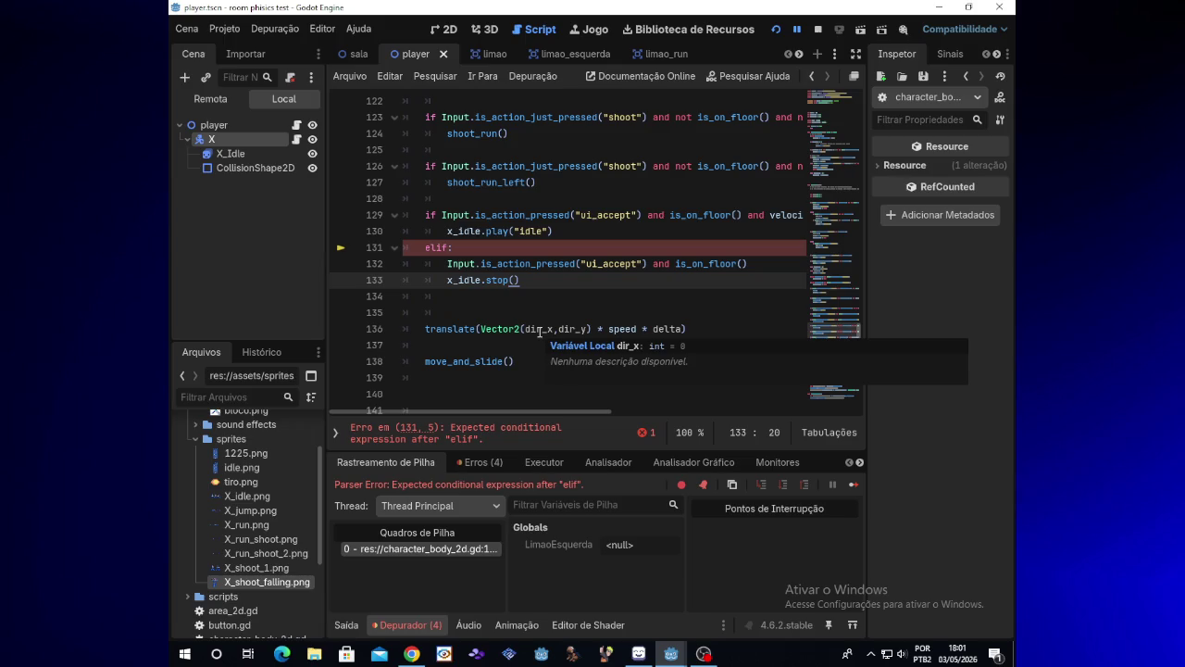
pyautogui.press('Up')
pyautogui.press('Up')
pyautogui.press('BackSpace')
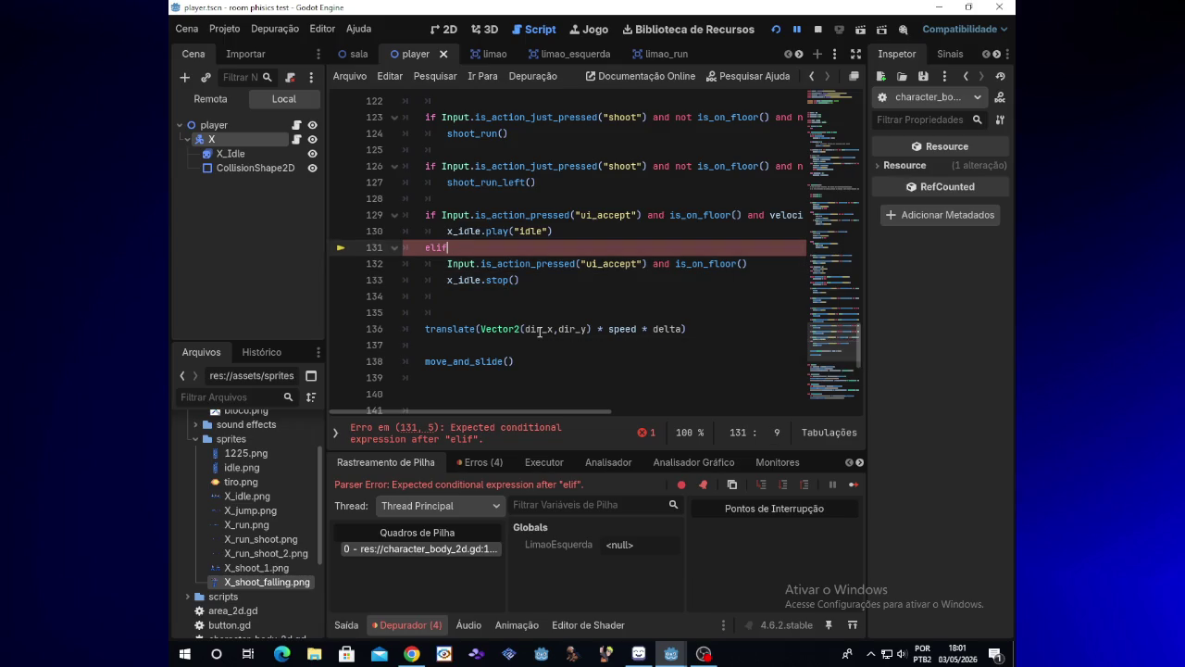
pyautogui.press('Down')
pyautogui.press('Home')
pyautogui.press('BackSpace')
pyautogui.press('BackSpace')
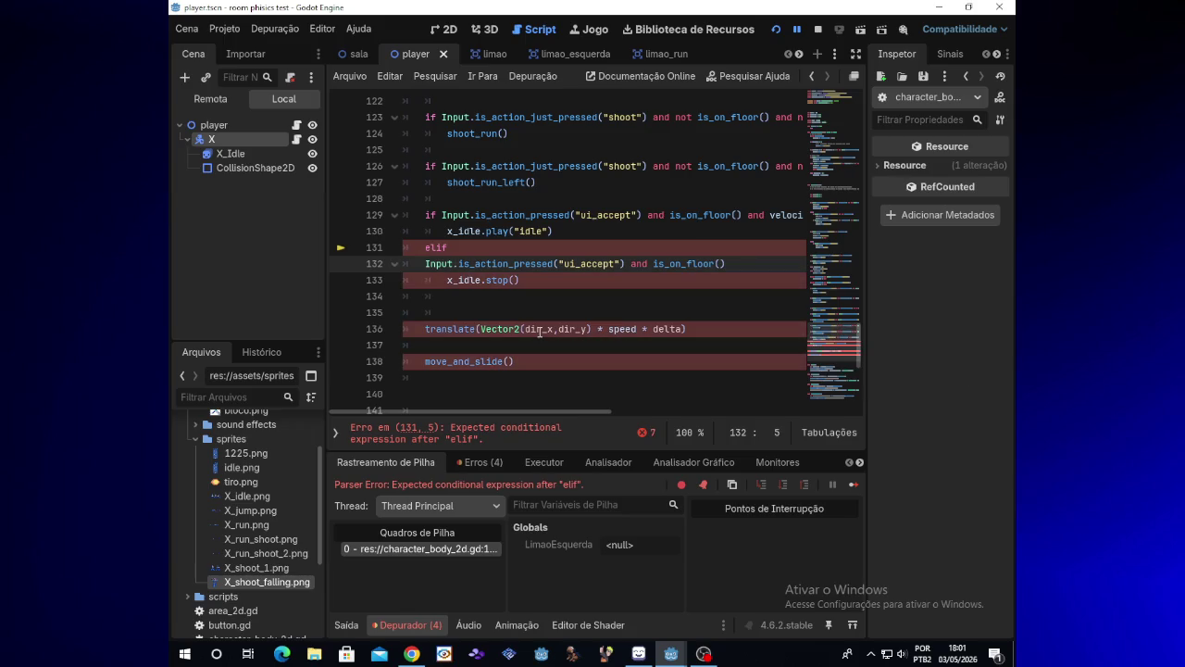
pyautogui.press('BackSpace')
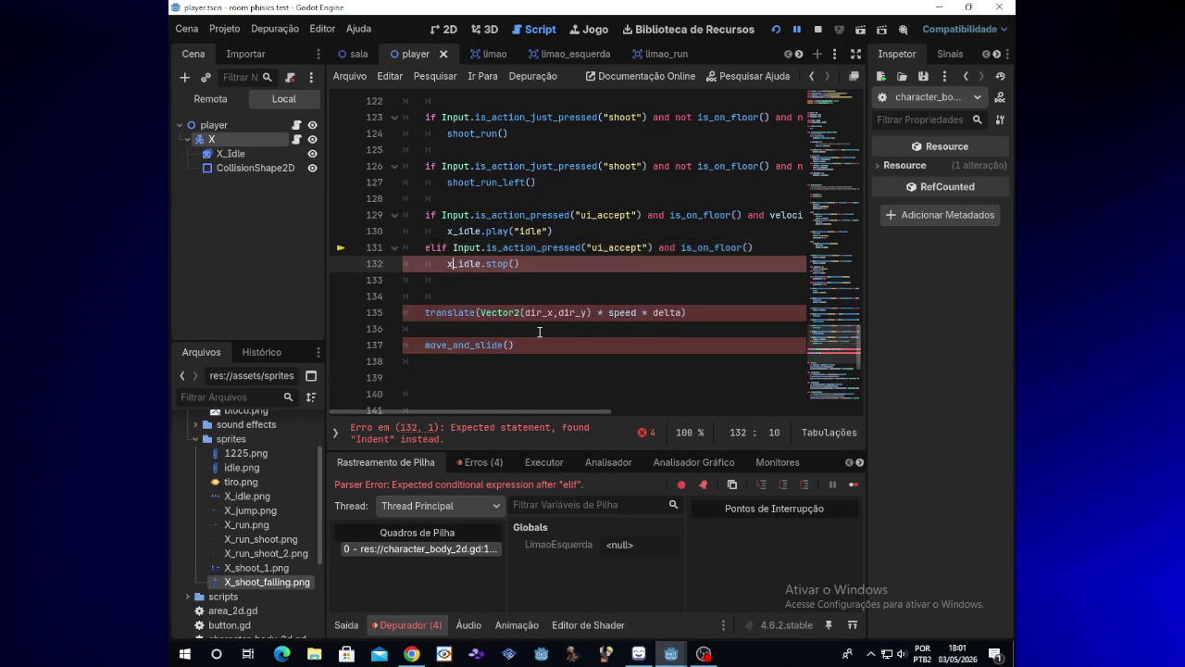
pyautogui.press('Down')
pyautogui.press('BackSpace')
pyautogui.press('BackSpace')
pyautogui.press('BackSpace')
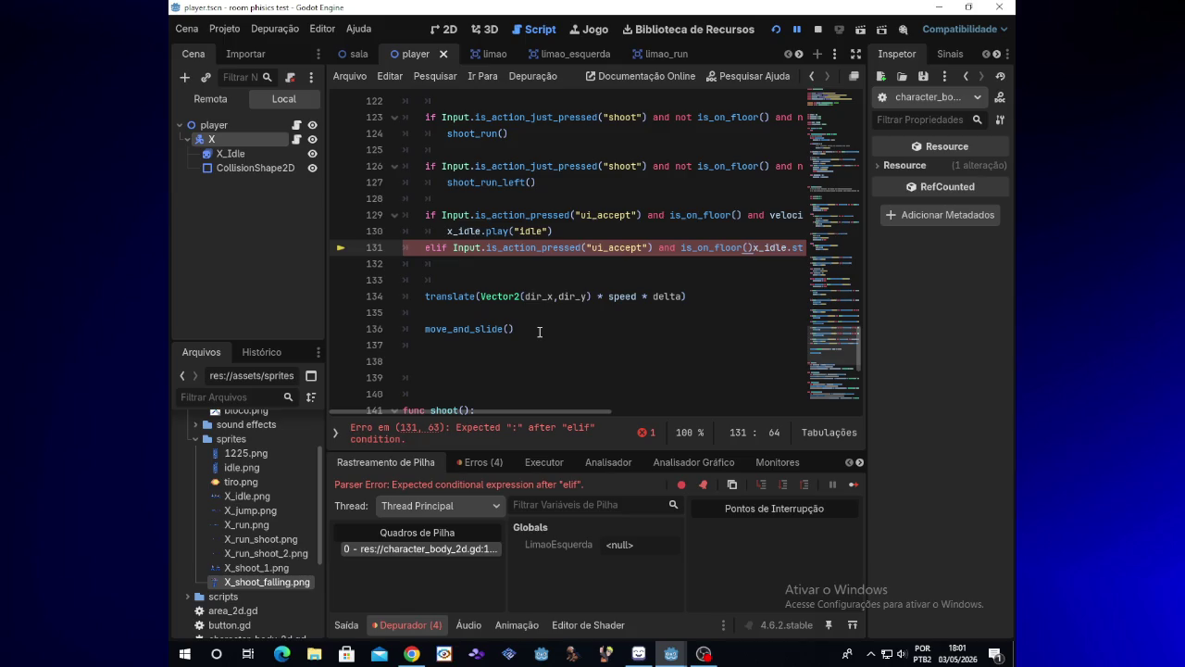
pyautogui.press('Return')
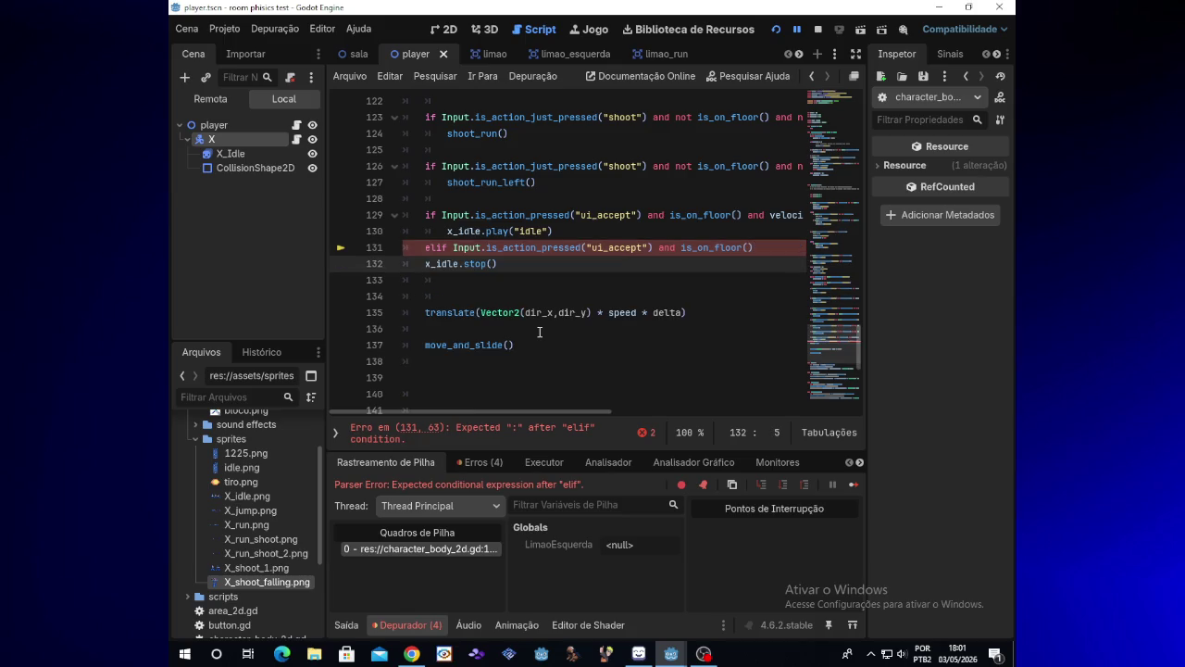
# - End the elif condition with ':' and indent x_idle.stop() beneath it
pyautogui.click(770, 250)
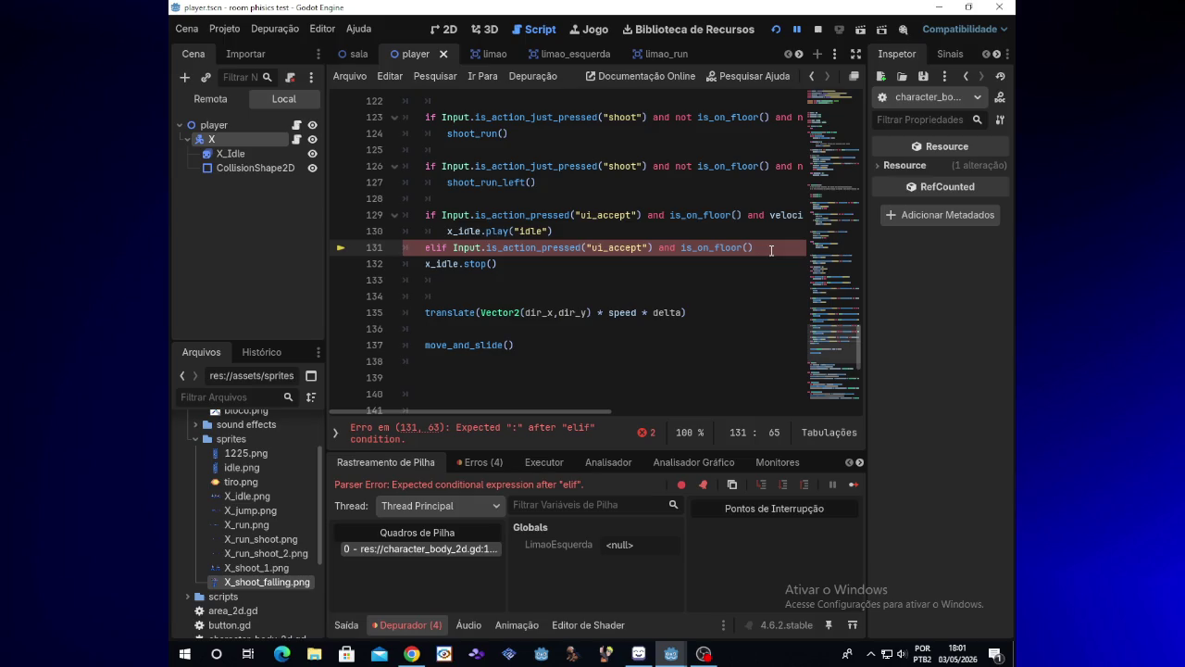
pyautogui.write(':')
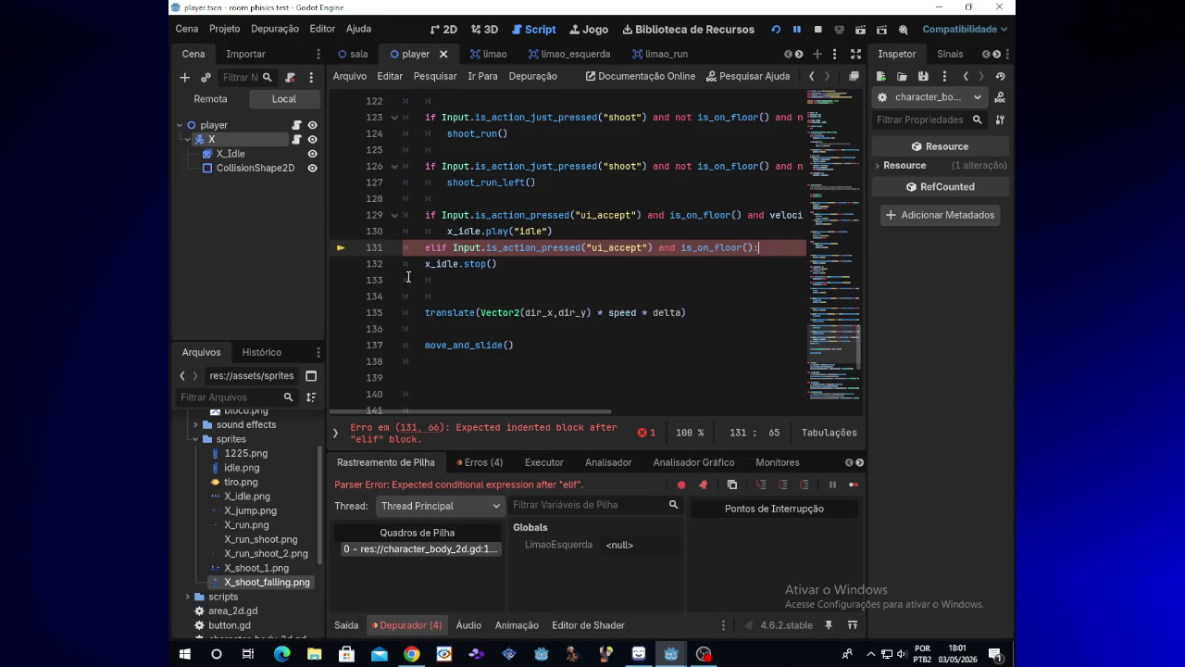
pyautogui.click(426, 264)
pyautogui.press('Tab')
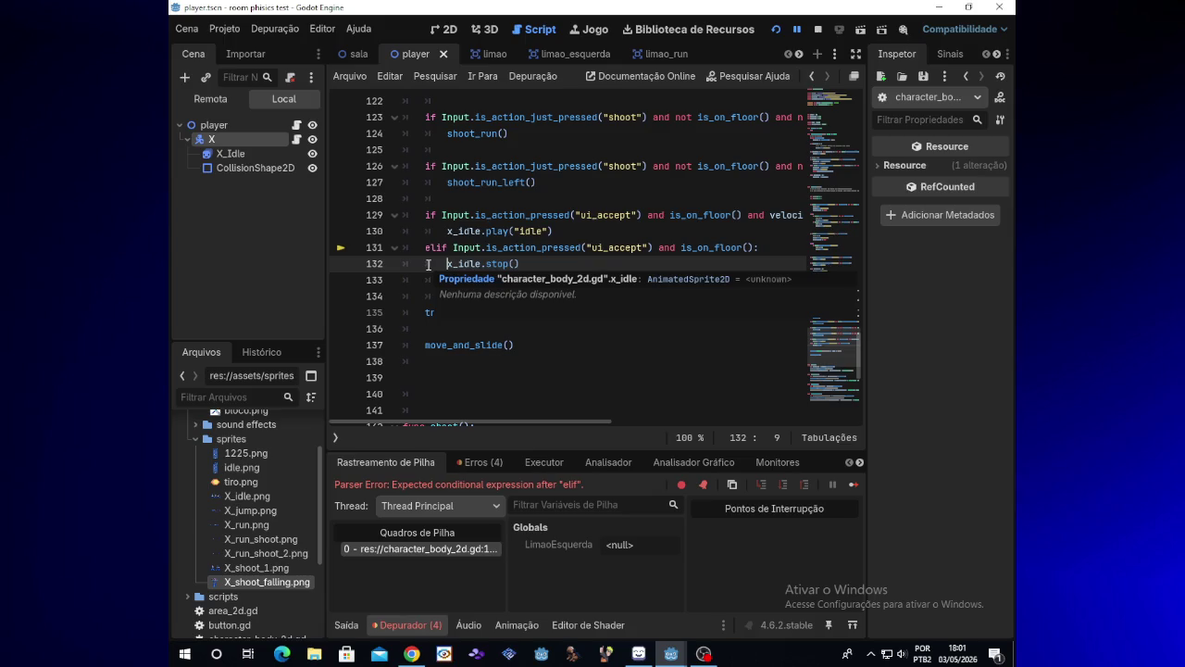
# - Run the game, make X move, jump and shoot both ways, then stop it
pyautogui.click(774, 31)
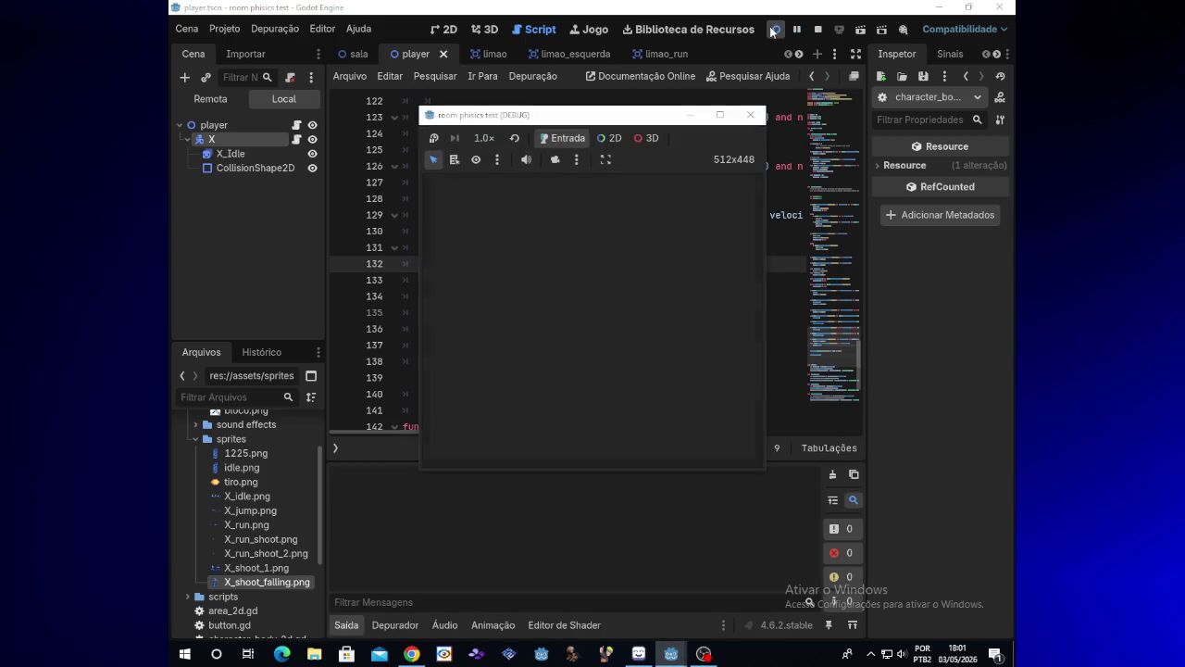
pyautogui.press('Right')
pyautogui.press('space')
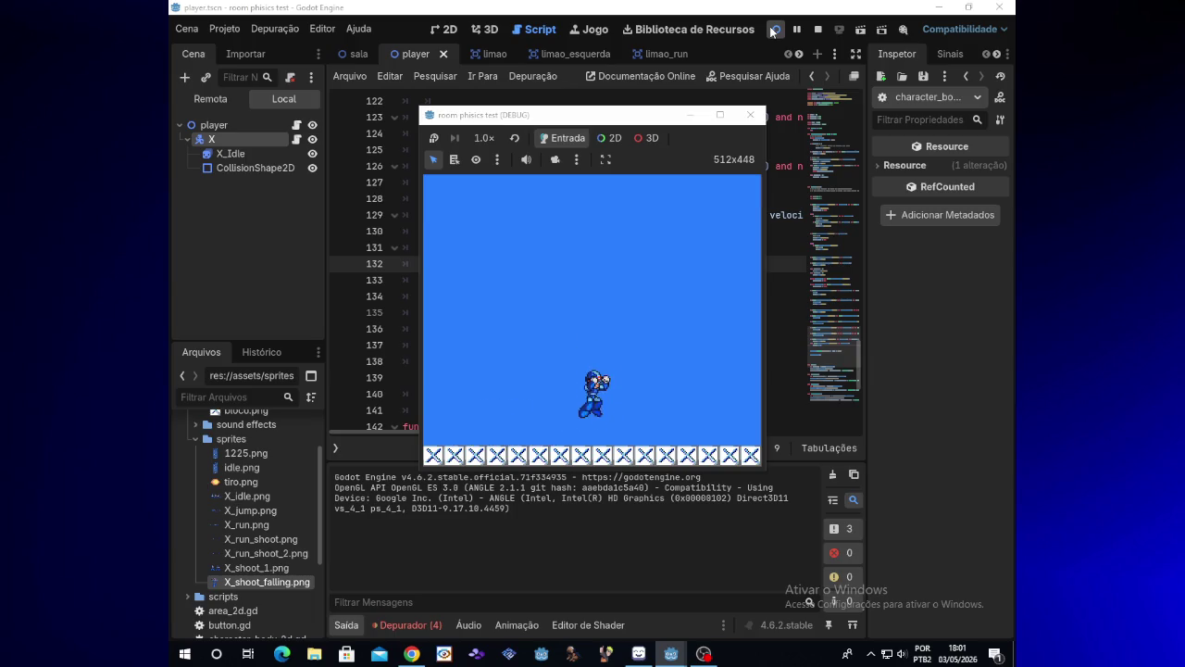
pyautogui.press('space')
pyautogui.press('Right')
pyautogui.press('x')
pyautogui.press('Left')
pyautogui.press('x')
pyautogui.click(750, 114)
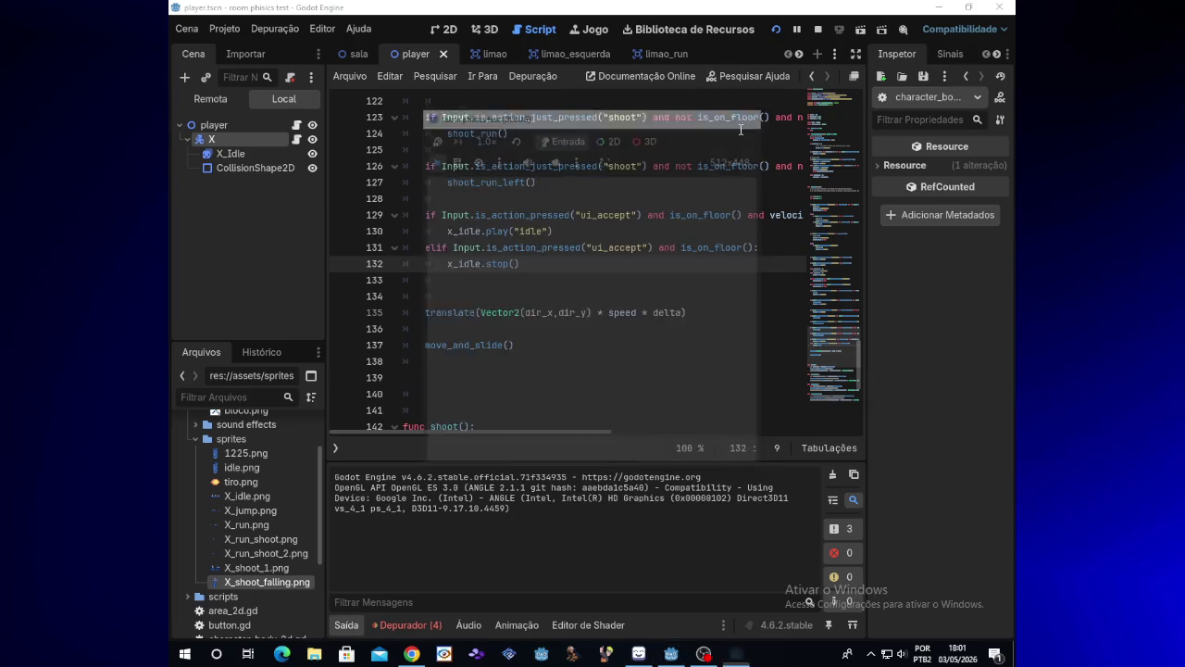
pyautogui.moveTo(425, 248); pyautogui.dragTo(524, 264)
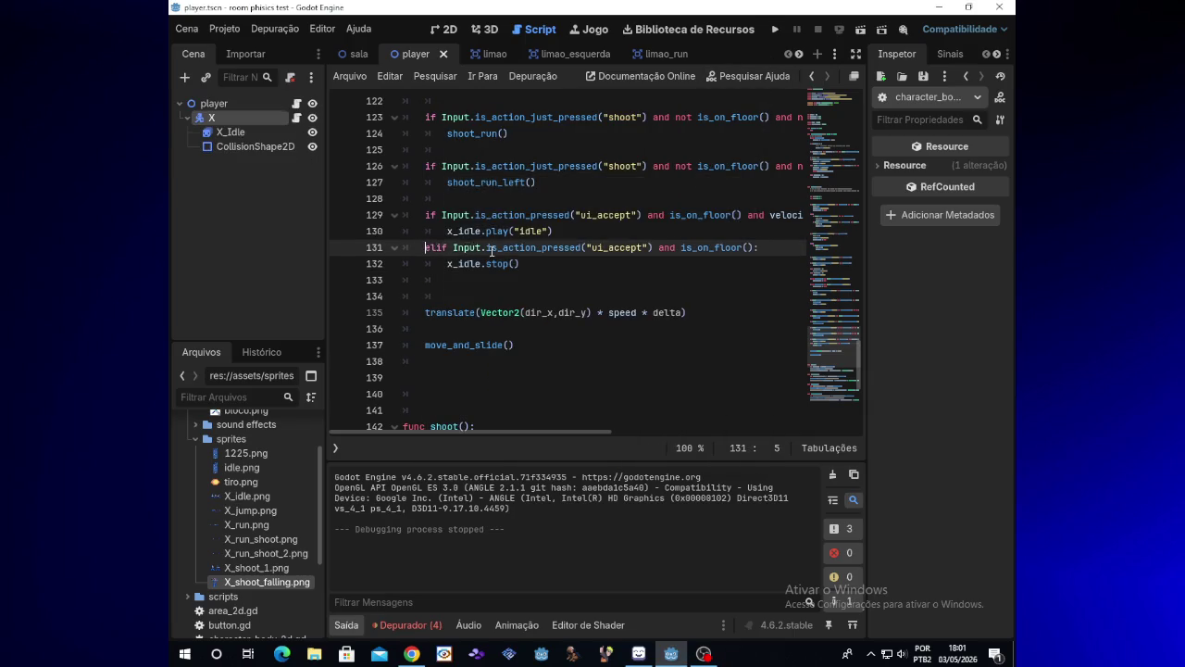
# - Delete the elif block and append 'and not Input.is_action_just_pressed' to line 129
pyautogui.press('BackSpace')
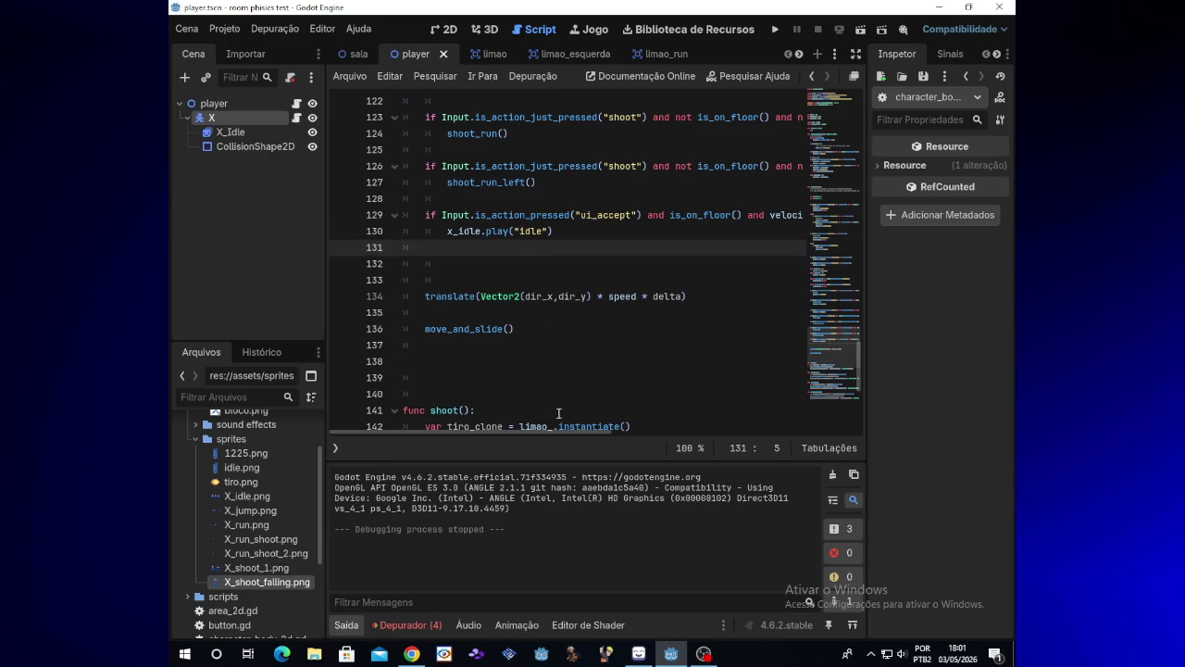
pyautogui.moveTo(566, 429); pyautogui.dragTo(736, 430)
pyautogui.click(532, 217)
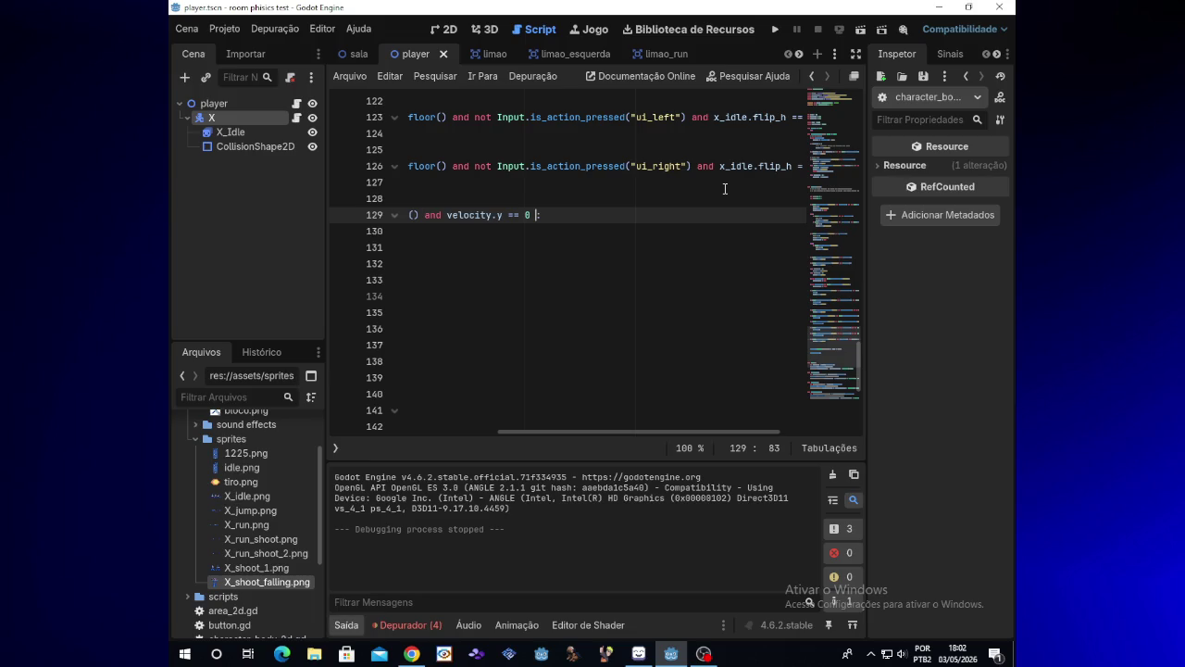
pyautogui.write('and not i')
pyautogui.write('s ')
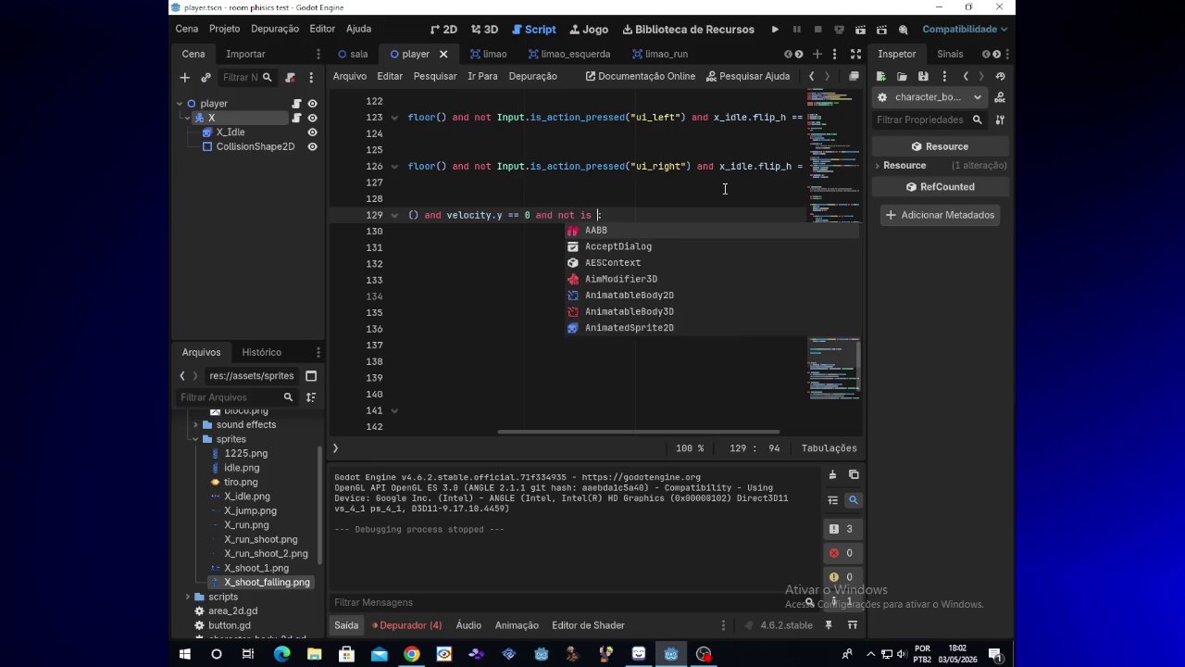
pyautogui.write('_')
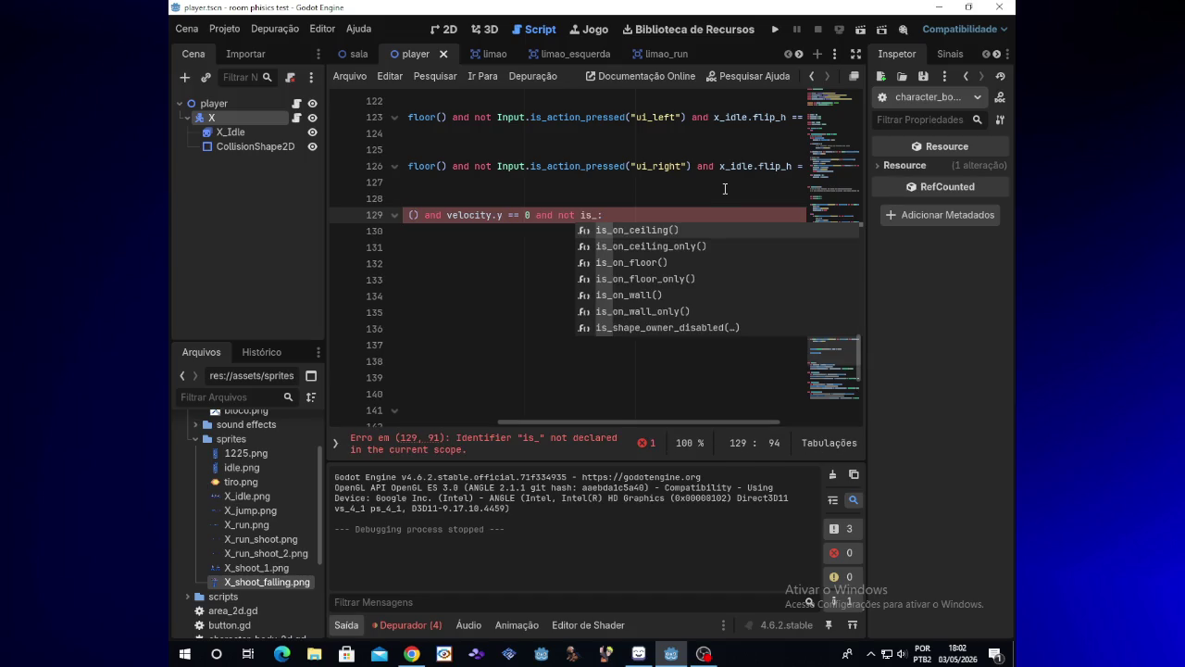
pyautogui.press('BackSpace')
pyautogui.press('BackSpace')
pyautogui.press('BackSpace')
pyautogui.write('Input')
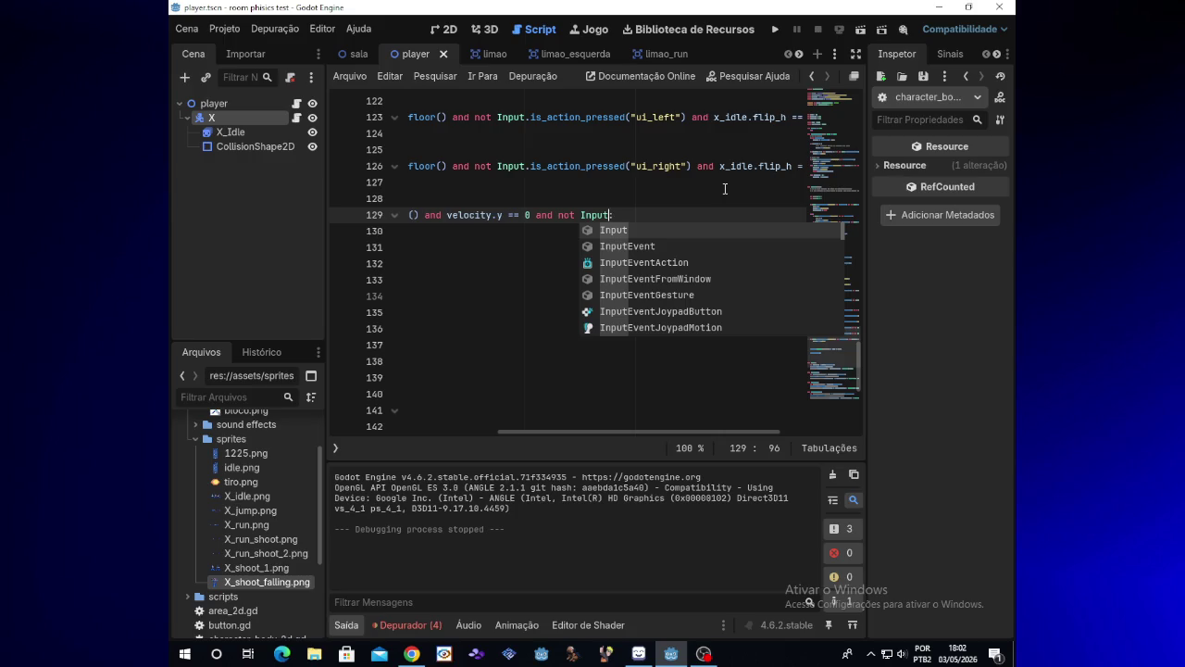
pyautogui.write('.is')
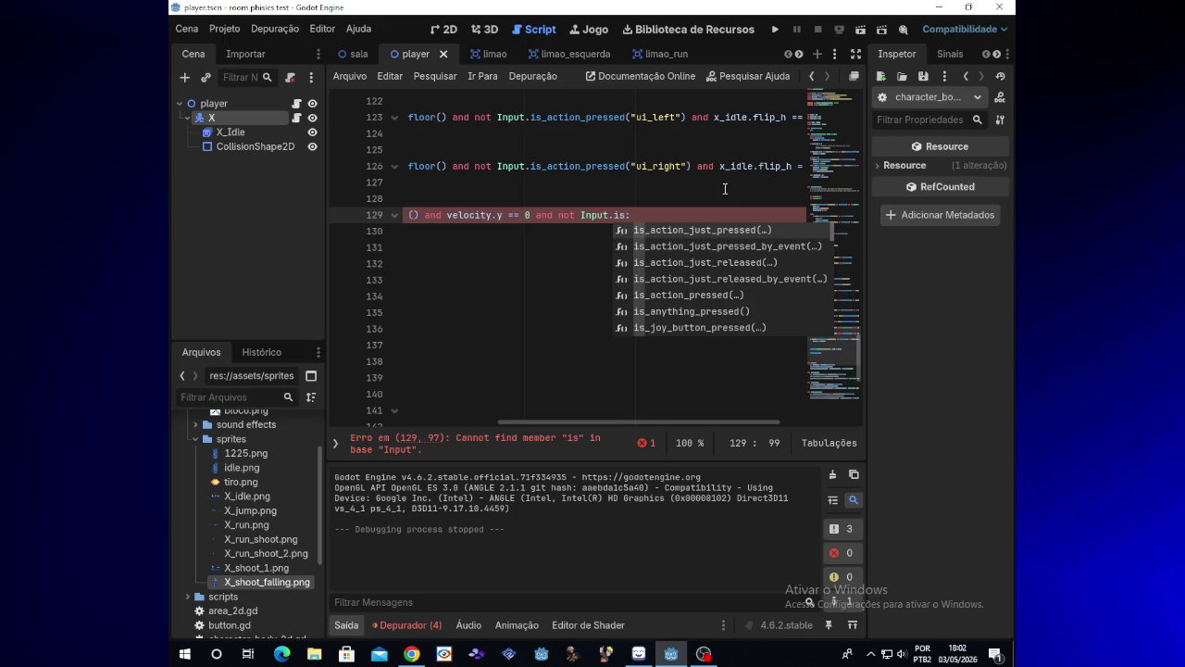
pyautogui.press('Return')
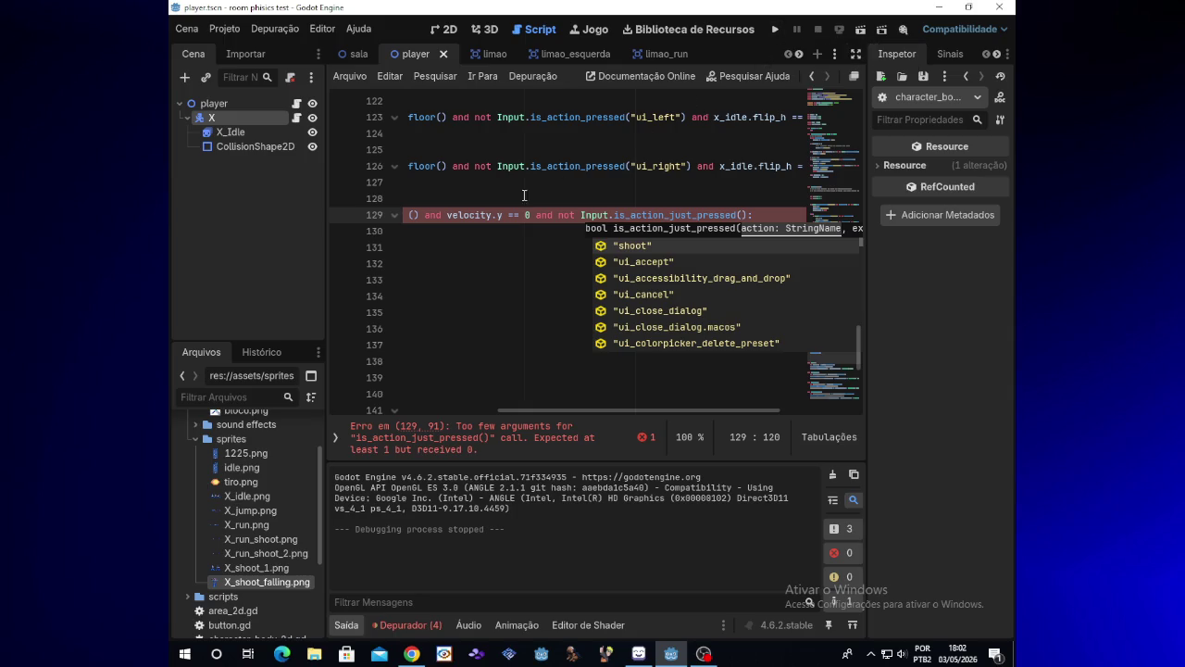
# - Undo the just-pressed call, leaving line 129 ending in 'and not Input.is_action'
pyautogui.click(502, 215)
pyautogui.moveTo(535, 414)
pyautogui.mouseDown()
pyautogui.moveTo(464, 412)
pyautogui.moveTo(536, 407)
pyautogui.mouseUp()
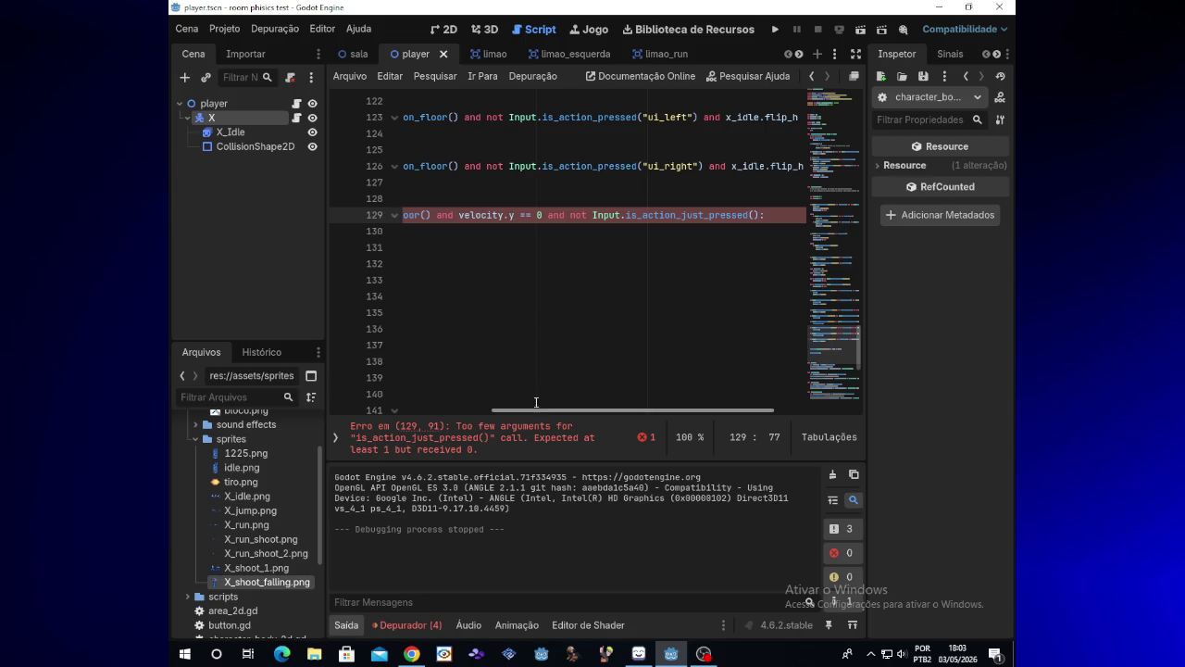
pyautogui.click(750, 217)
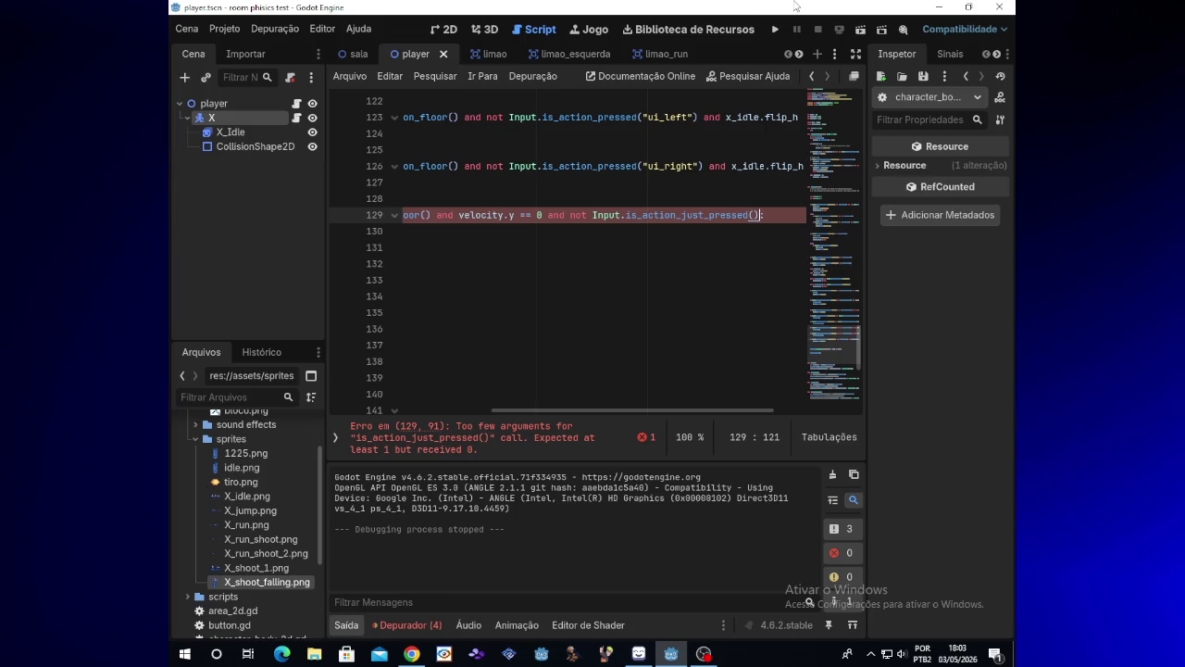
pyautogui.hotkey('ctrl', 'z')
pyautogui.hotkey('ctrl', 'z')
pyautogui.hotkey('ctrl', 'z')
pyautogui.hotkey('ctrl', 'z')
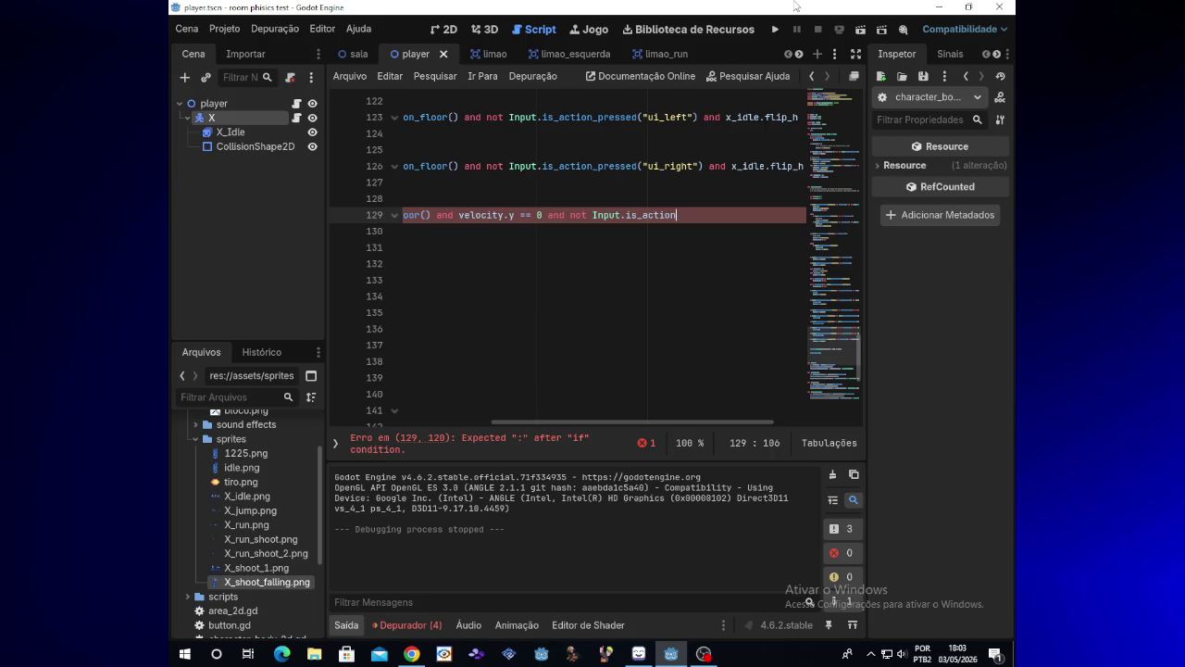
pyautogui.hotkey('ctrl', 'z')
pyautogui.hotkey('ctrl', 'z')
pyautogui.hotkey('ctrl', 'z')
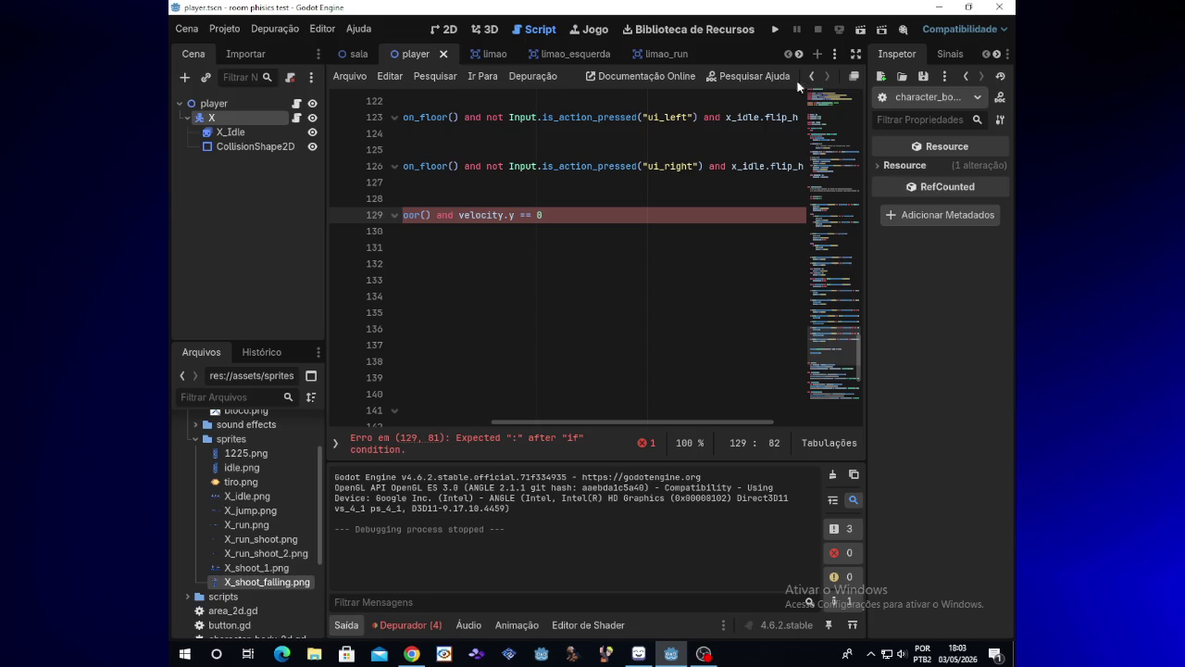
# - Close line 129's condition with a colon and insert 'and velocity.x == 0' before it
pyautogui.hscroll(-1, 594, 413)
pyautogui.moveTo(593, 413); pyautogui.dragTo(415, 398)
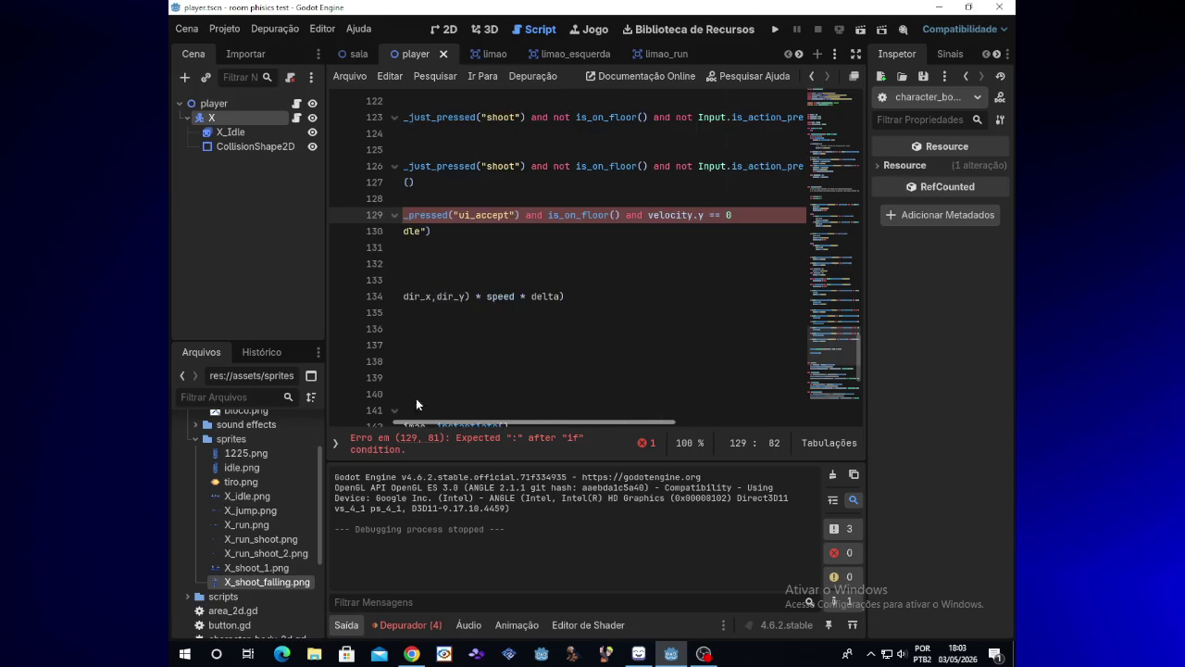
pyautogui.click(564, 230)
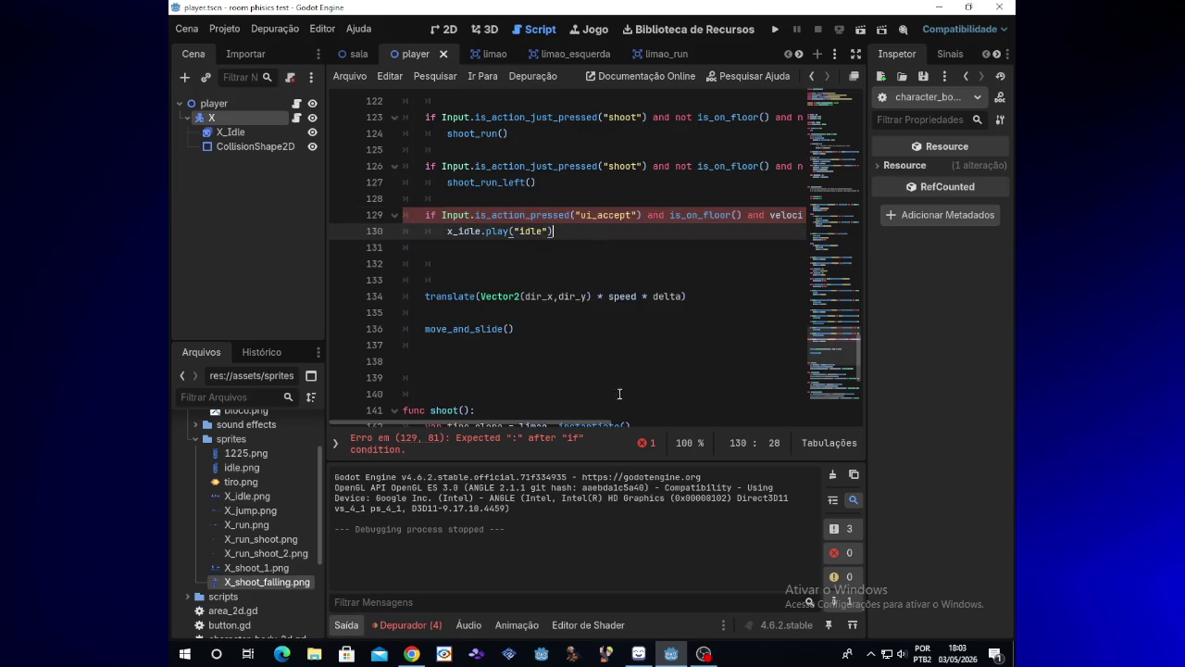
pyautogui.hscroll(5, 649, 410)
pyautogui.click(757, 216)
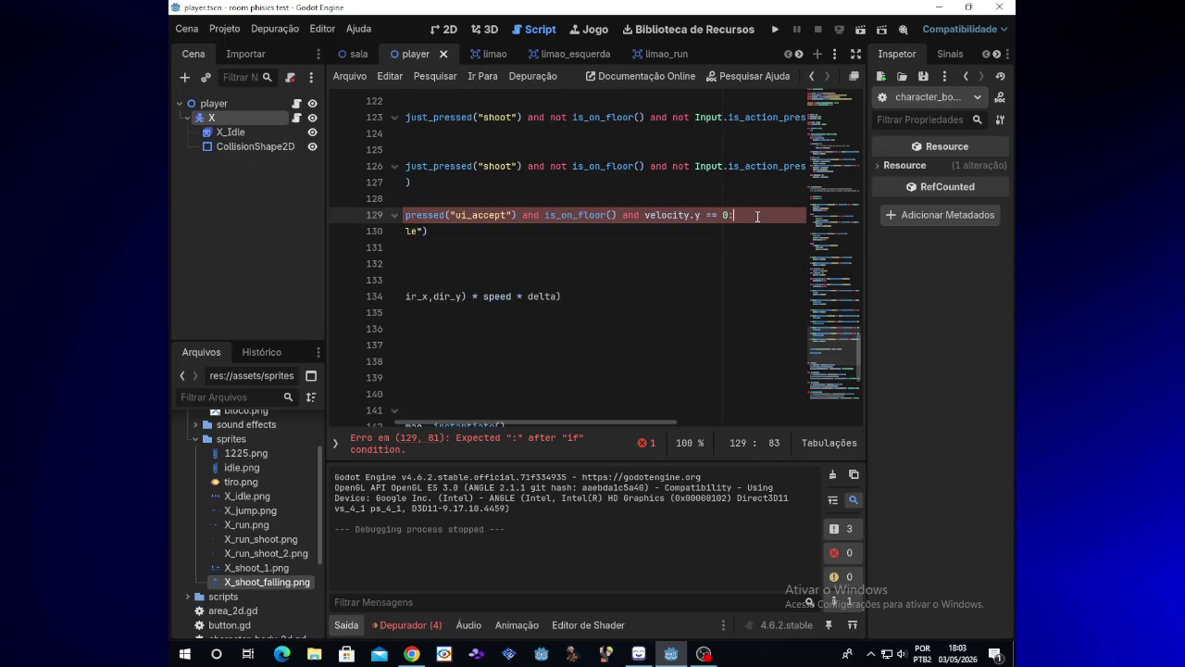
pyautogui.write(':')
pyautogui.moveTo(537, 423); pyautogui.dragTo(462, 409)
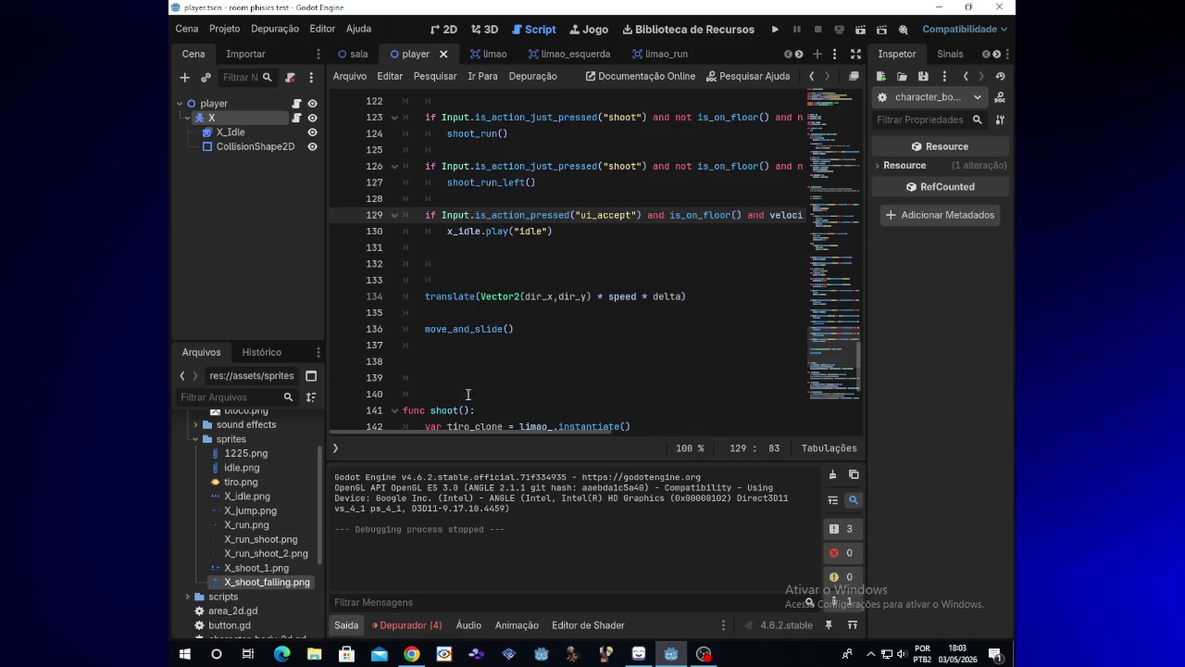
pyautogui.click(554, 232)
pyautogui.click(470, 249)
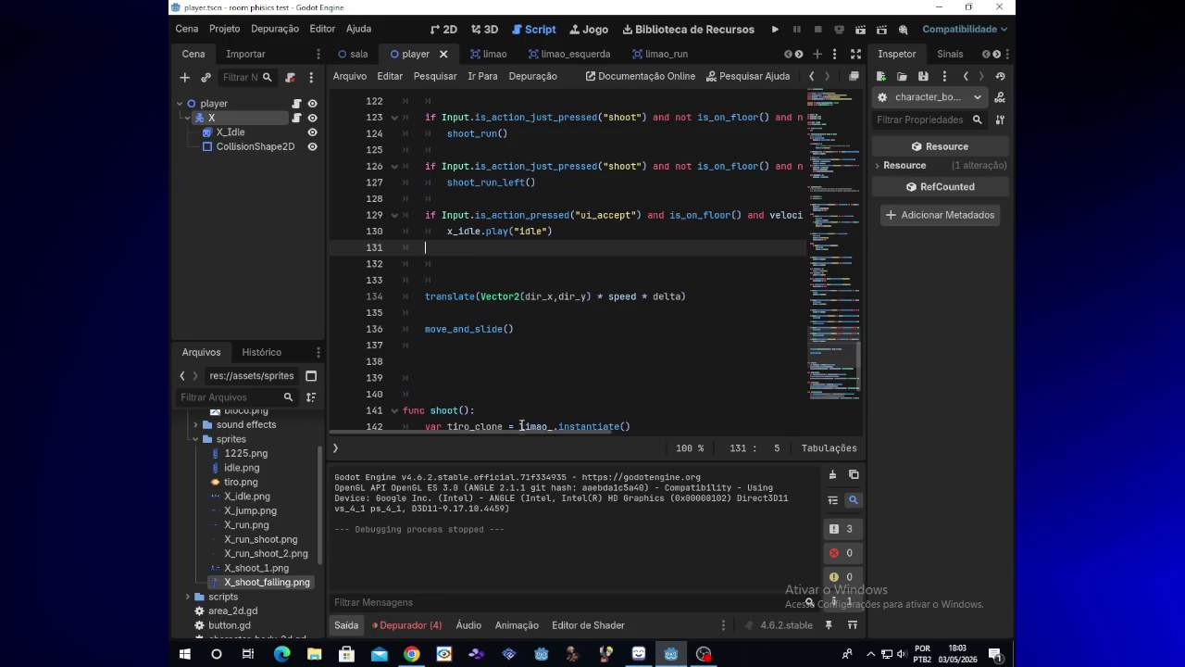
pyautogui.moveTo(521, 433); pyautogui.dragTo(615, 434)
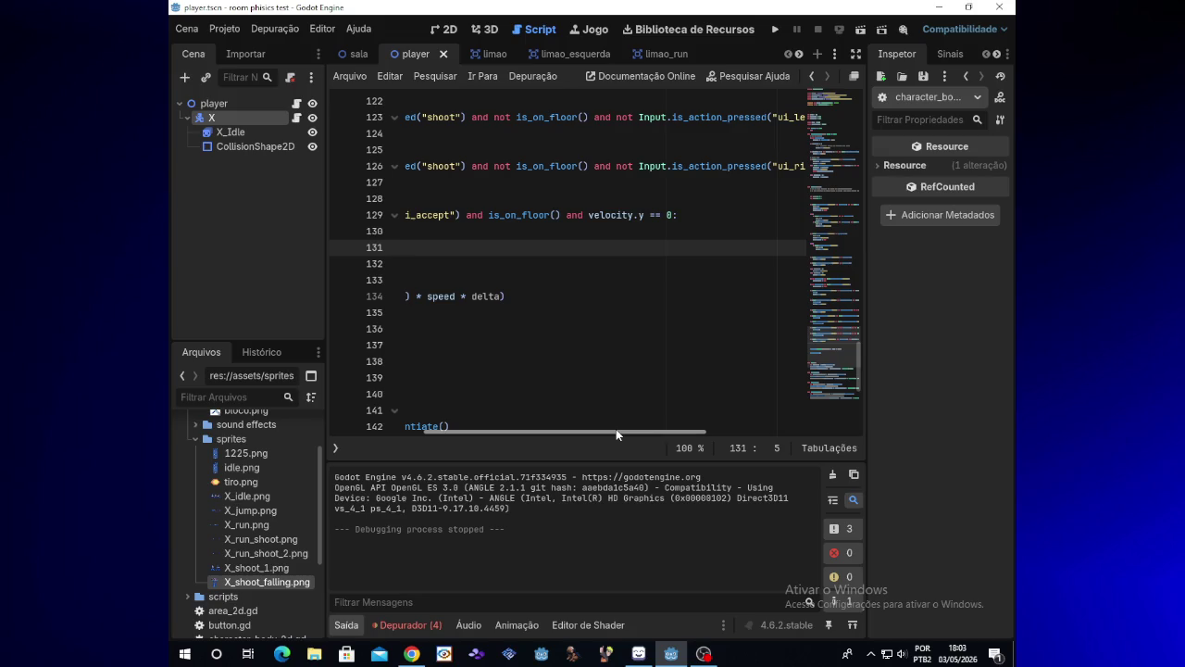
pyautogui.click(677, 216)
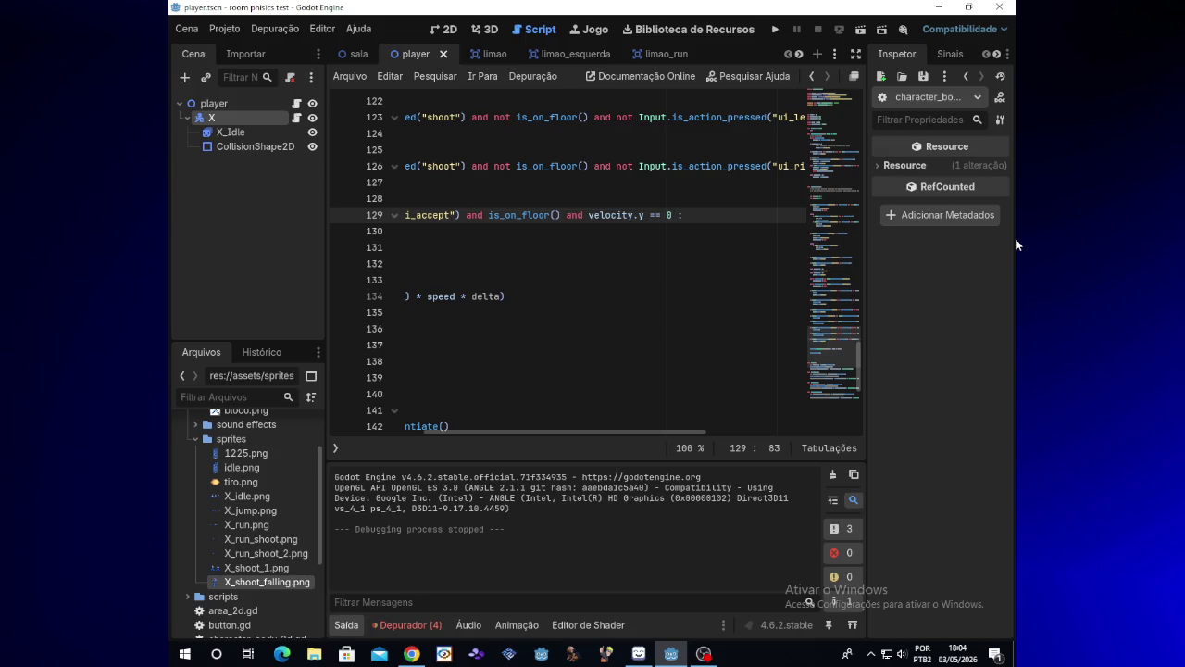
pyautogui.write('and velo')
pyautogui.write('city')
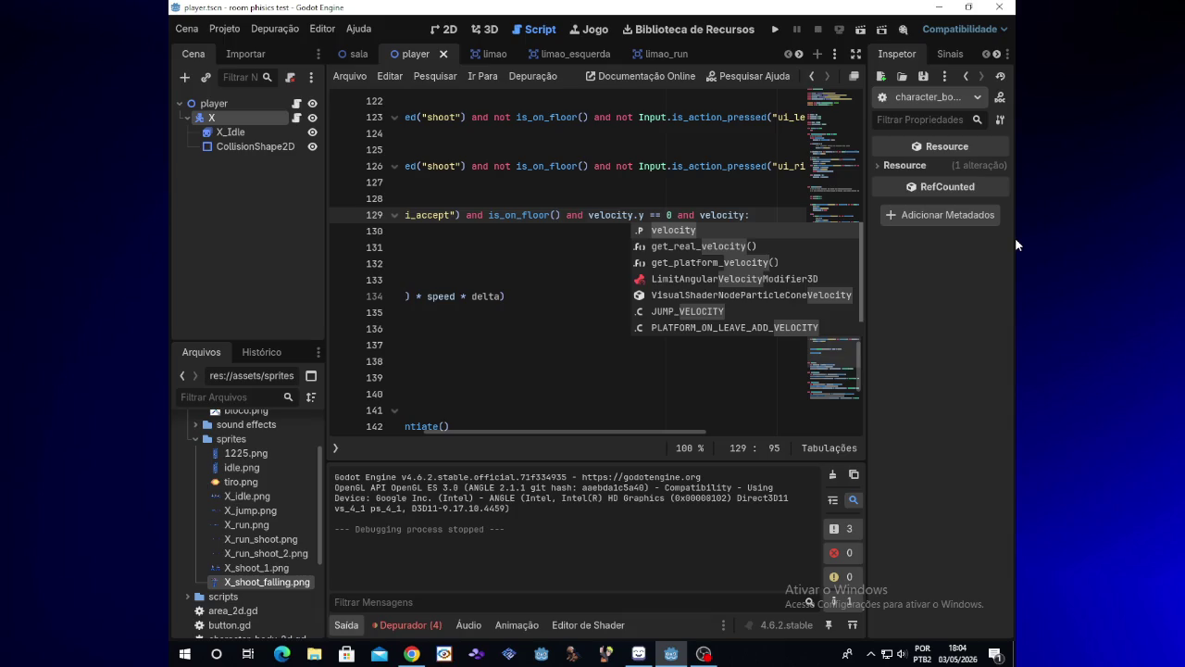
pyautogui.write('.x ==')
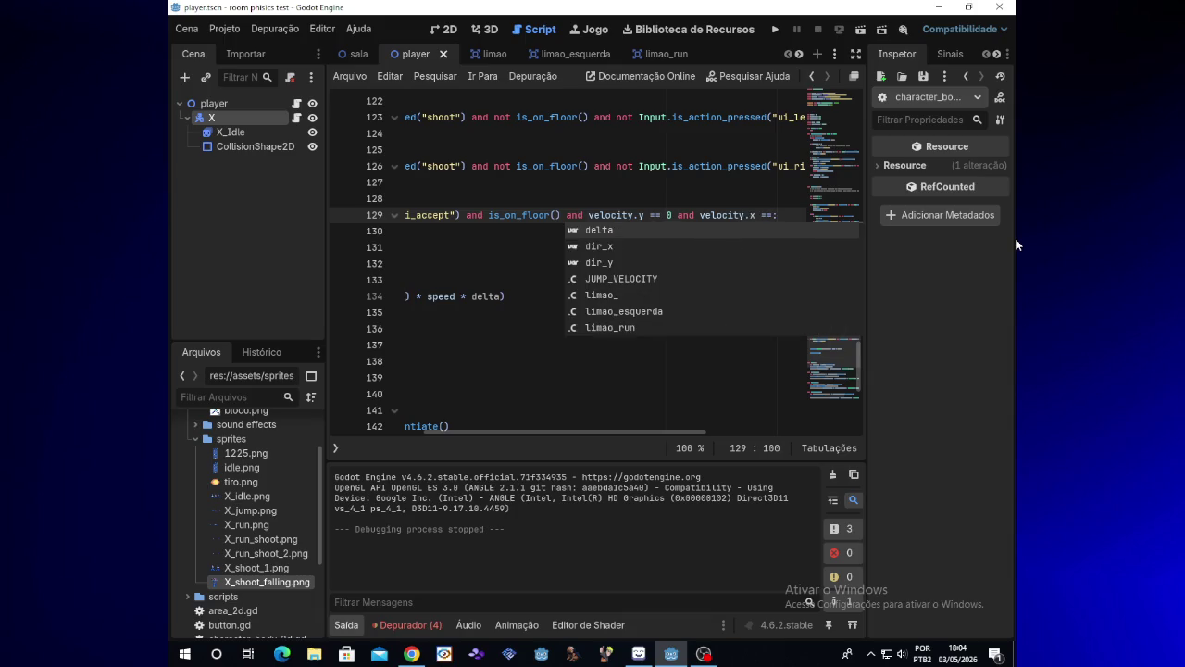
pyautogui.write(' 0')
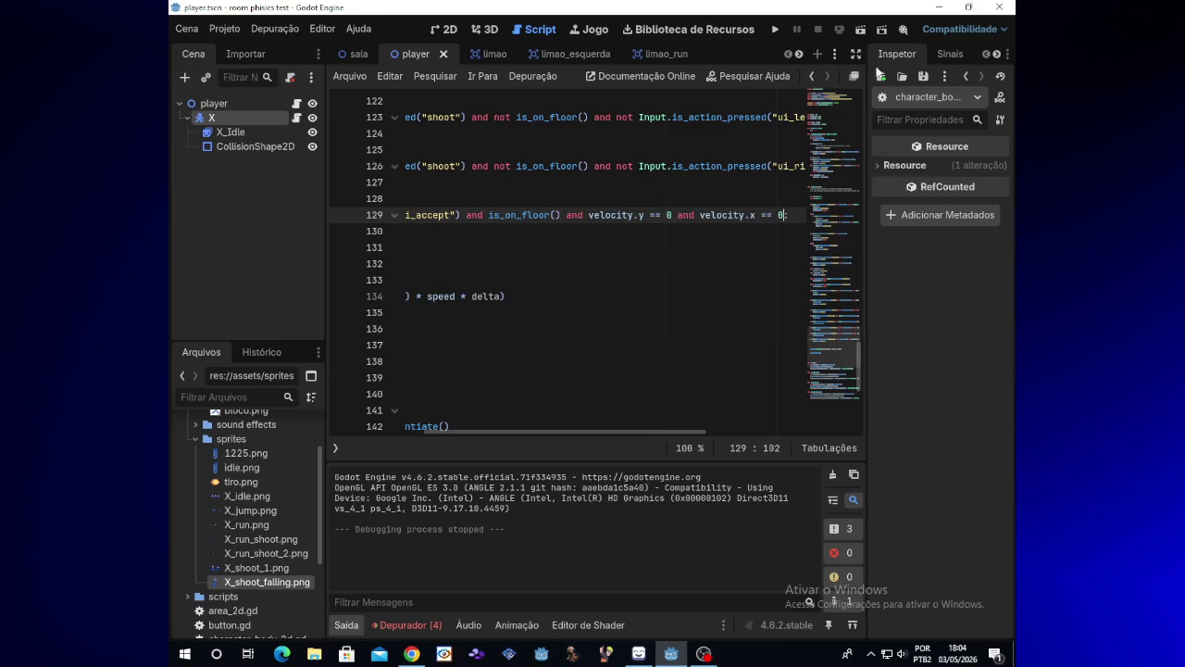
pyautogui.click(776, 28)
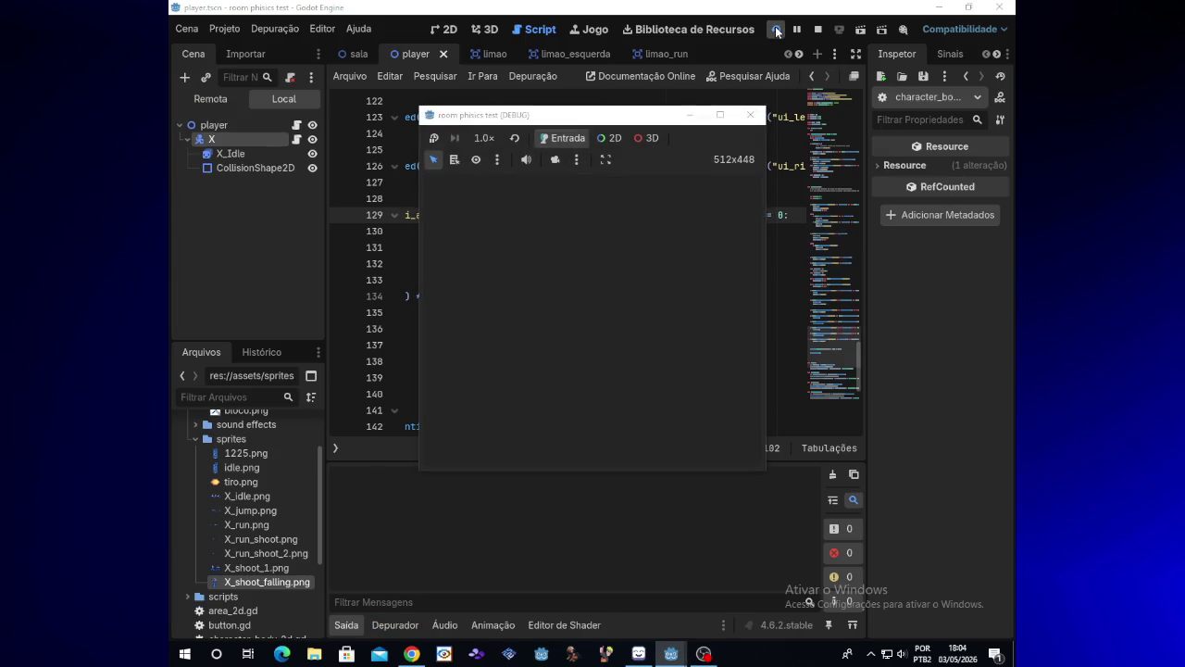
pyautogui.press('Right')
pyautogui.press('space')
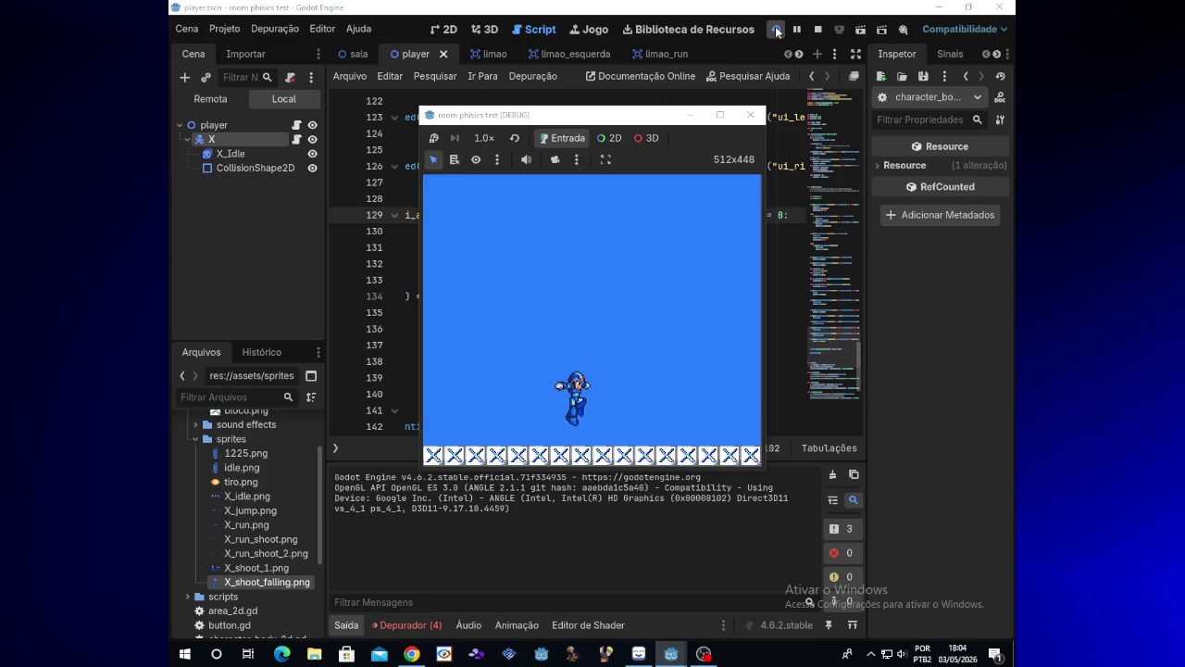
pyautogui.press('Left')
pyautogui.press('space')
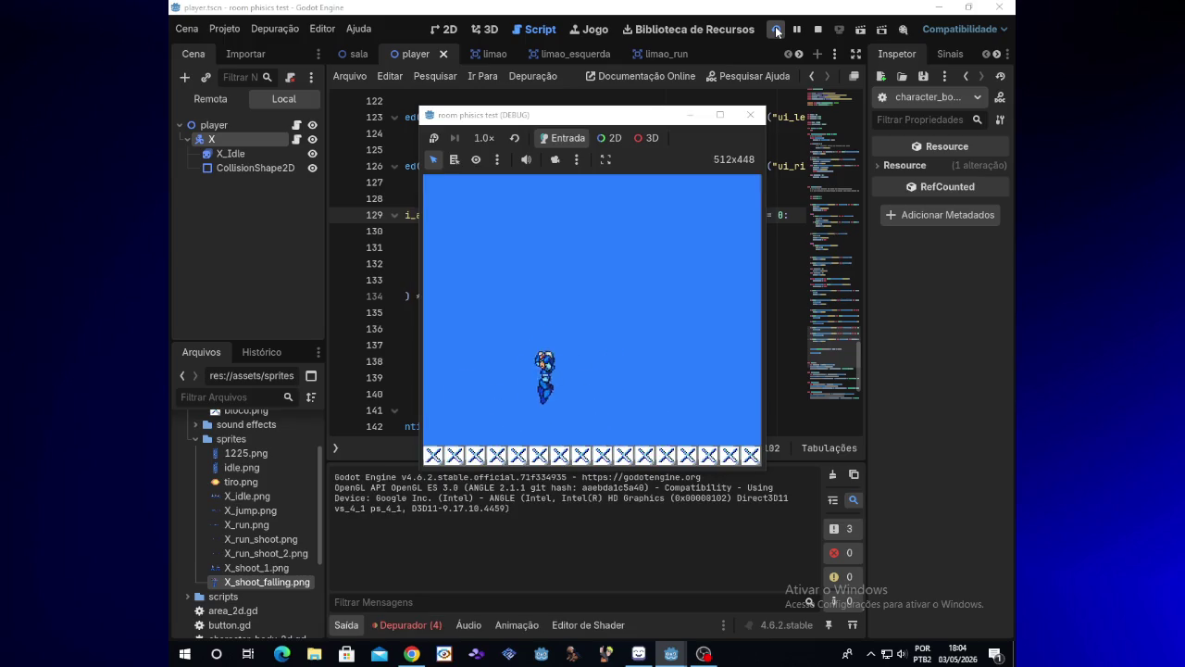
pyautogui.press('Right')
pyautogui.press('space')
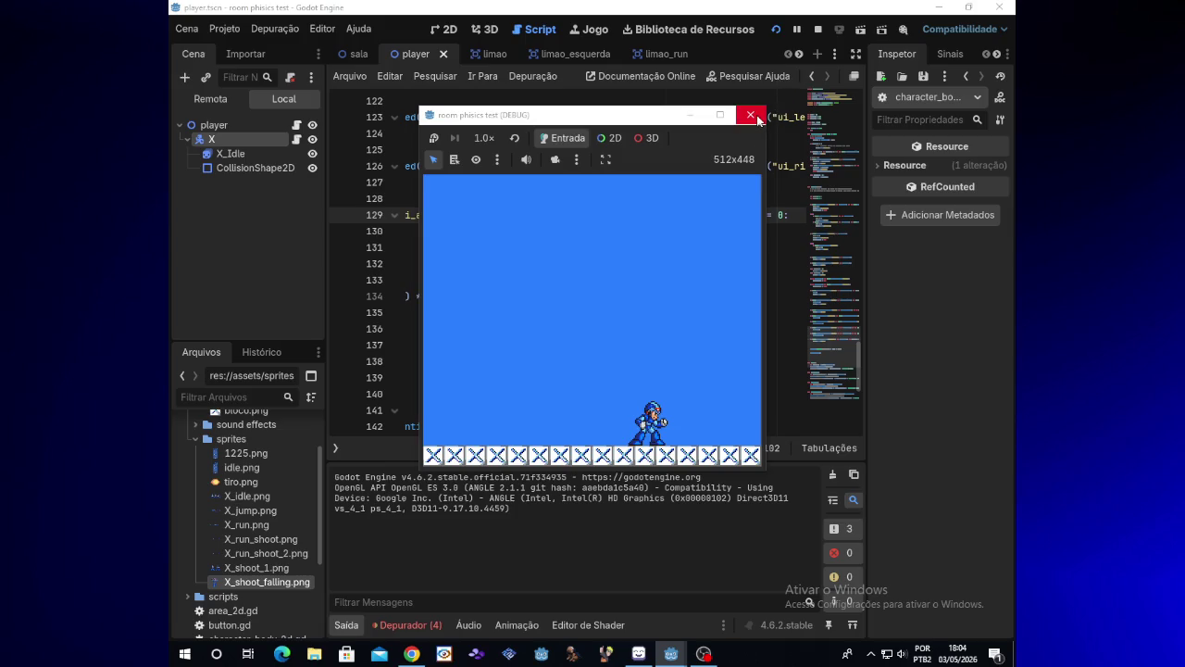
pyautogui.click(755, 119)
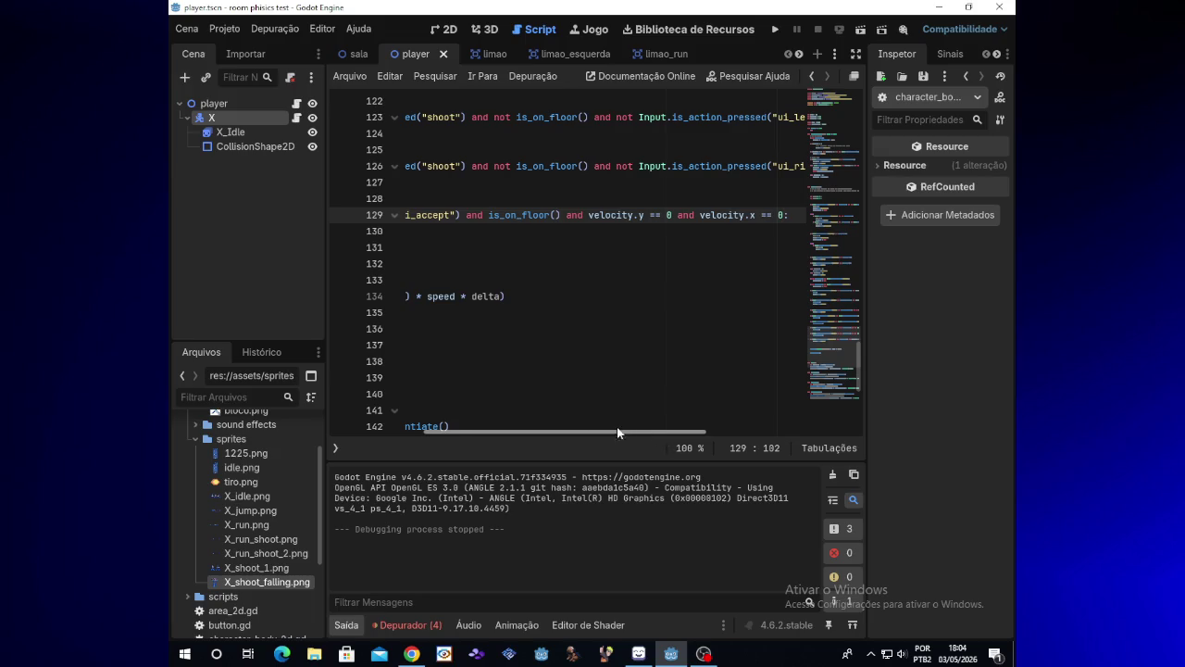
# - Start another test run of the room physics test, leaving line 129 unchanged
pyautogui.moveTo(650, 432); pyautogui.dragTo(555, 431)
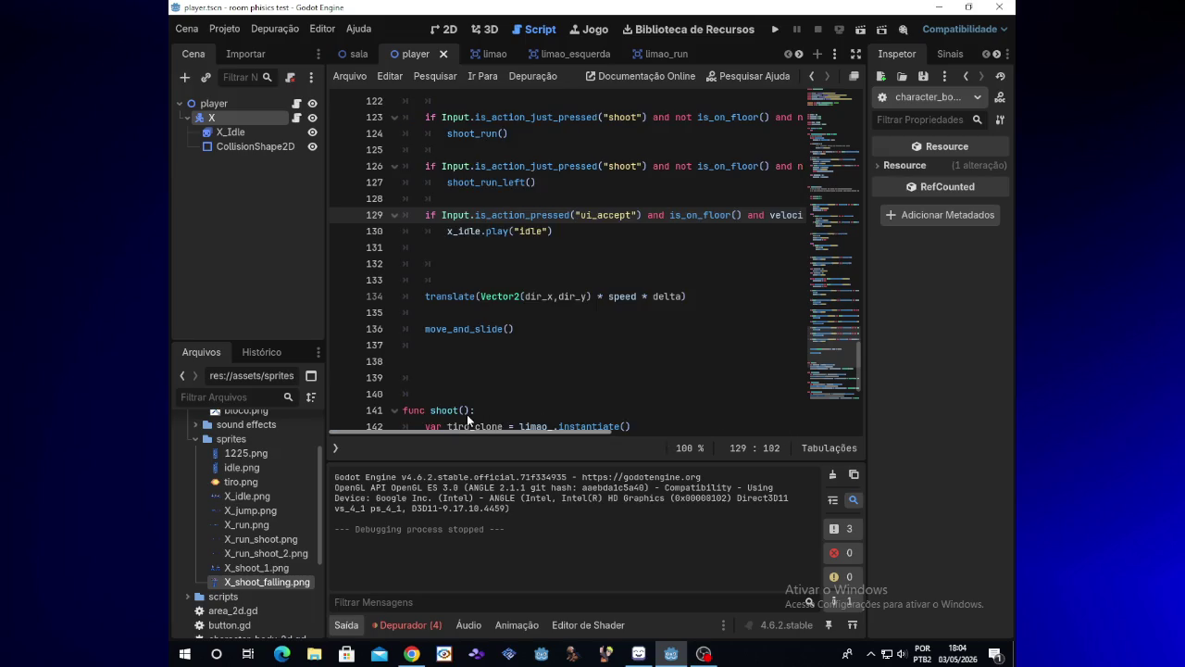
pyautogui.click(554, 230)
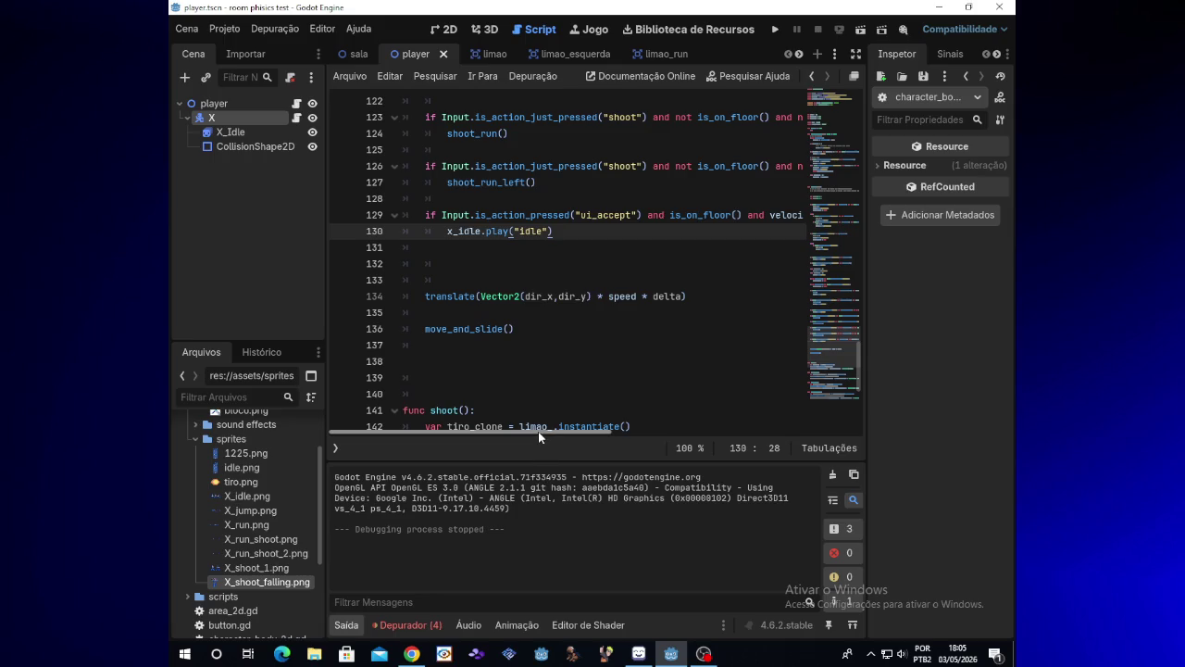
pyautogui.moveTo(539, 431); pyautogui.dragTo(534, 430)
pyautogui.click(566, 245)
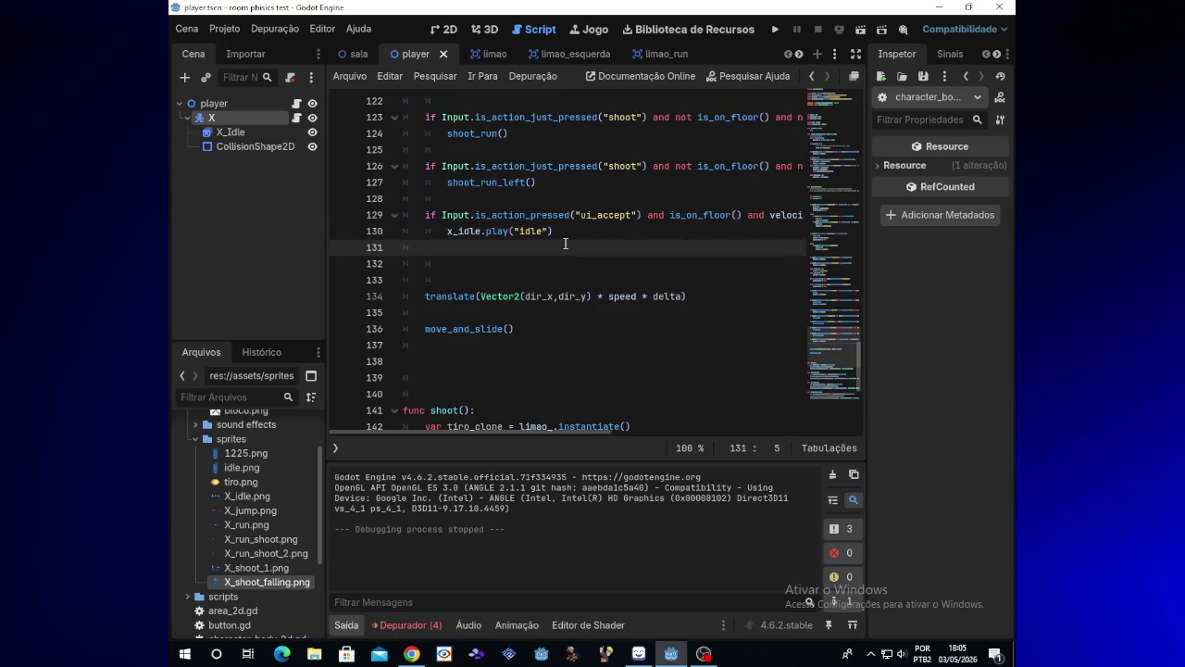
pyautogui.click(776, 29)
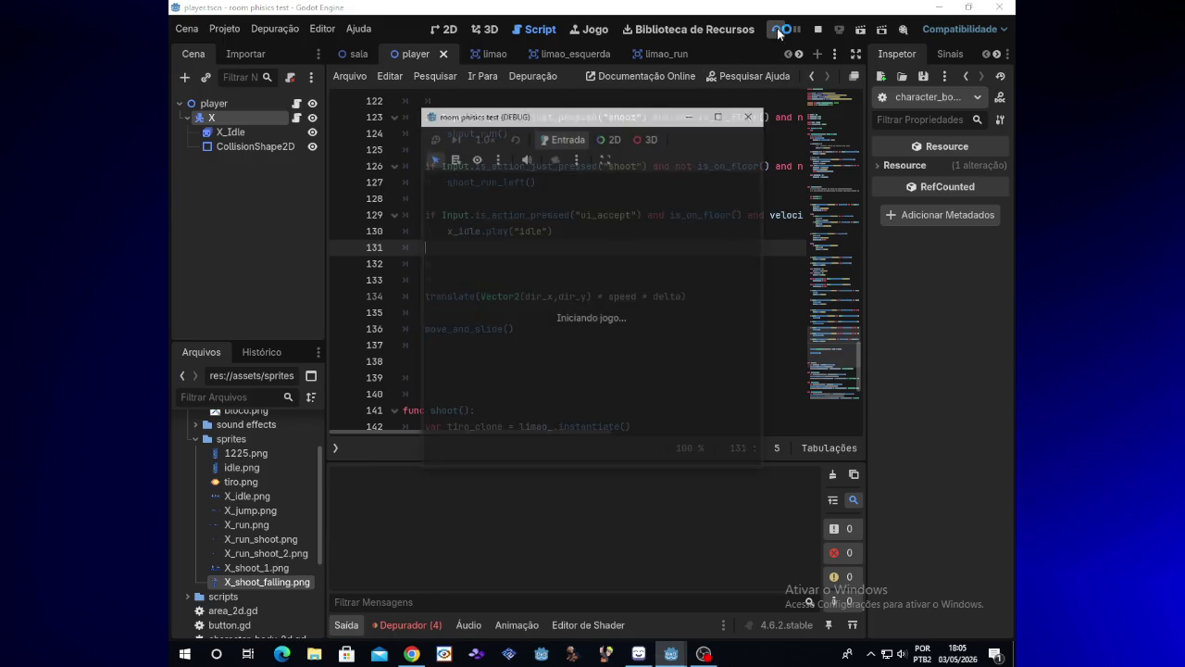
# - Run X left and right, jumping and firing shots in both directions, then close the game
pyautogui.press('Right')
pyautogui.press('x')
pyautogui.press('x')
pyautogui.press('x')
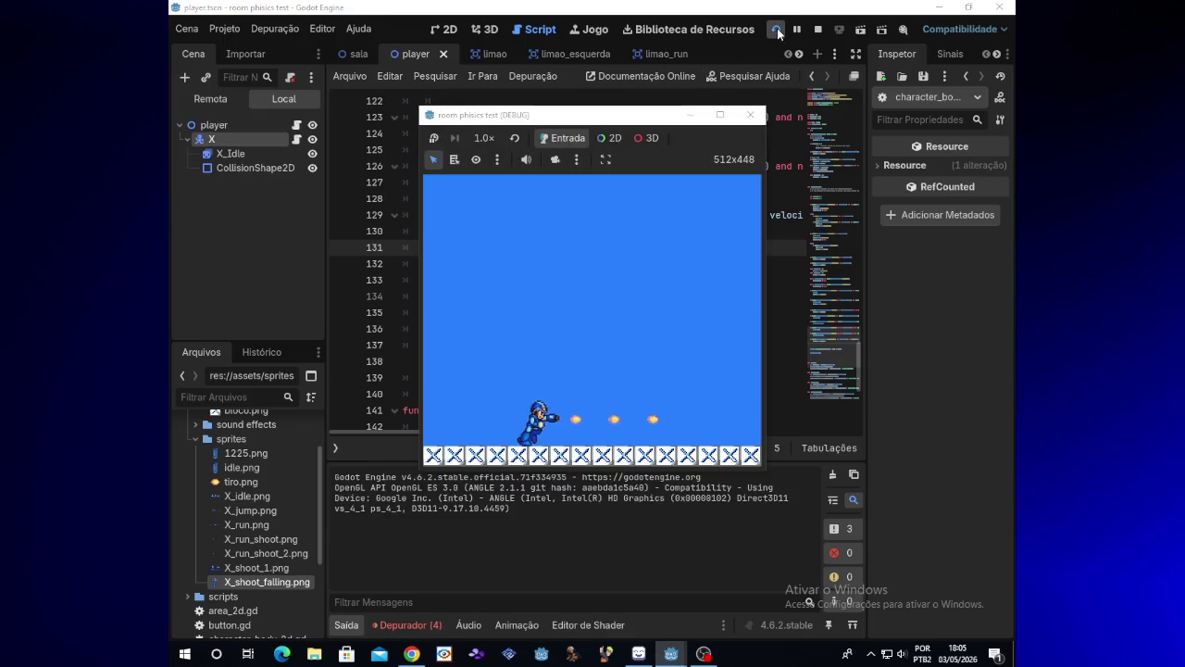
pyautogui.press('Left')
pyautogui.press('x')
pyautogui.press('x')
pyautogui.press('Right')
pyautogui.press('space')
pyautogui.press('x')
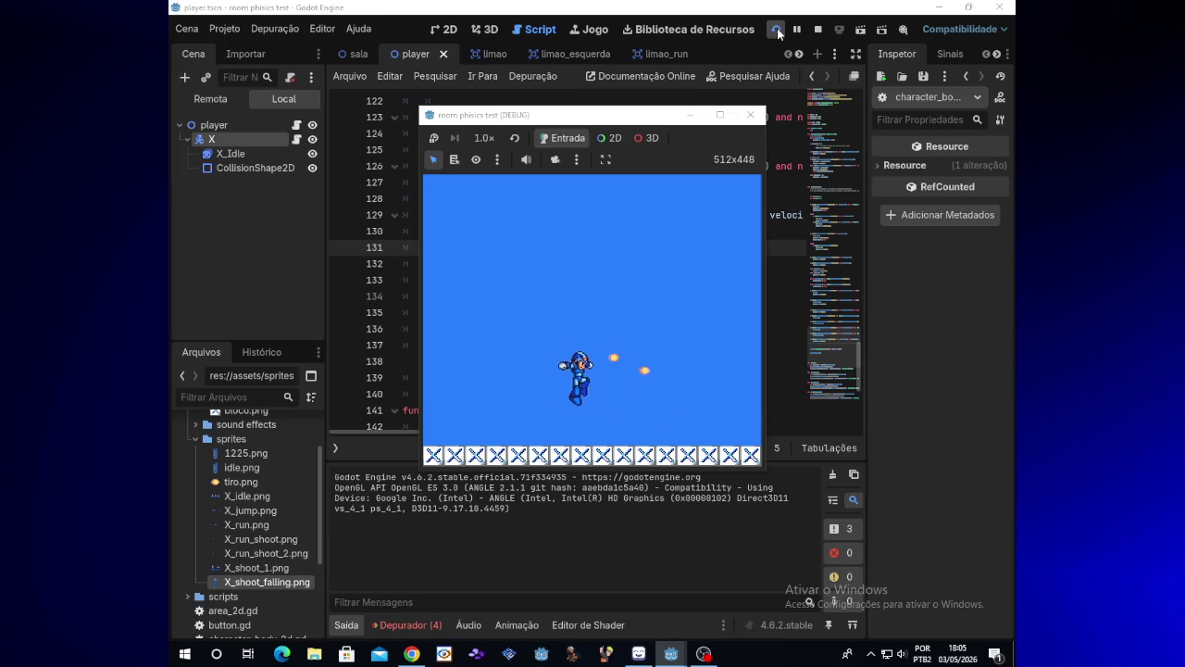
pyautogui.press('Left')
pyautogui.press('x')
pyautogui.press('x')
pyautogui.press('Right')
pyautogui.press('space')
pyautogui.press('x')
pyautogui.press('Left')
pyautogui.press('x')
pyautogui.press('Left')
pyautogui.press('x')
pyautogui.press('x')
pyautogui.press('x')
pyautogui.press('x')
pyautogui.press('x')
pyautogui.press('Right')
pyautogui.press('x')
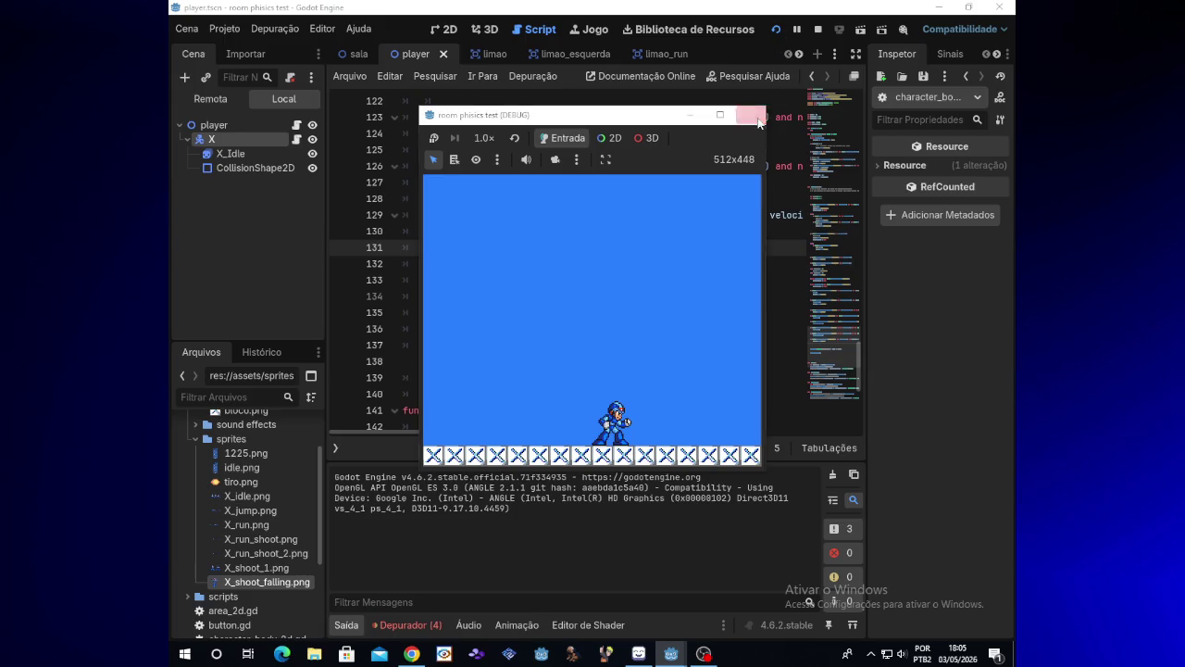
pyautogui.click(750, 115)
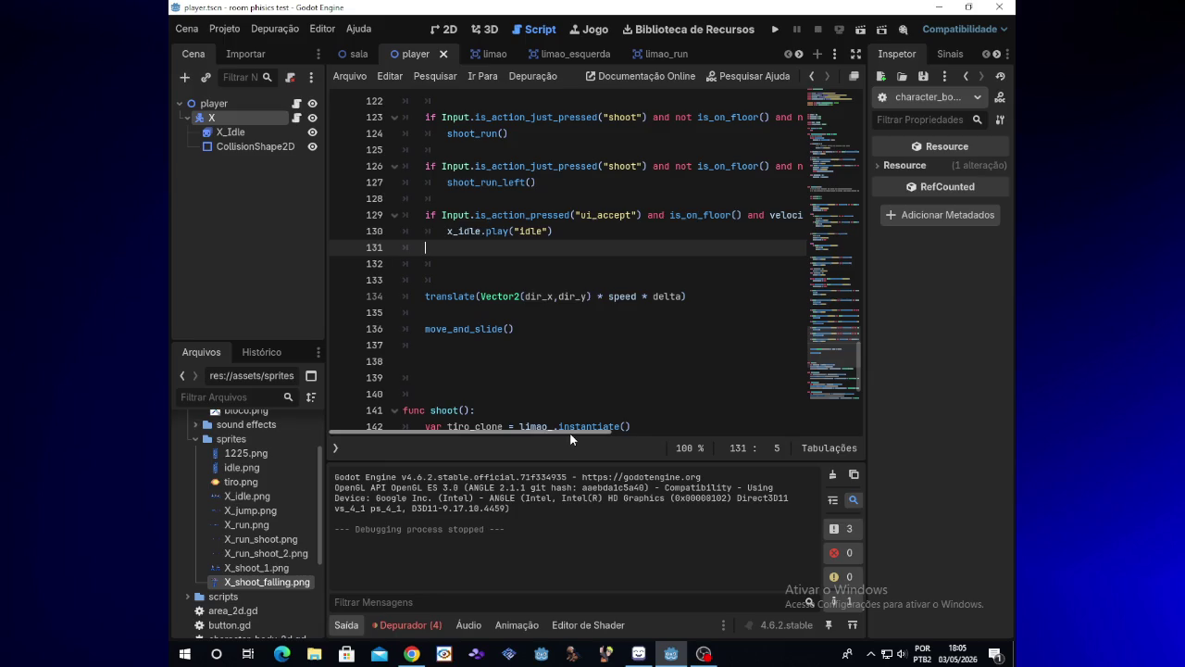
# - Delete the input-press check from line 129's idle condition and test-run the game
pyautogui.moveTo(571, 433); pyautogui.dragTo(582, 433)
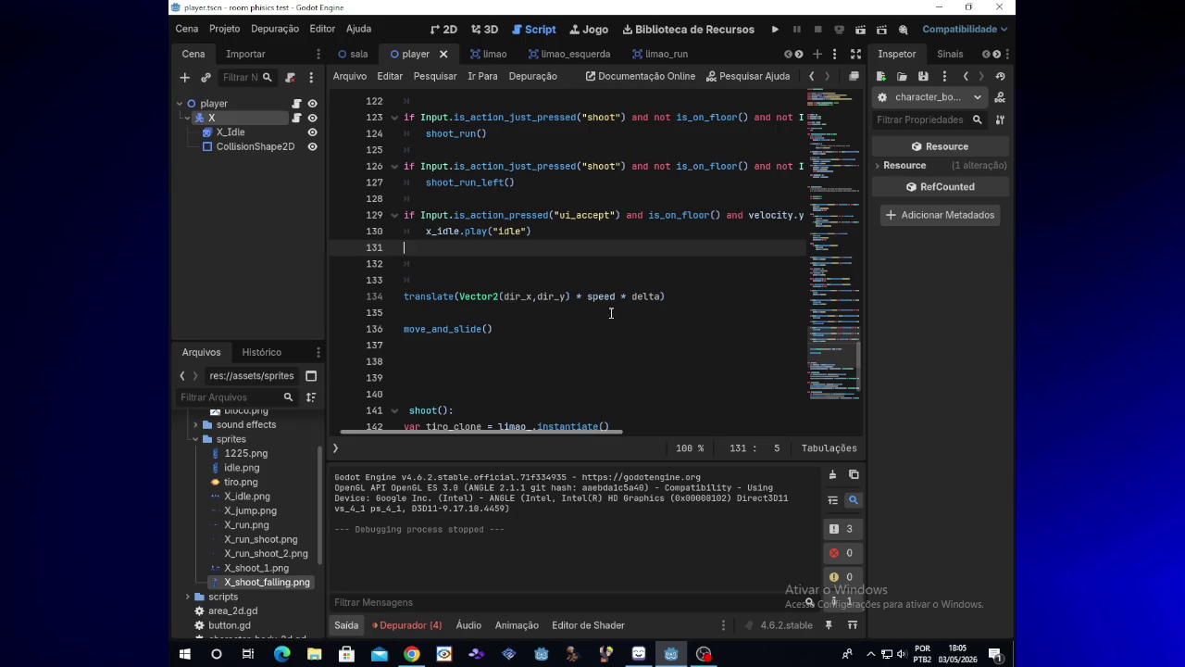
pyautogui.moveTo(644, 215); pyautogui.dragTo(422, 215)
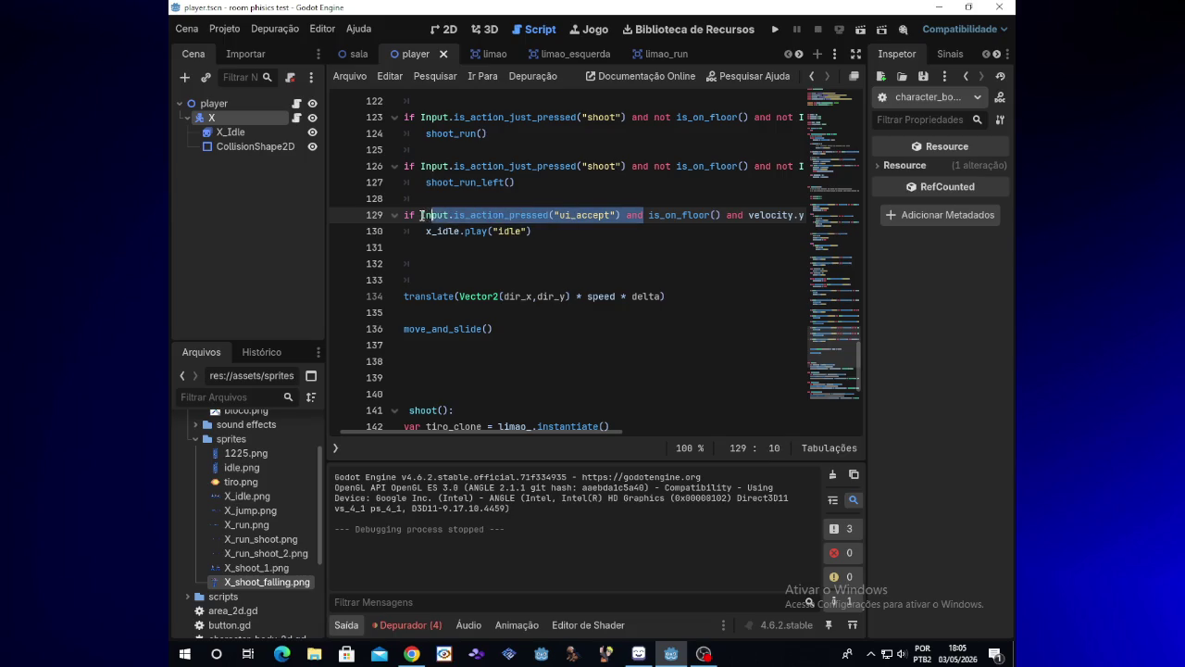
pyautogui.press('BackSpace')
pyautogui.press('BackSpace')
pyautogui.press('BackSpace')
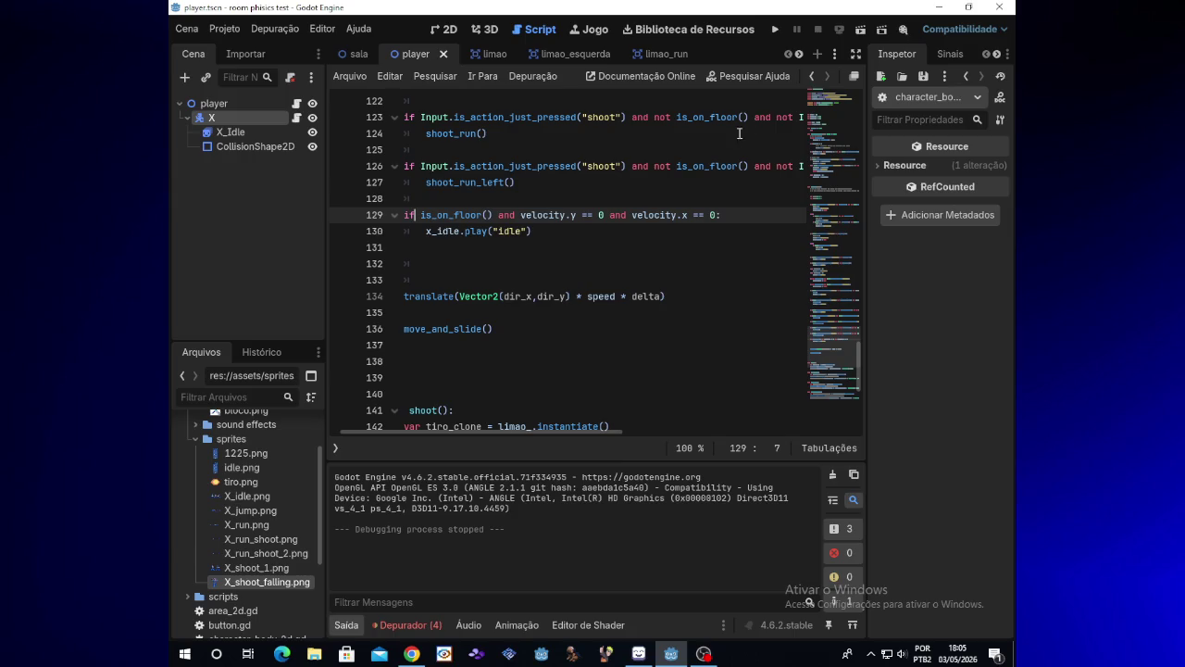
pyautogui.click(773, 30)
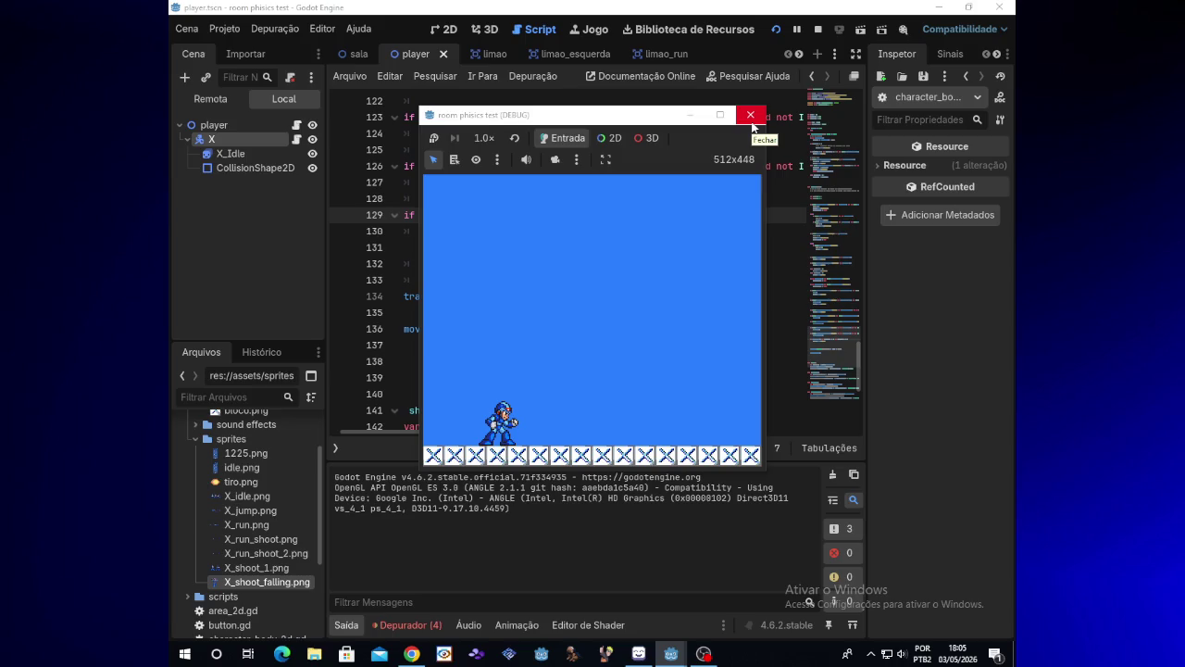
pyautogui.click(751, 124)
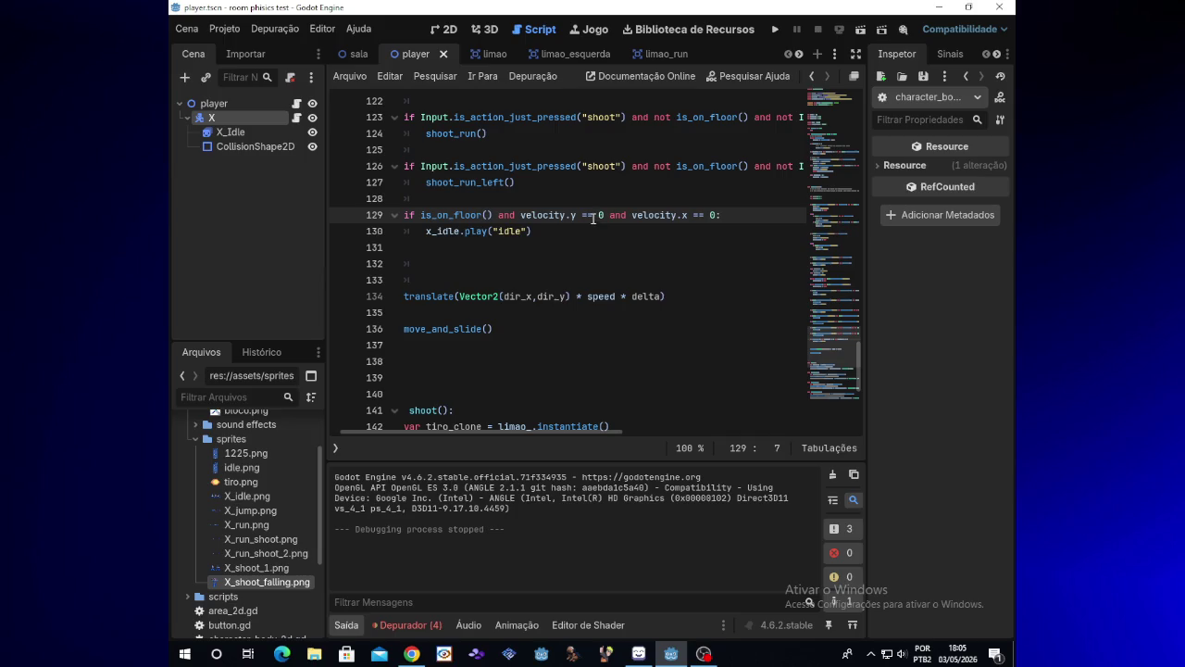
# - Remove 'and velocity.x == 0' from line 129's idle condition
pyautogui.click(587, 215)
pyautogui.moveTo(715, 215); pyautogui.dragTo(611, 214)
pyautogui.press('BackSpace')
pyautogui.press('BackSpace')
# - Play-test the edit by walking X left and right, jumping and shooting, then close the game
pyautogui.click(775, 30)
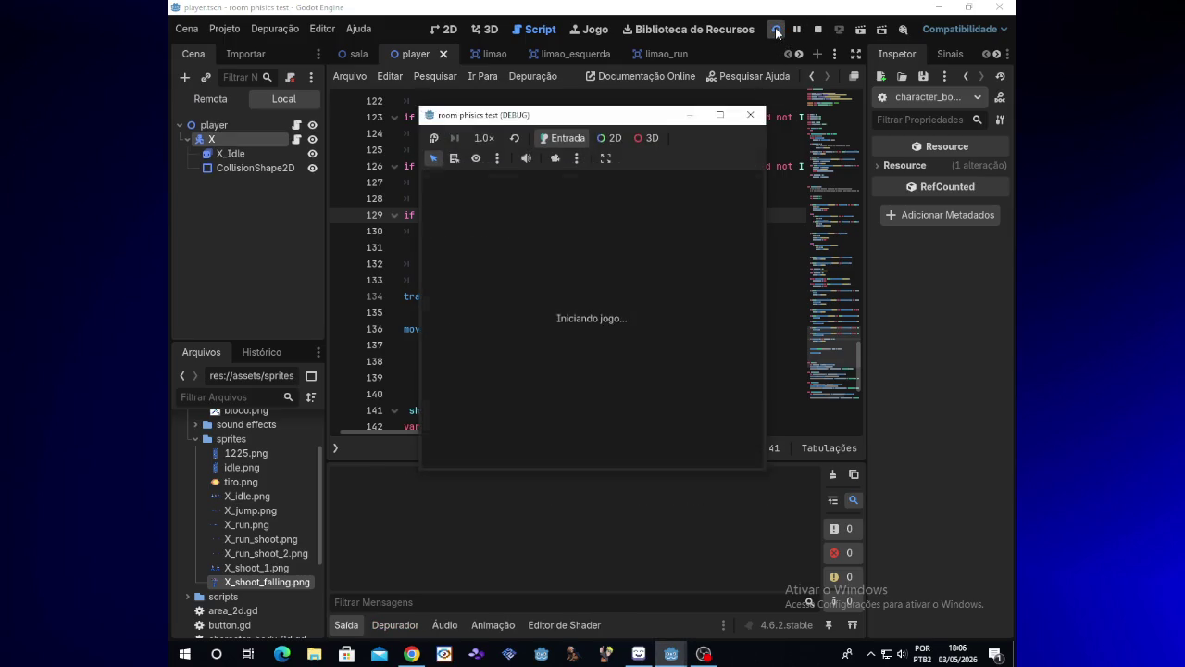
pyautogui.press('Right')
pyautogui.press('x')
pyautogui.press('x')
pyautogui.press('Left')
pyautogui.press('x')
pyautogui.press('space')
pyautogui.press('x')
pyautogui.press('Right')
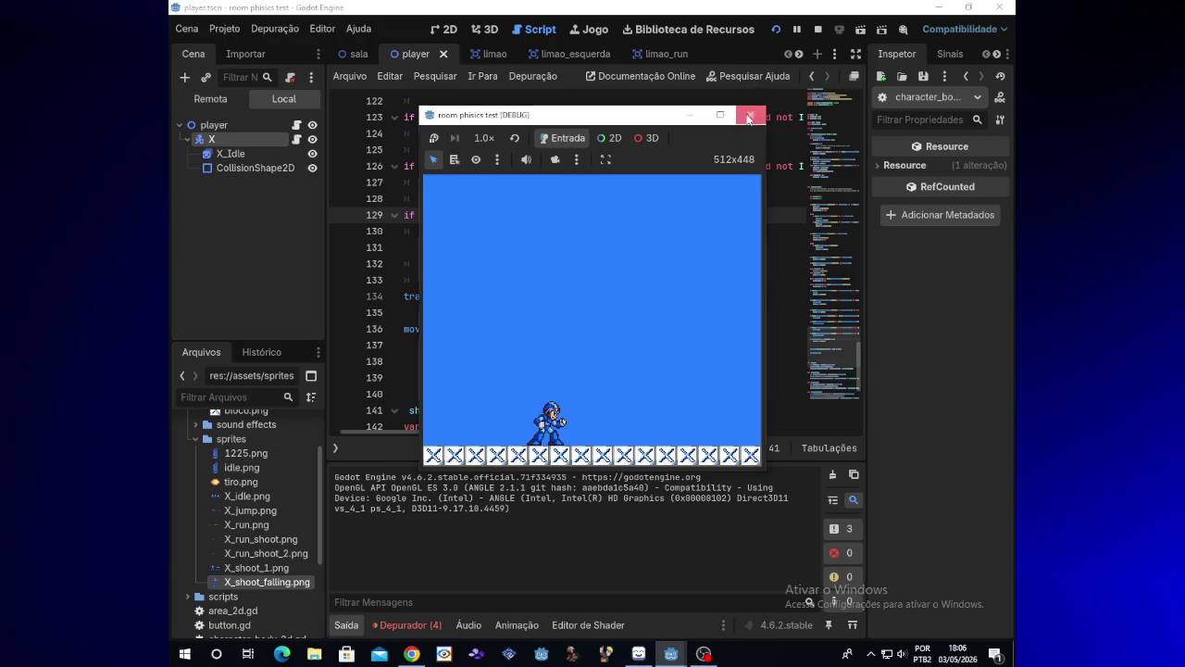
pyautogui.click(750, 115)
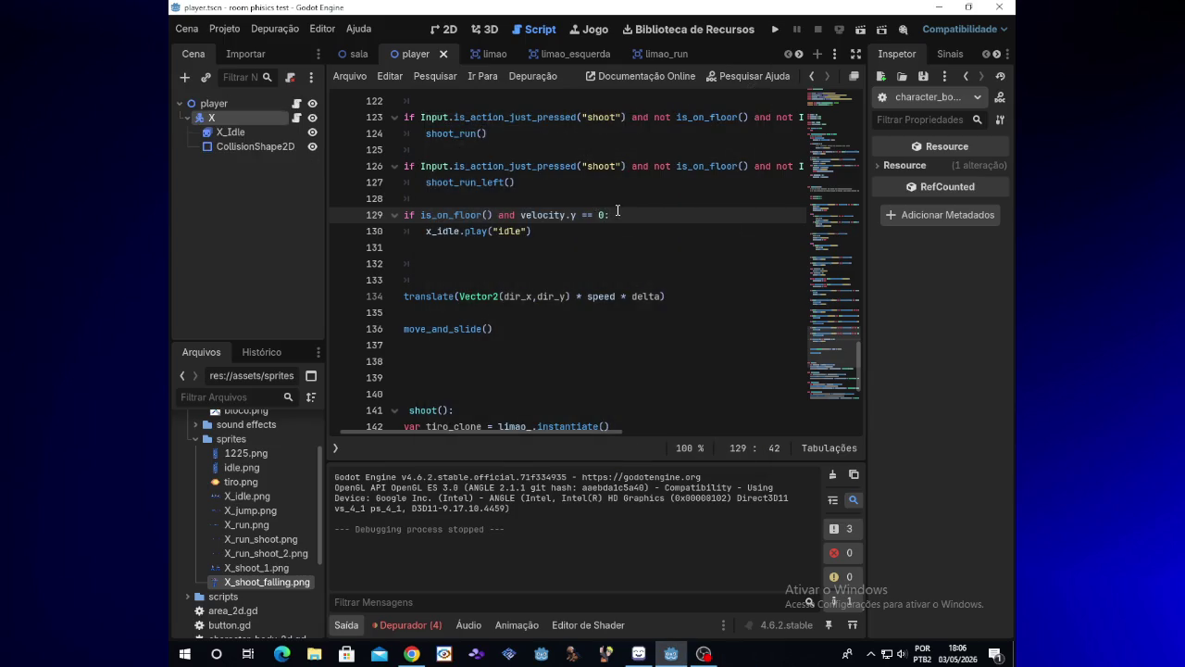
# - Undo the edits to restore line 129's ui_accept and velocity.x == 0 idle check
pyautogui.hotkey('ctrl', 'z')
pyautogui.hotkey('ctrl', 'z')
pyautogui.hotkey('ctrl', 'z')
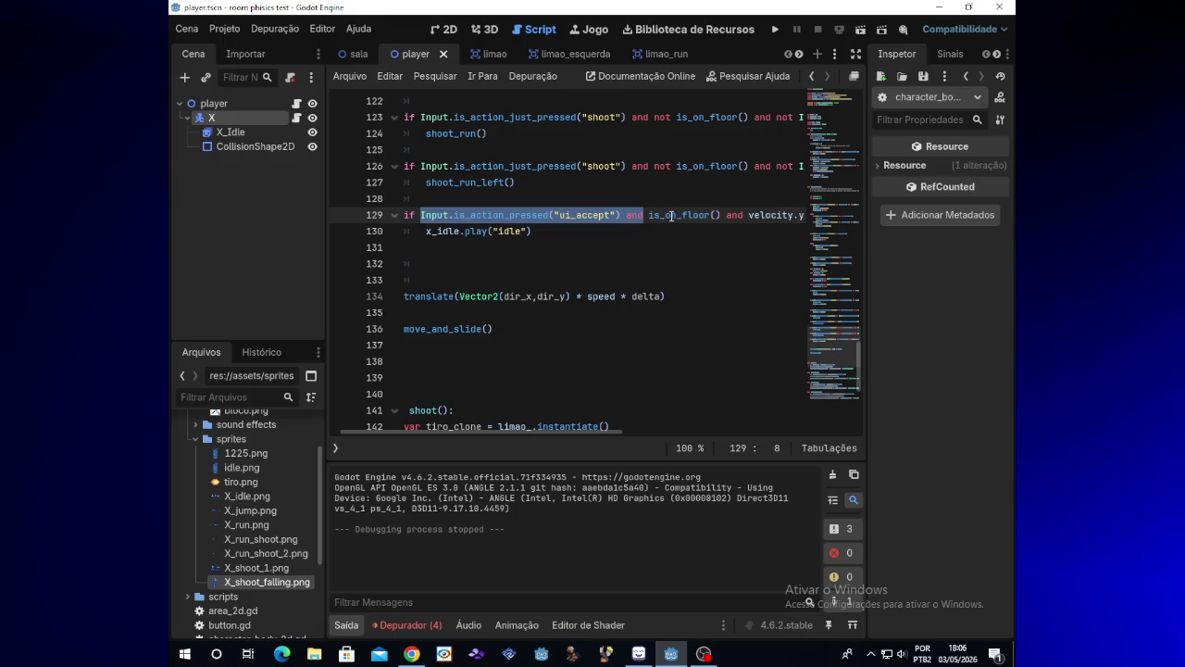
pyautogui.click(672, 216)
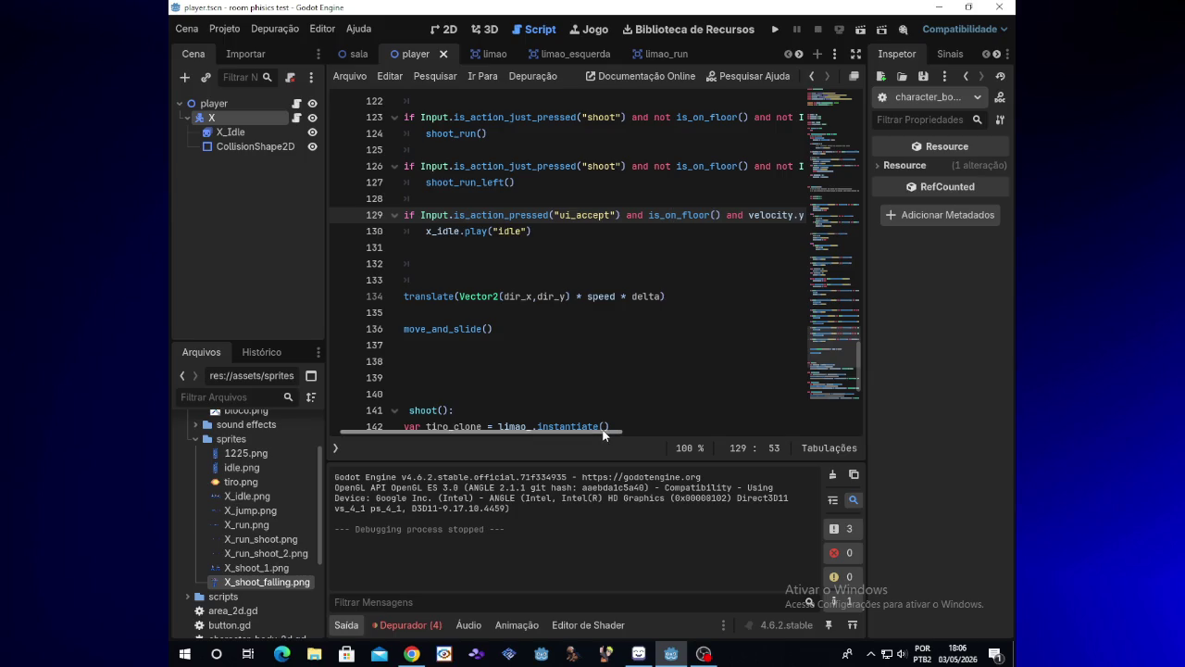
pyautogui.moveTo(602, 431); pyautogui.dragTo(699, 424)
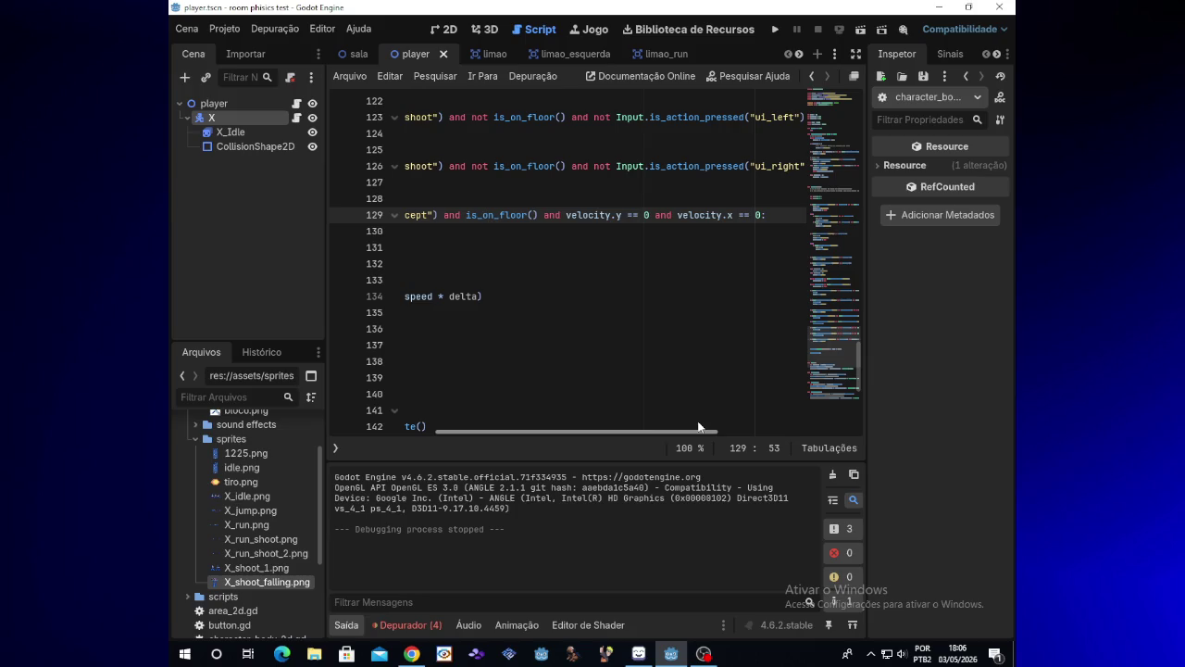
pyautogui.moveTo(699, 426); pyautogui.dragTo(710, 426)
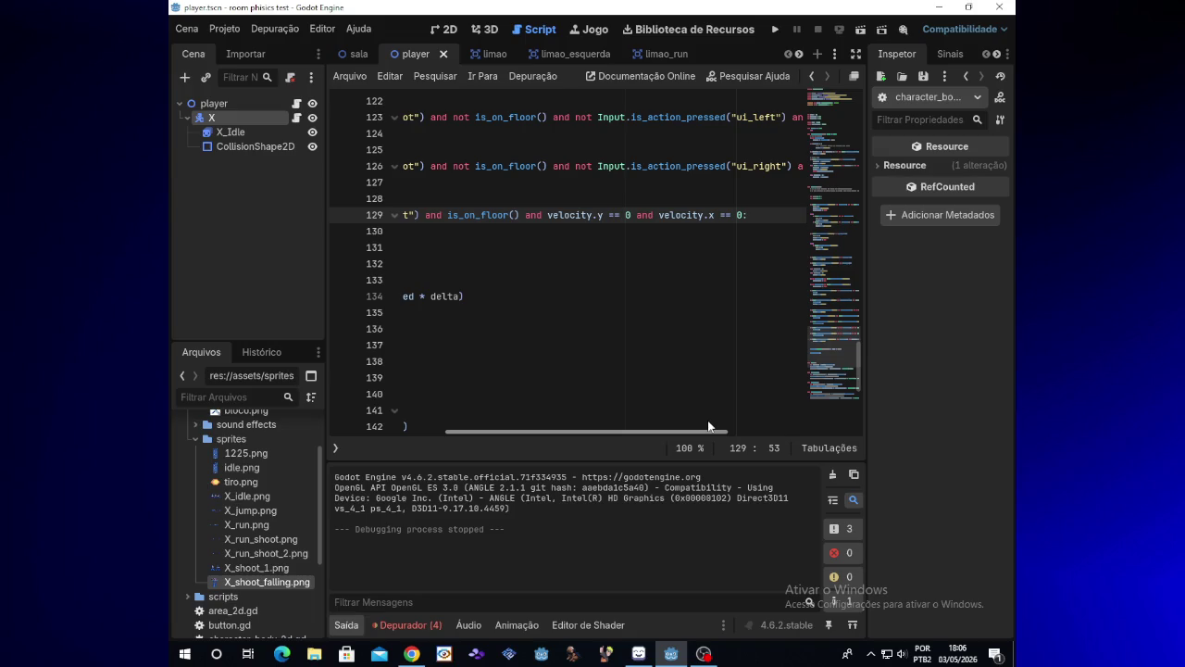
pyautogui.moveTo(709, 426); pyautogui.dragTo(526, 424)
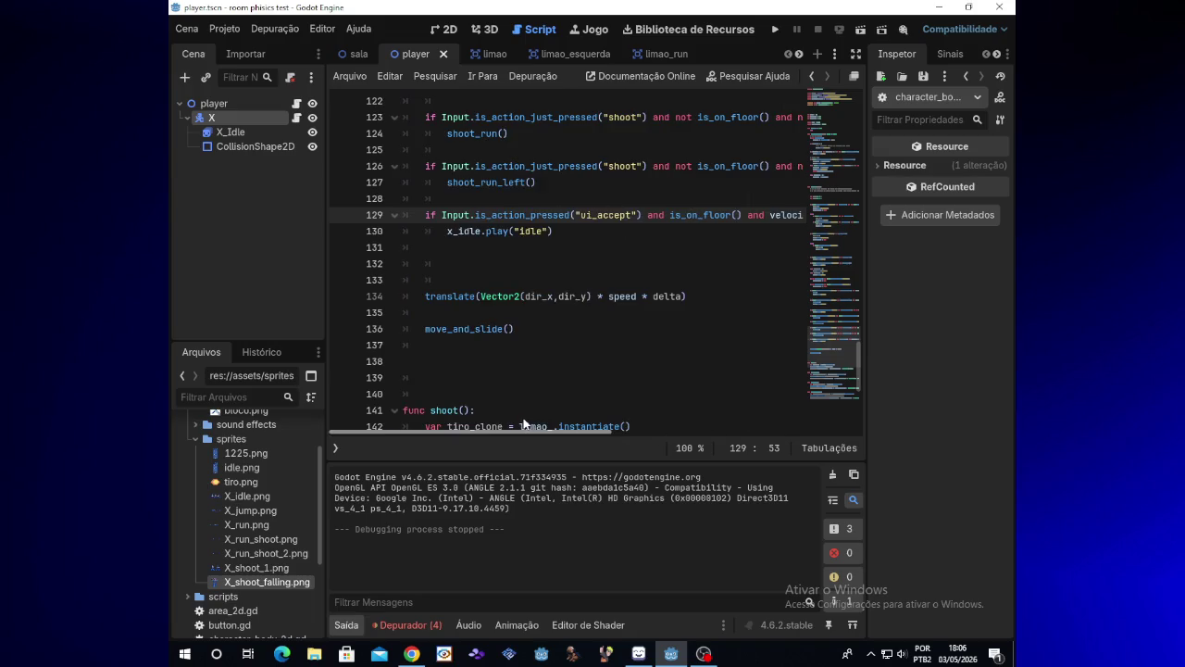
pyautogui.click(500, 245)
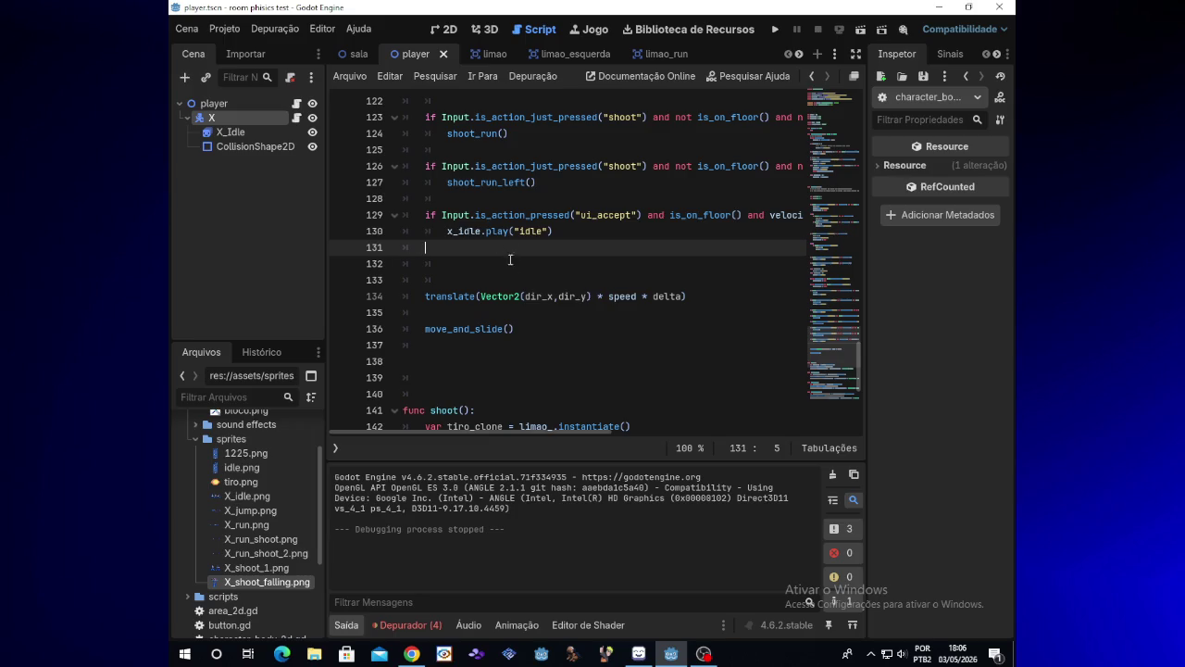
pyautogui.moveTo(515, 430); pyautogui.dragTo(670, 406)
# - Run the game again, running X right with two jumps, then close it
pyautogui.click(775, 29)
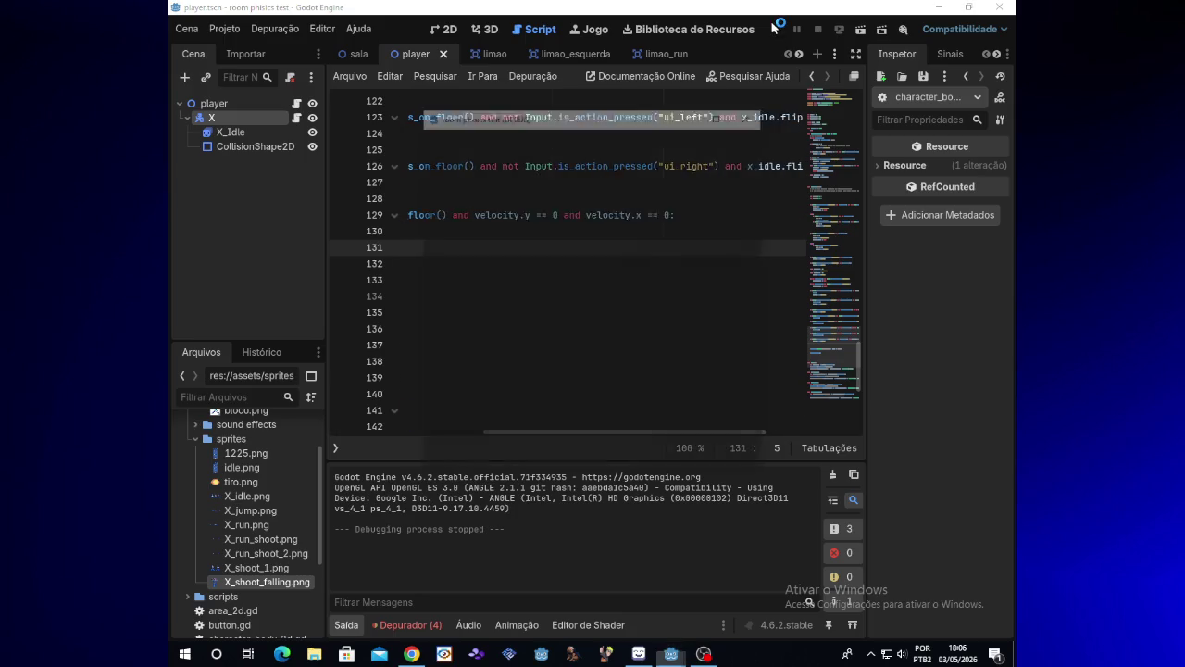
pyautogui.press('Right')
pyautogui.press('space')
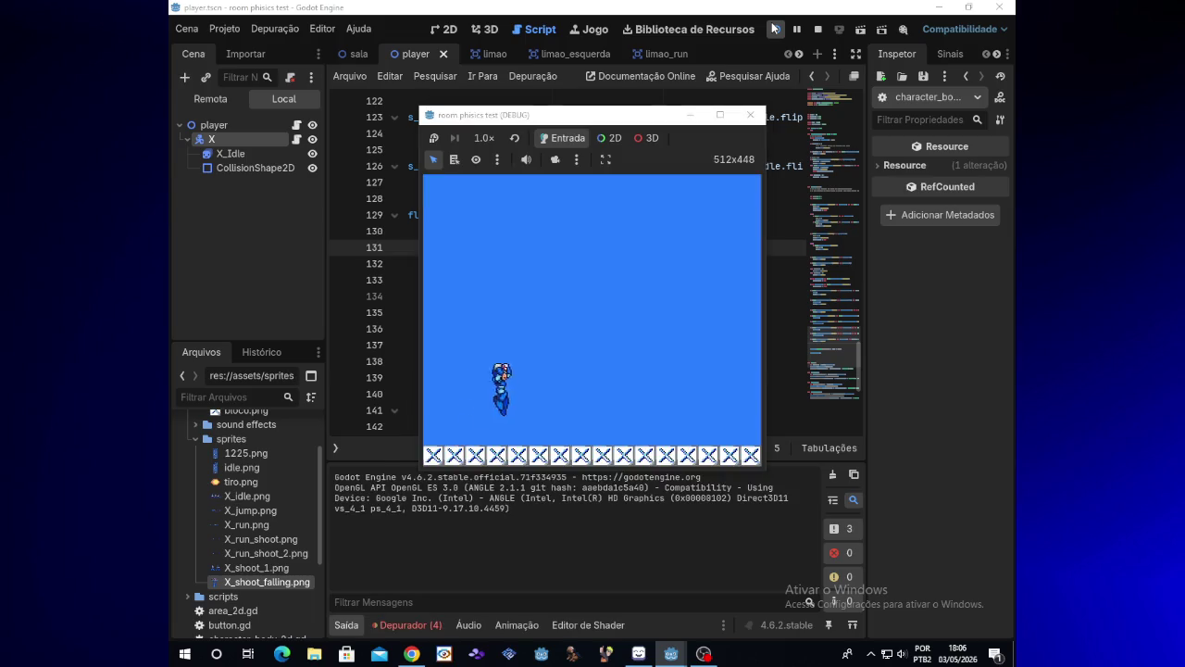
pyautogui.press('Right')
pyautogui.press('space')
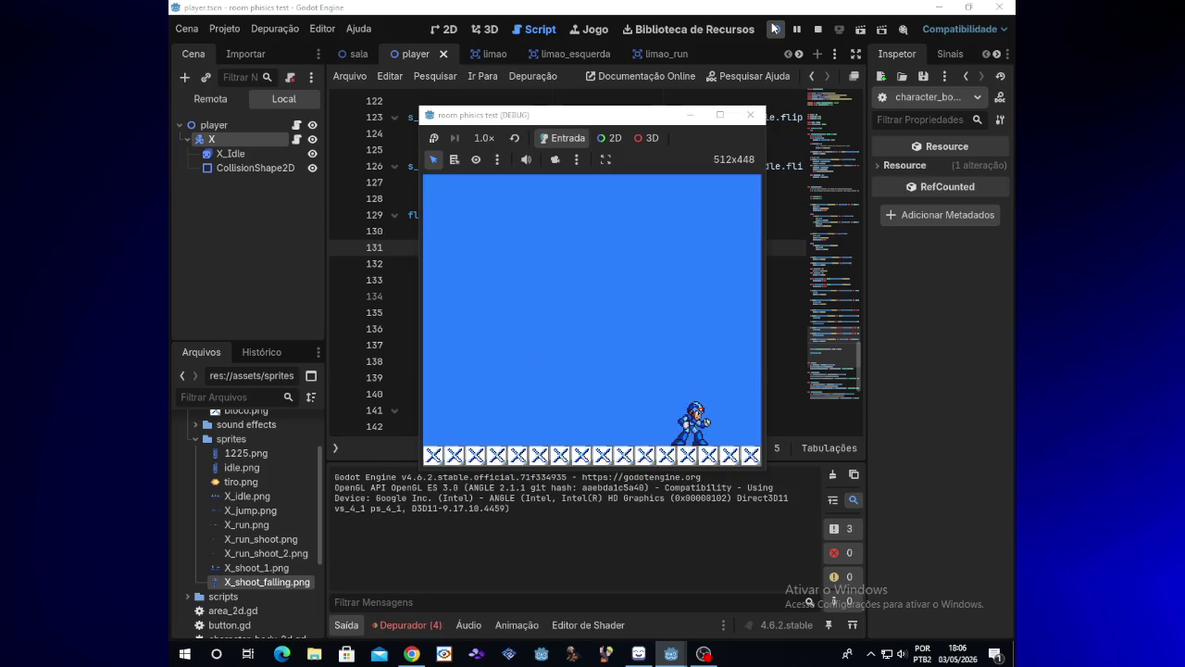
pyautogui.click(750, 114)
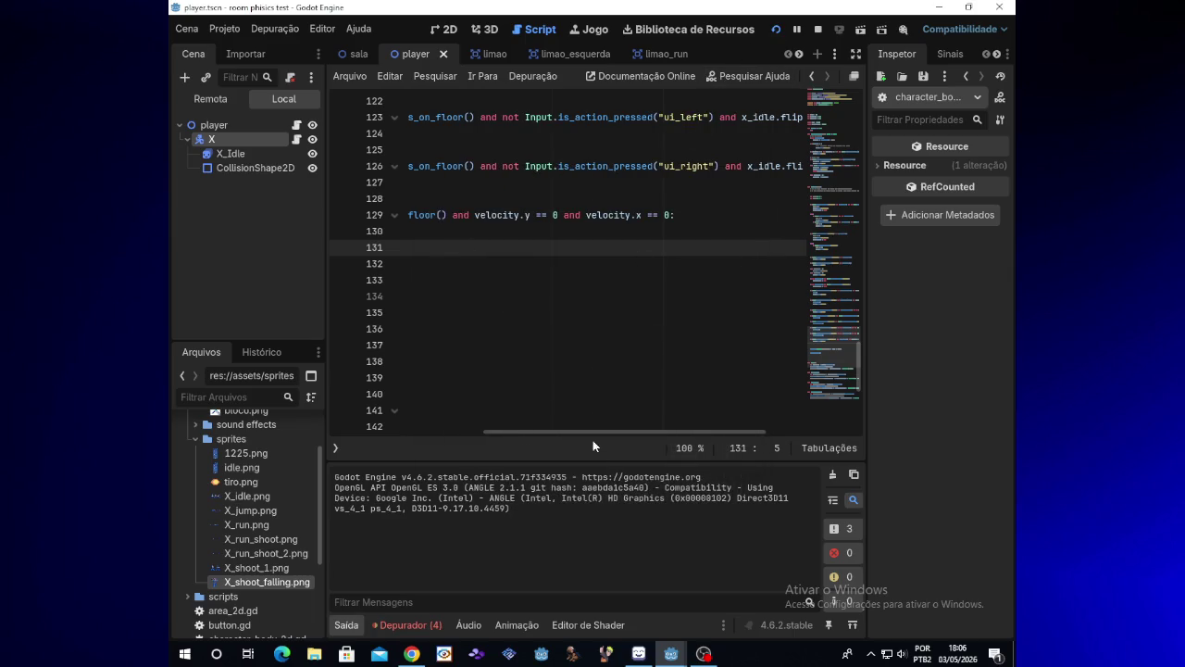
# - Cut the idle if-block from lines 129–130 and paste it at line 49
pyautogui.moveTo(599, 431); pyautogui.dragTo(436, 432)
pyautogui.moveTo(425, 215)
pyautogui.mouseDown()
pyautogui.moveTo(514, 216)
pyautogui.moveTo(559, 231)
pyautogui.mouseUp()
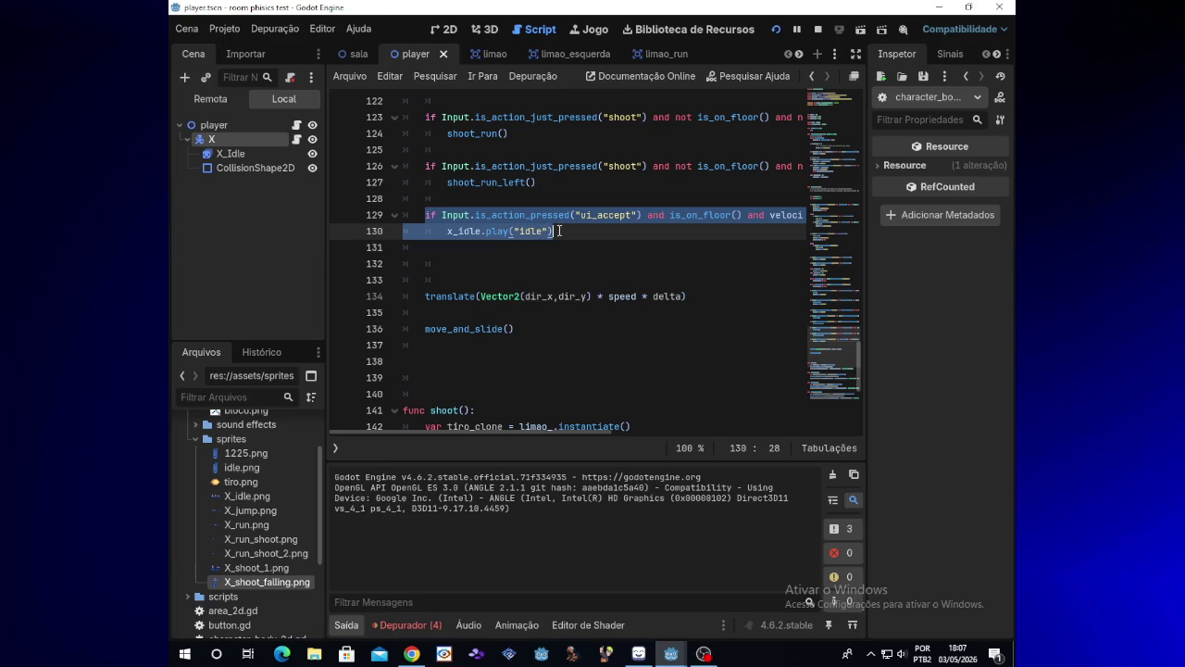
pyautogui.press('BackSpace')
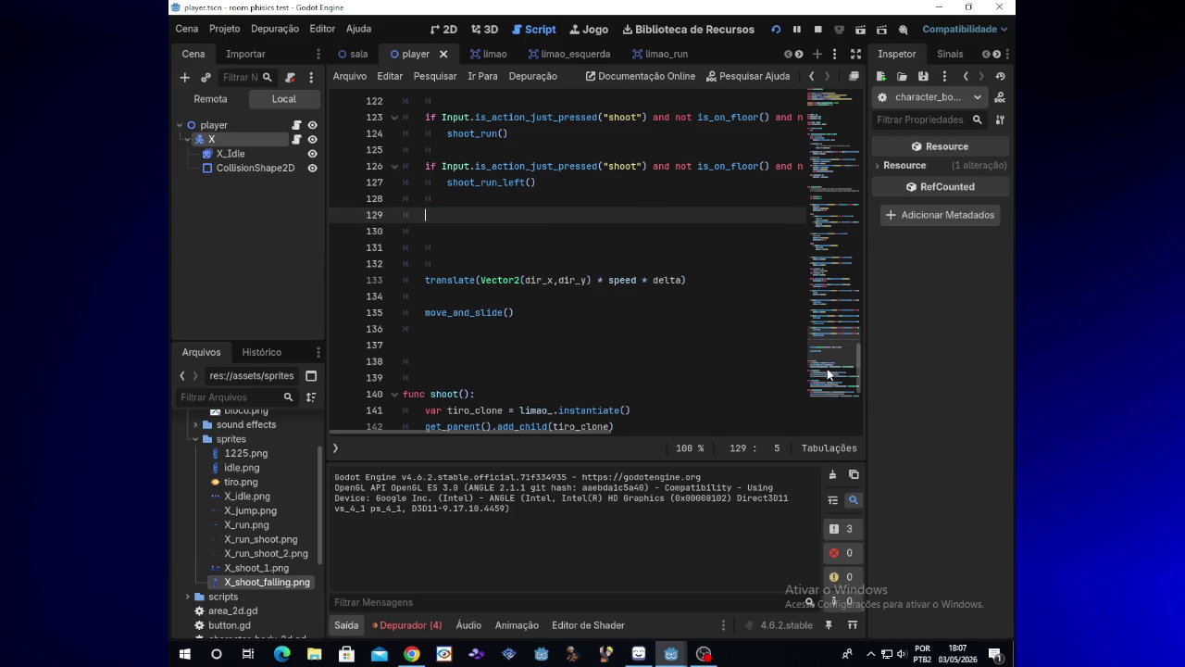
pyautogui.moveTo(856, 356)
pyautogui.mouseDown()
pyautogui.moveTo(852, 170)
pyautogui.moveTo(853, 190)
pyautogui.mouseUp()
pyautogui.click(492, 279)
pyautogui.hotkey('ctrl', 'v')
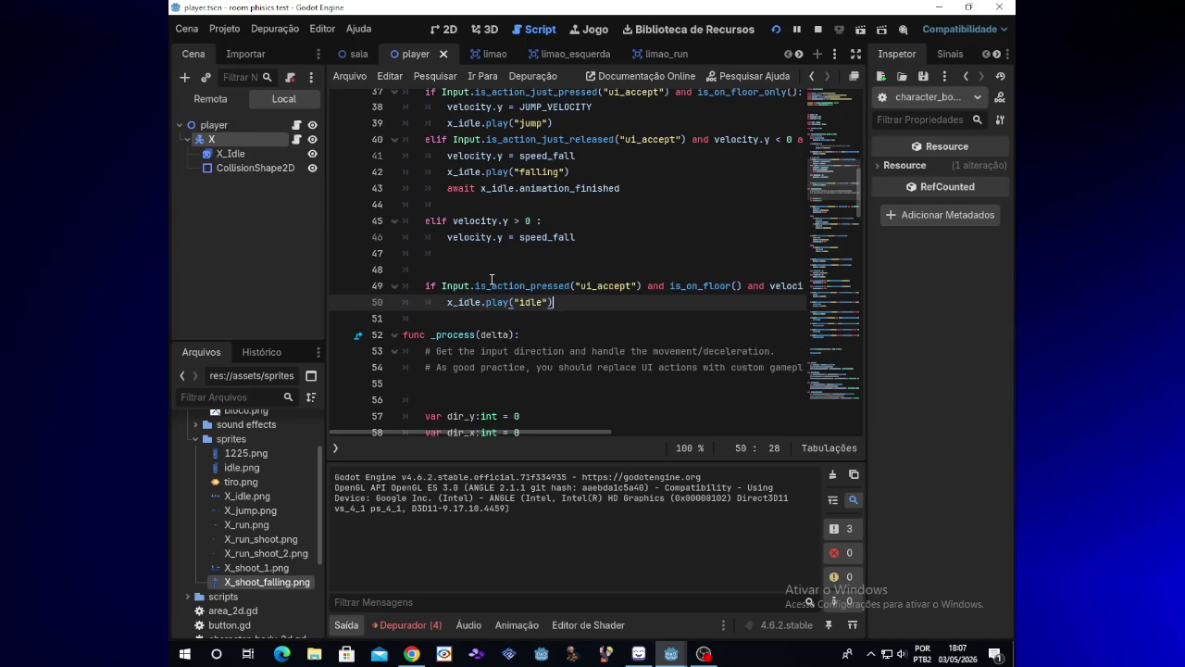
# - Test the relocated idle check by running, jumping and shooting X both ways, then minimize the game
pyautogui.click(778, 30)
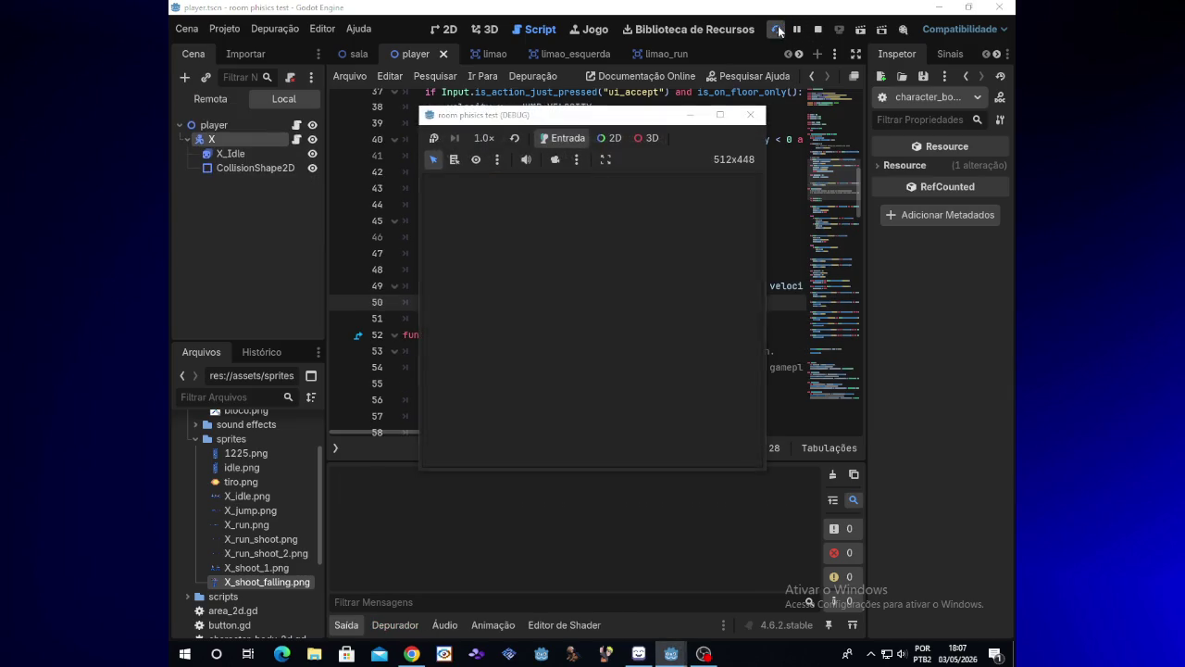
pyautogui.press('Right')
pyautogui.press('space')
pyautogui.press('Left')
pyautogui.press('x')
pyautogui.press('Right')
pyautogui.press('space')
pyautogui.press('Left')
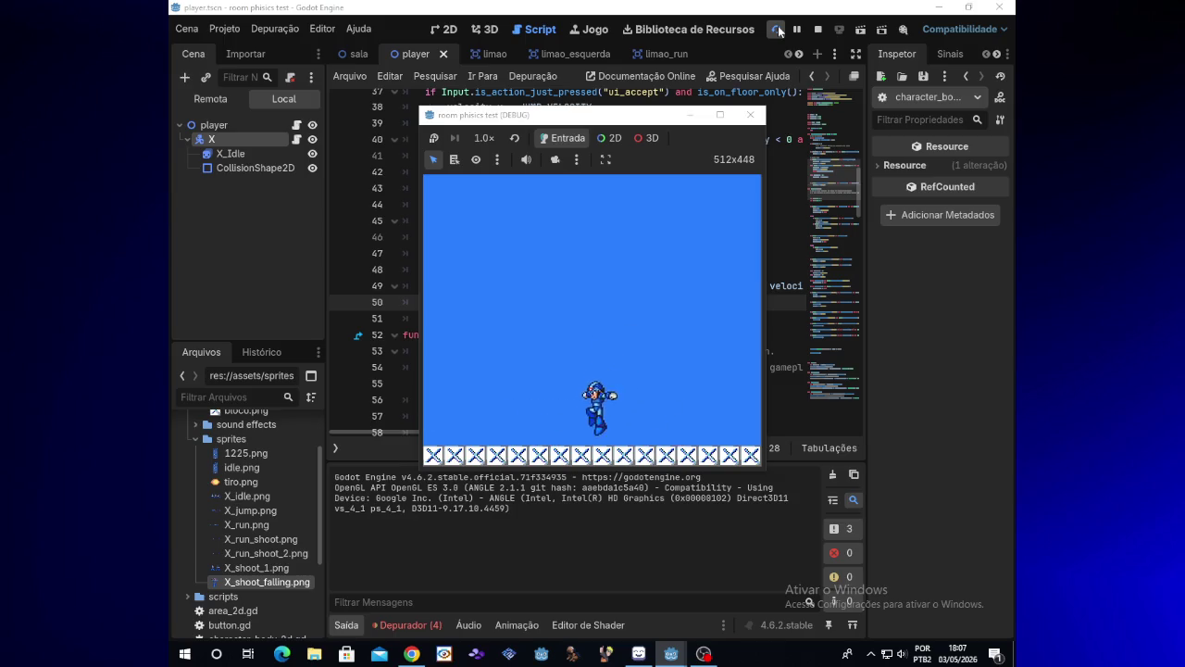
pyautogui.press('space')
pyautogui.press('Right')
pyautogui.press('space')
pyautogui.press('Left')
pyautogui.press('x')
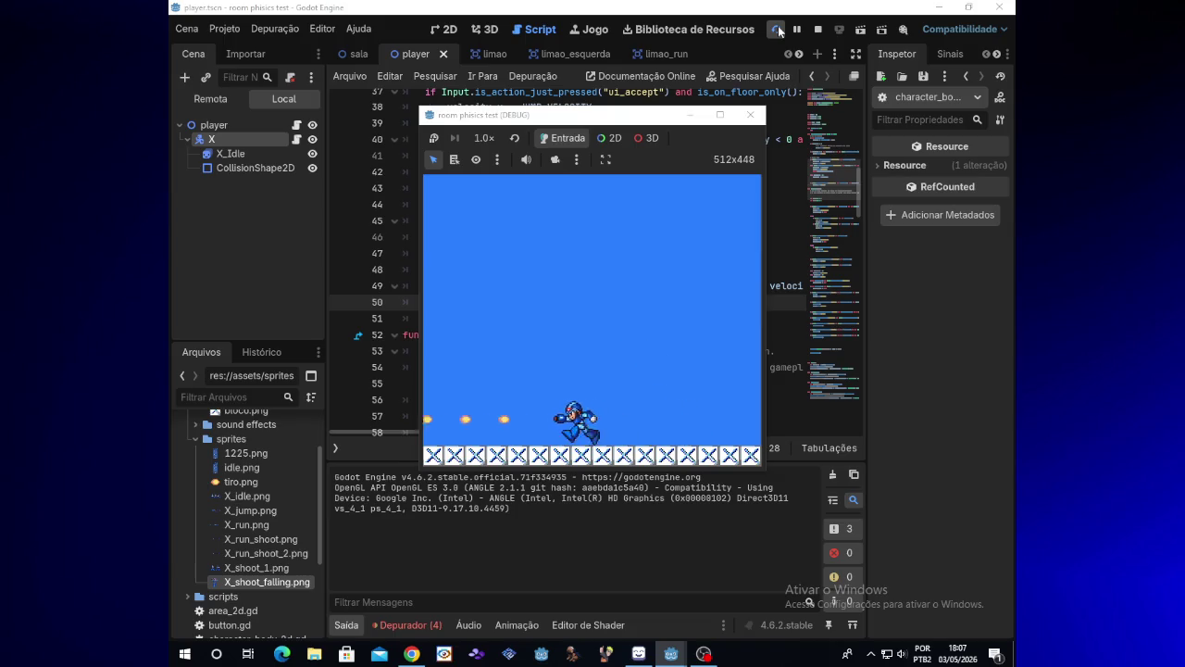
pyautogui.press('space')
pyautogui.press('Right')
pyautogui.press('x')
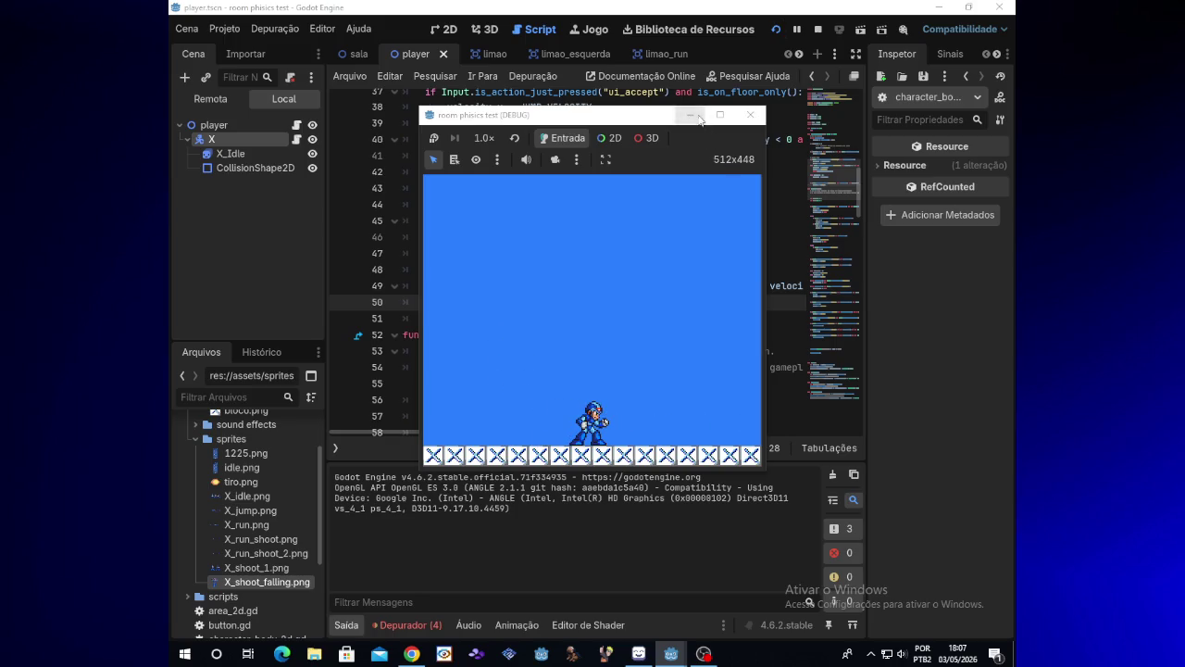
pyautogui.click(693, 115)
# - Delete 'and velocity.x == 0' from line 49's idle check
pyautogui.moveTo(592, 428); pyautogui.dragTo(738, 421)
pyautogui.moveTo(722, 285); pyautogui.dragTo(635, 285)
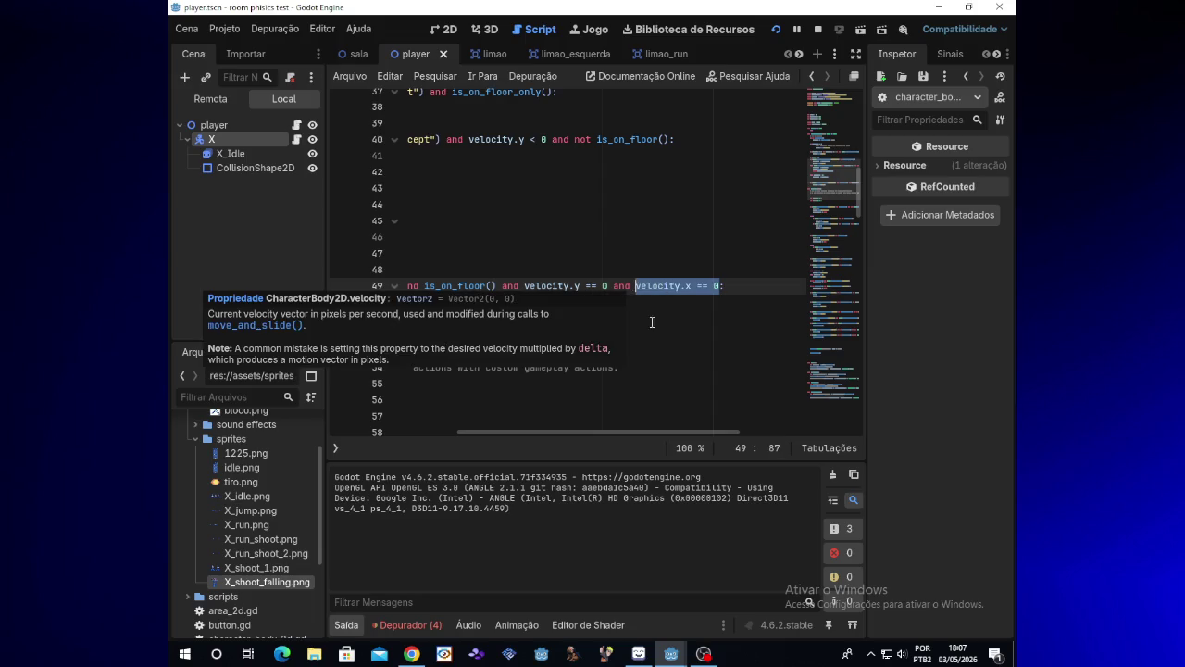
pyautogui.press('BackSpace')
pyautogui.press('BackSpace')
pyautogui.press('BackSpace')
pyautogui.press('BackSpace')
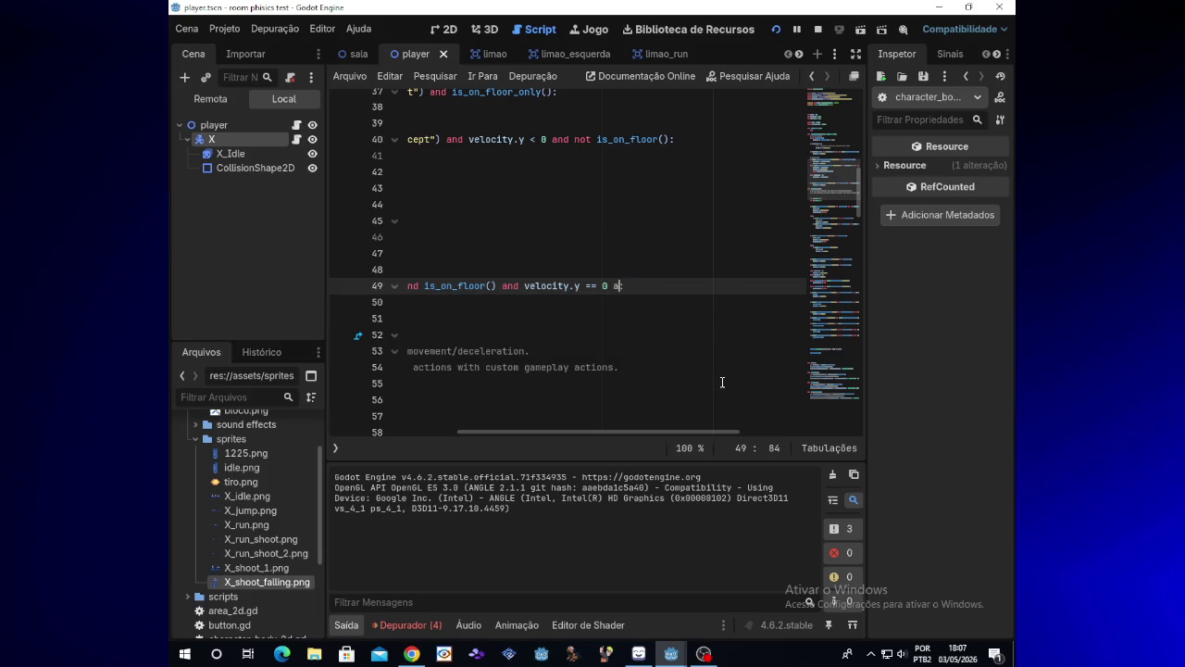
# - Run the game, turn X left and right while shooting, then close the test
pyautogui.click(775, 34)
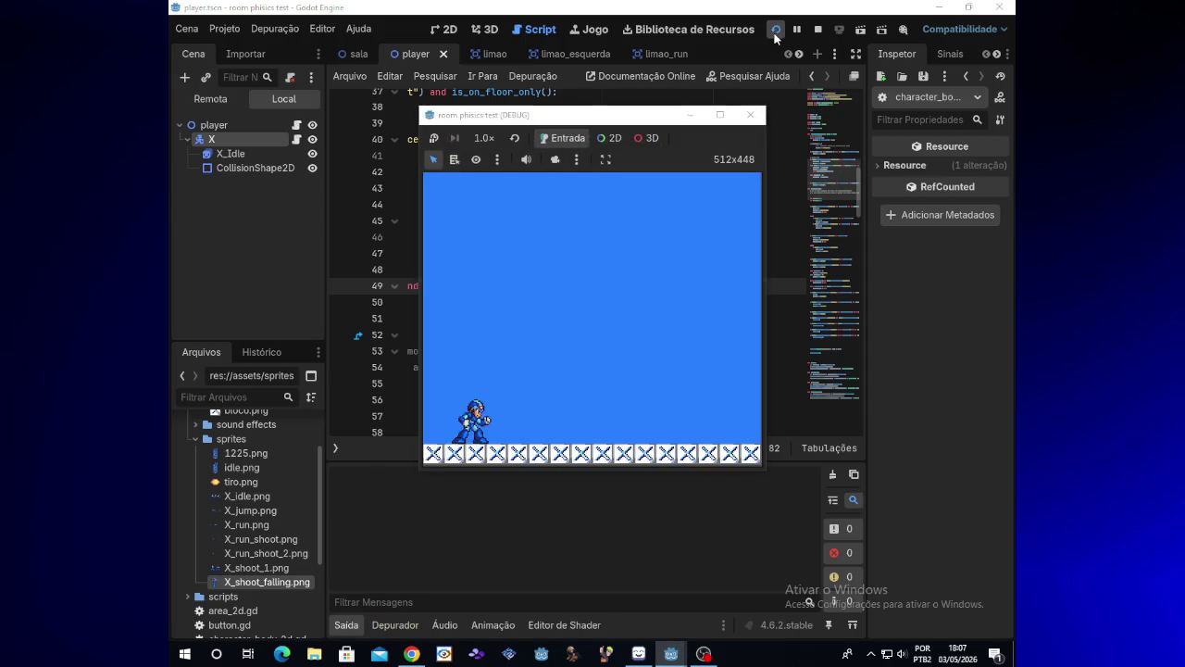
pyautogui.press('Right')
pyautogui.press('x')
pyautogui.press('Left')
pyautogui.press('x')
pyautogui.press('Right')
pyautogui.press('x')
pyautogui.press('Left')
pyautogui.press('x')
pyautogui.press('Right')
pyautogui.press('x')
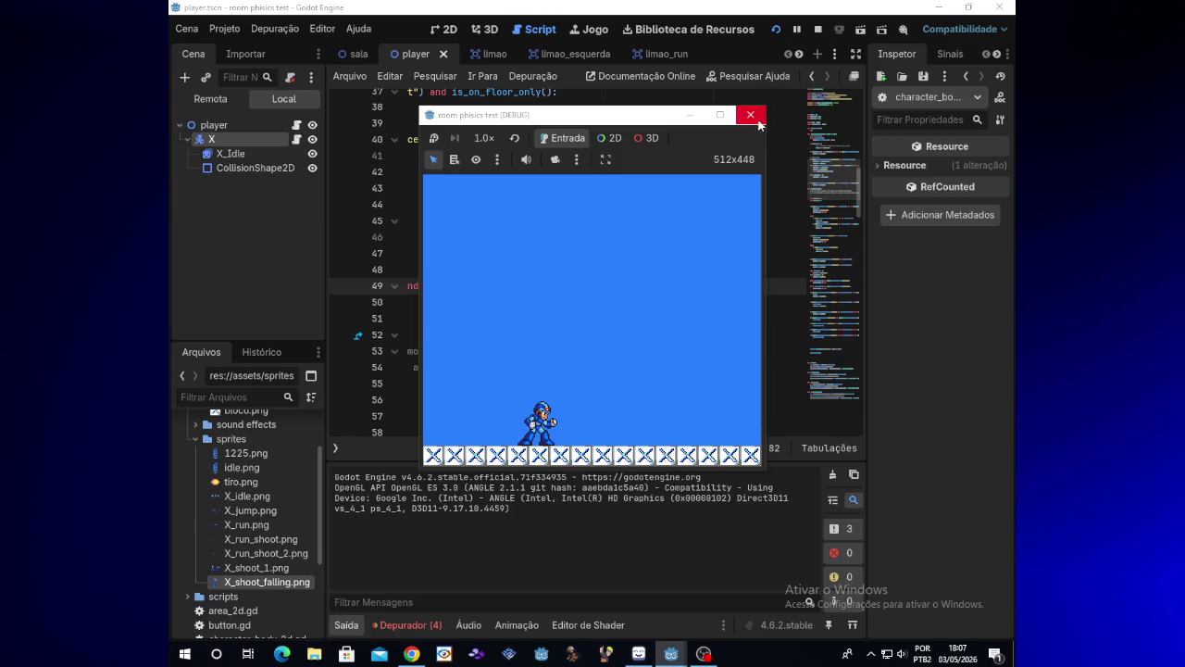
pyautogui.click(759, 124)
pyautogui.moveTo(669, 431); pyautogui.dragTo(530, 426)
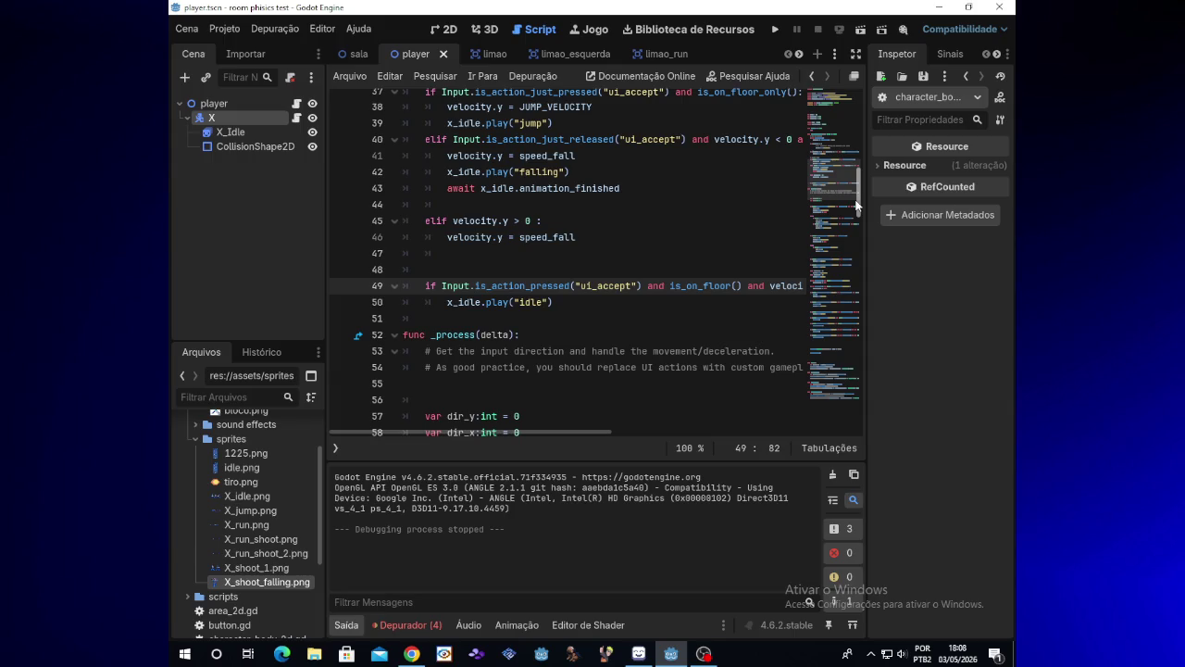
pyautogui.scroll(-2, 857, 206)
pyautogui.scroll(2, 856, 210)
pyautogui.scroll(1, 858, 192)
pyautogui.scroll(-2, 858, 201)
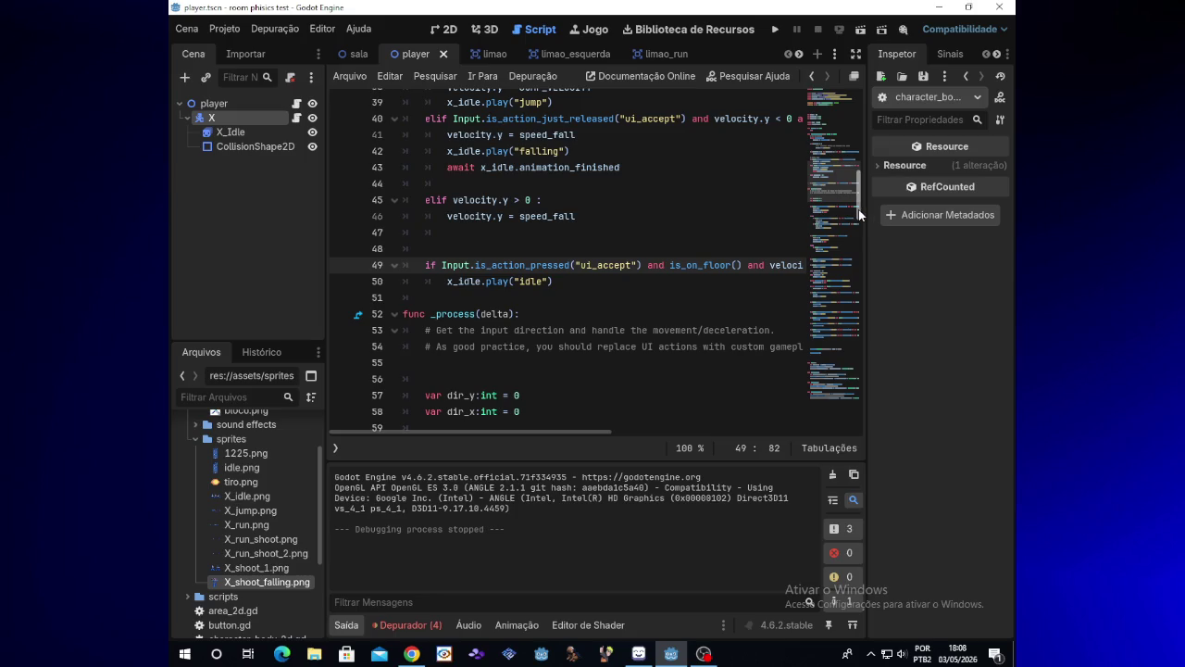
# - Run the game, move X back and forth with repeated jumps to check idle and landing, then stop
pyautogui.click(773, 30)
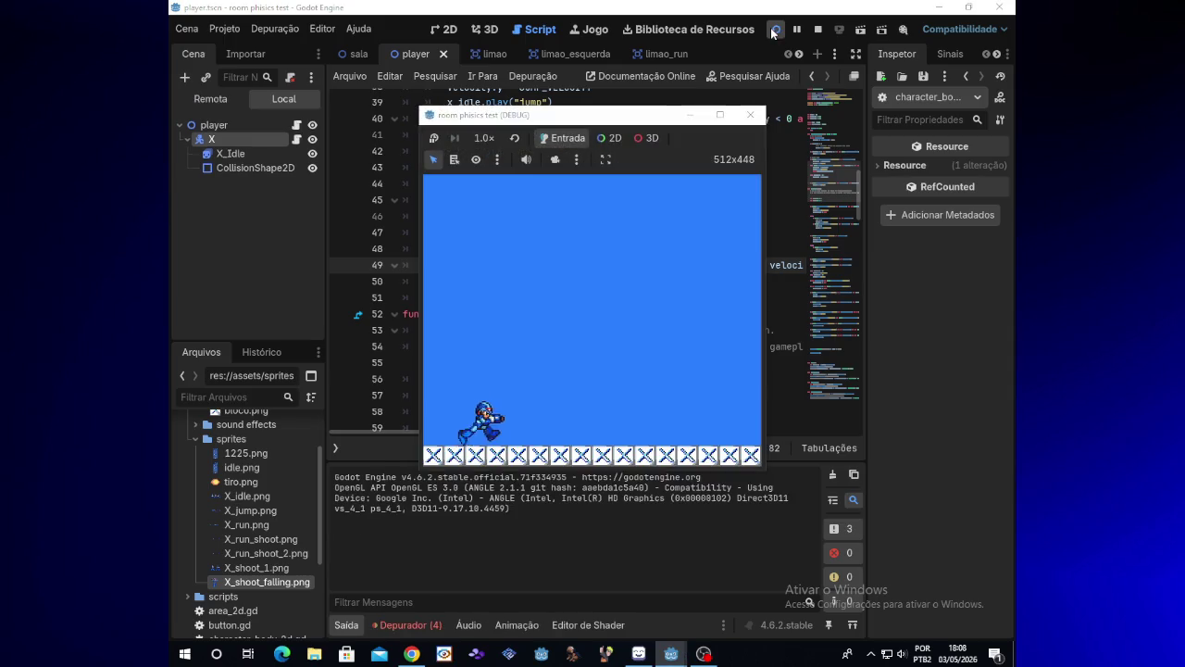
pyautogui.press('Right')
pyautogui.press('space')
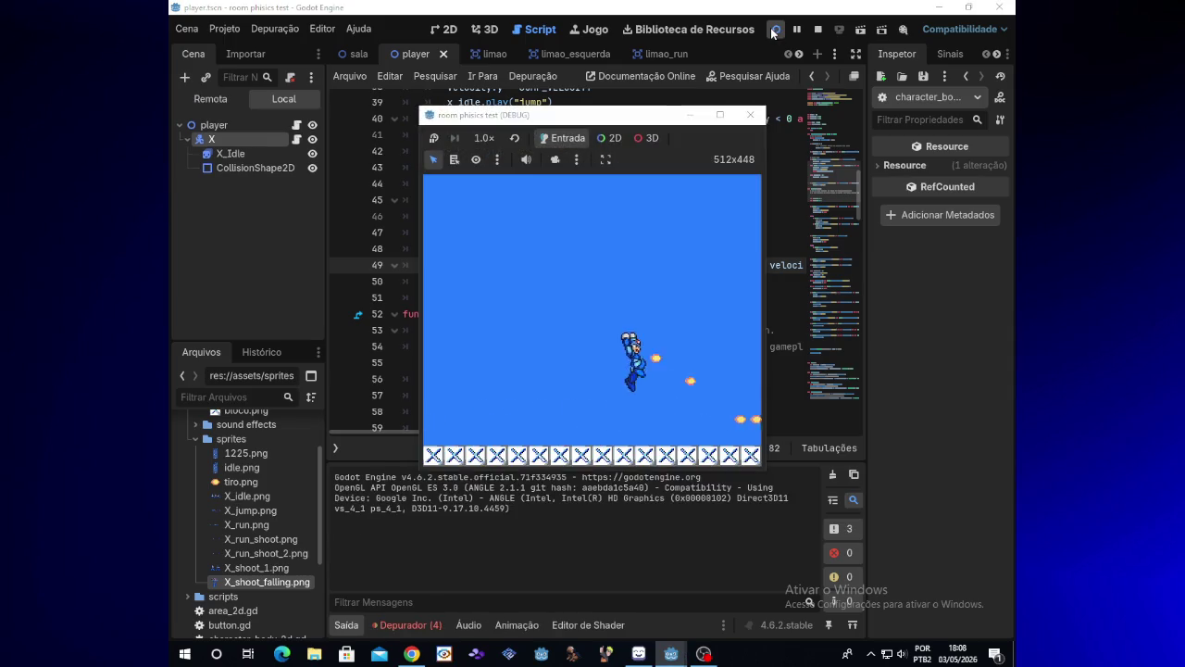
pyautogui.press('Left')
pyautogui.press('space')
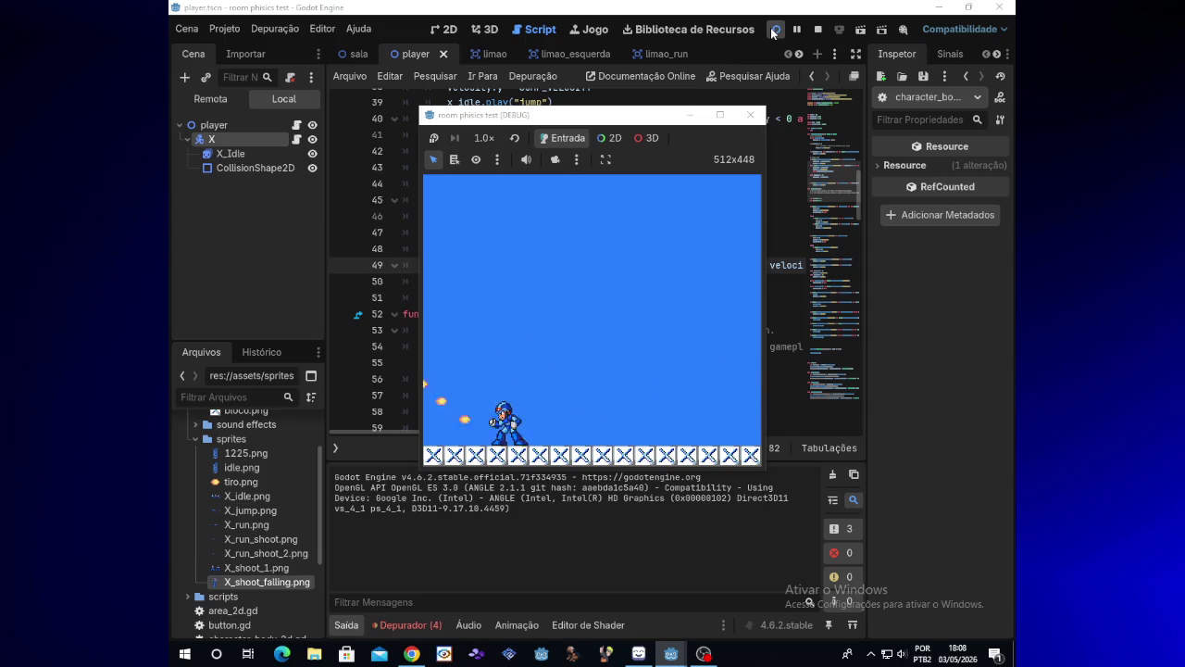
pyautogui.press('Right')
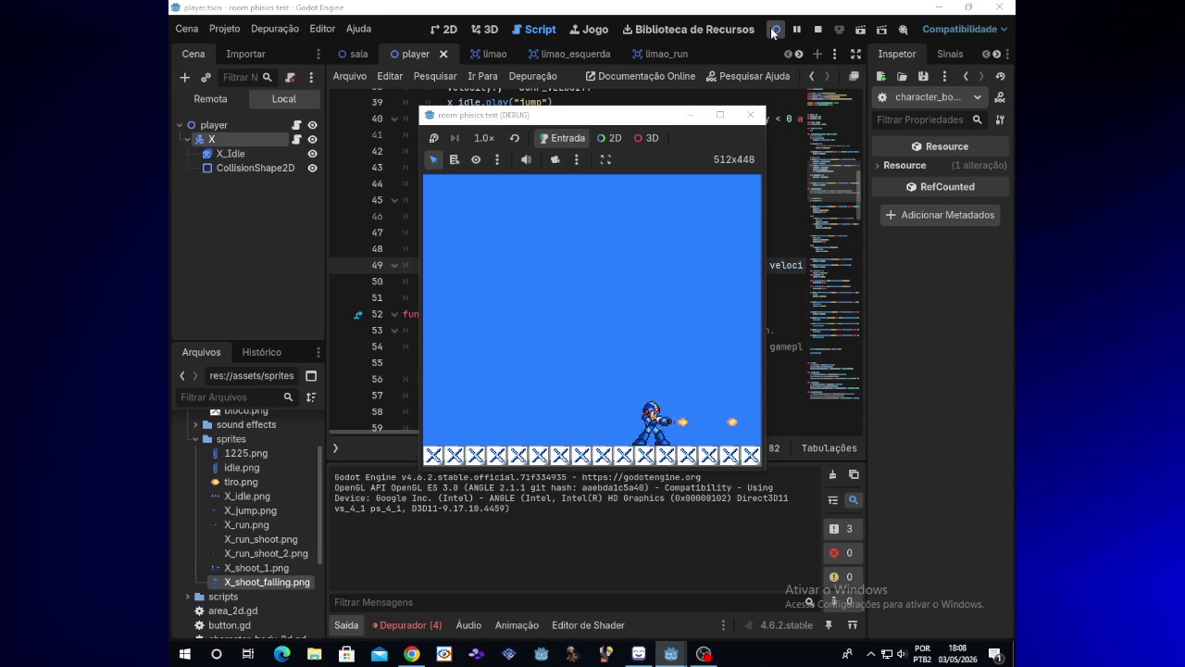
pyautogui.press('Left')
pyautogui.press('Right')
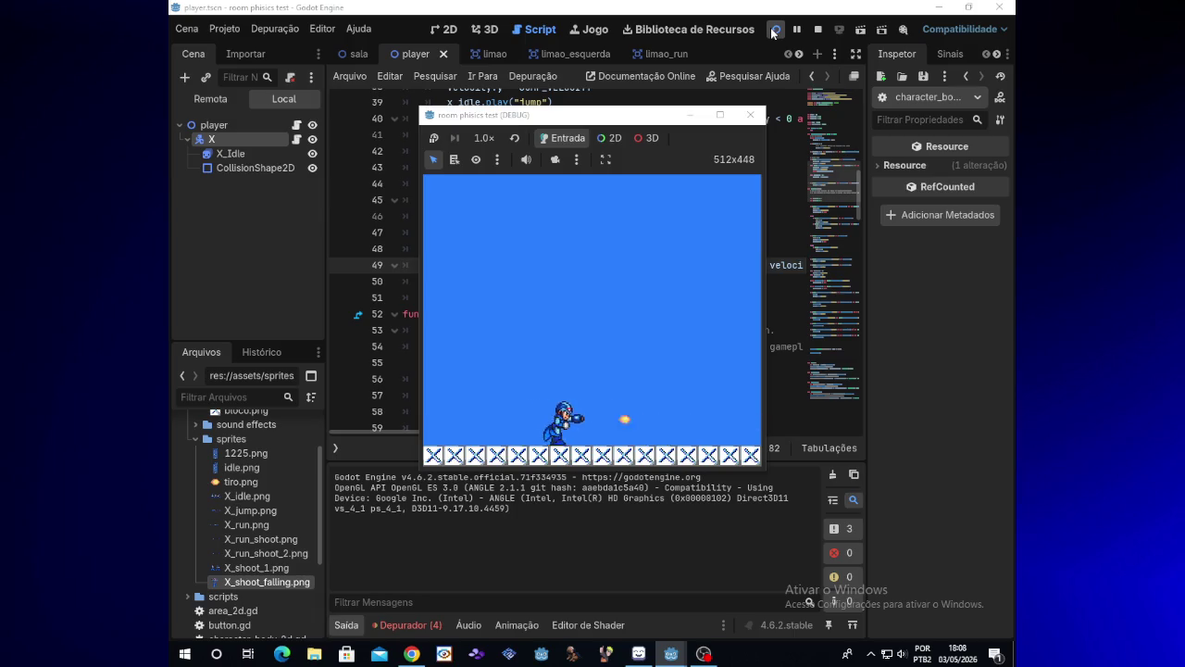
pyautogui.press('Left')
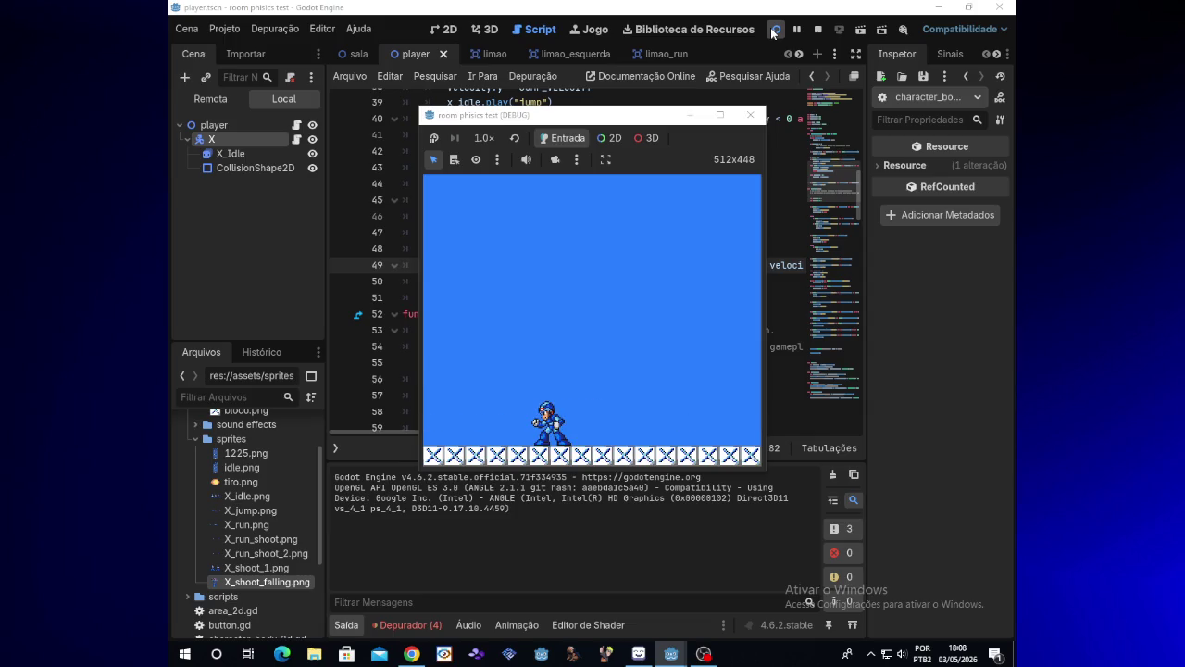
pyautogui.press('space')
pyautogui.press('Right')
pyautogui.press('space')
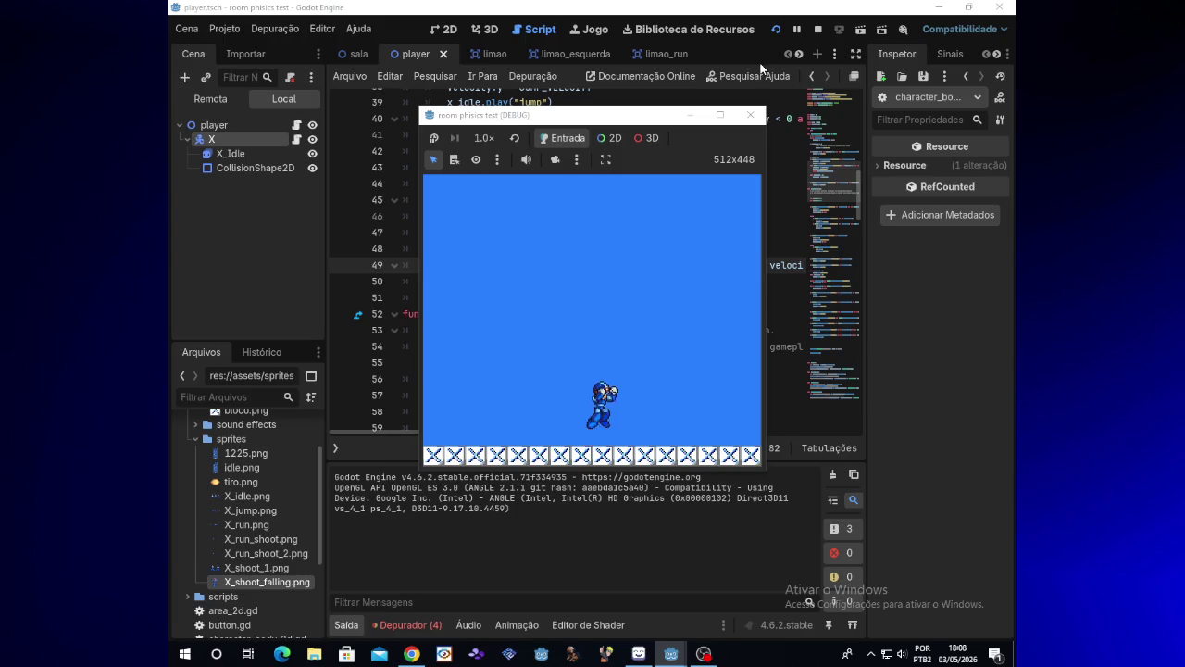
pyautogui.press('space')
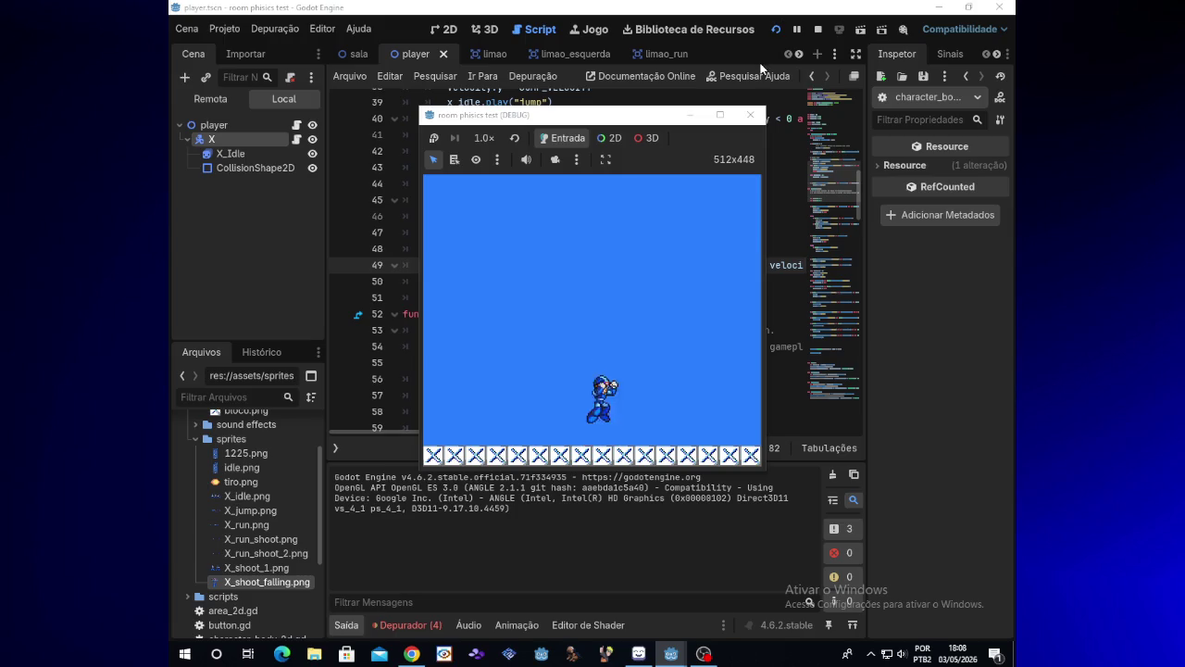
pyautogui.click(750, 114)
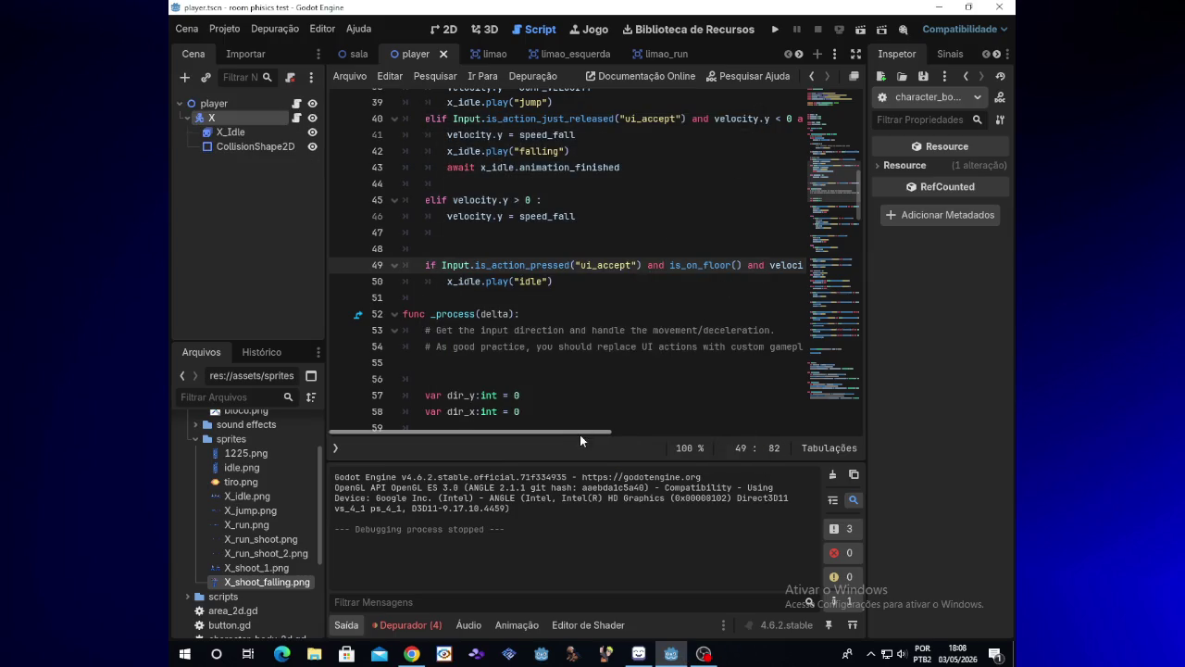
# - Delete the old Input and floor checks from line 49, leaving velocity.y == 0
pyautogui.moveTo(587, 435); pyautogui.dragTo(596, 431)
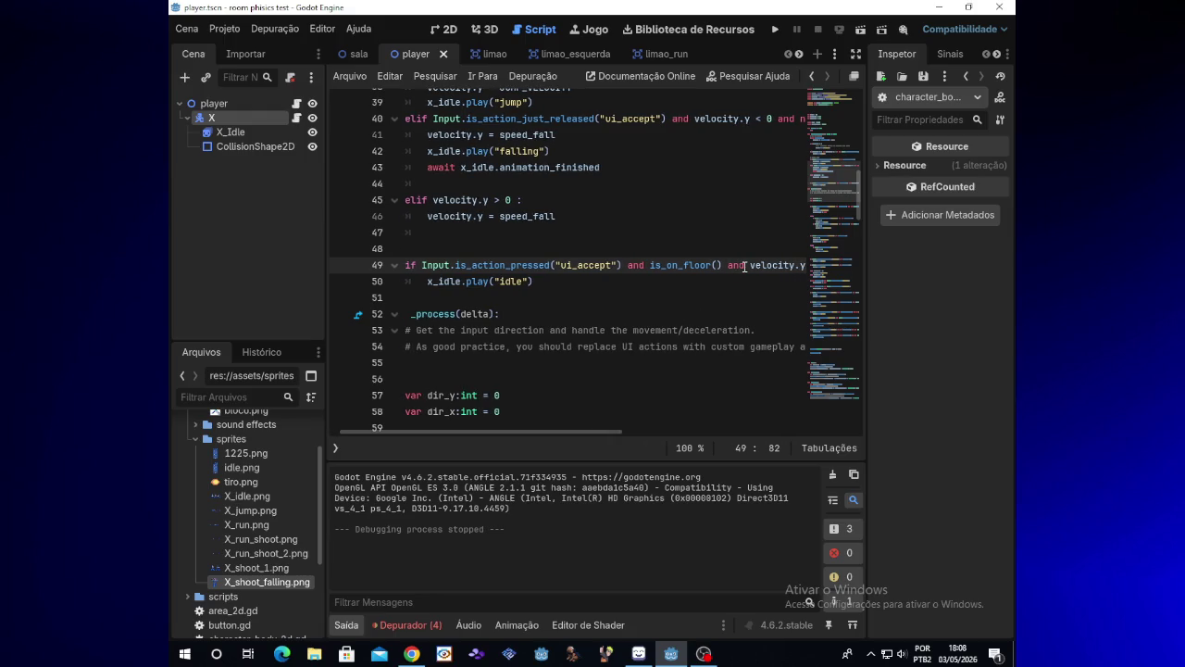
pyautogui.moveTo(744, 267); pyautogui.dragTo(427, 267)
pyautogui.moveTo(501, 268)
pyautogui.mouseDown()
pyautogui.moveTo(542, 267)
pyautogui.moveTo(421, 269)
pyautogui.mouseUp()
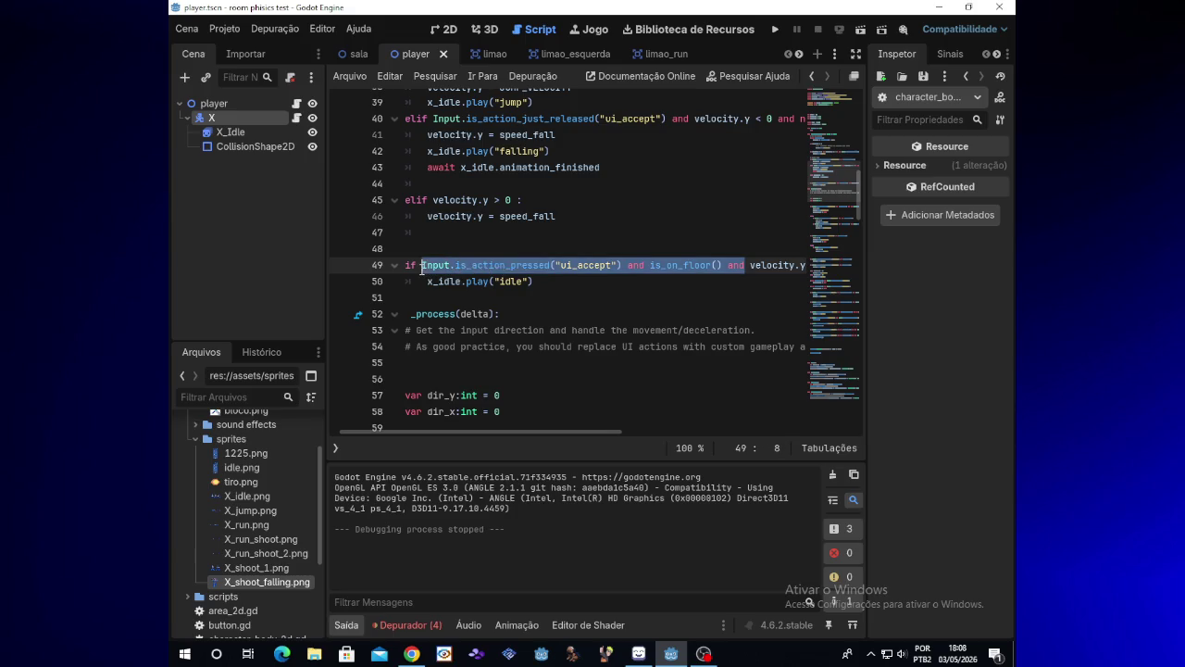
pyautogui.press('BackSpace')
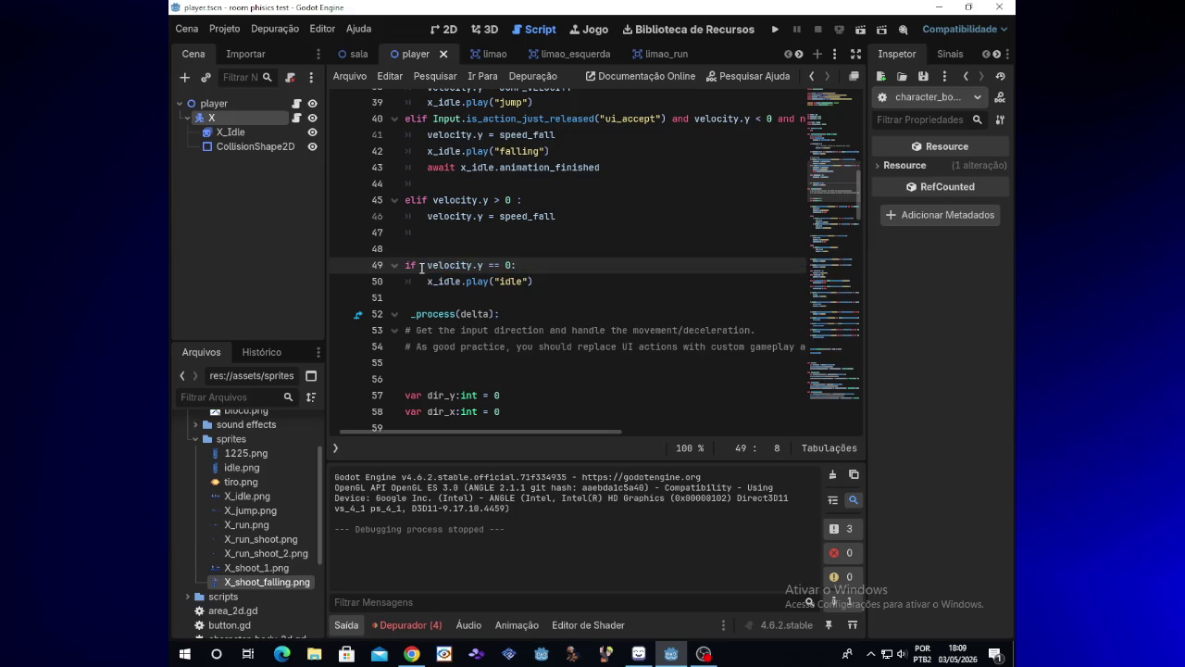
pyautogui.press('BackSpace')
pyautogui.press('Right')
pyautogui.press('Right')
pyautogui.press('Right')
pyautogui.press('Right')
pyautogui.press('Right')
pyautogui.press('Right')
# - Add 'and not Input.is_anything_pressed()' to line 49 using autocomplete, then launch a test run
pyautogui.write('and not')
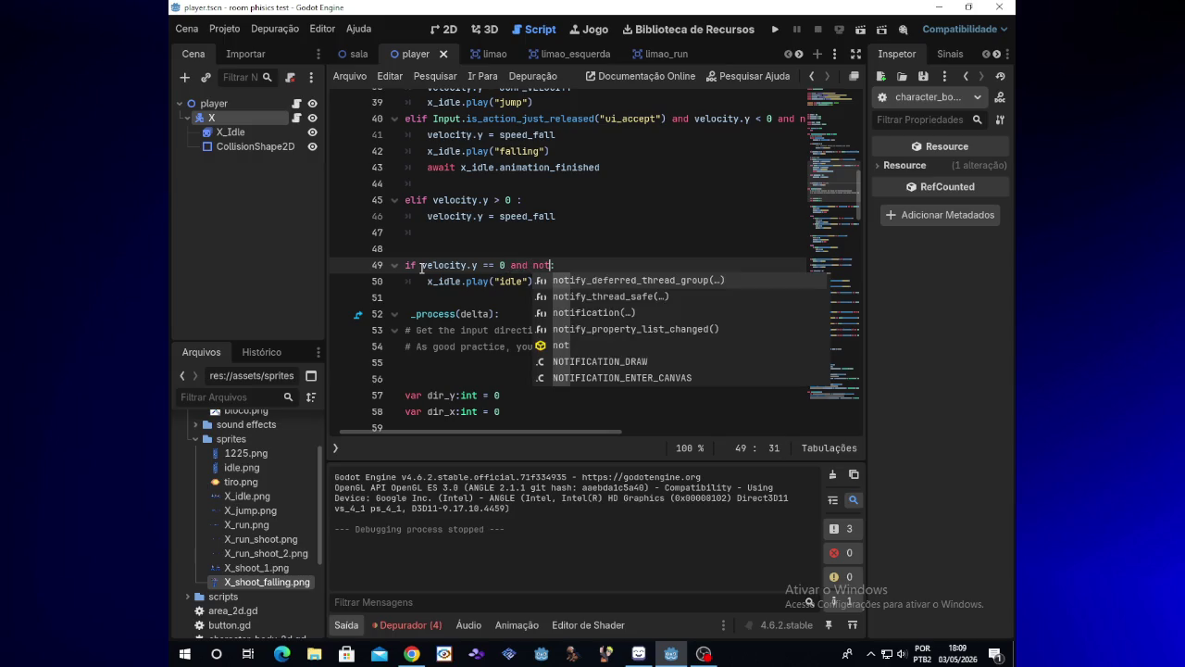
pyautogui.press('BackSpace')
pyautogui.press('BackSpace')
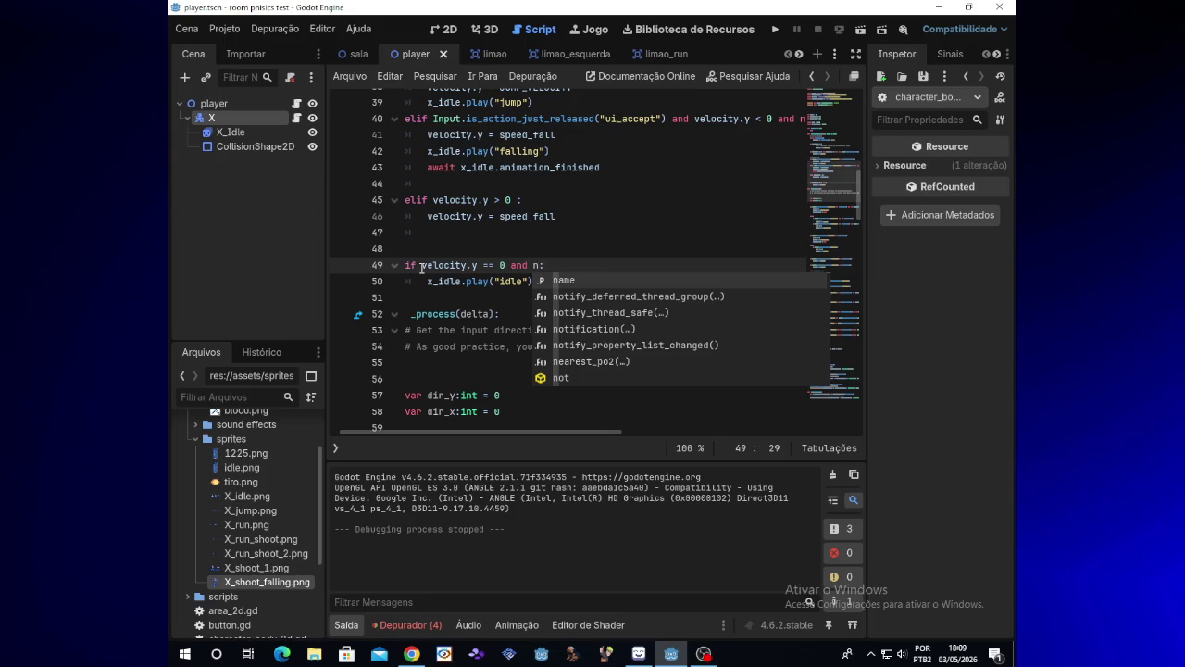
pyautogui.write('ot is ')
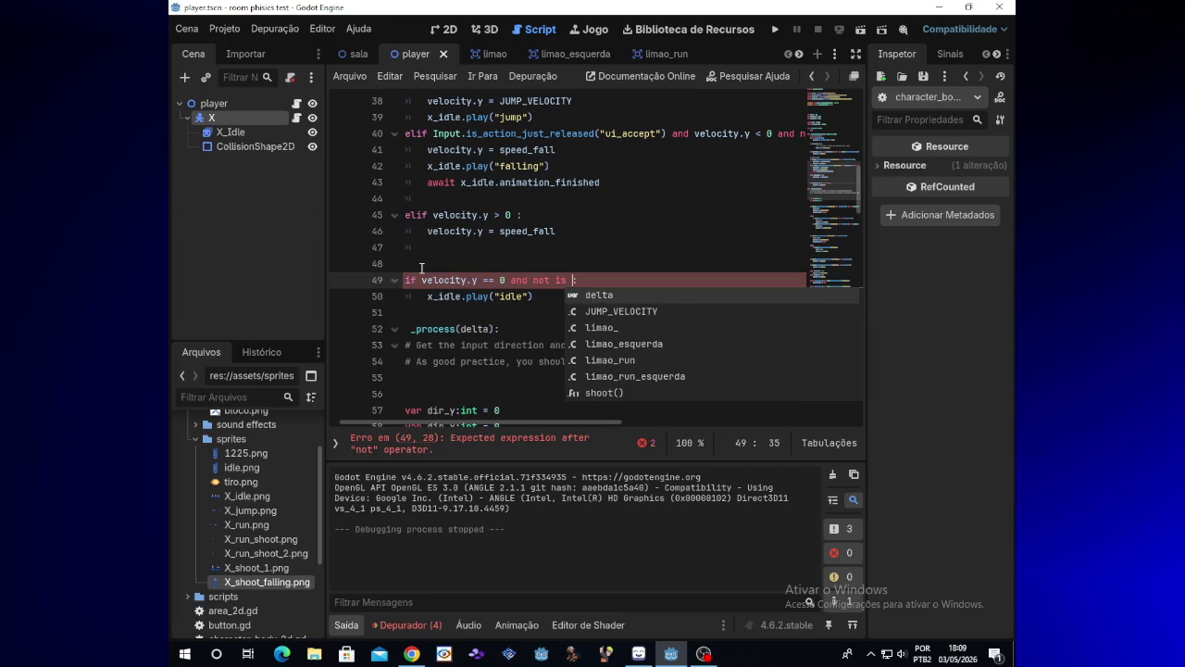
pyautogui.write('In')
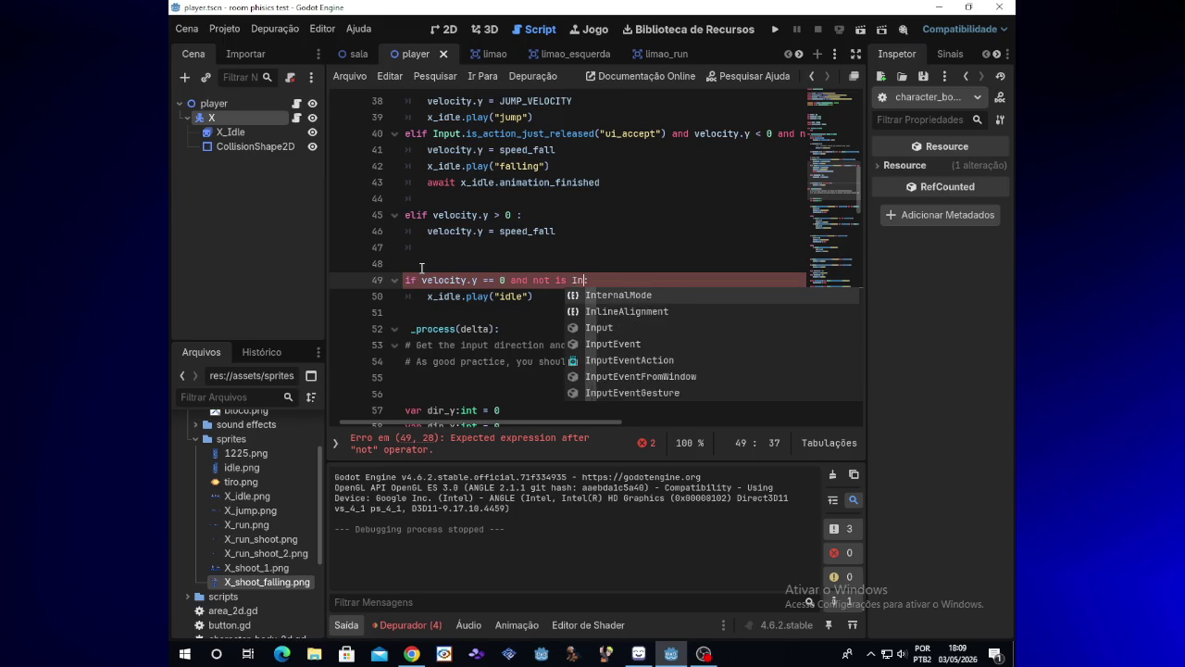
pyautogui.press('Escape')
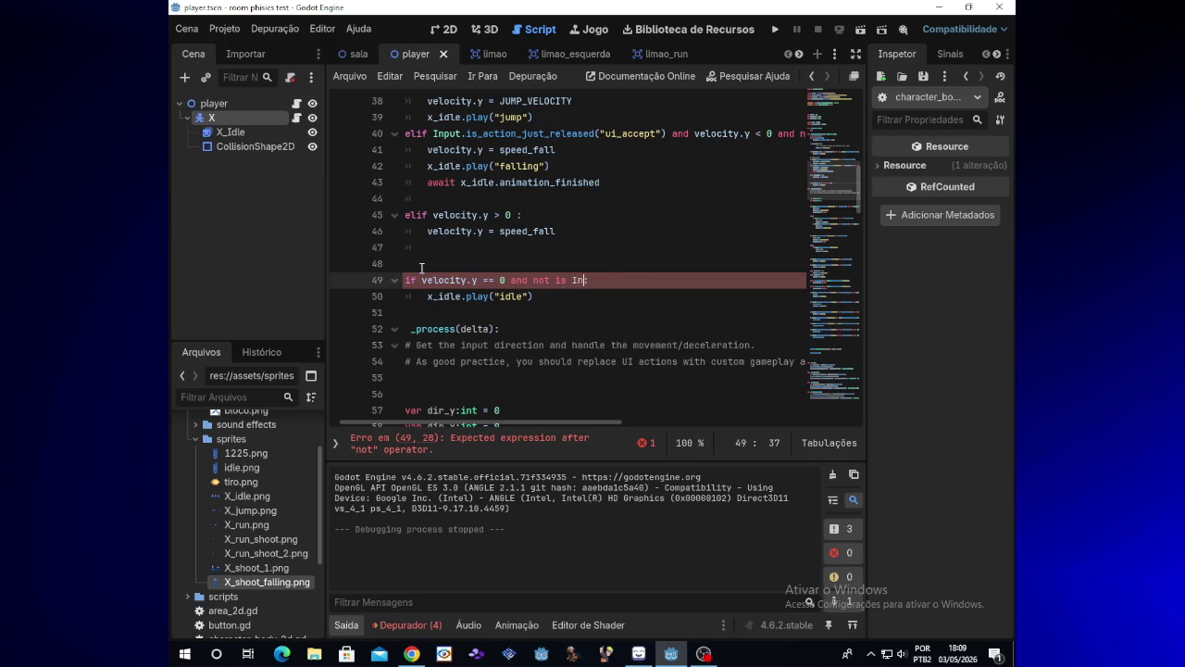
pyautogui.write('pu')
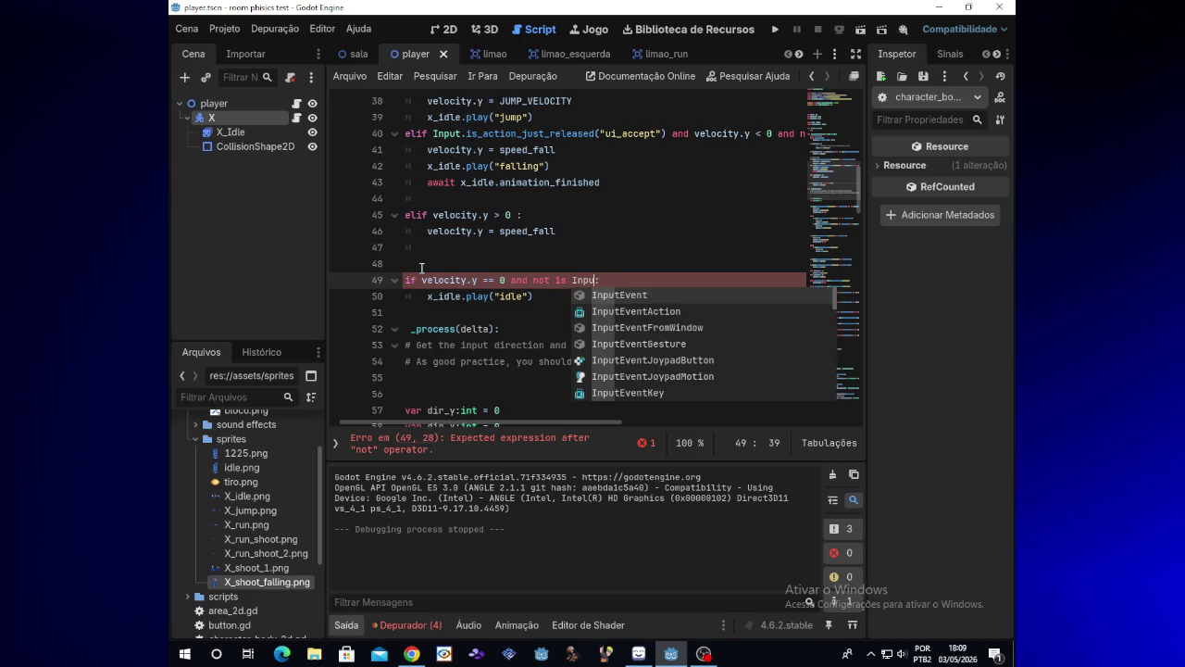
pyautogui.write('t')
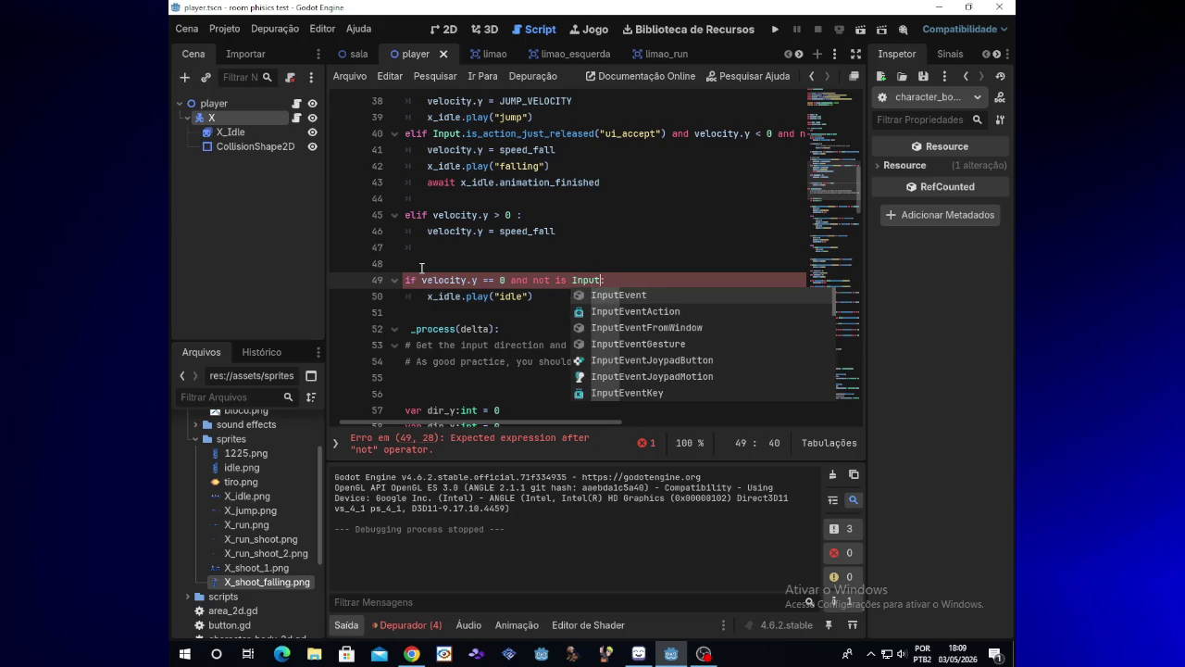
pyautogui.press('Escape')
pyautogui.press('Left')
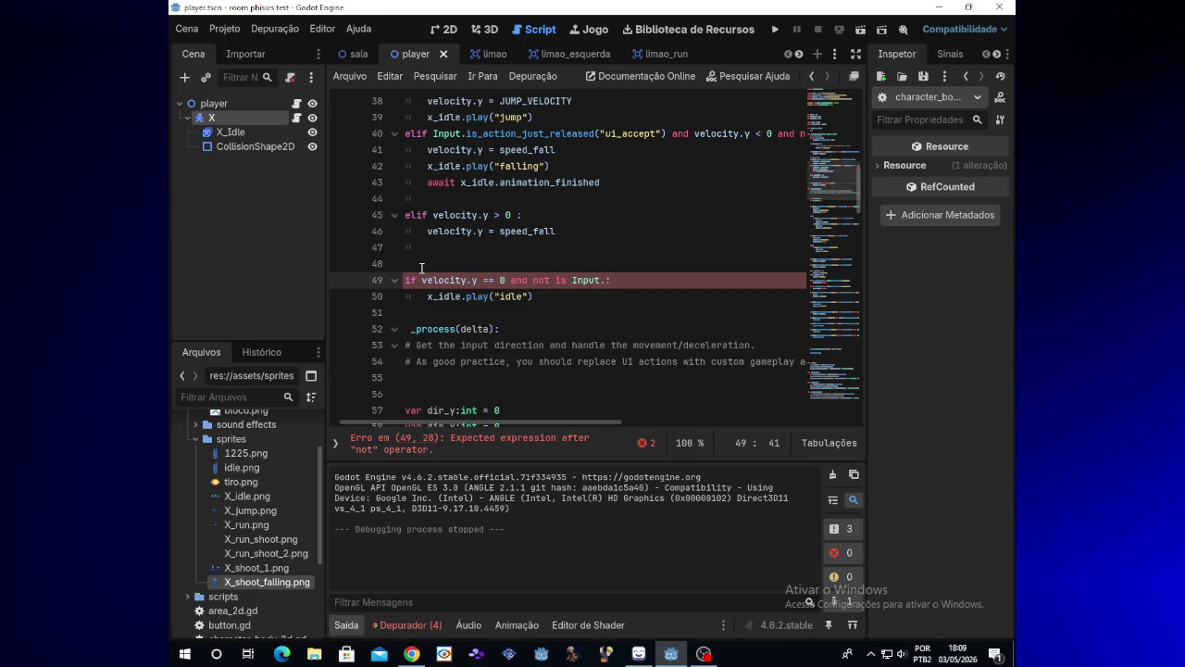
pyautogui.write('is')
pyautogui.press('BackSpace')
pyautogui.press('BackSpace')
pyautogui.write('is')
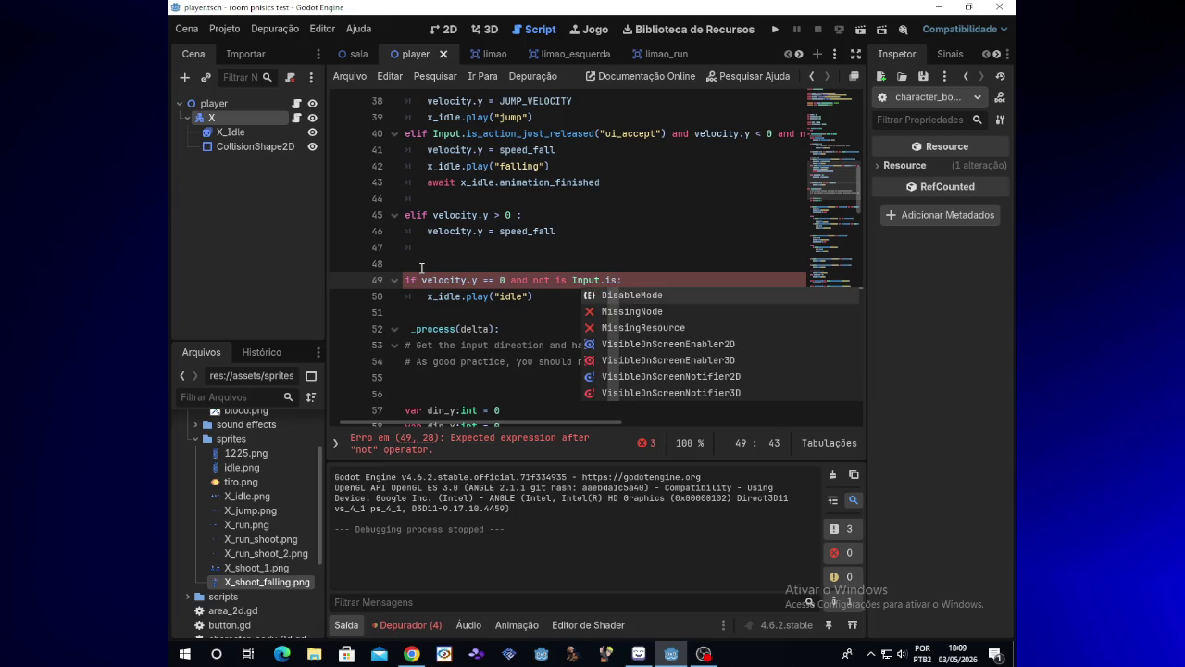
pyautogui.write('_a')
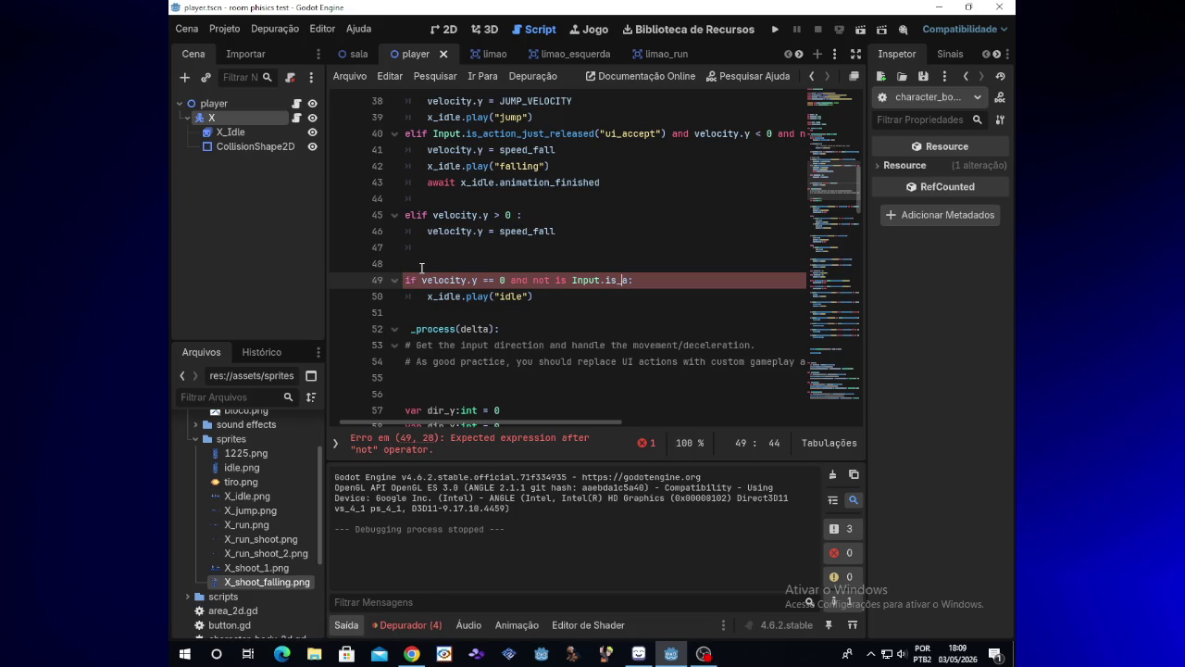
pyautogui.press('Left')
pyautogui.press('Left')
pyautogui.press('Left')
pyautogui.press('BackSpace')
pyautogui.press('BackSpace')
pyautogui.press('BackSpace')
pyautogui.press('Right')
pyautogui.press('Right')
pyautogui.press('Right')
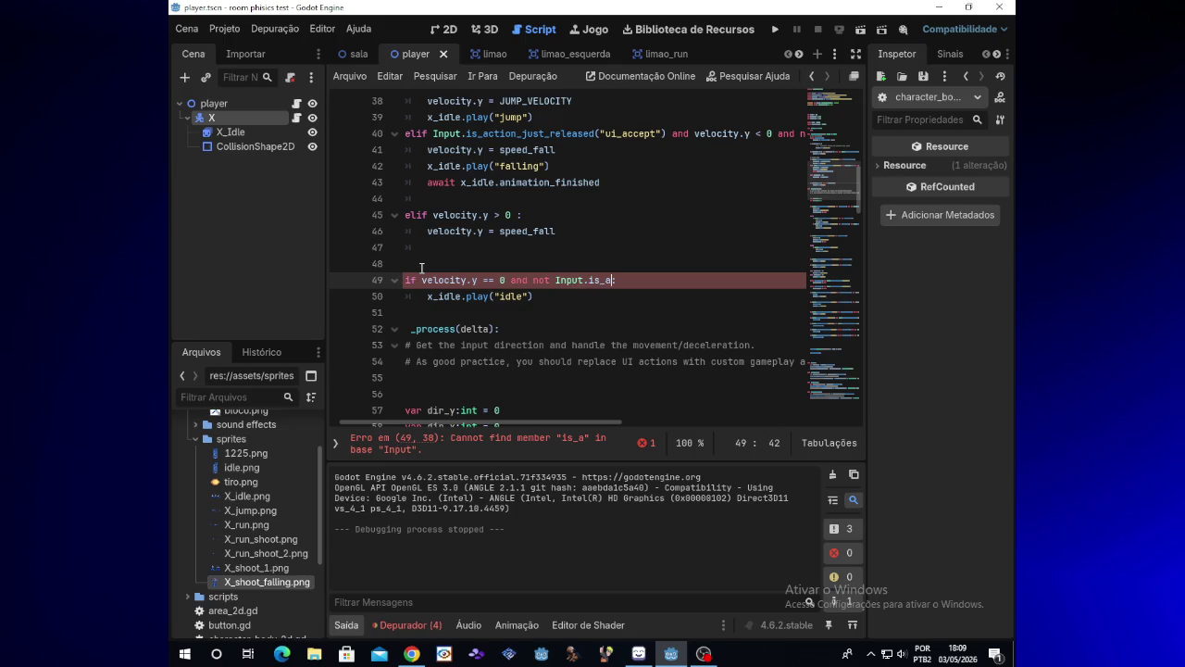
pyautogui.write('nything_pressed(')
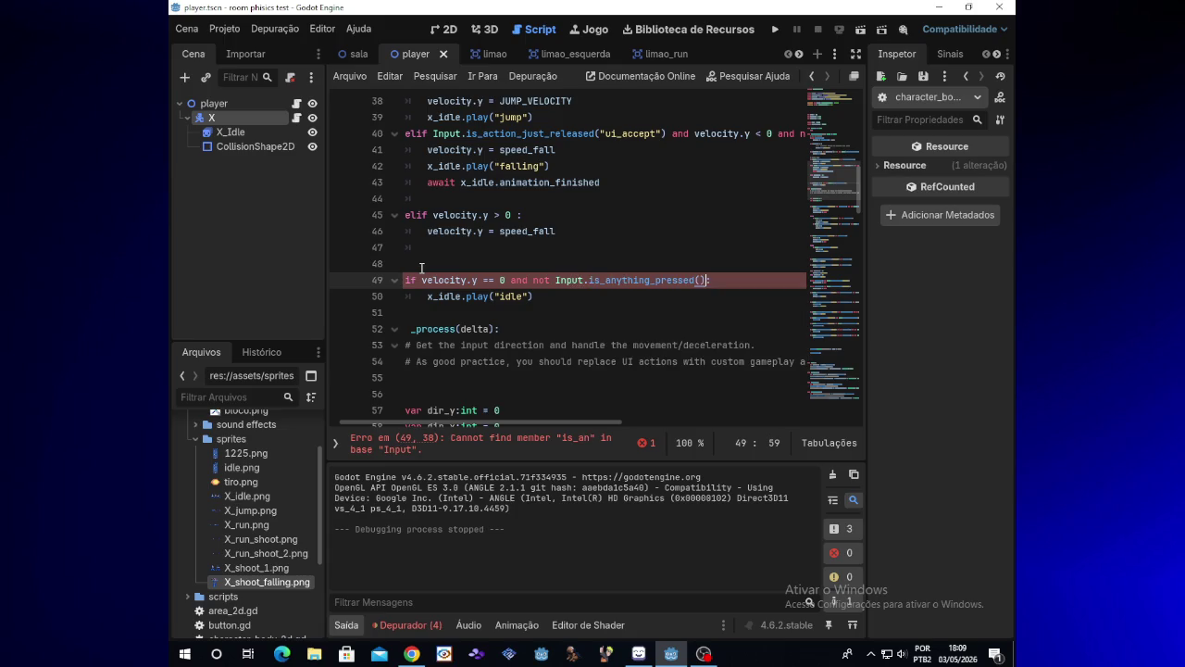
pyautogui.press('Return')
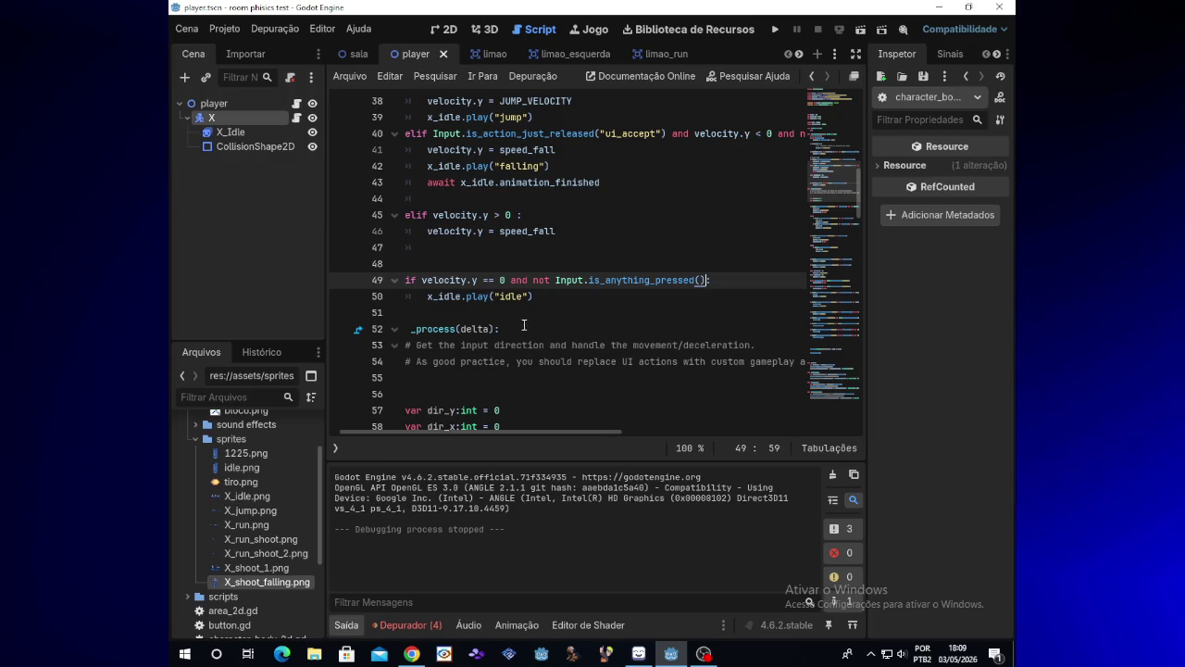
pyautogui.click(778, 31)
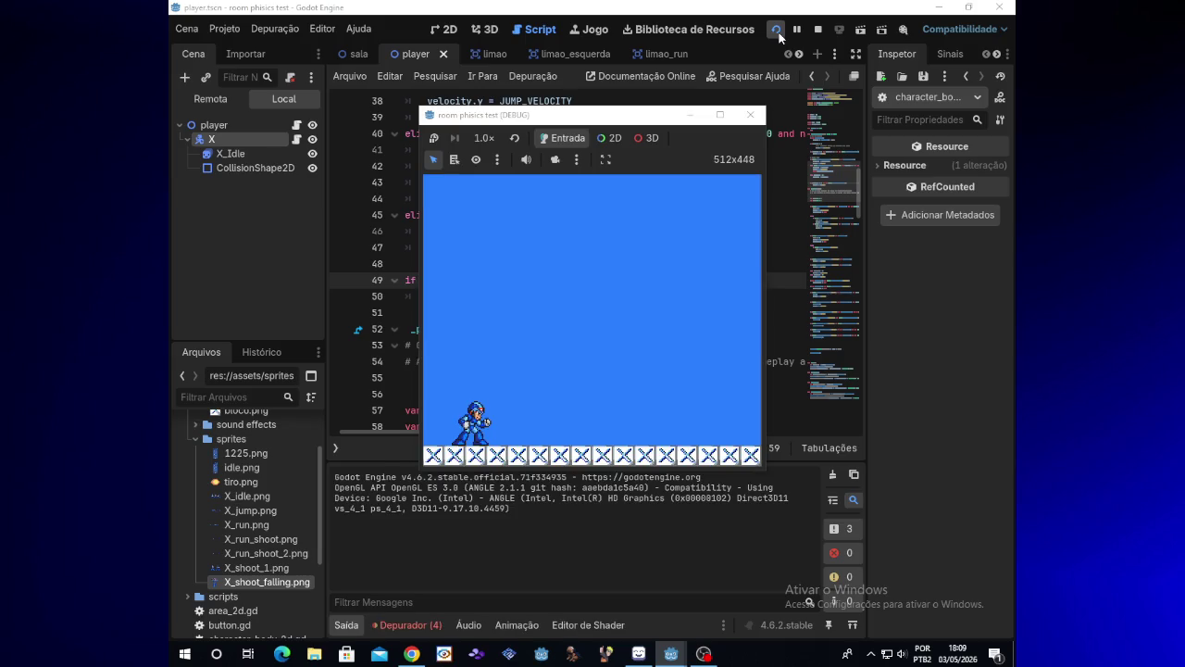
# - Jump X twice to check landing into idle, then hide the game window
pyautogui.press('space')
pyautogui.press('space')
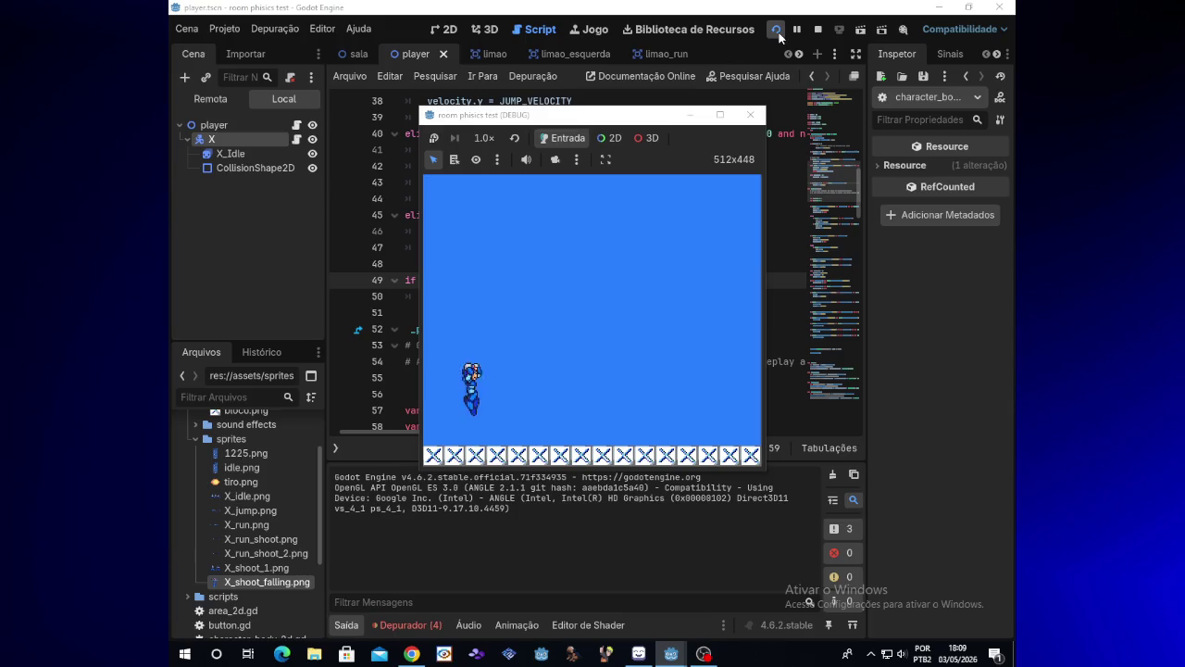
pyautogui.press('space')
pyautogui.press('space')
pyautogui.click(686, 116)
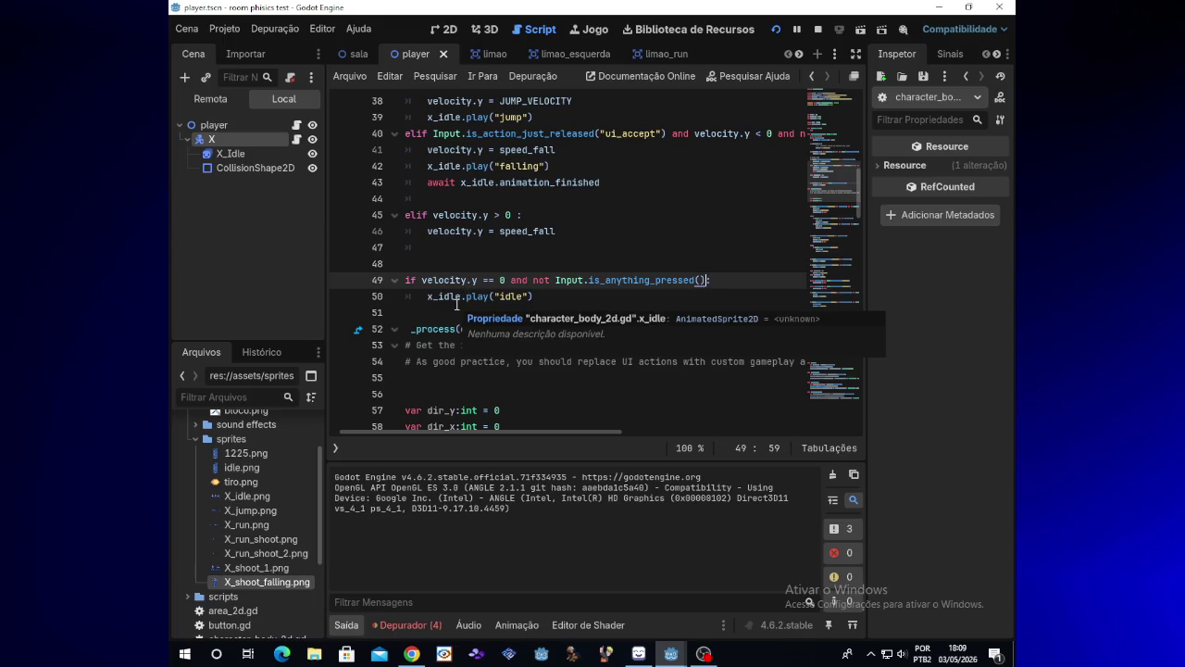
pyautogui.press('Left')
pyautogui.press('Left')
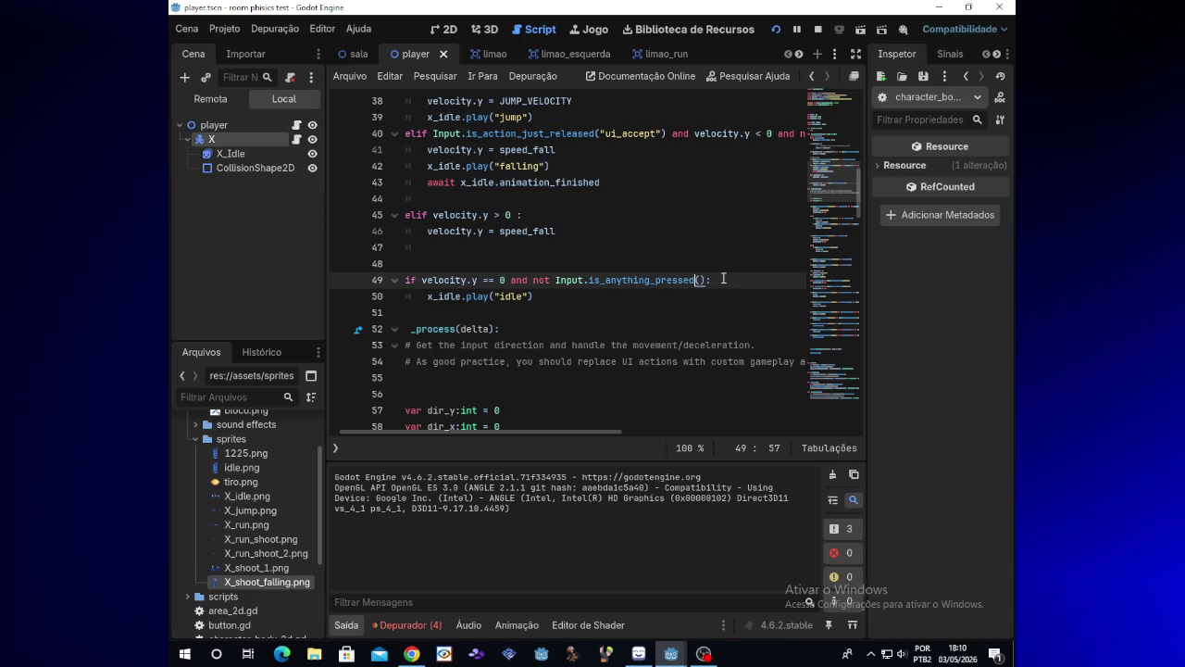
# - Run the game, test repeated jumps, landings and moving right, then stop it
pyautogui.click(773, 31)
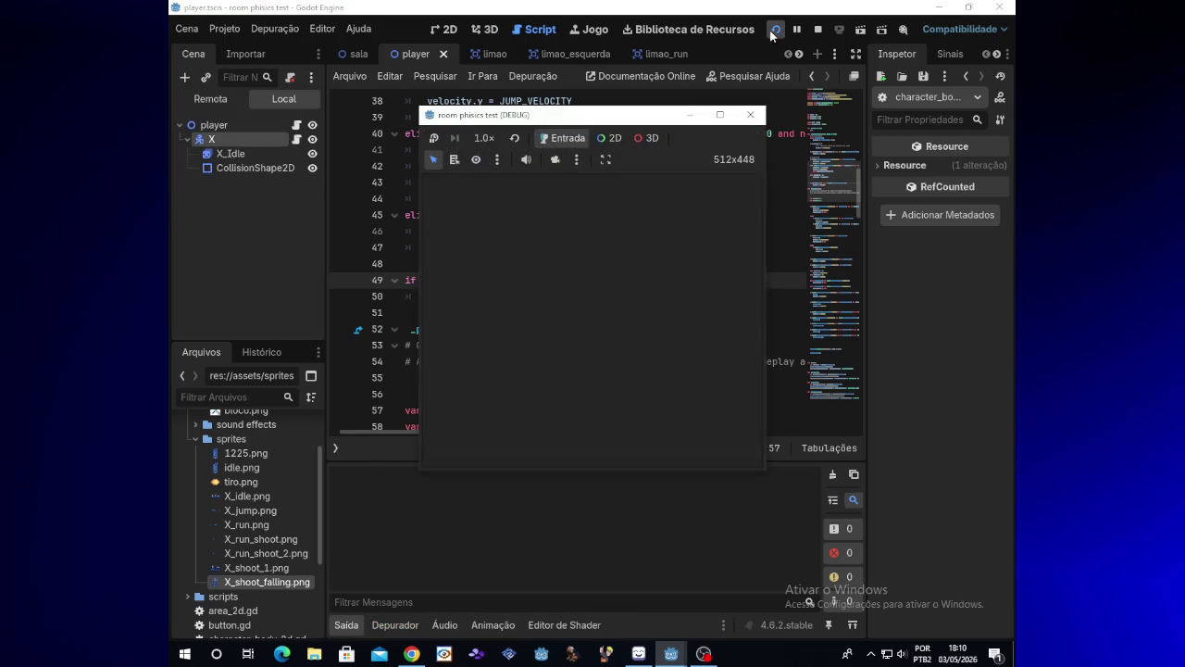
pyautogui.press('space')
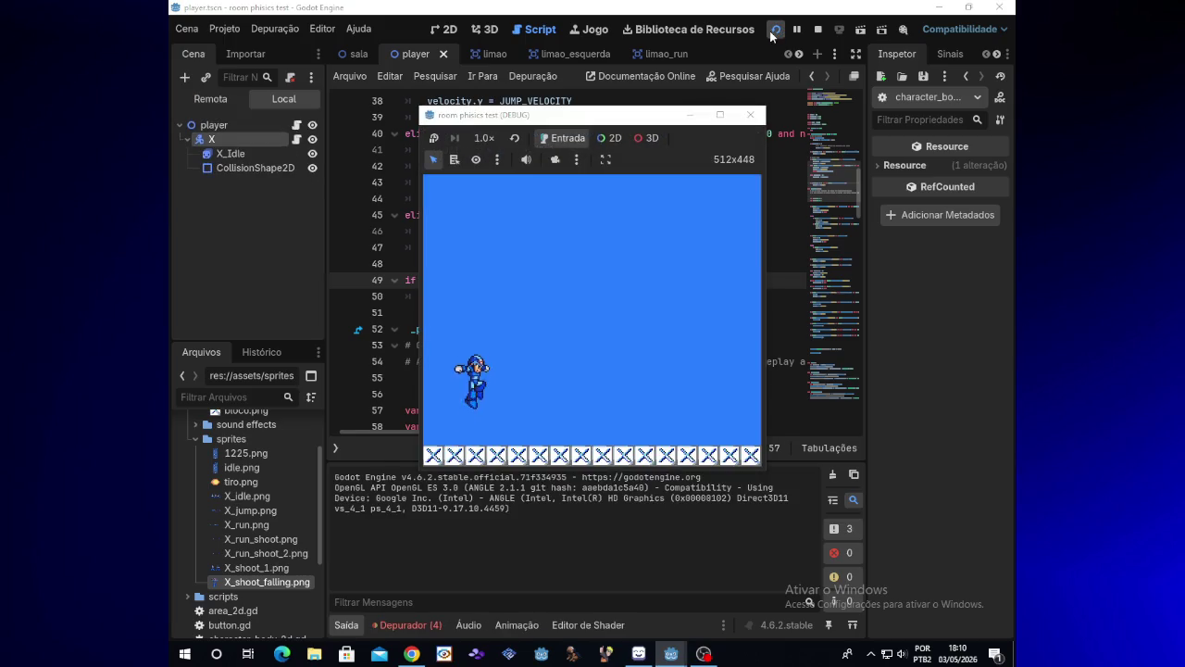
pyautogui.press('Right')
pyautogui.press('space')
pyautogui.press('space')
pyautogui.press('space')
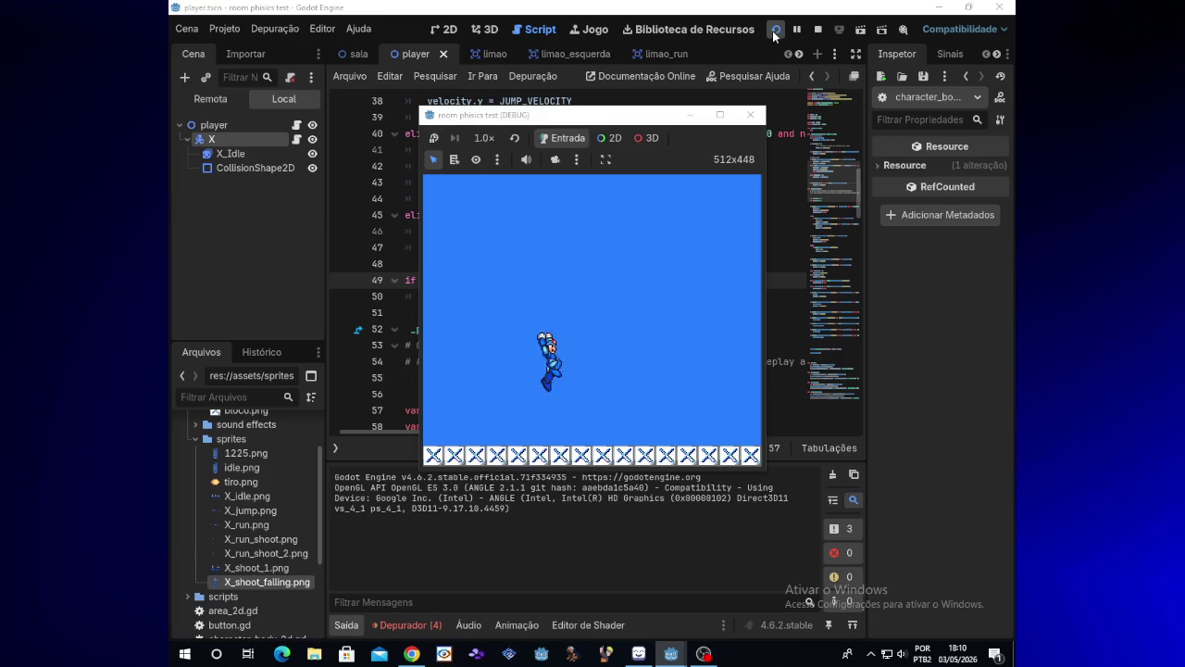
pyautogui.press('space')
pyautogui.press('space')
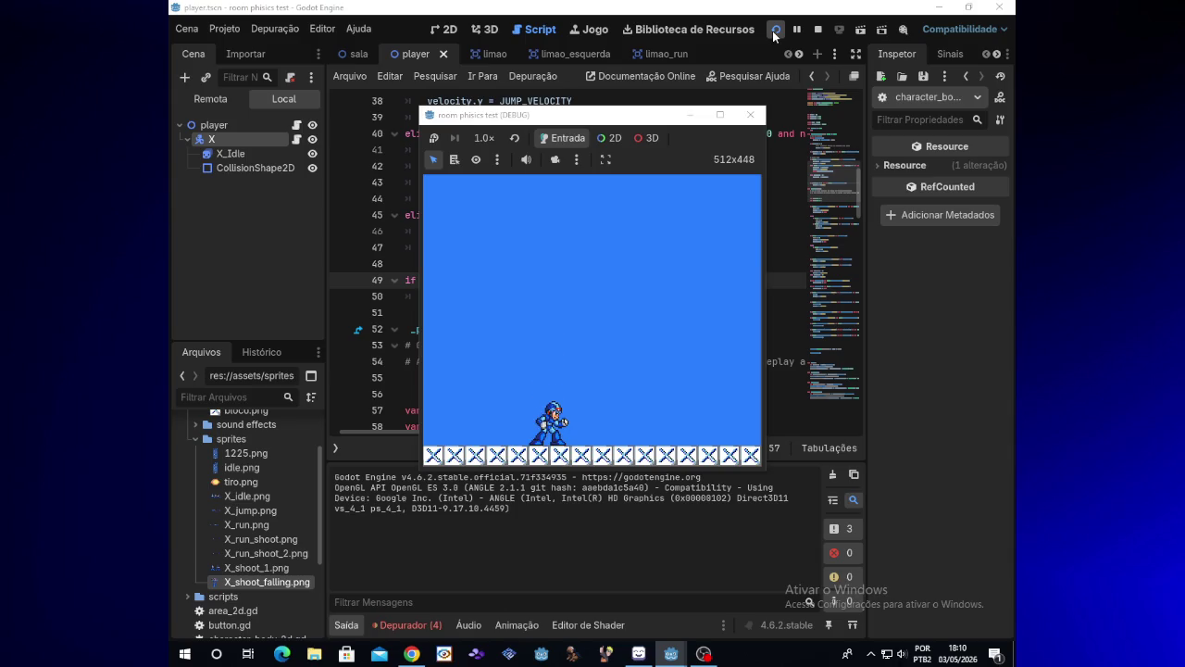
pyautogui.press('space')
pyautogui.press('space')
pyautogui.press('space')
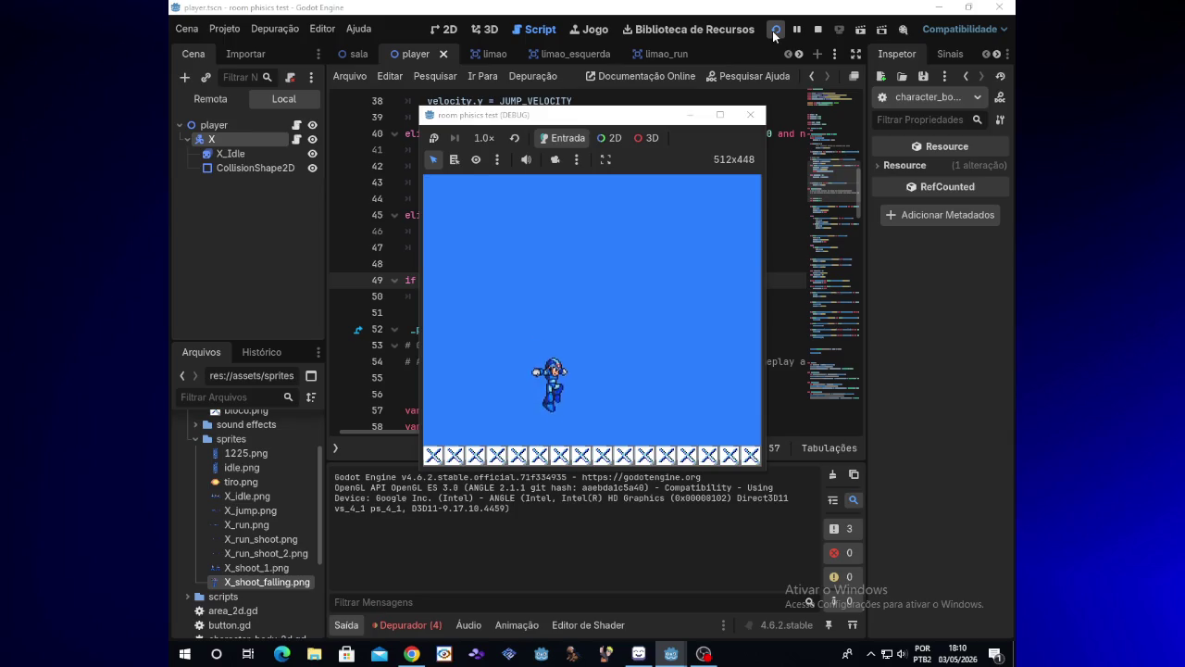
pyautogui.press('space')
pyautogui.press('space')
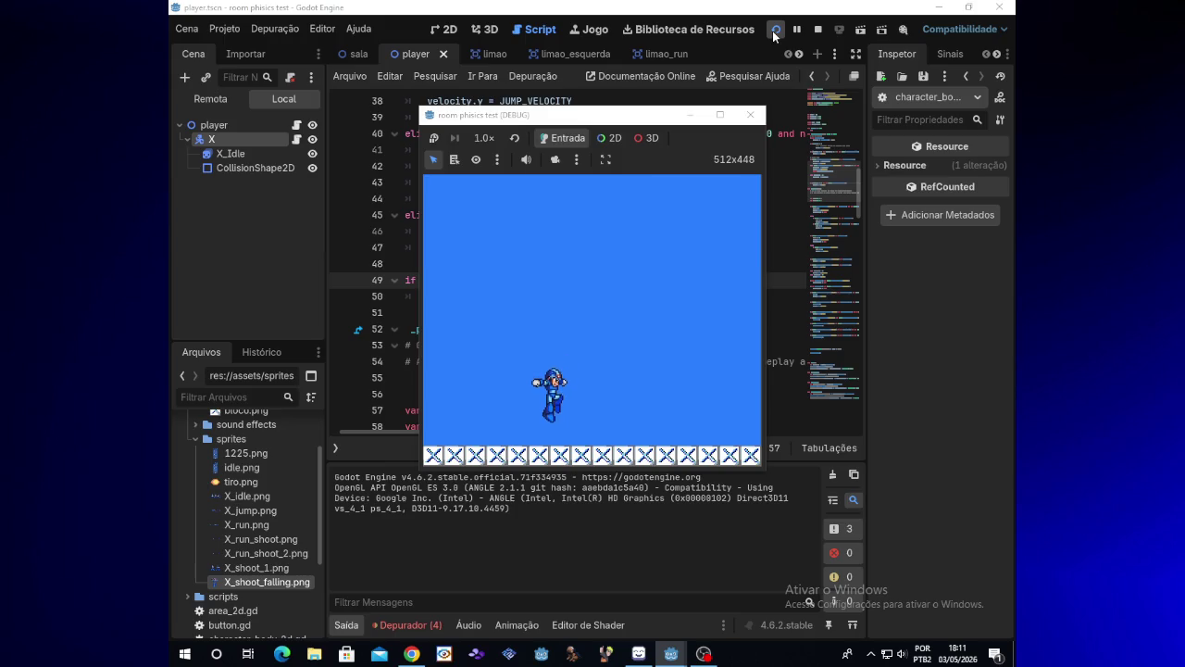
pyautogui.press('space')
pyautogui.press('space')
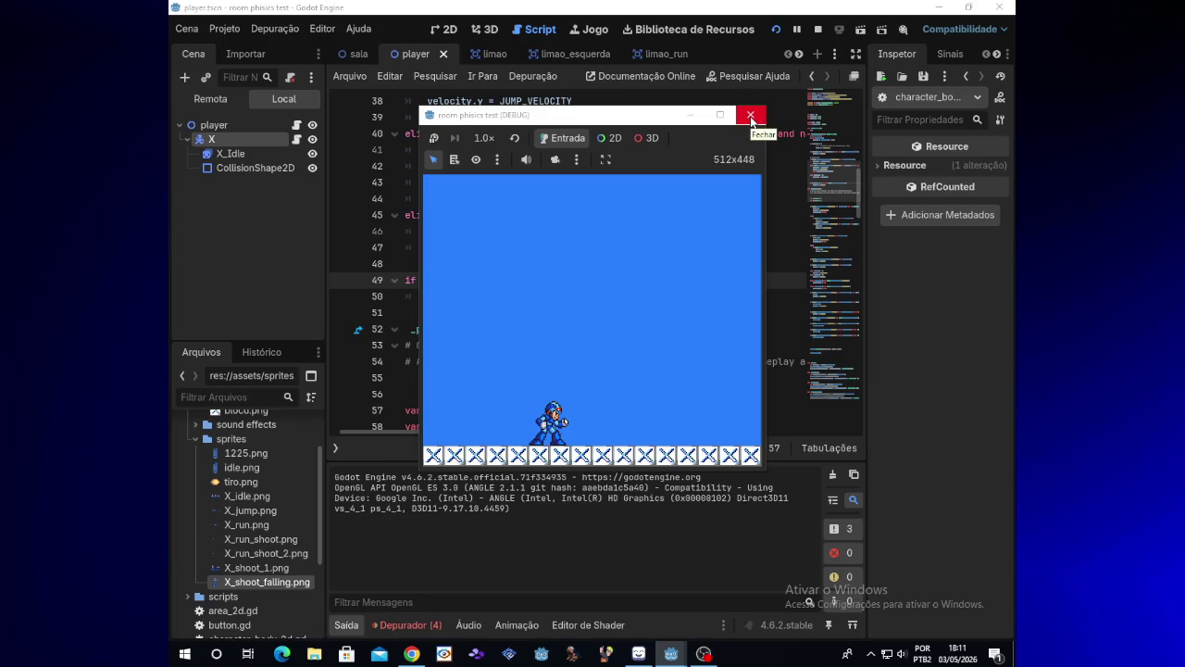
pyautogui.click(751, 120)
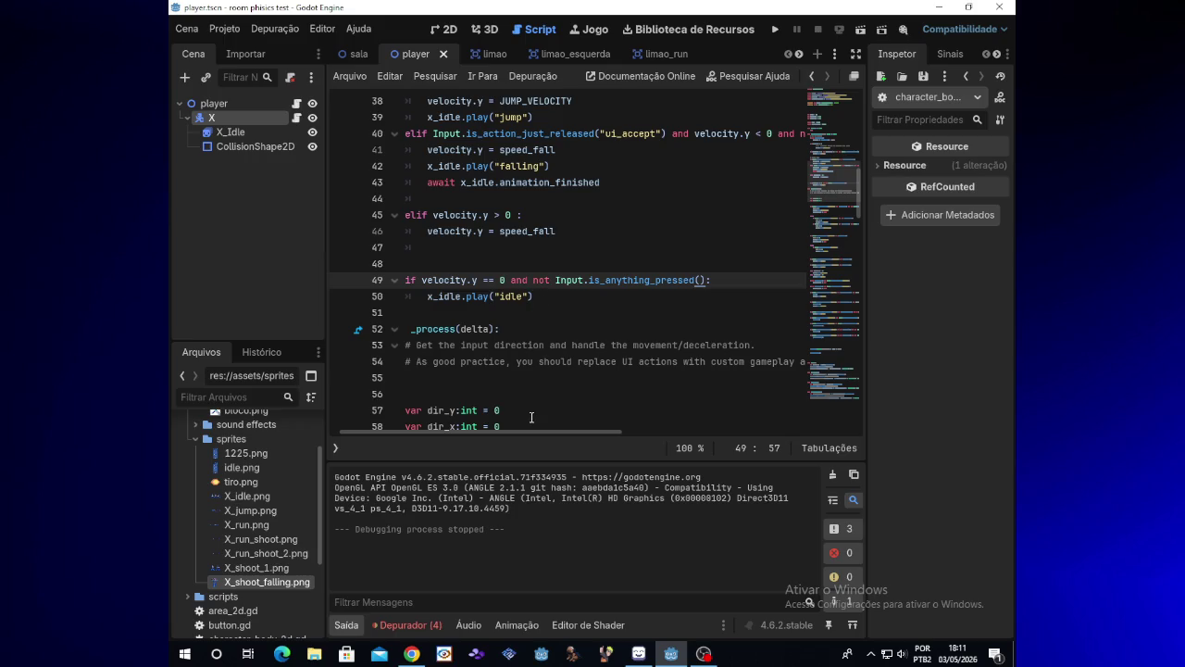
# - Delete the 'not Input.is_anything_pressed()' check from line 49's condition
pyautogui.moveTo(524, 430); pyautogui.dragTo(509, 431)
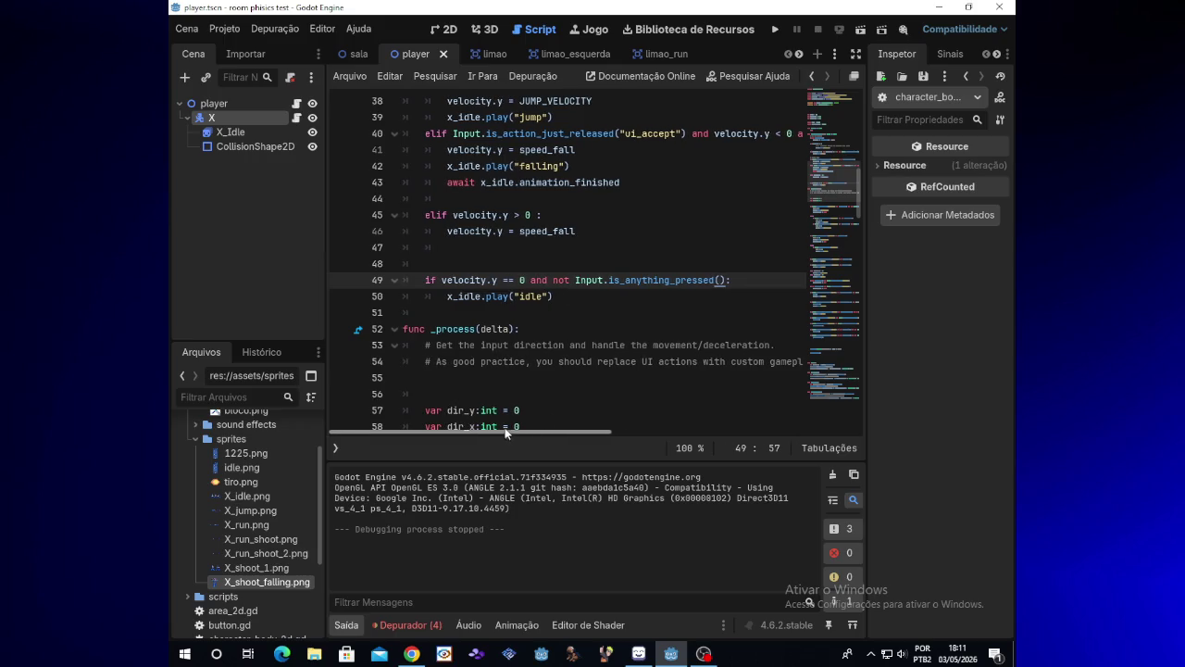
pyautogui.scroll(-1, 858, 213)
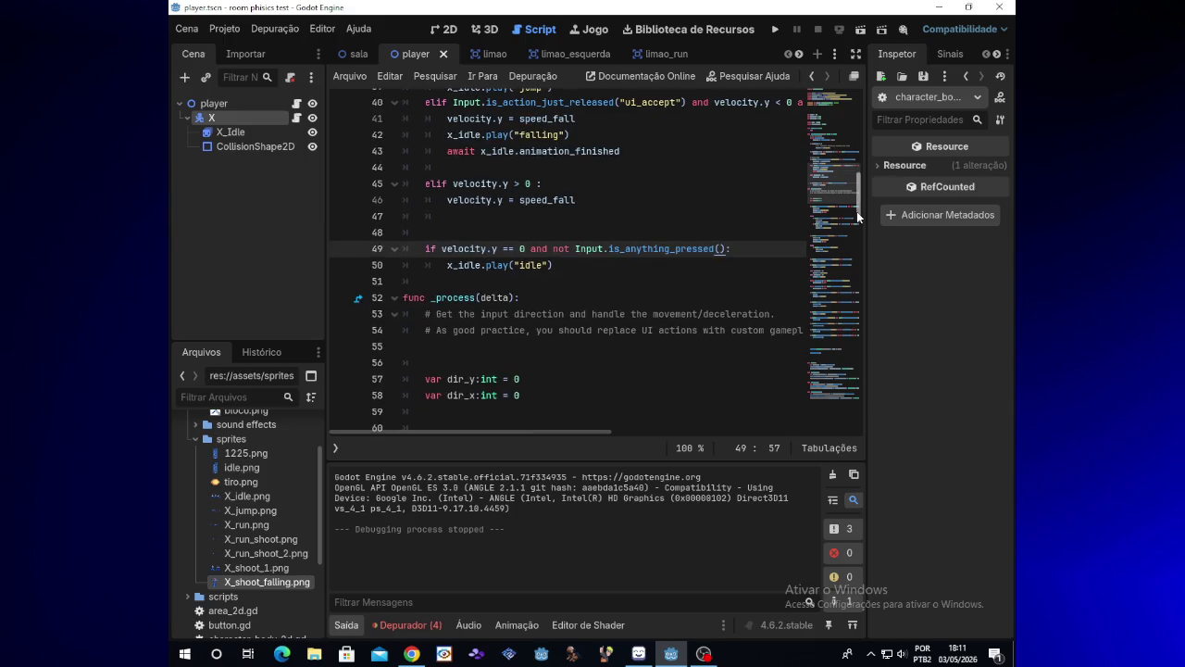
pyautogui.click(549, 266)
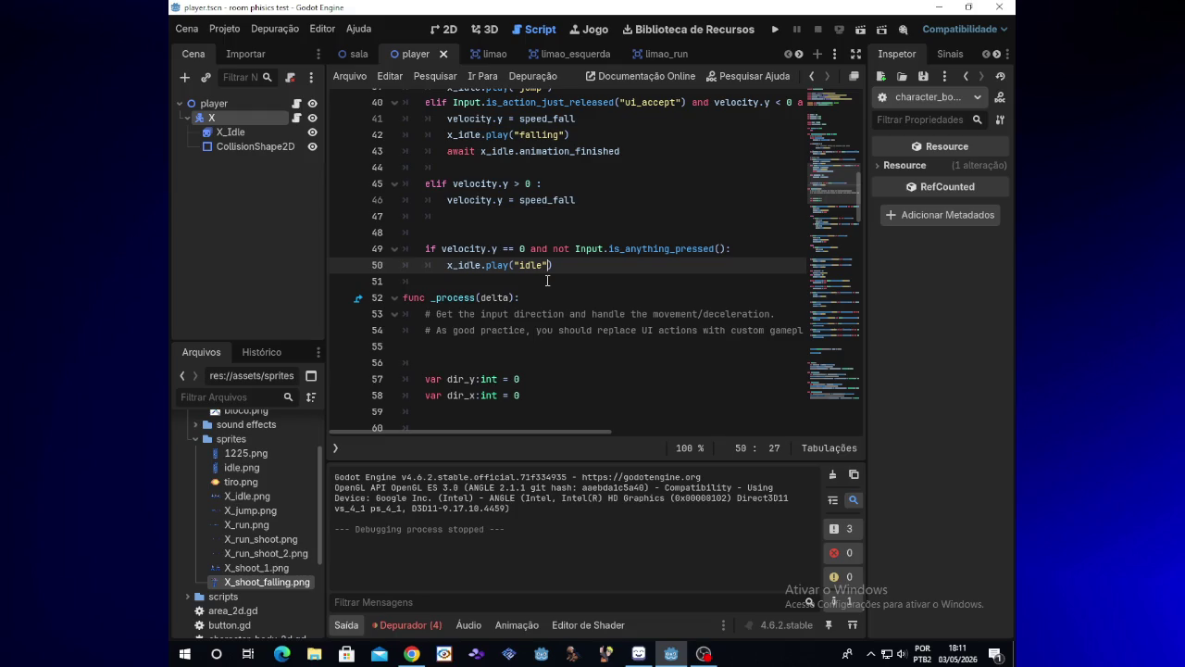
pyautogui.click(453, 250)
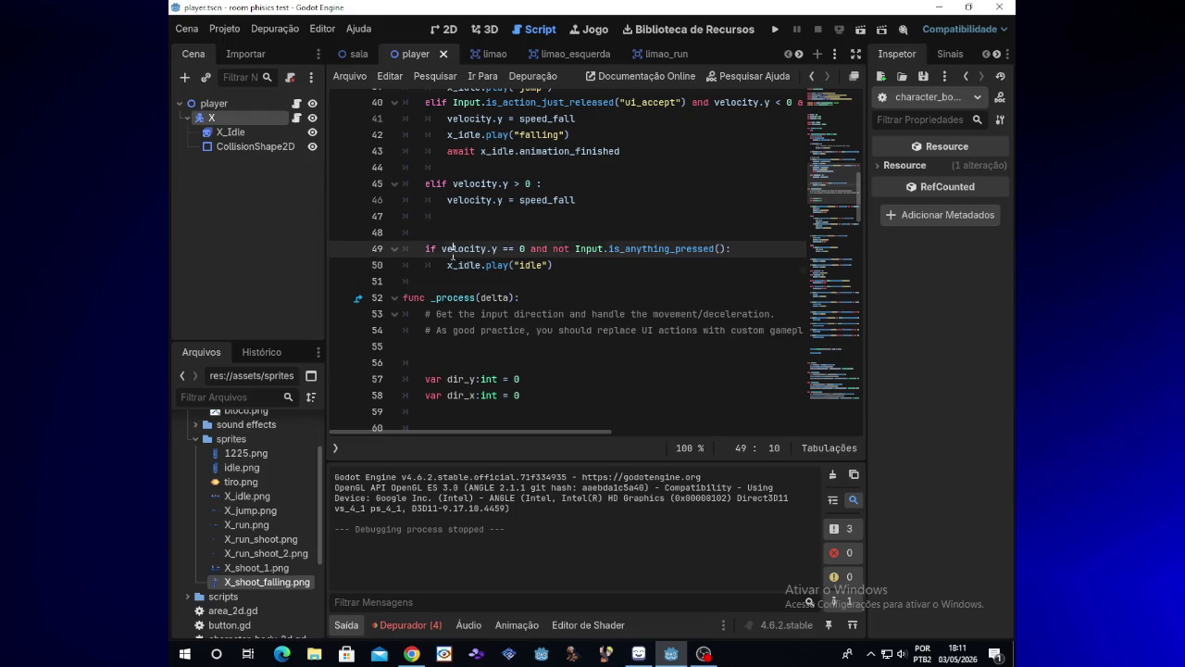
pyautogui.click(562, 267)
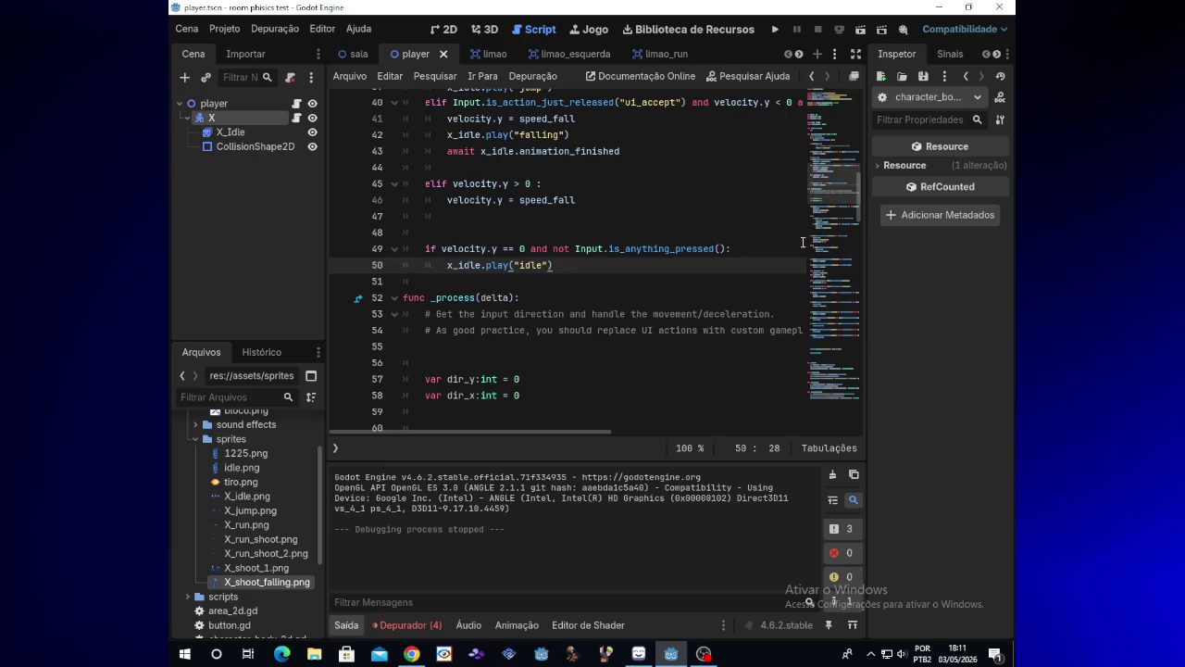
pyautogui.click(729, 248)
pyautogui.press('BackSpace')
pyautogui.press('BackSpace')
pyautogui.press('BackSpace')
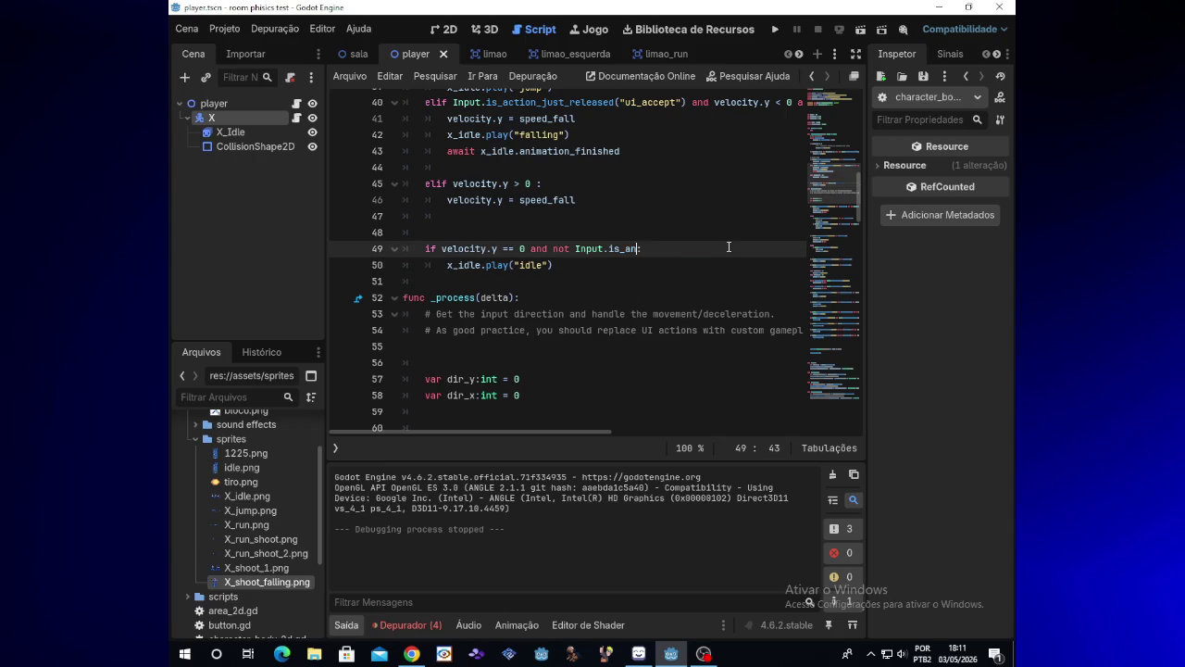
pyautogui.press('BackSpace')
pyautogui.press('BackSpace')
pyautogui.press('BackSpace')
# - Insert 'Input.is_action_pressed("ui_accept") and is_on_floor() and' after 'if' on line 49
pyautogui.write('n')
pyautogui.press('BackSpace')
pyautogui.press('BackSpace')
pyautogui.press('BackSpace')
pyautogui.write(':')
pyautogui.press('Home')
pyautogui.press('Right')
pyautogui.press('Right')
pyautogui.hotkey('ctrl', 'z')
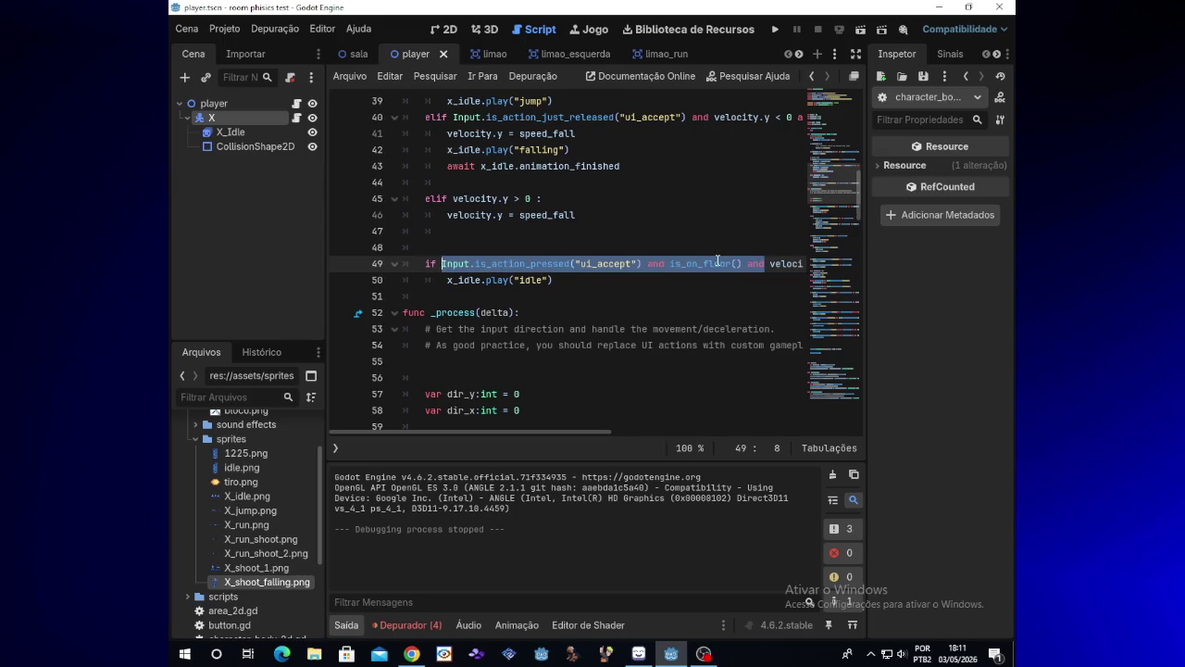
pyautogui.click(711, 264)
# - Scroll across line 49 to confirm it ends in velocity.y == 0, then run the game
pyautogui.moveTo(711, 264)
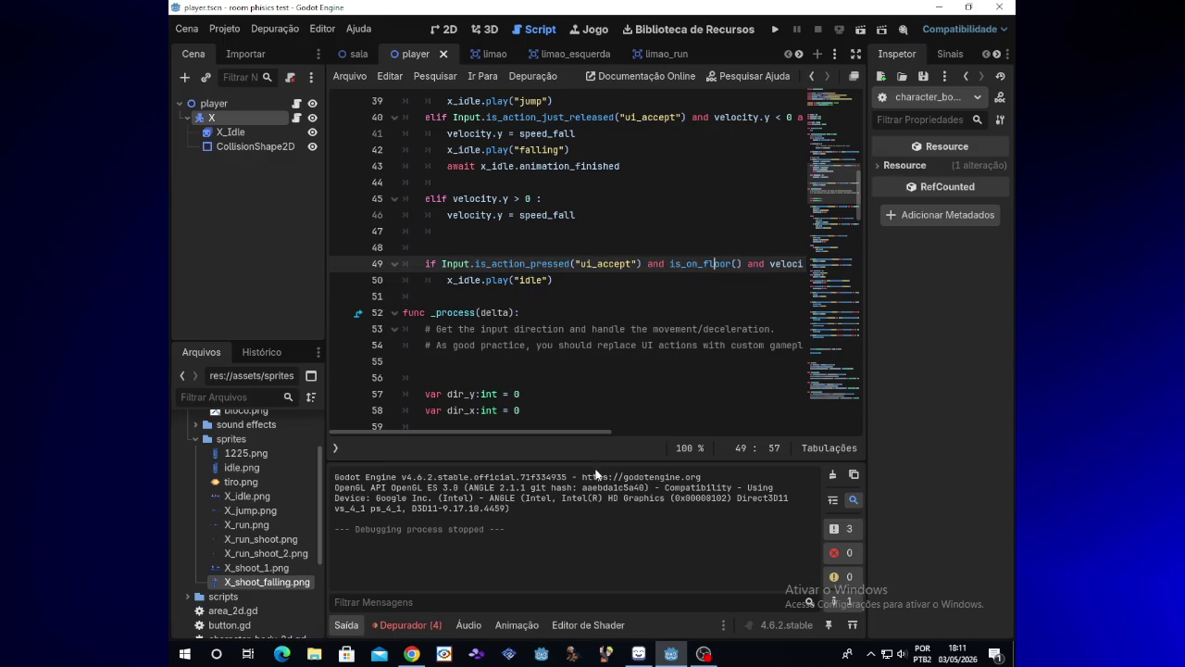
pyautogui.moveTo(602, 432); pyautogui.dragTo(615, 432)
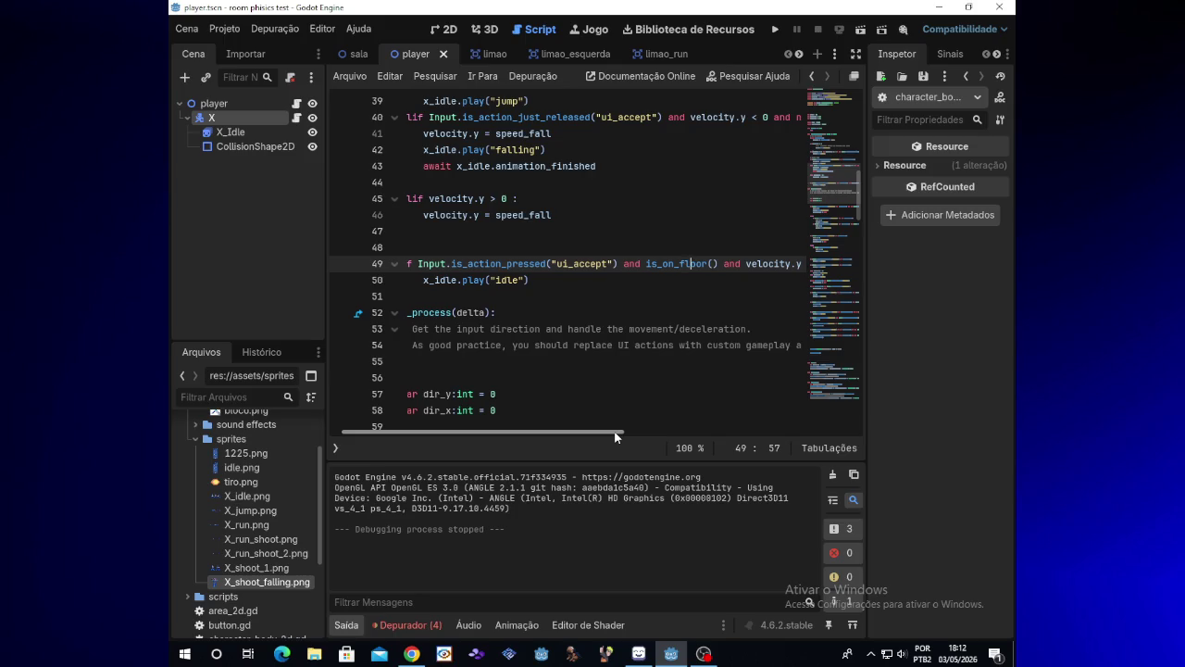
pyautogui.moveTo(615, 432)
pyautogui.mouseDown()
pyautogui.moveTo(710, 431)
pyautogui.moveTo(616, 431)
pyautogui.mouseUp()
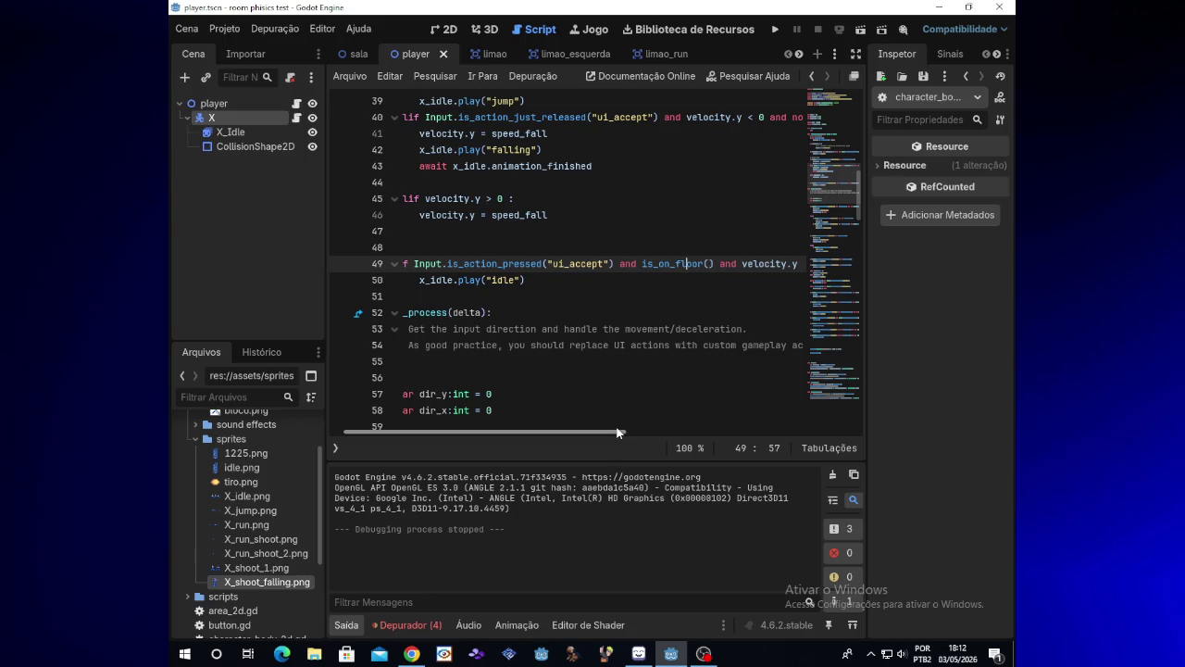
pyautogui.moveTo(618, 431); pyautogui.dragTo(619, 431)
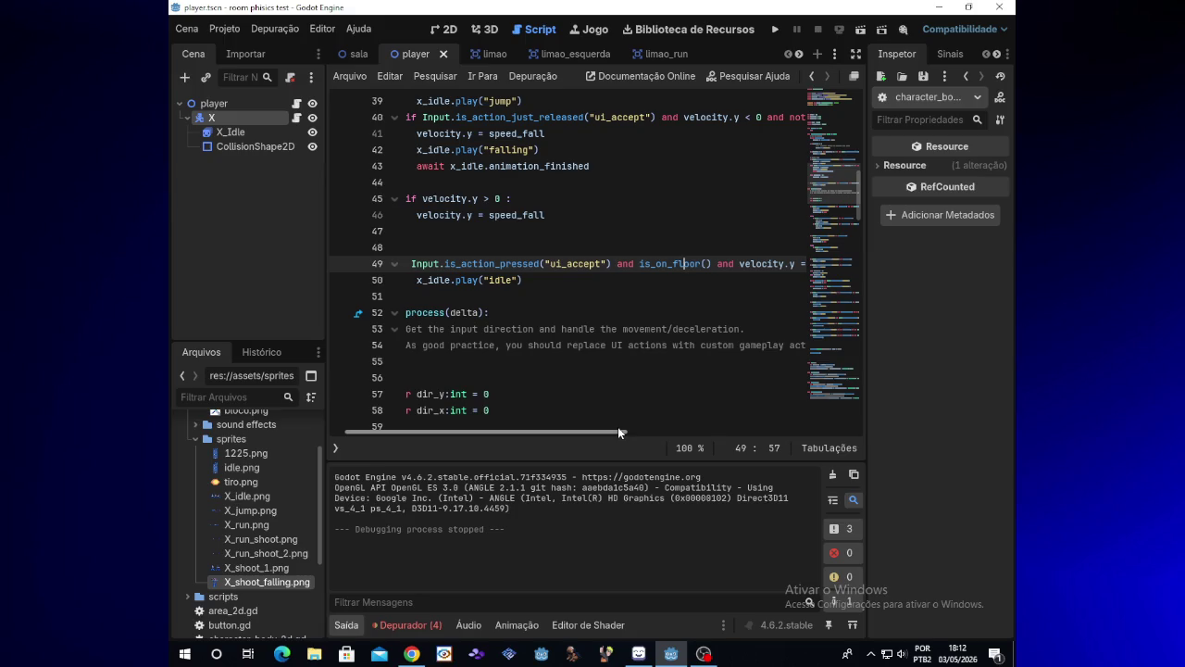
pyautogui.moveTo(618, 427); pyautogui.dragTo(640, 425)
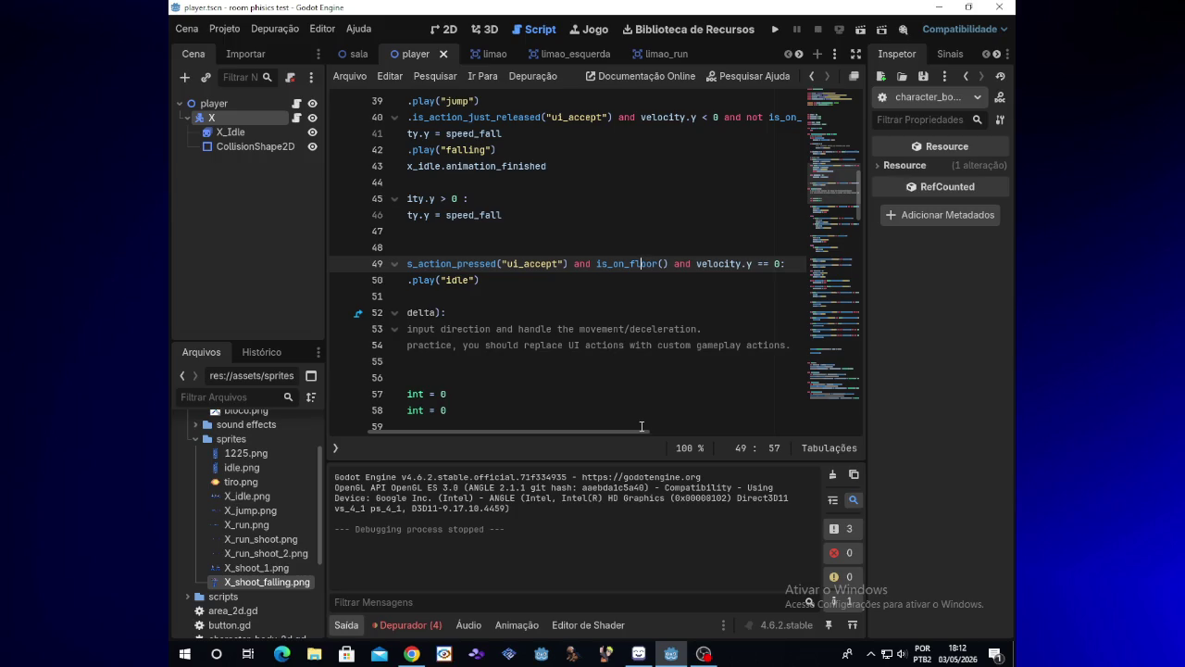
pyautogui.click(781, 29)
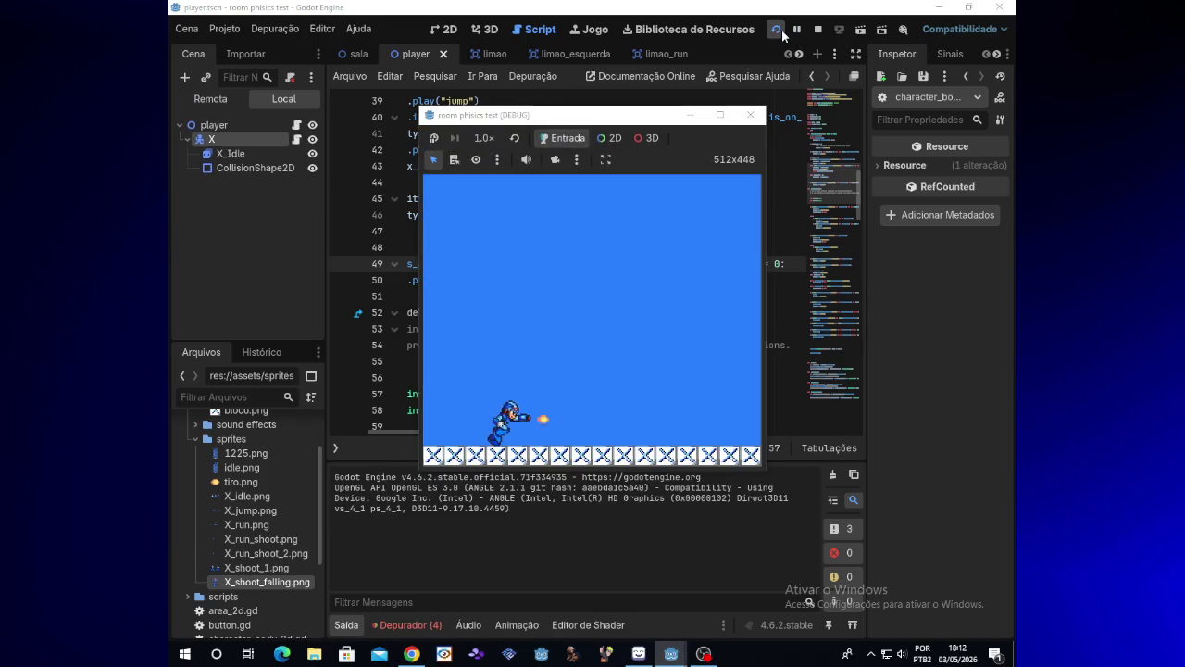
# - Test jumping, running left and right and firing with x, then close the game window
pyautogui.press('space')
pyautogui.press('space')
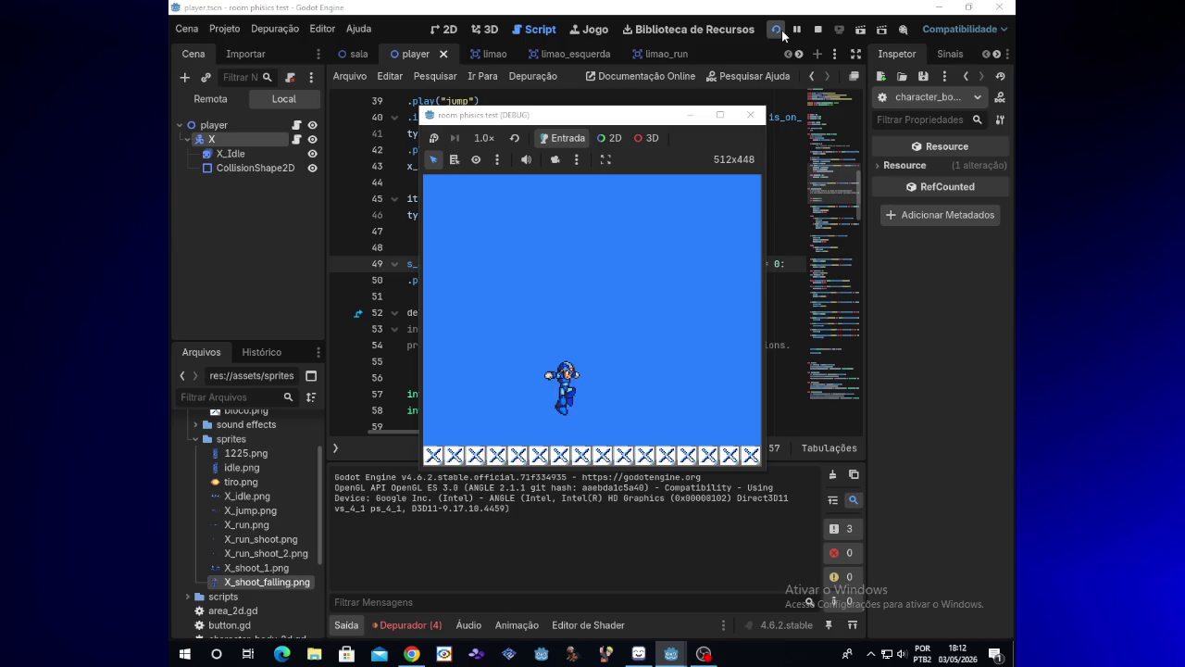
pyautogui.press('space')
pyautogui.press('Left')
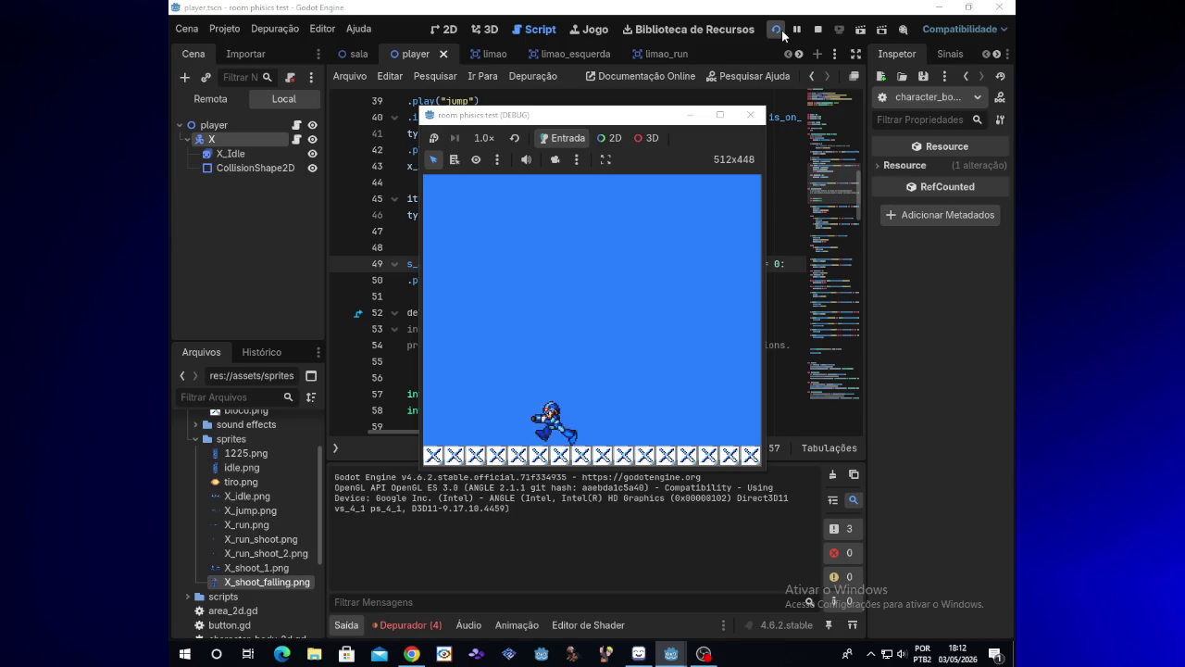
pyautogui.press('Right')
pyautogui.press('space')
pyautogui.press('space')
pyautogui.press('space')
pyautogui.press('Left')
pyautogui.press('Right')
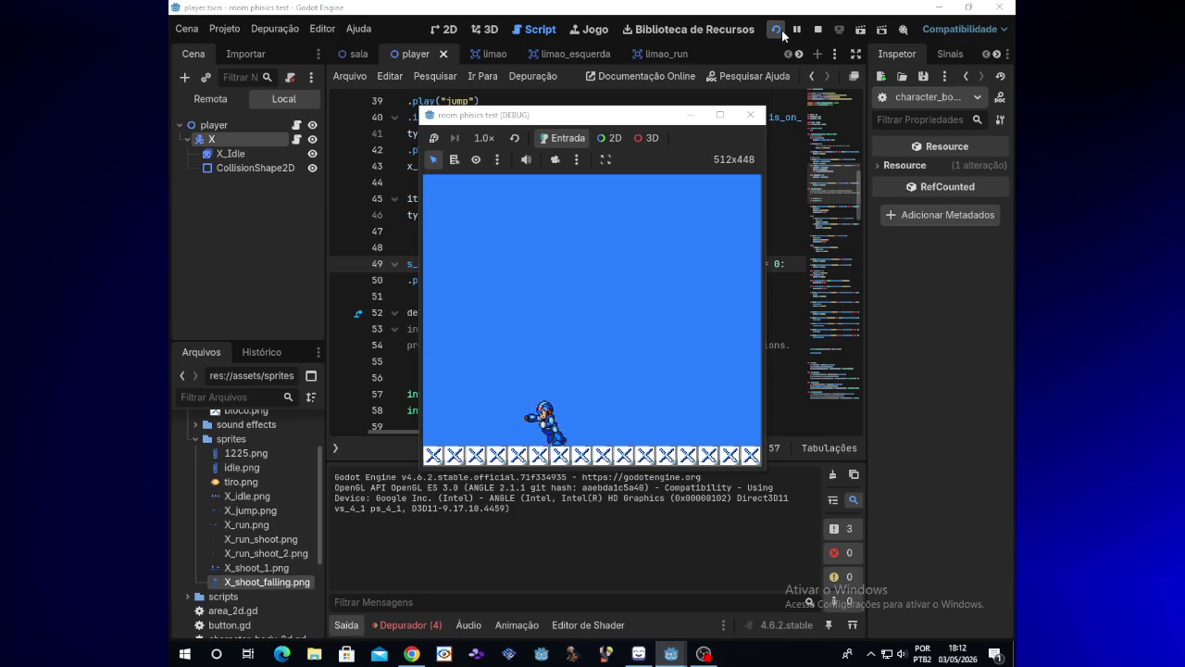
pyautogui.press('Left')
pyautogui.press('space')
pyautogui.press('x')
pyautogui.press('Left')
pyautogui.press('Left')
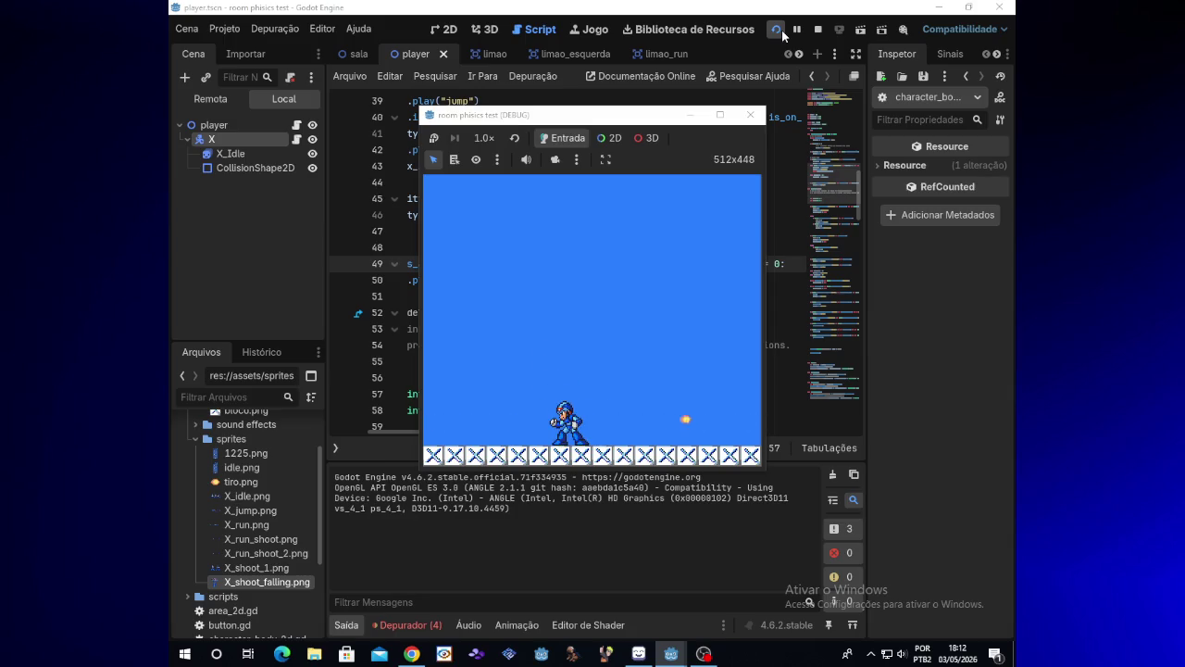
pyautogui.click(750, 115)
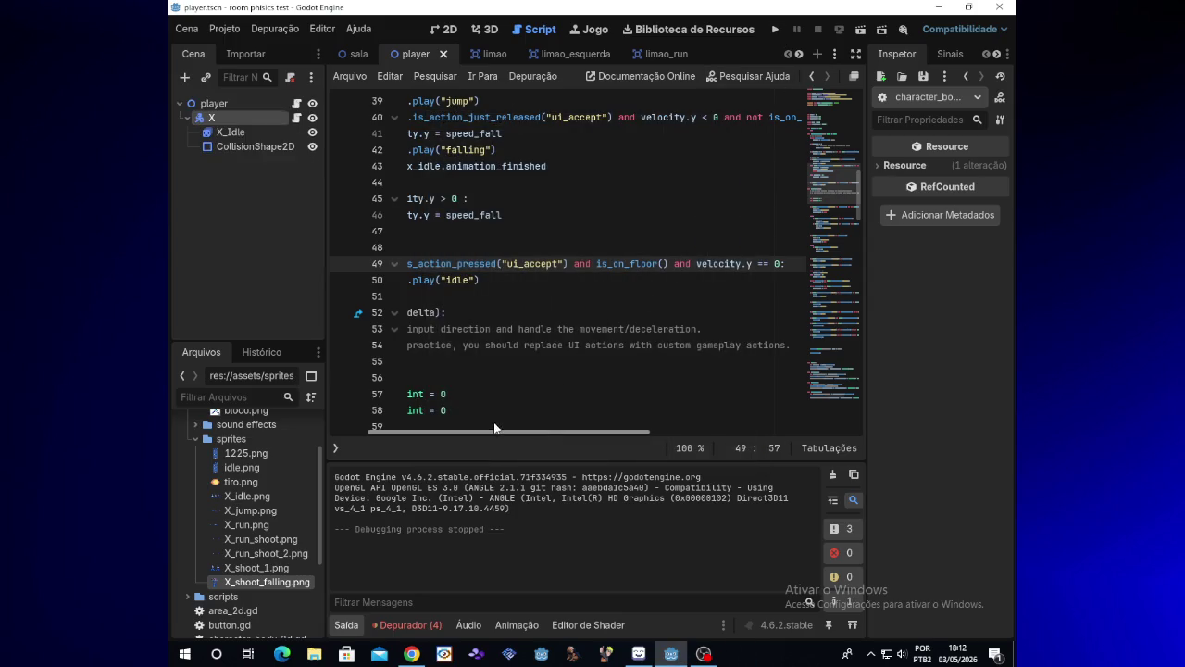
# - Add an outdented new line after line 50 reading 'elif Input.'
pyautogui.moveTo(495, 427); pyautogui.dragTo(456, 428)
pyautogui.click(556, 280)
pyautogui.press('Return')
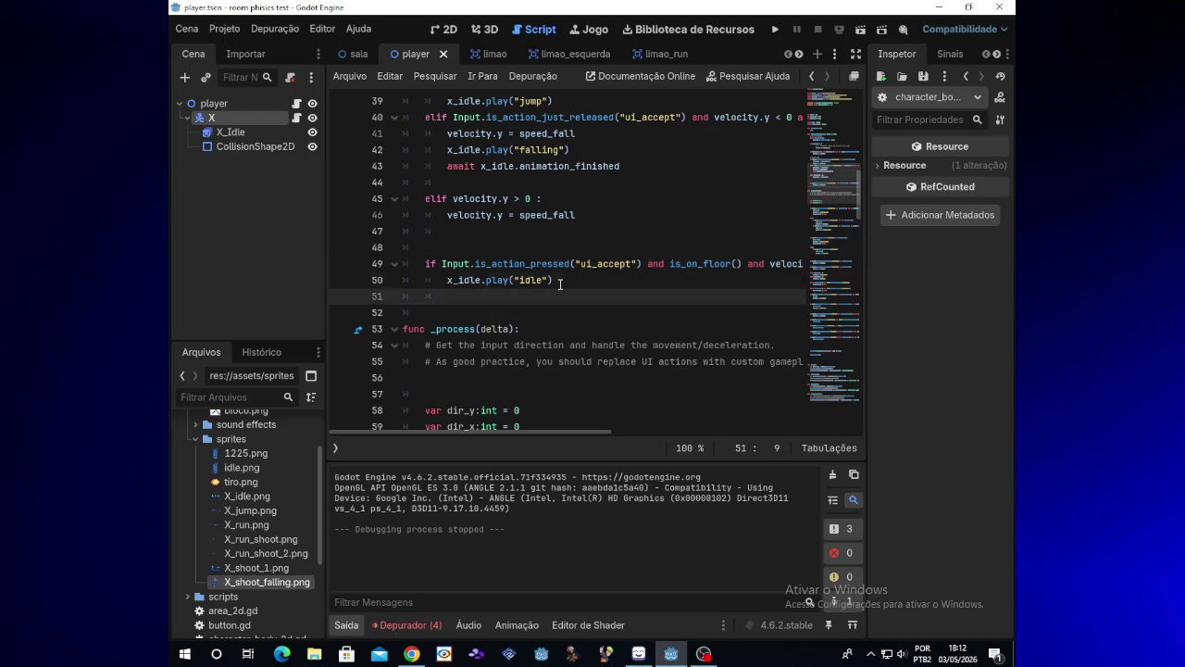
pyautogui.press('BackSpace')
pyautogui.write('elif')
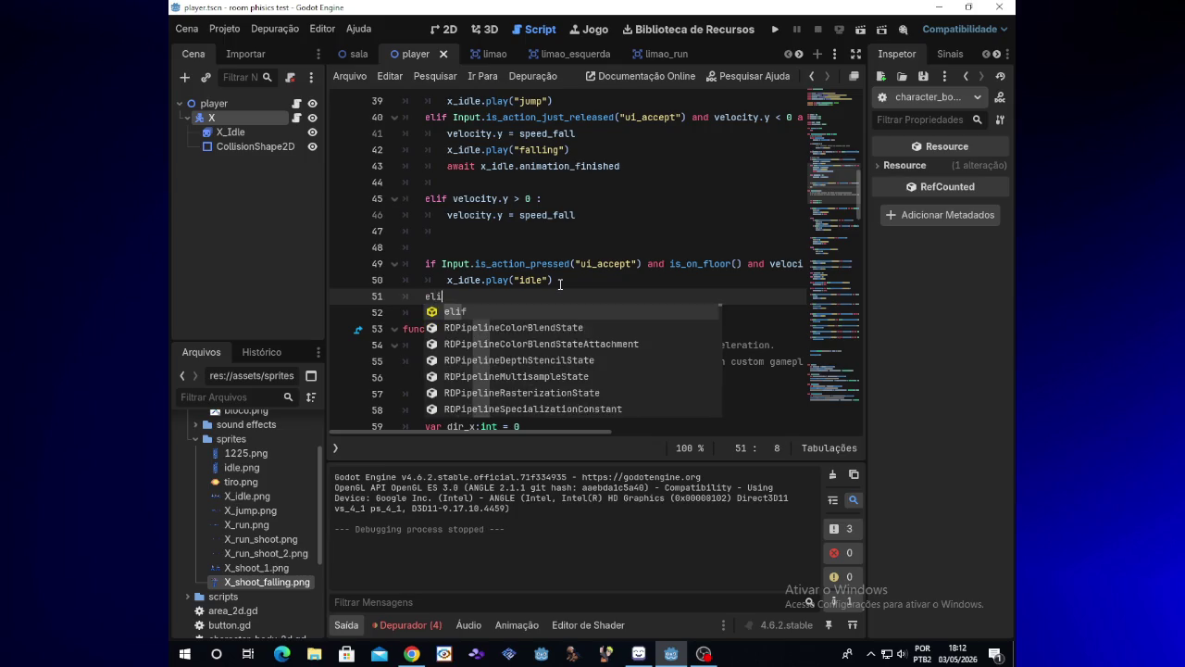
pyautogui.press('Escape')
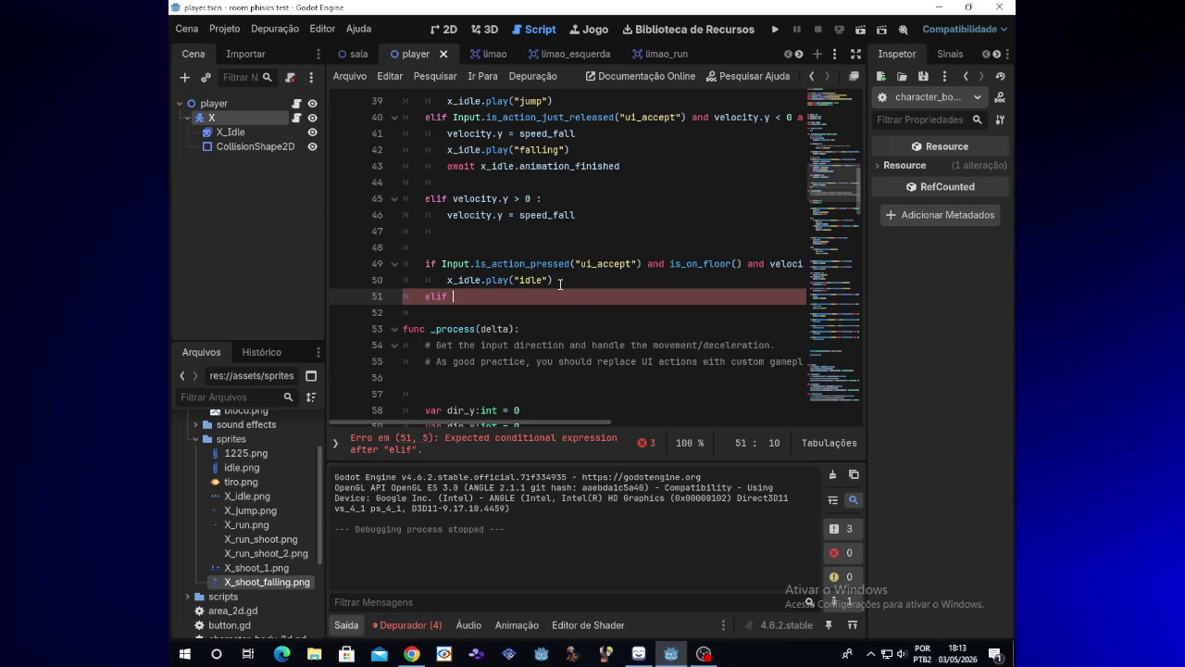
pyautogui.write('I')
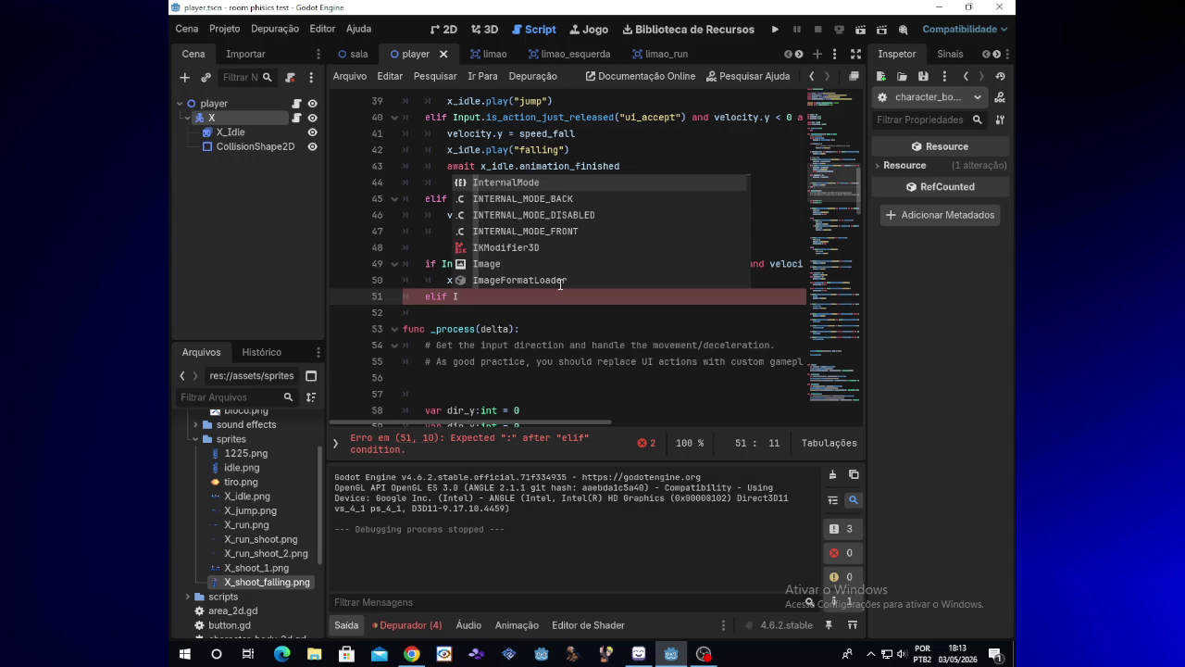
pyautogui.write('n')
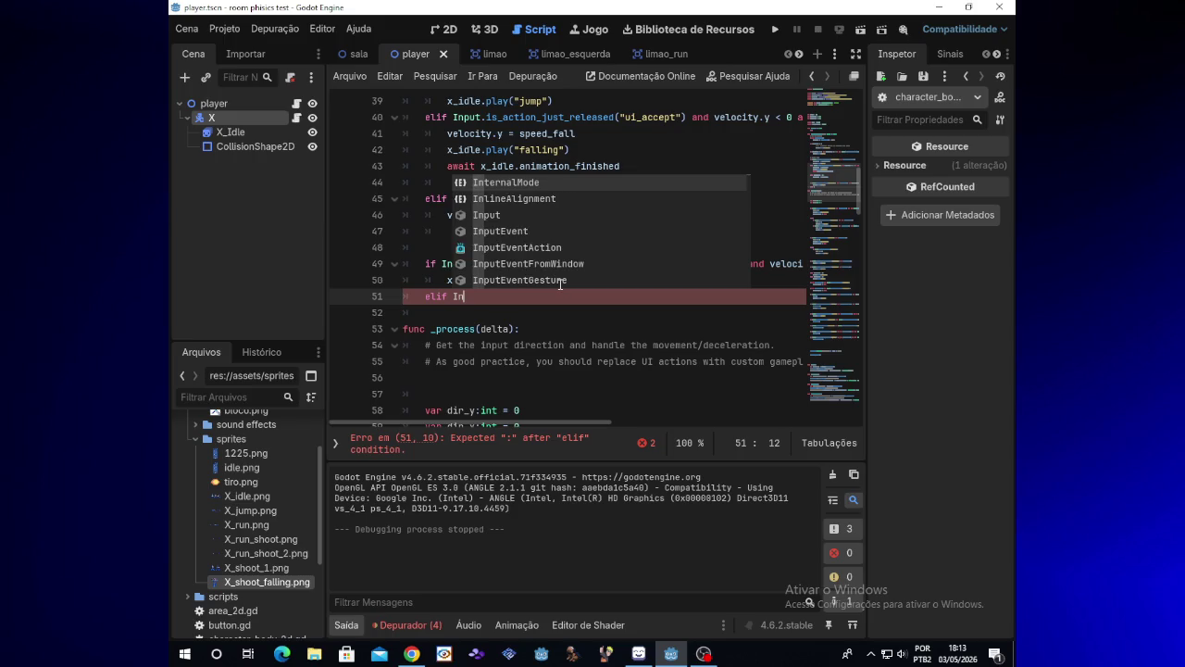
pyautogui.write('pu')
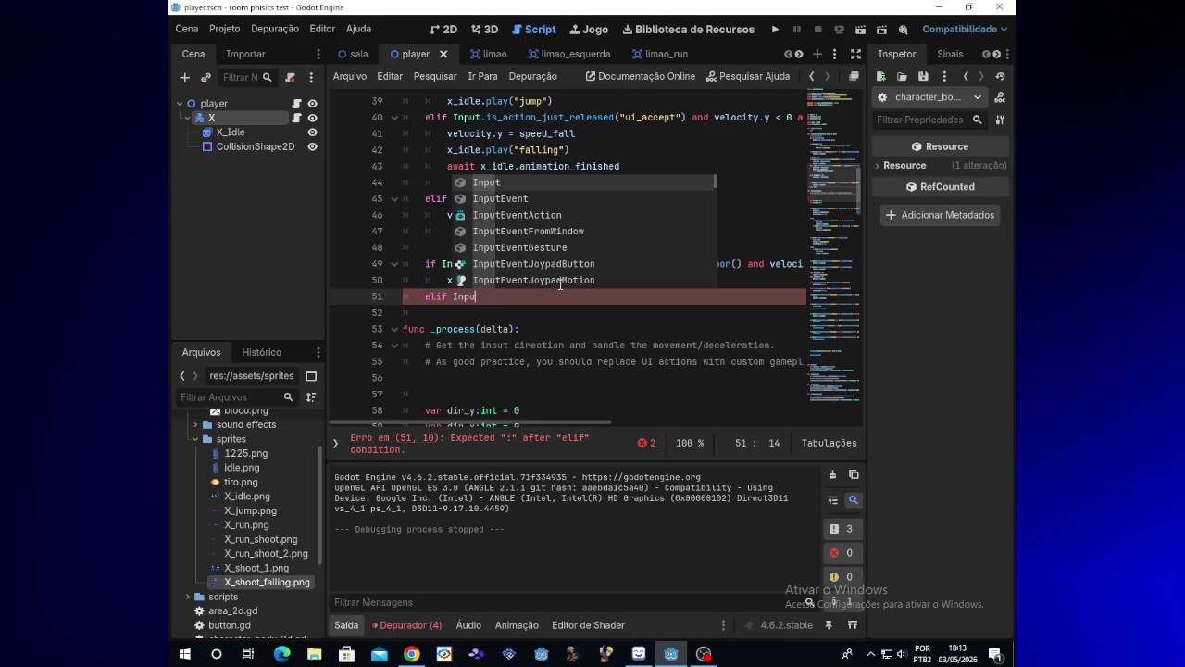
pyautogui.write('t')
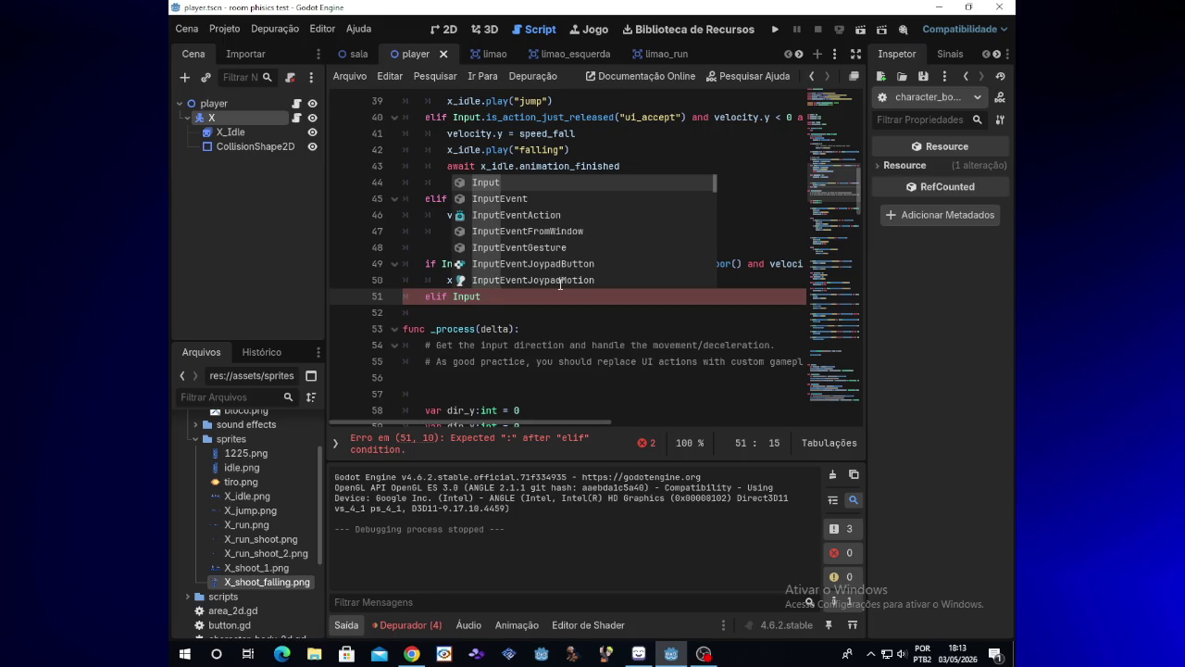
pyautogui.write('_')
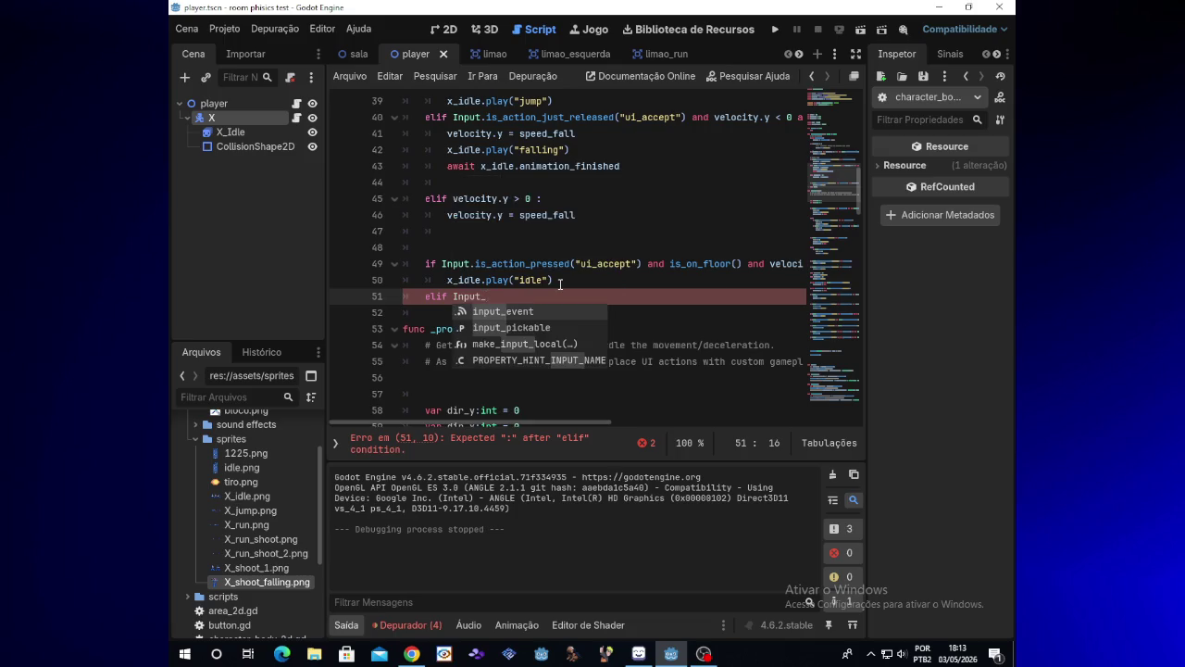
pyautogui.press('BackSpace')
pyautogui.write('.')
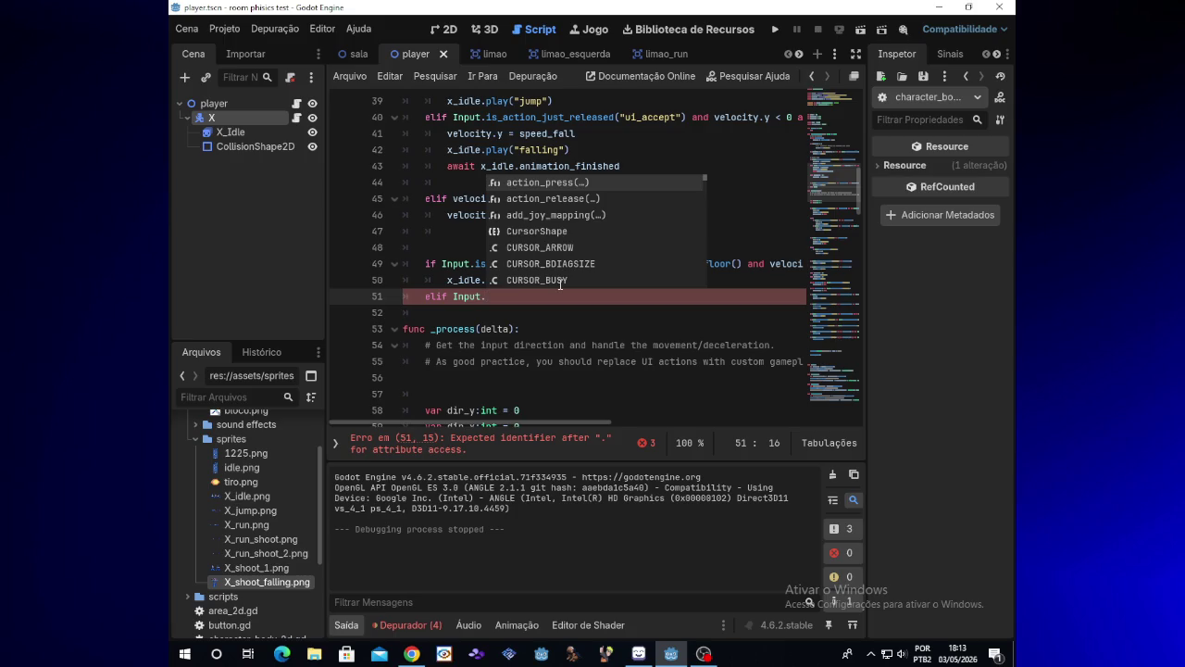
# - Complete the new line to Input.action_press("ui_accept")
pyautogui.press('Return')
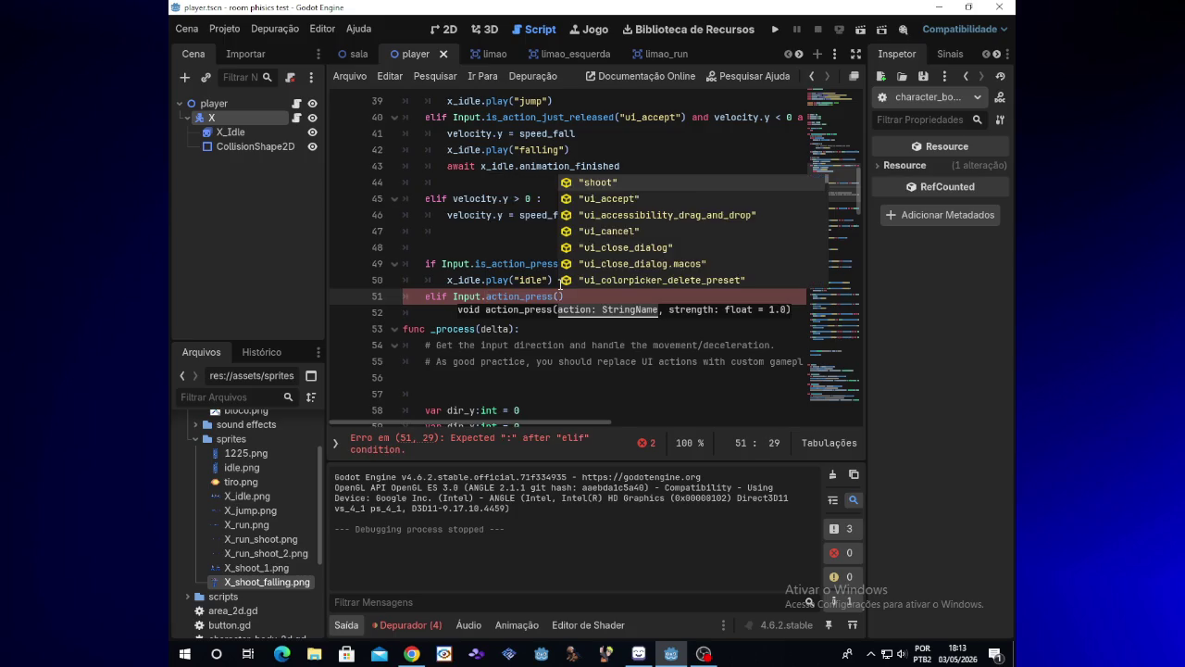
pyautogui.press('Down')
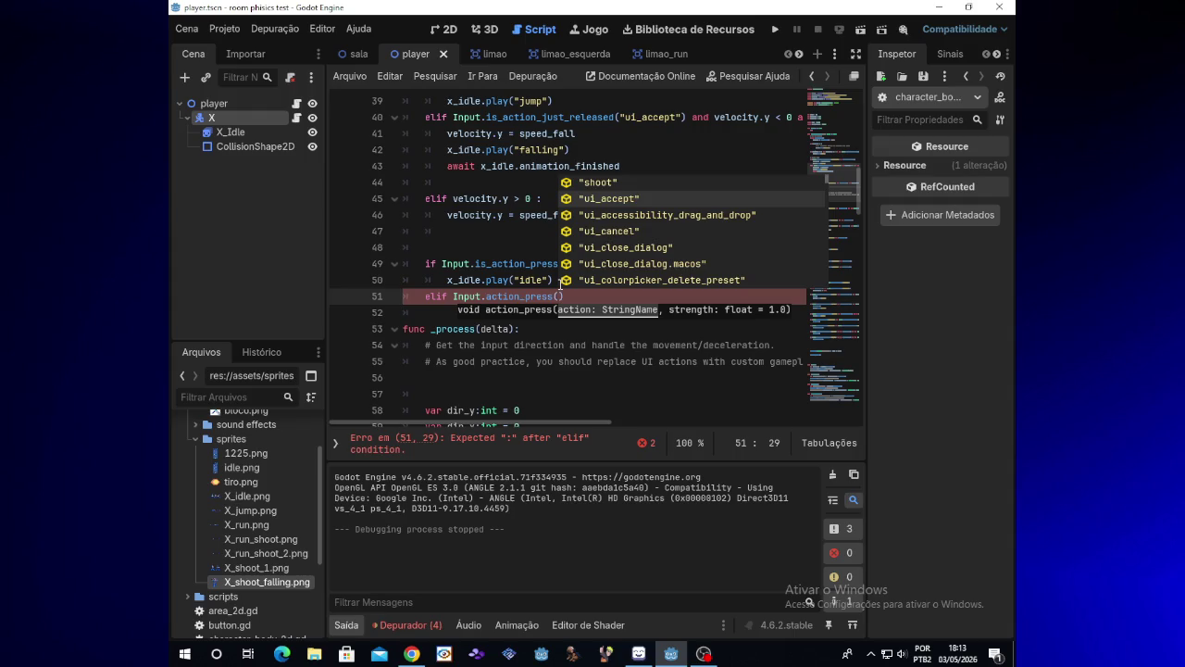
pyautogui.press('Down')
pyautogui.press('Down')
pyautogui.press('Down')
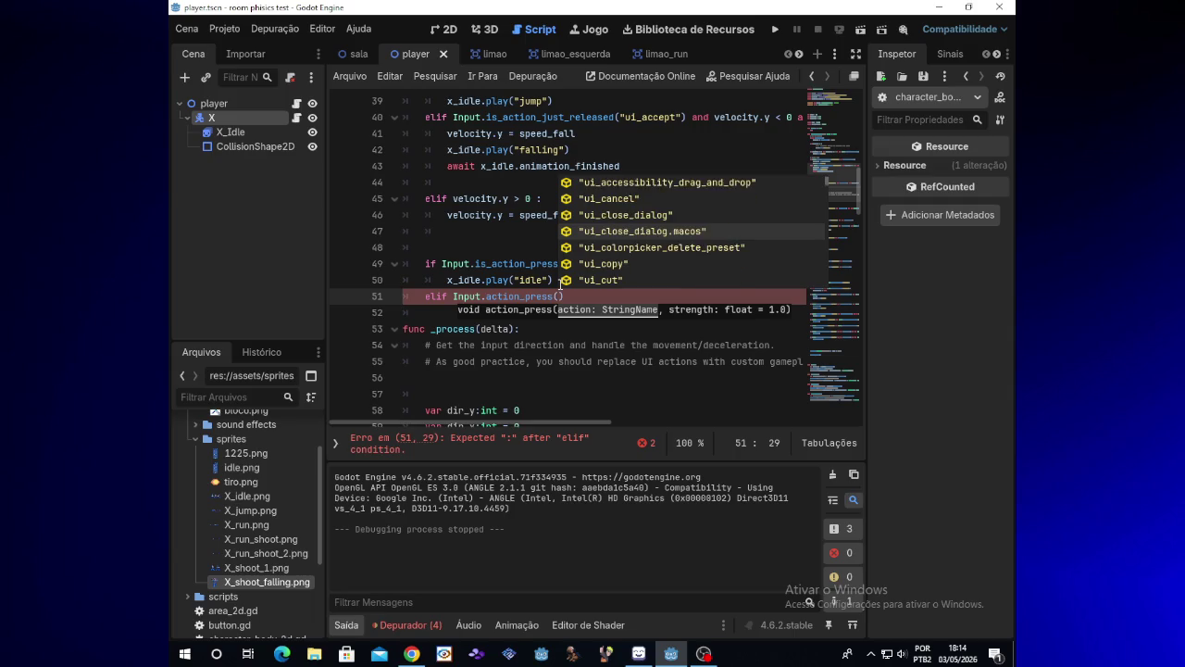
pyautogui.press('Down')
pyautogui.press('Down')
pyautogui.press('Down')
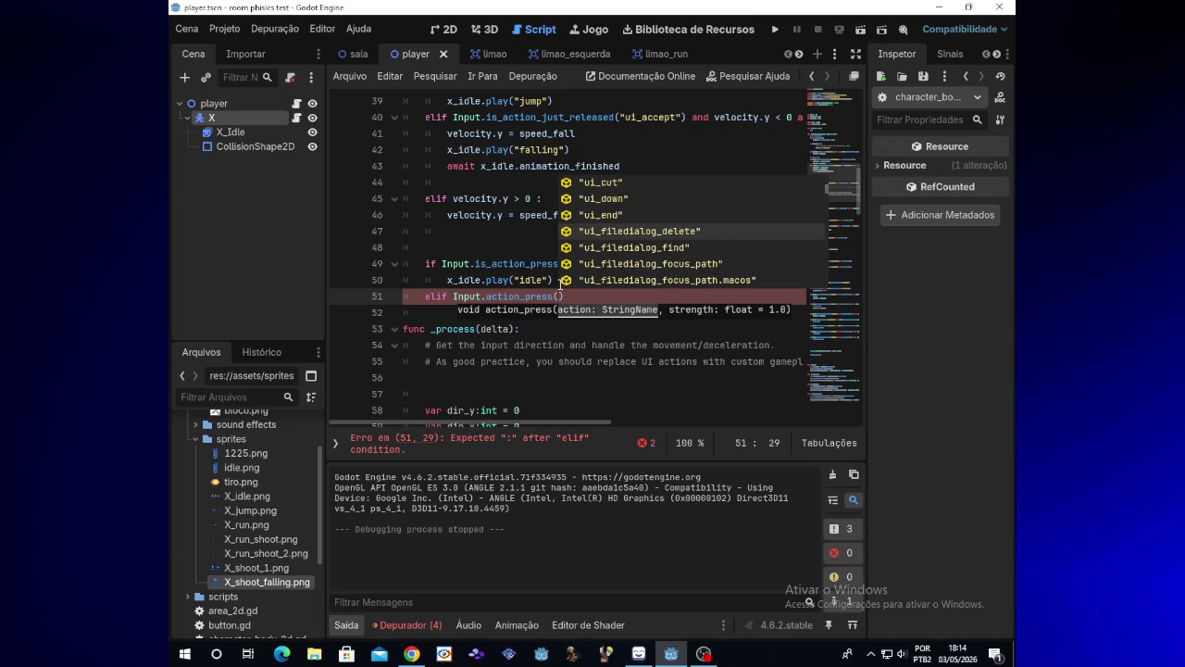
pyautogui.write('ui')
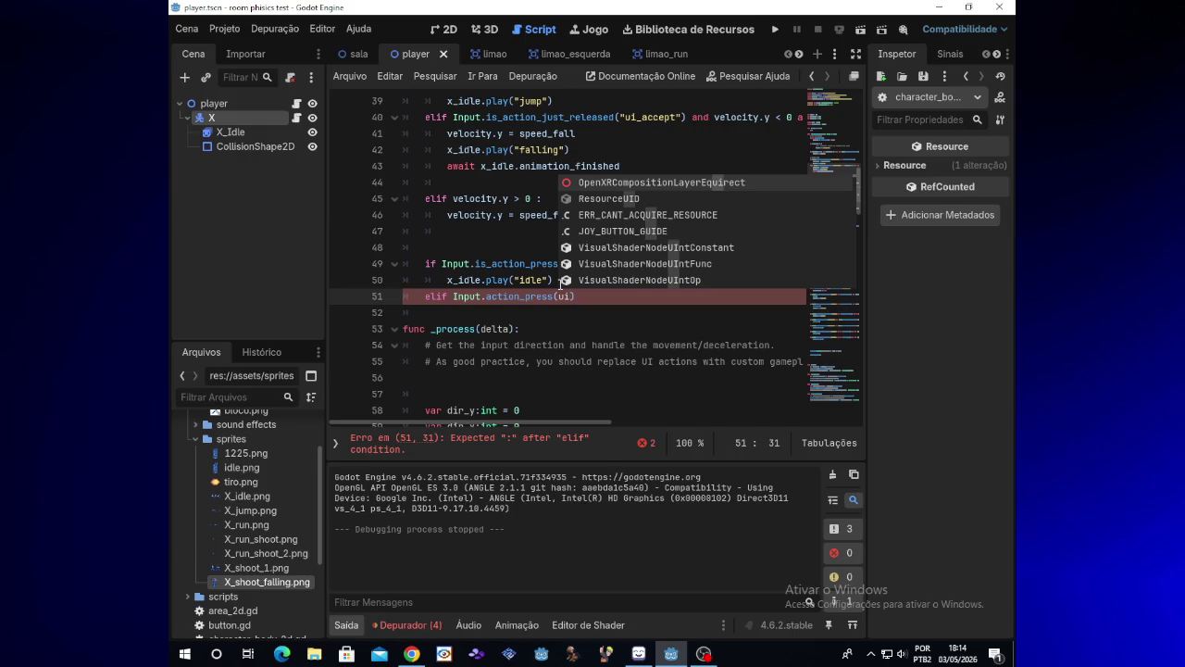
pyautogui.press('BackSpace')
pyautogui.press('BackSpace')
pyautogui.write('"')
pyautogui.write('ui')
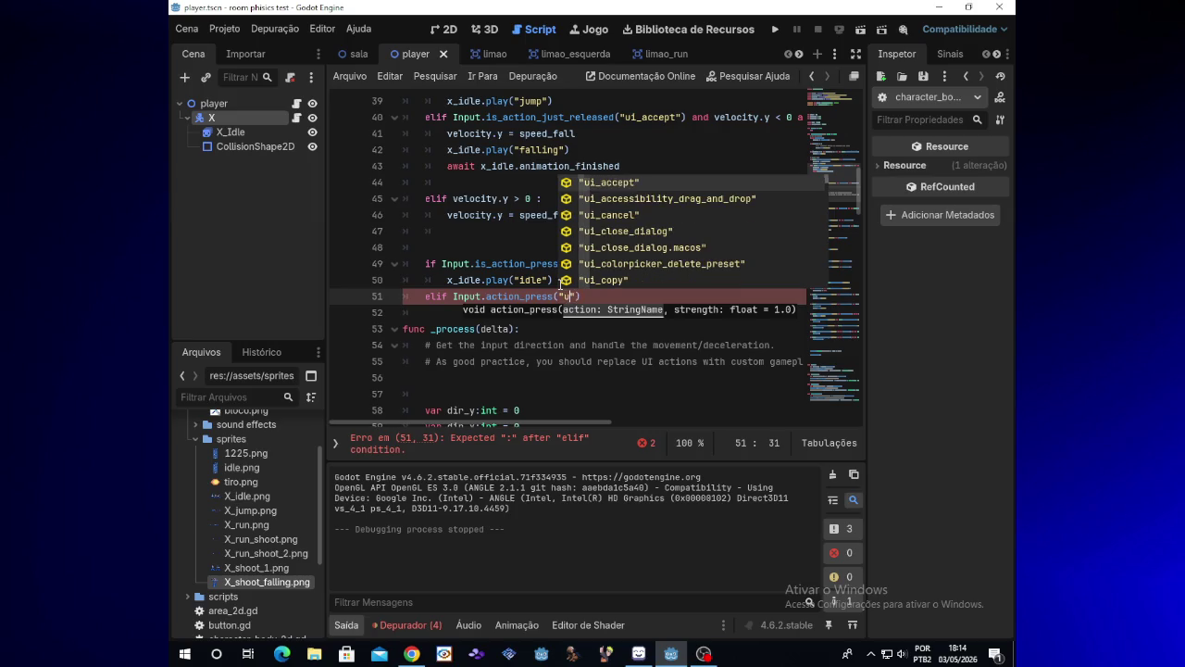
pyautogui.press('Return')
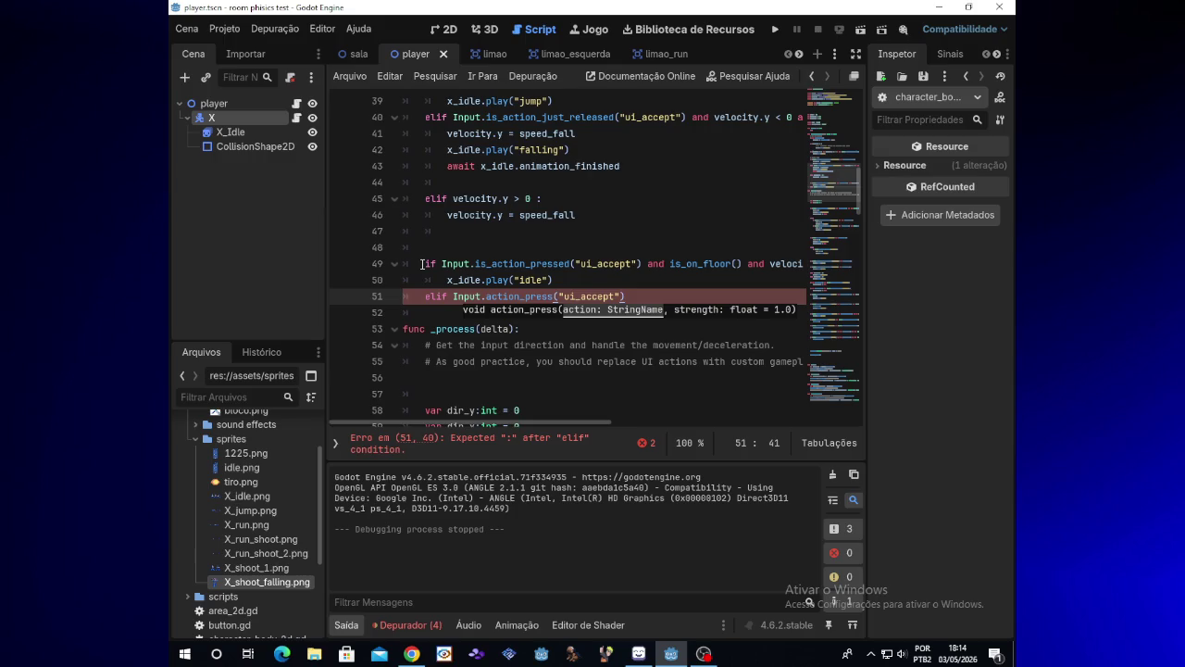
# - Delete the old ui_accept idle condition on line 49 and its x_idle.play("idle") statement
pyautogui.moveTo(422, 264); pyautogui.dragTo(696, 264)
pyautogui.hotkey('shift', 'Down')
pyautogui.hotkey('shift', 'Up')
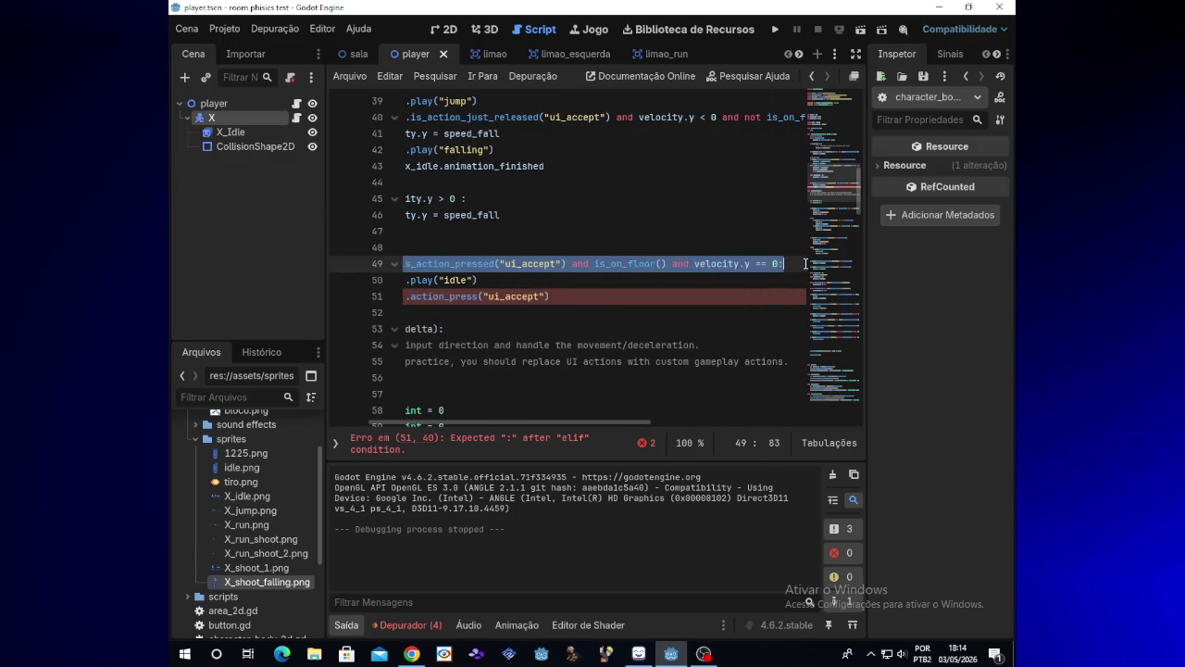
pyautogui.press('BackSpace')
pyautogui.click(421, 277)
pyautogui.press('BackSpace')
pyautogui.press('BackSpace')
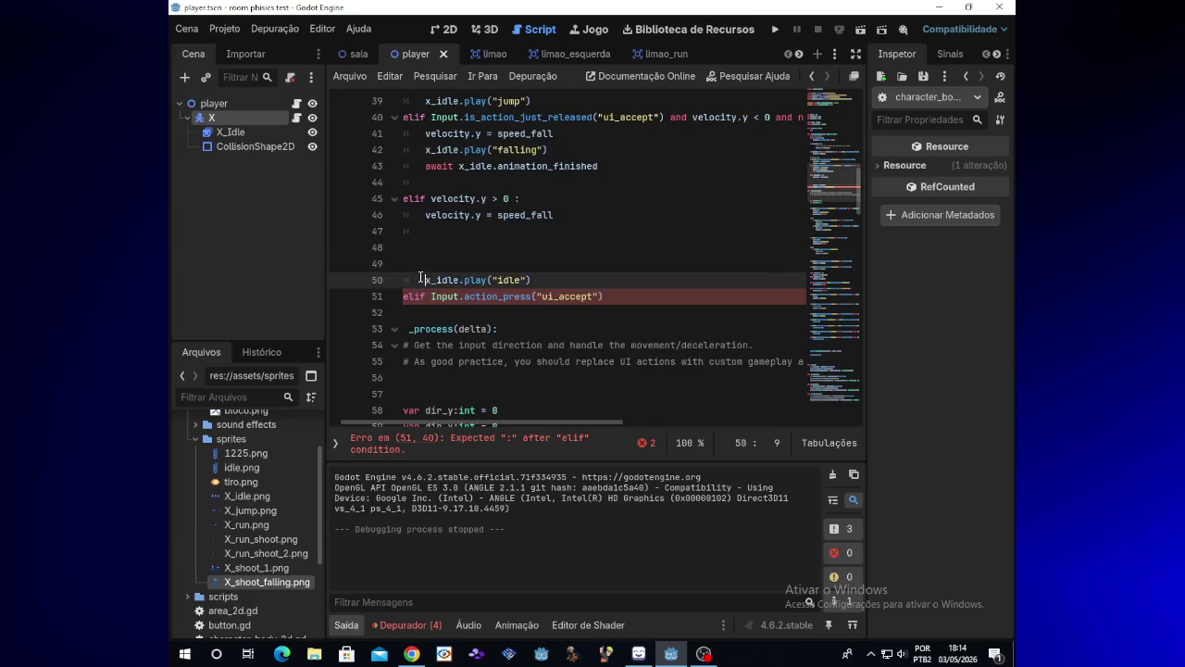
pyautogui.moveTo(530, 264); pyautogui.dragTo(426, 264)
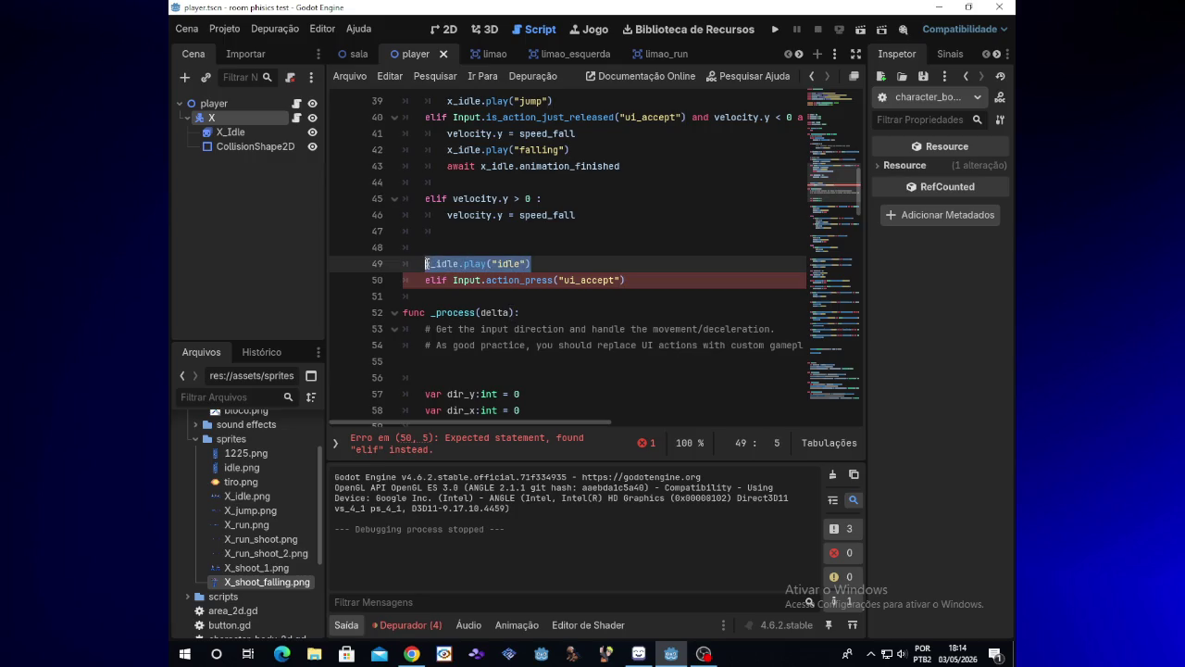
pyautogui.press('BackSpace')
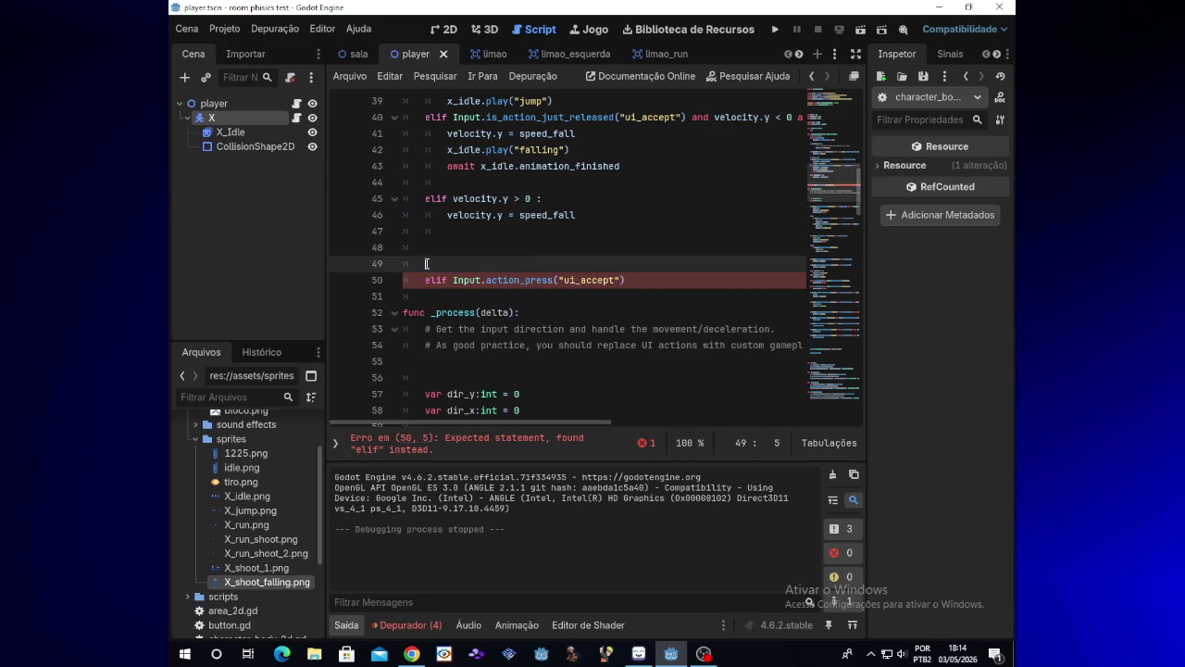
# - Make line 50 'if Input.action_press("ui_accept"):' with x_idle.play("idle") indented beneath
pyautogui.click(447, 281)
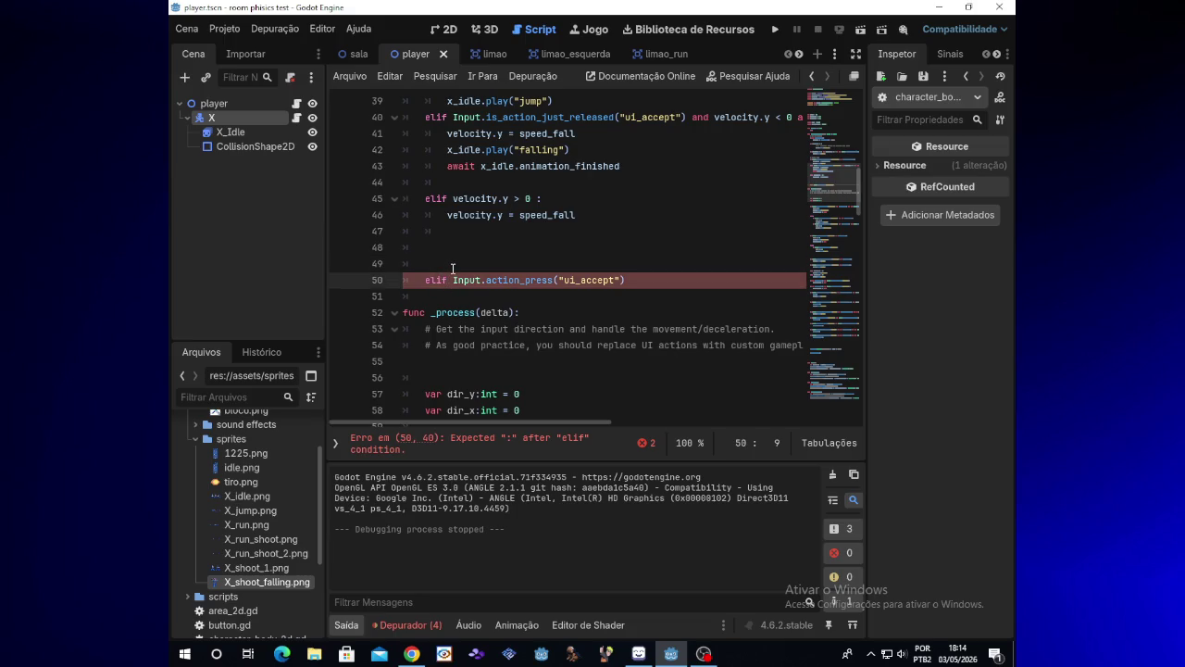
pyautogui.press('BackSpace')
pyautogui.press('BackSpace')
pyautogui.press('BackSpace')
pyautogui.write('if')
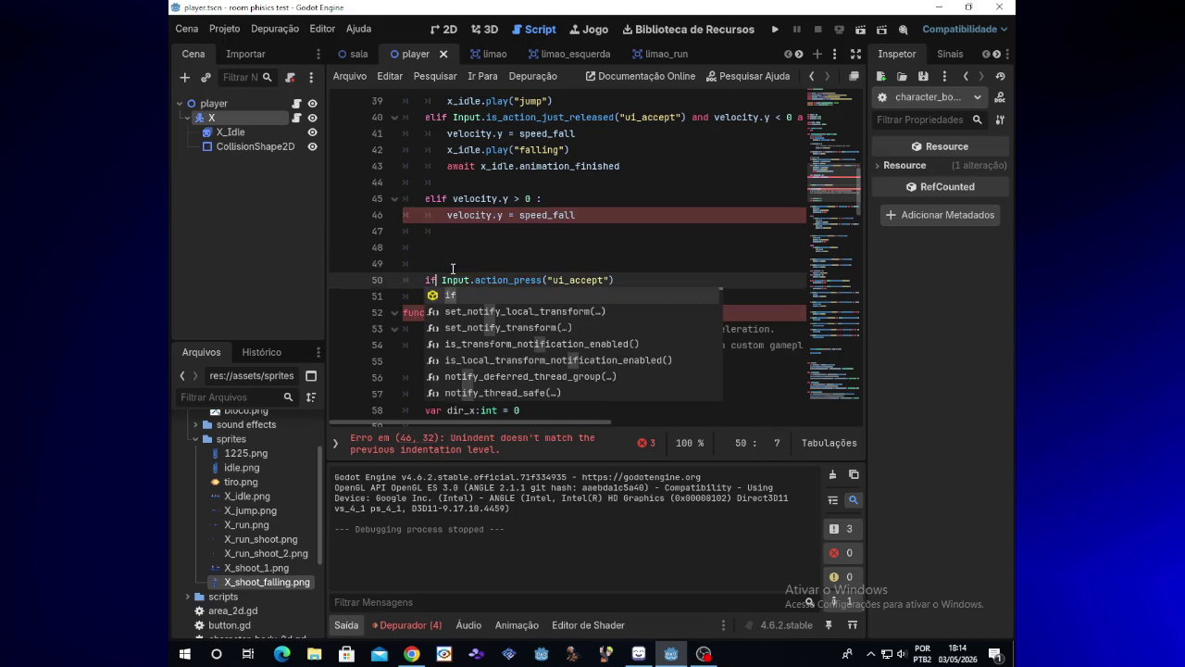
pyautogui.click(651, 282)
pyautogui.write(':')
pyautogui.press('Return')
pyautogui.write('x_idle.play("idle")')
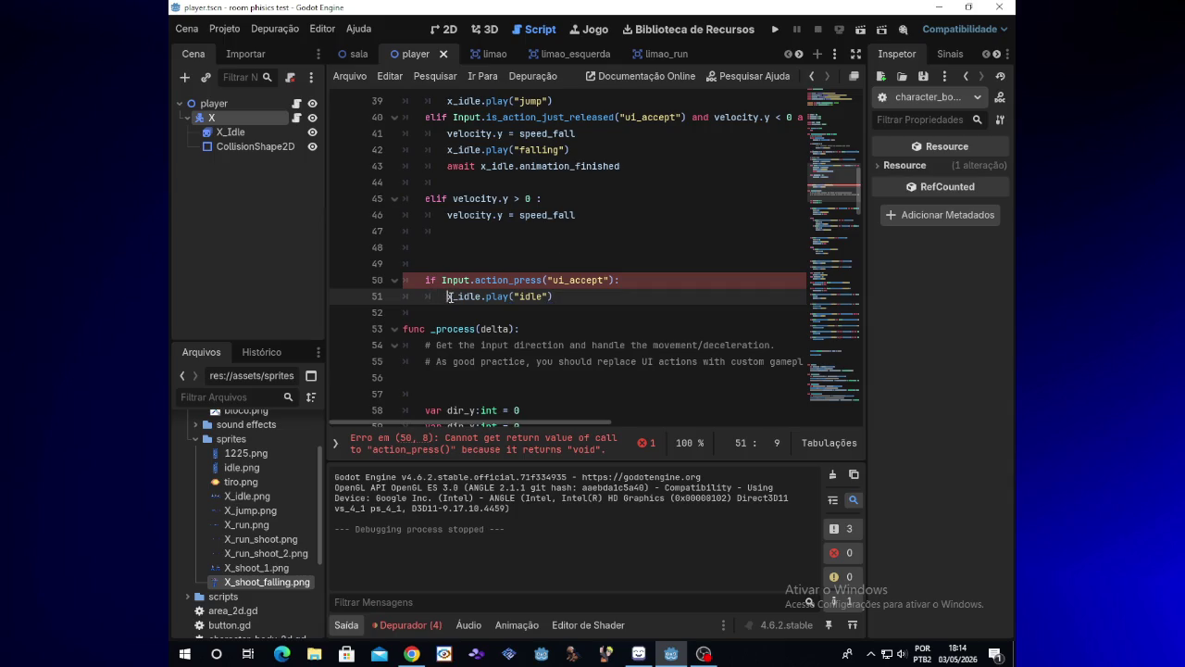
pyautogui.press('BackSpace')
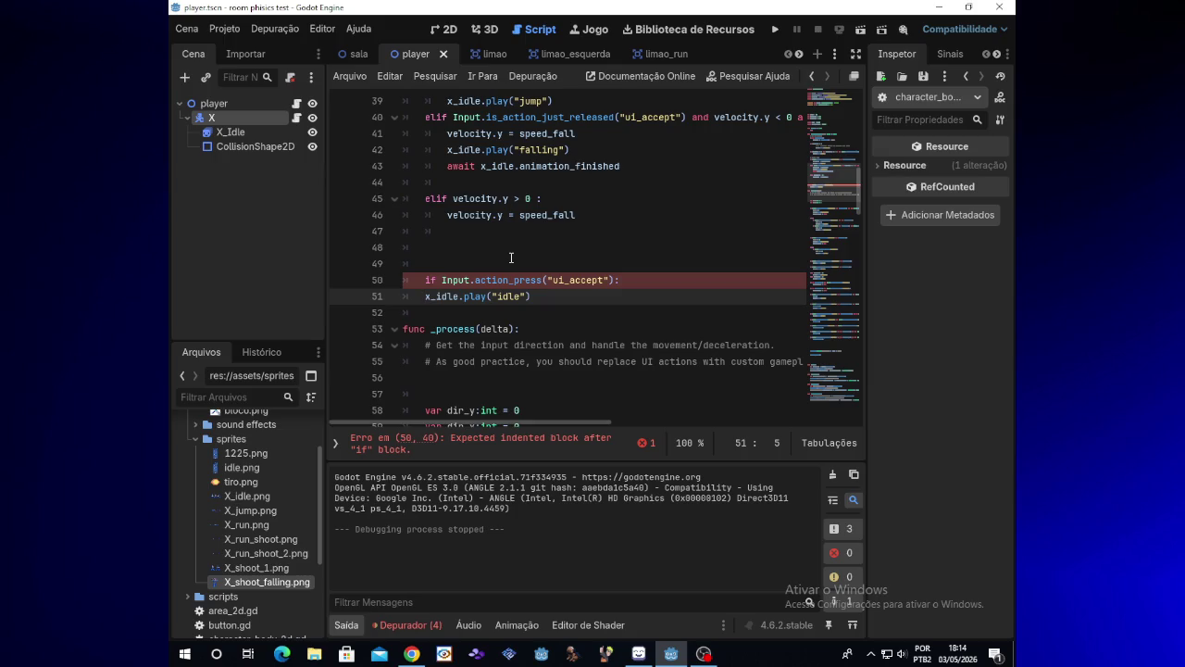
pyautogui.press('Tab')
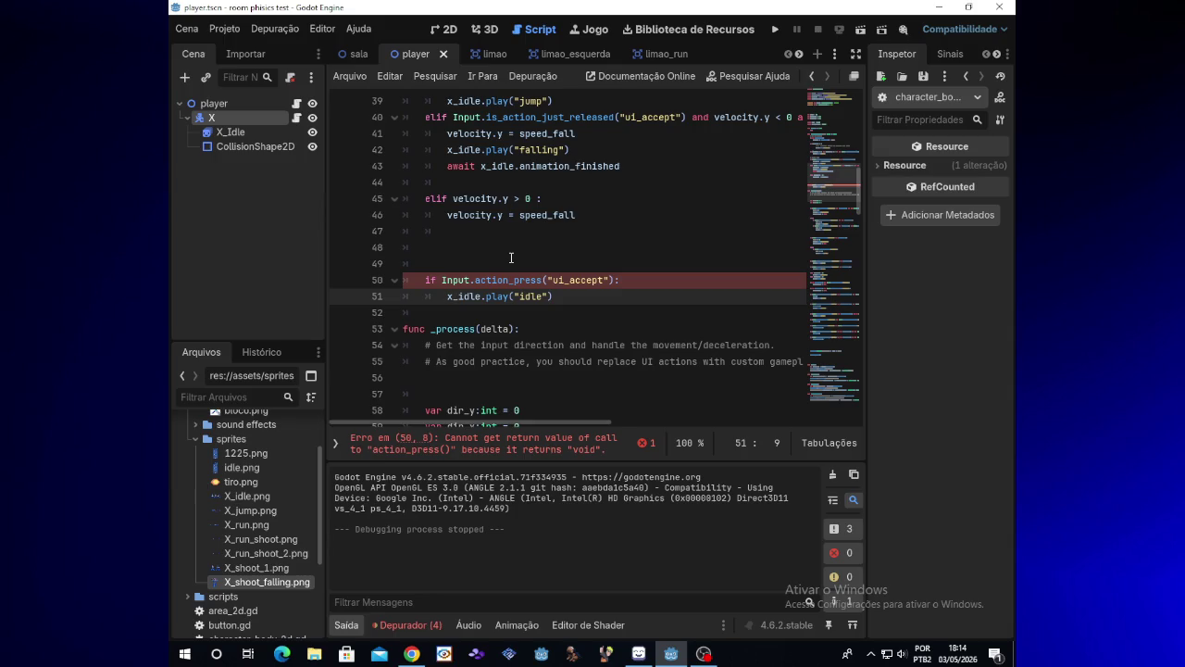
# - Delete the test if block on lines 50–51, leaving line 50 blank
pyautogui.click(515, 281)
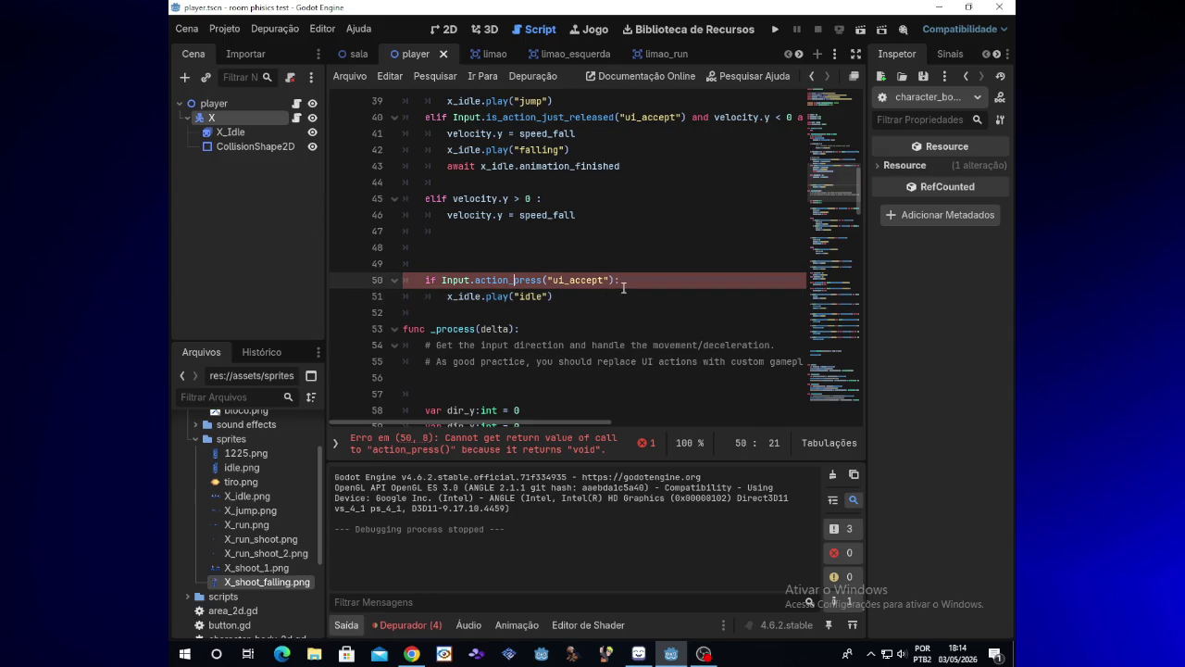
pyautogui.click(556, 295)
pyautogui.keyDown('shift'); pyautogui.click(417, 281); pyautogui.keyUp('shift')
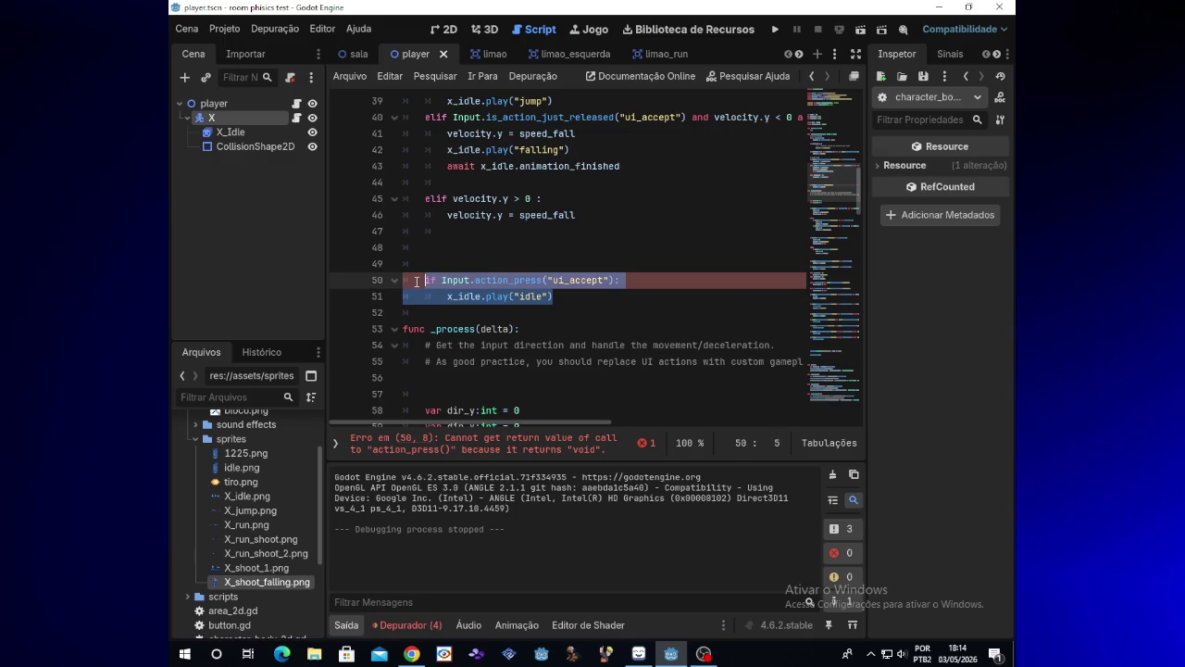
pyautogui.press('BackSpace')
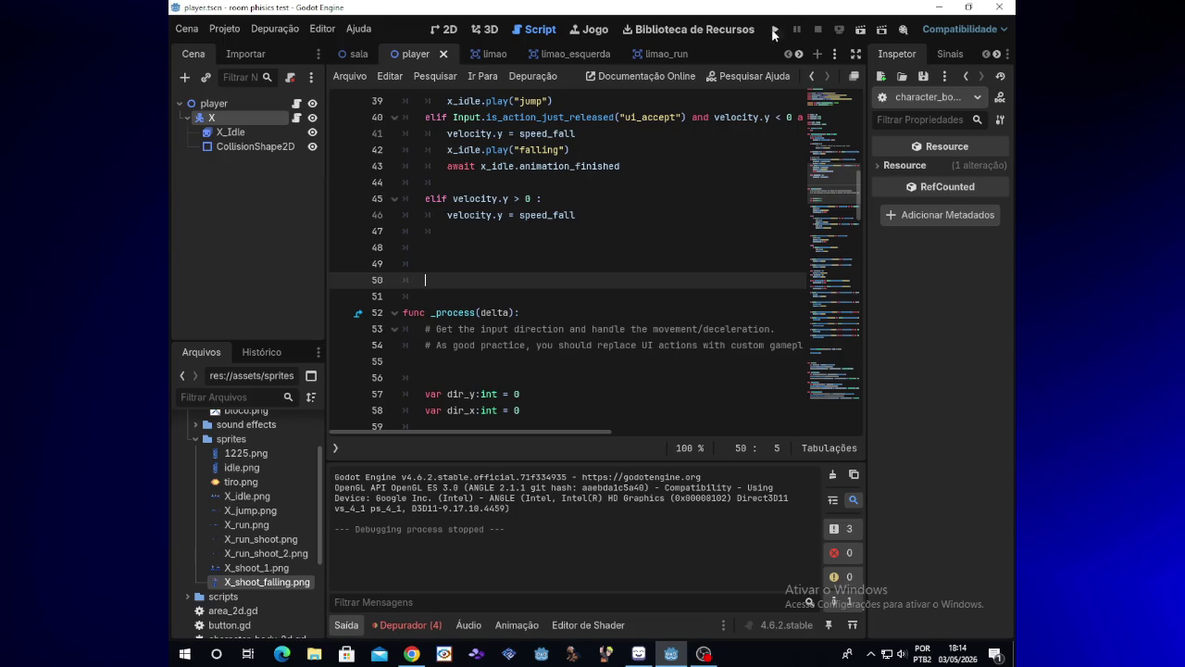
# - Run the game and test running left and right, jumping and firing shots
pyautogui.click(775, 29)
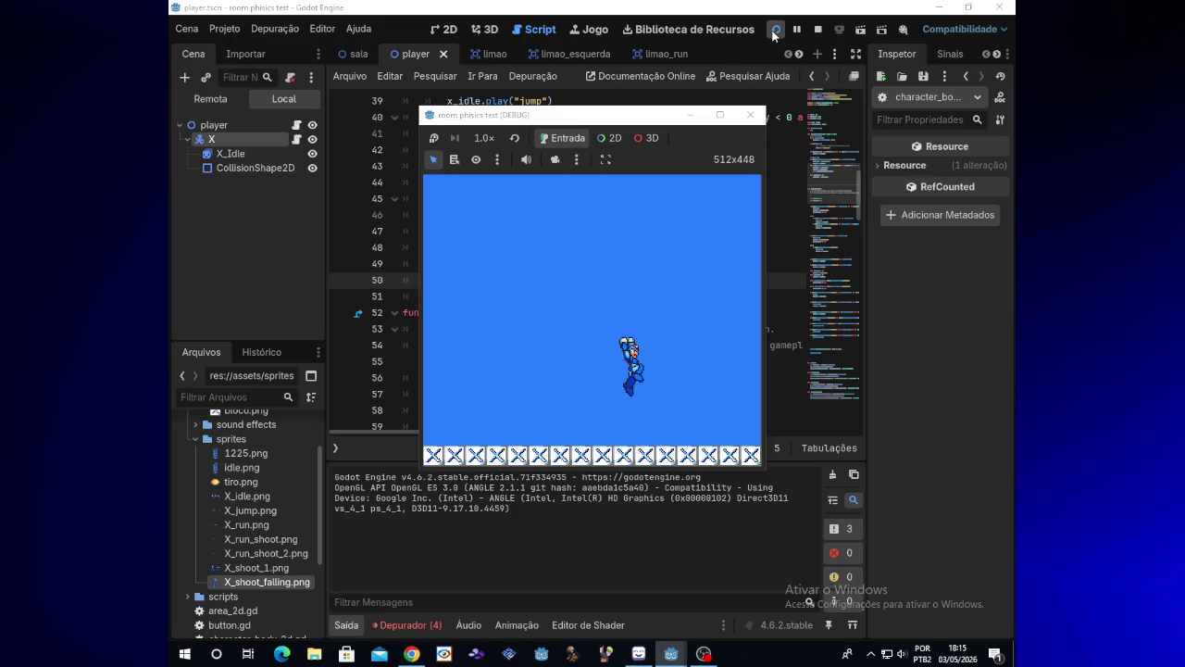
pyautogui.press('Left')
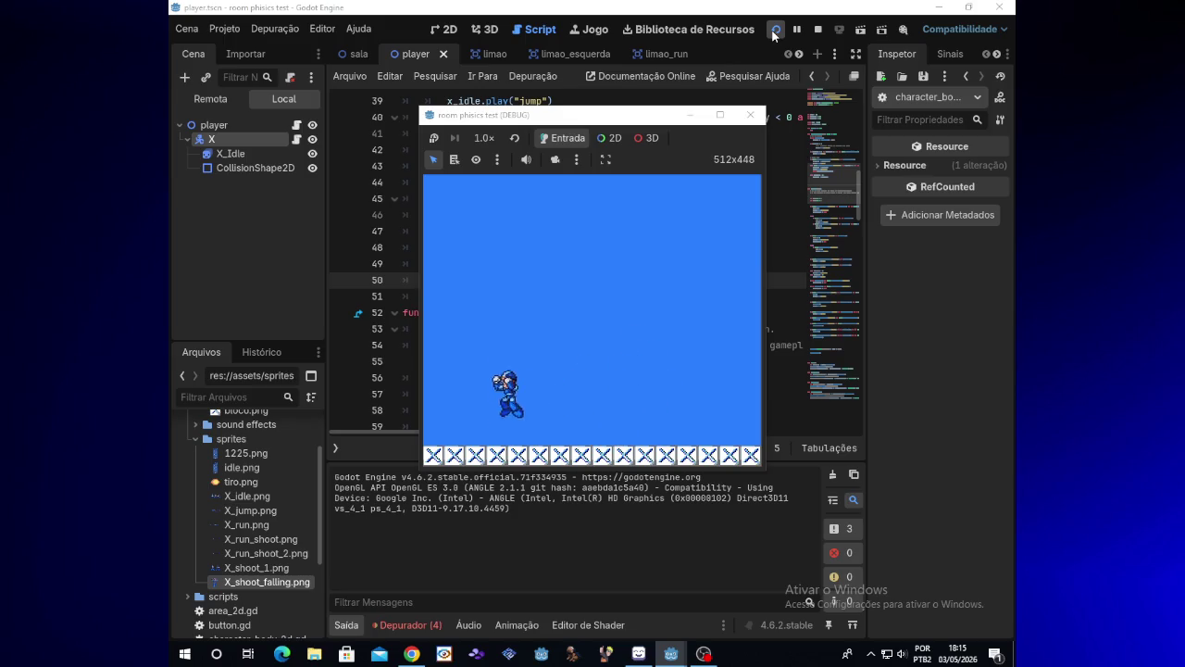
pyautogui.press('Right')
pyautogui.press('Left')
pyautogui.press('Right')
# - Test firing rightward while running and jumping, then stop the game
pyautogui.press('Right')
pyautogui.press('space')
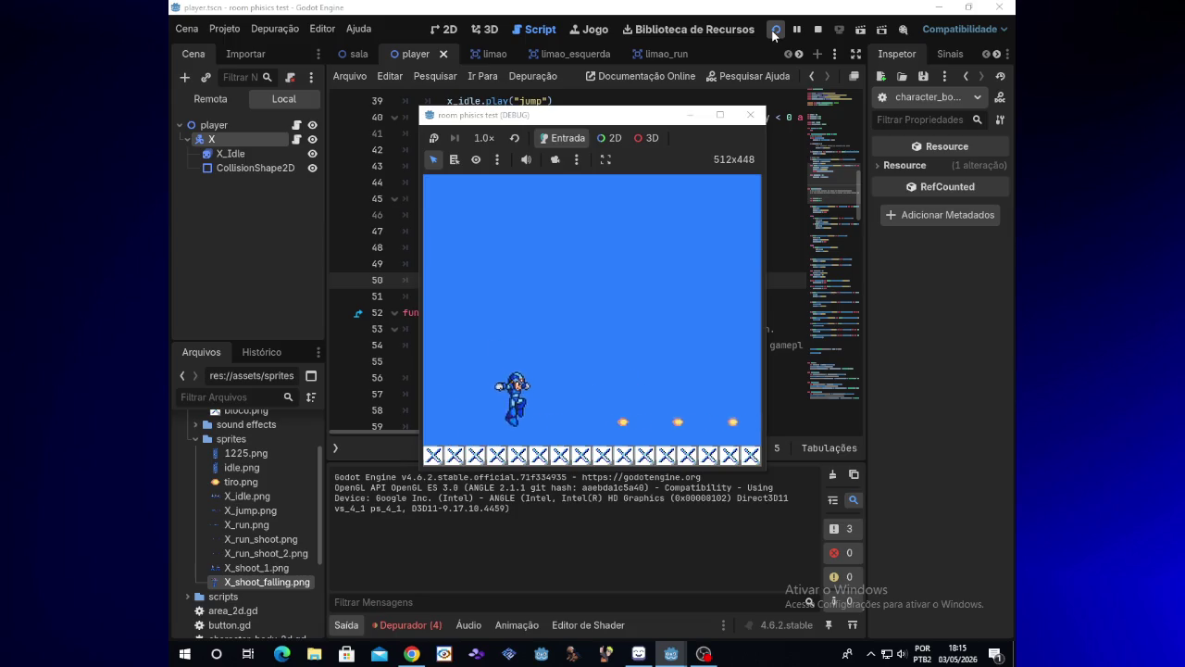
pyautogui.press('Left')
pyautogui.press('x')
pyautogui.press('Right')
pyautogui.press('x')
pyautogui.press('x')
pyautogui.press('x')
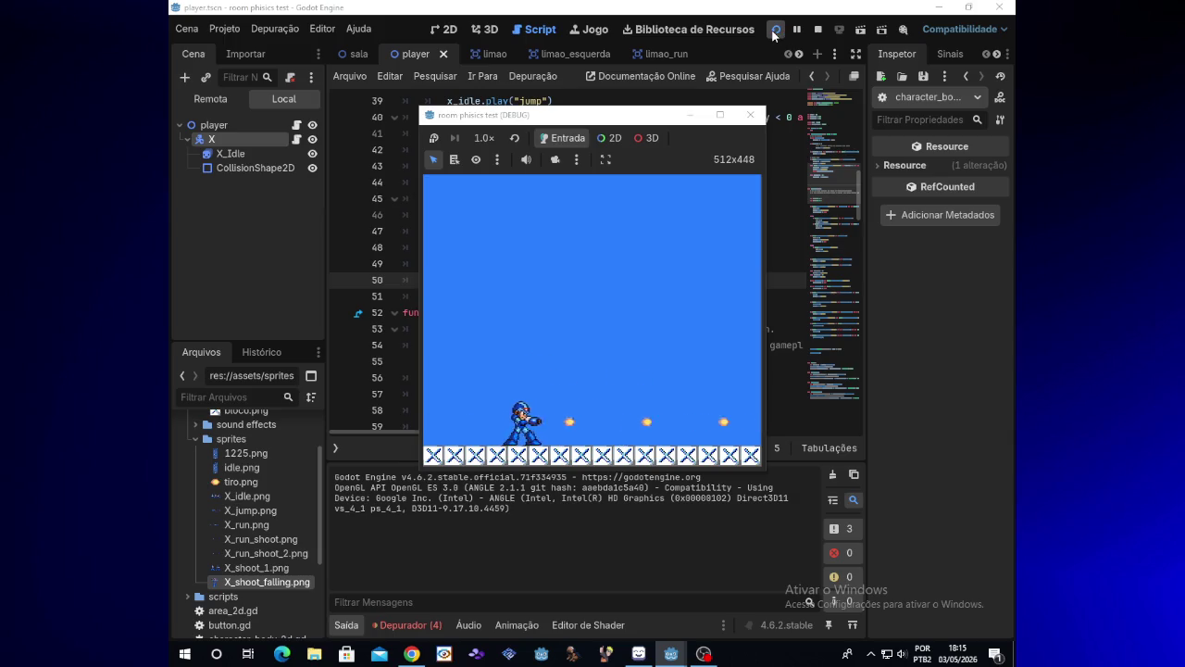
pyautogui.press('space')
pyautogui.press('space')
pyautogui.press('space')
pyautogui.press('Right')
pyautogui.press('x')
pyautogui.press('x')
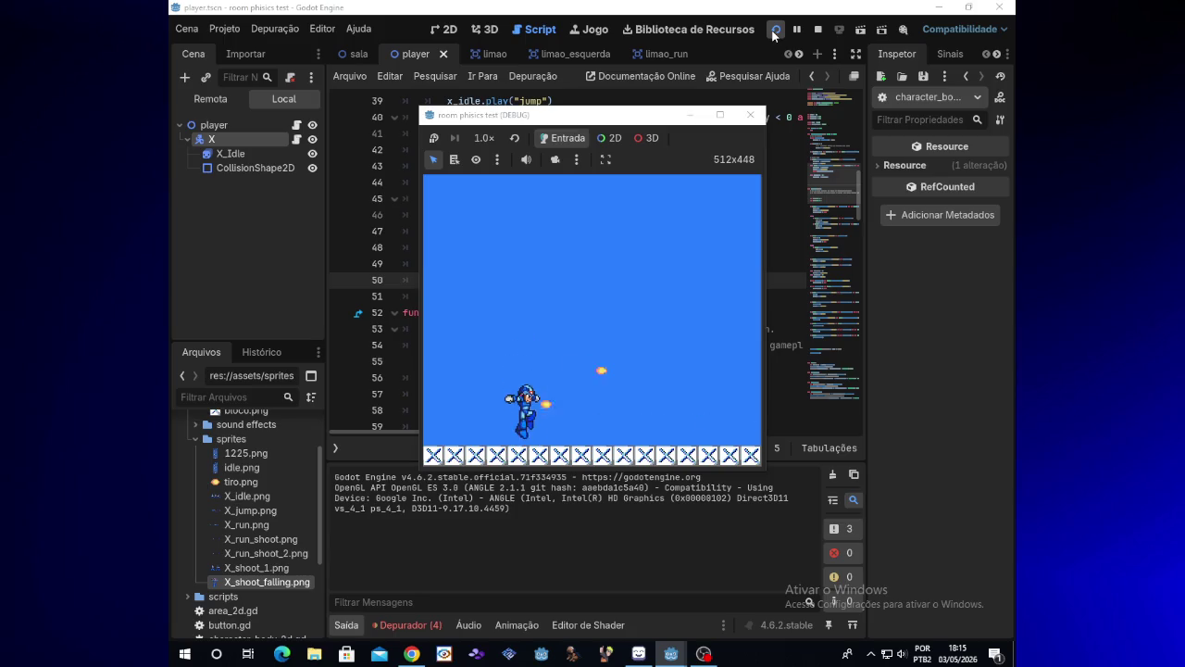
pyautogui.press('Right')
pyautogui.press('space')
pyautogui.press('x')
pyautogui.press('space')
pyautogui.press('x')
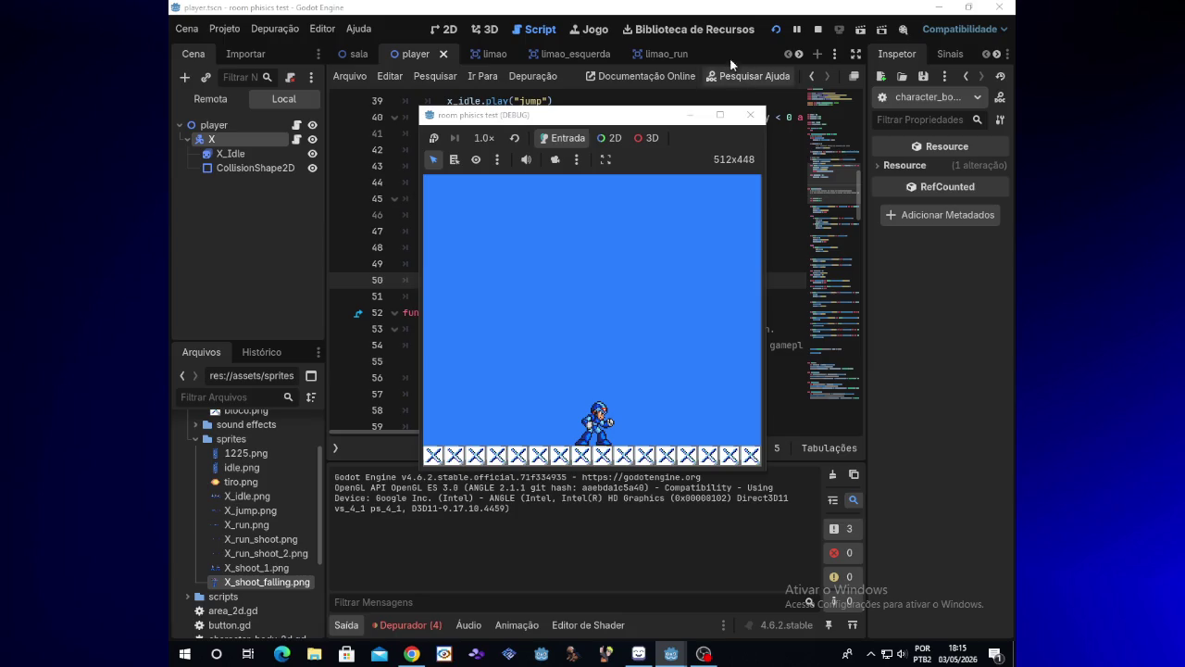
pyautogui.click(750, 114)
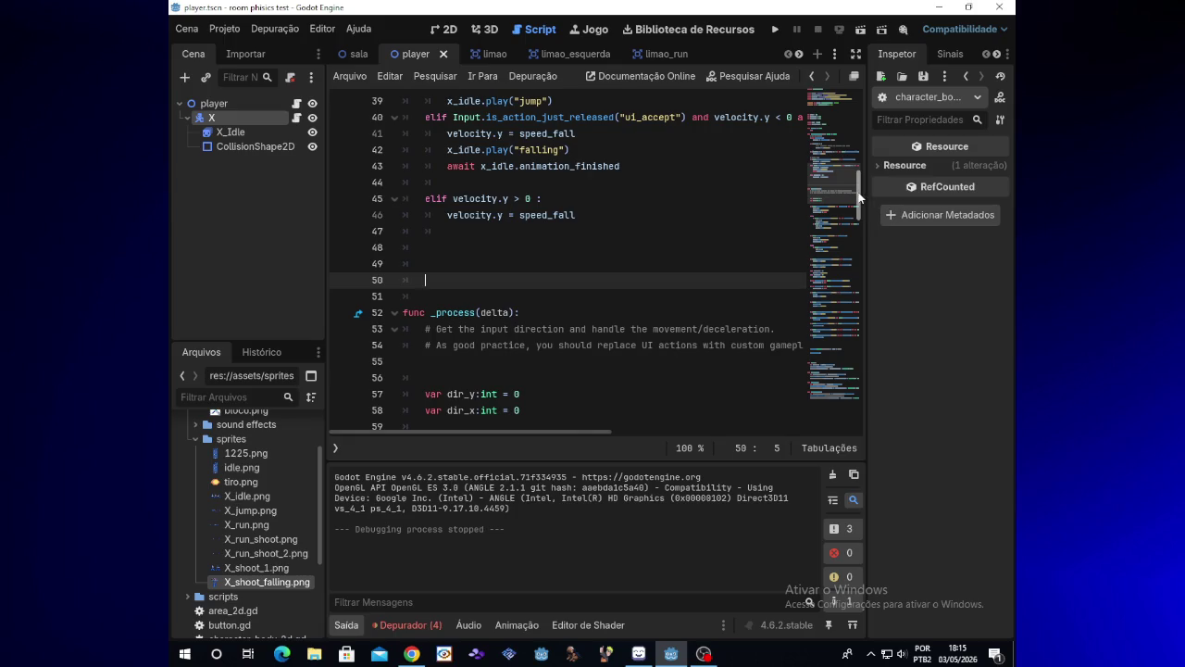
# - Erase dir_x += 1 from line 71's grounded ui_right shooting branch and run the game
pyautogui.moveTo(859, 197); pyautogui.dragTo(859, 205)
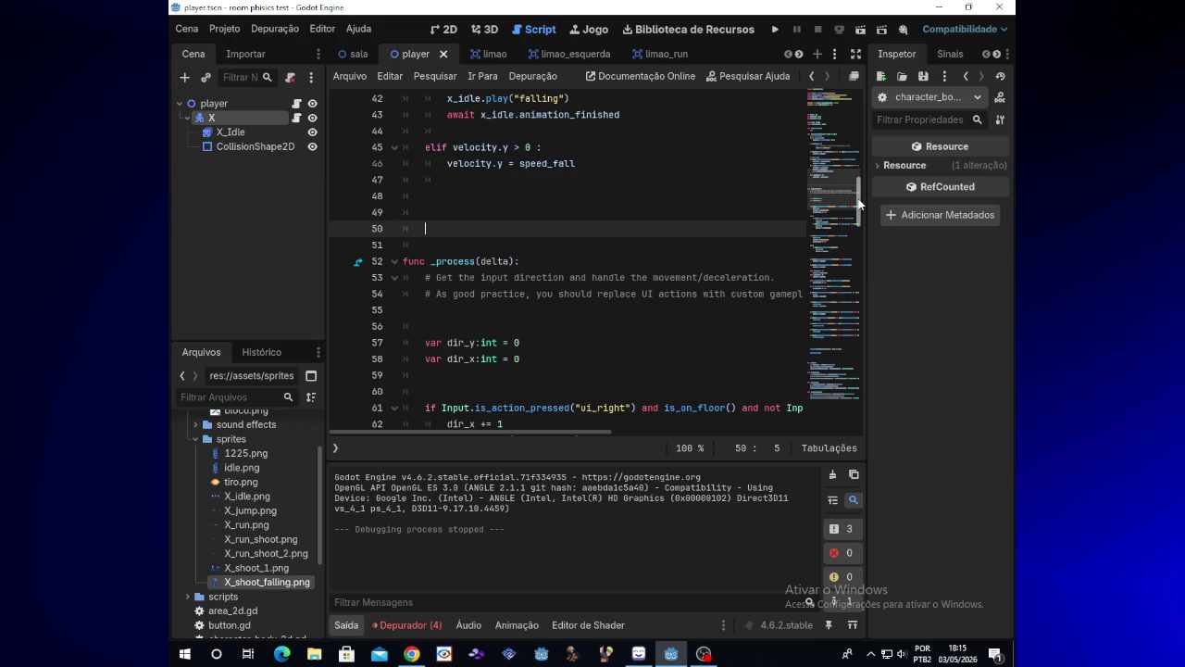
pyautogui.moveTo(859, 205); pyautogui.dragTo(862, 230)
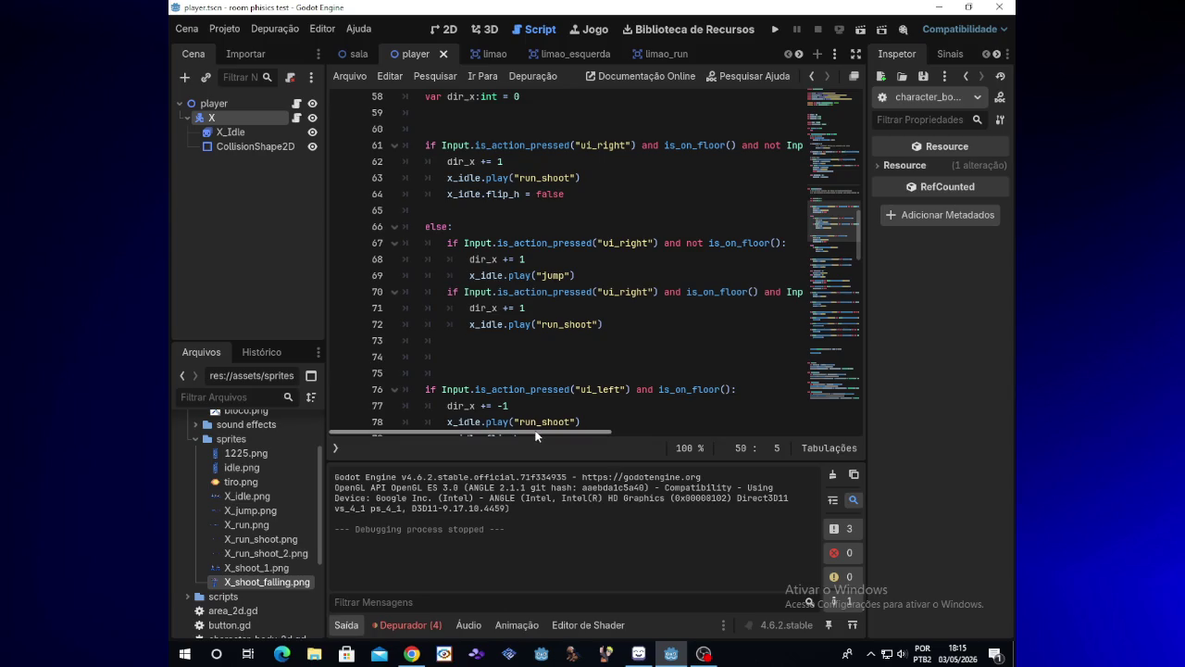
pyautogui.moveTo(536, 435)
pyautogui.mouseDown()
pyautogui.moveTo(576, 432)
pyautogui.moveTo(542, 427)
pyautogui.mouseUp()
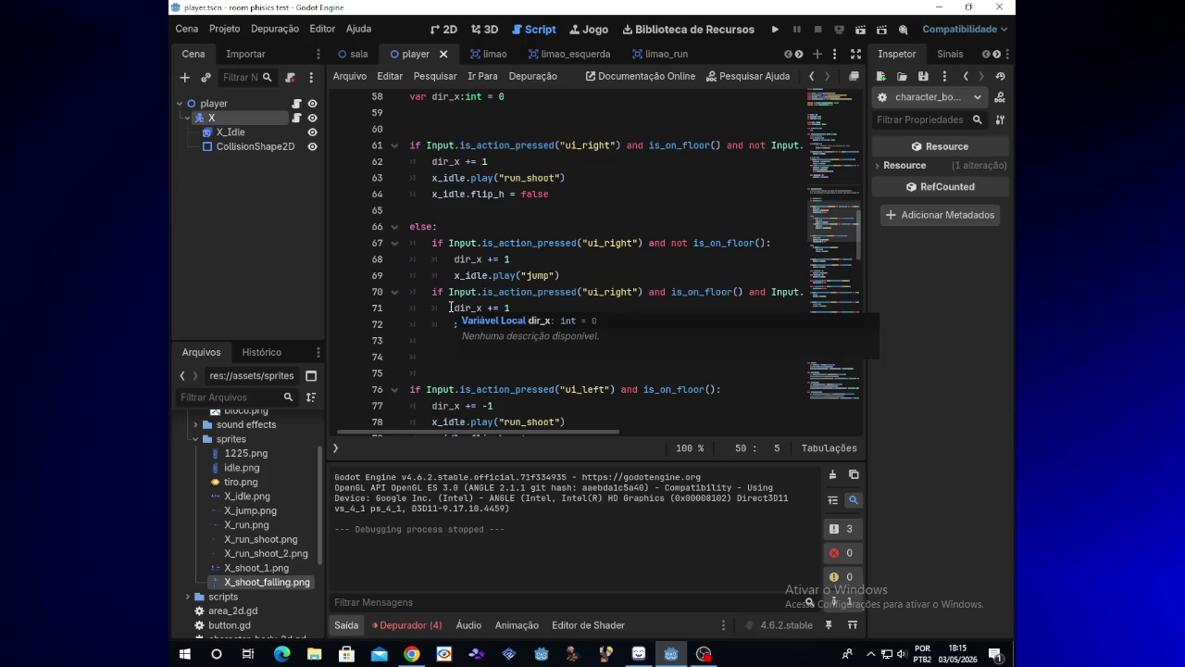
pyautogui.moveTo(454, 308)
pyautogui.mouseDown()
pyautogui.moveTo(481, 310)
pyautogui.moveTo(432, 341)
pyautogui.mouseUp()
pyautogui.moveTo(591, 328); pyautogui.dragTo(591, 329)
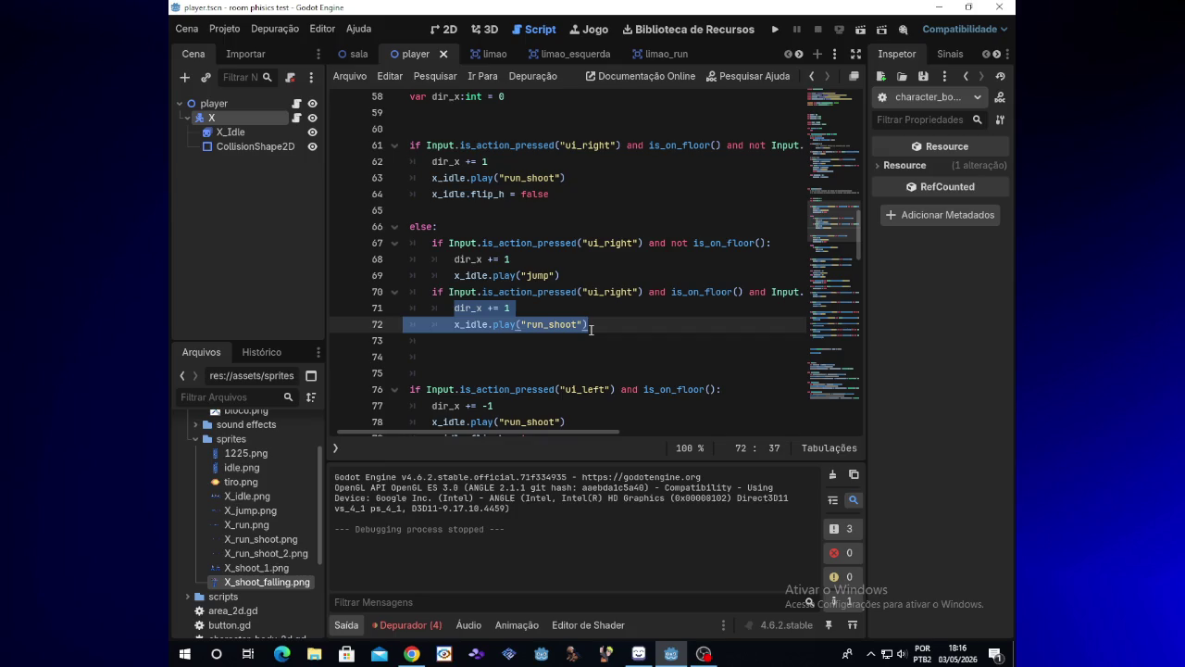
pyautogui.click(520, 312)
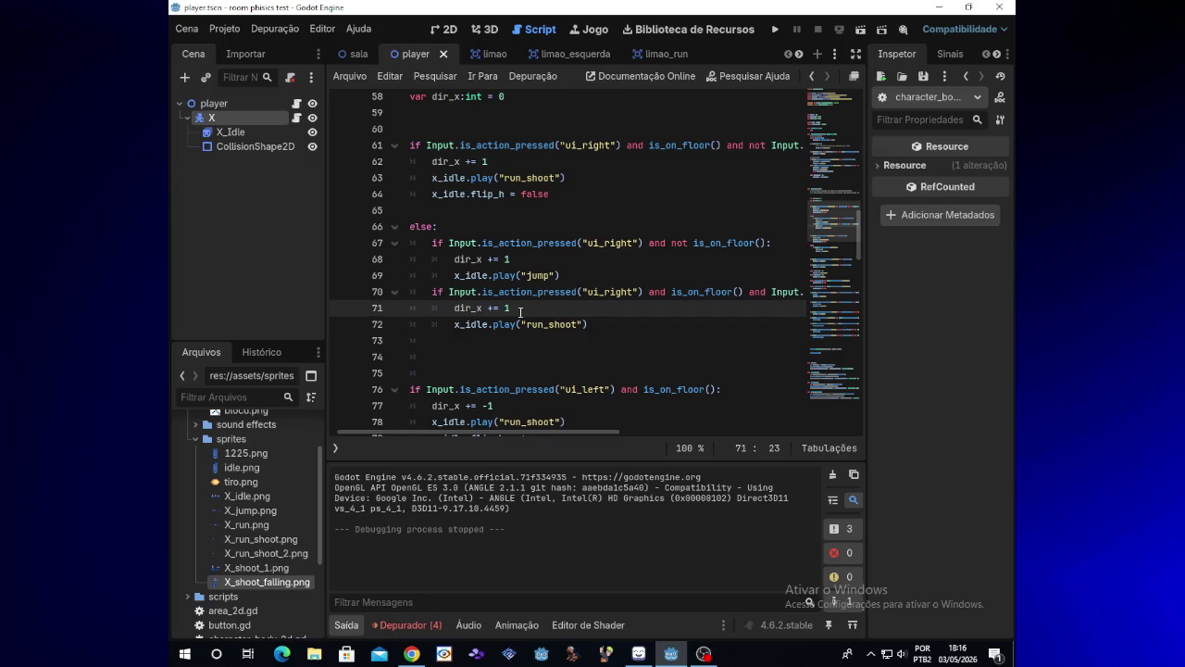
pyautogui.press('BackSpace')
pyautogui.press('BackSpace')
pyautogui.press('BackSpace')
pyautogui.click(774, 31)
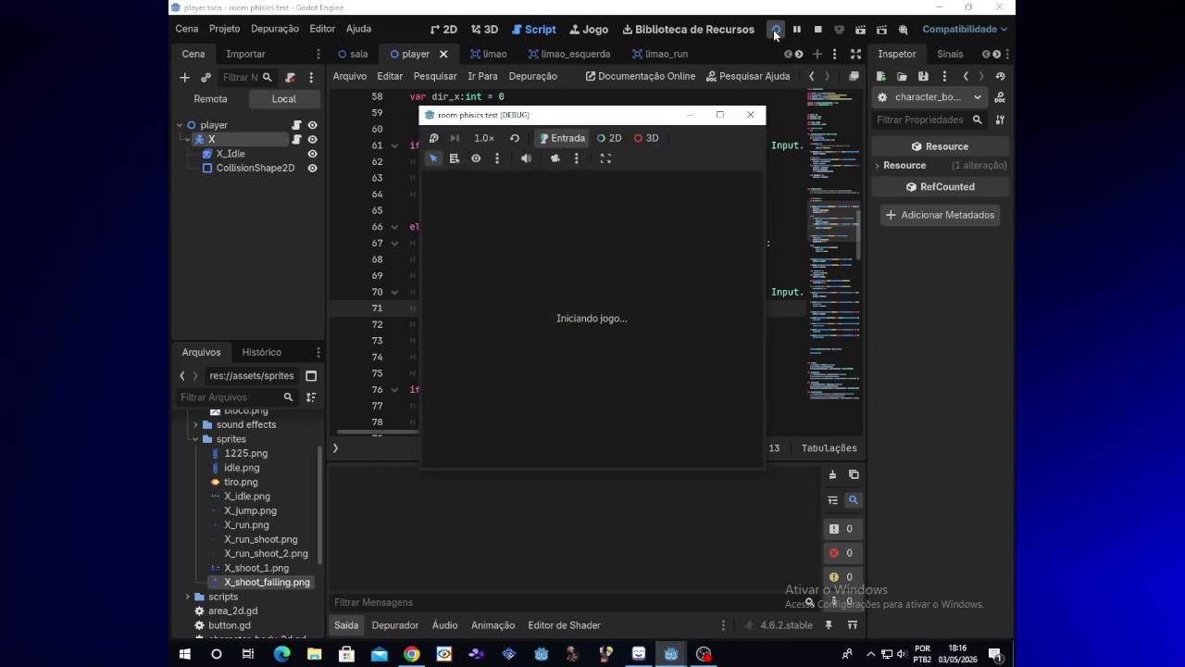
# - Test running right while shooting, then stop the game
pyautogui.press('Right')
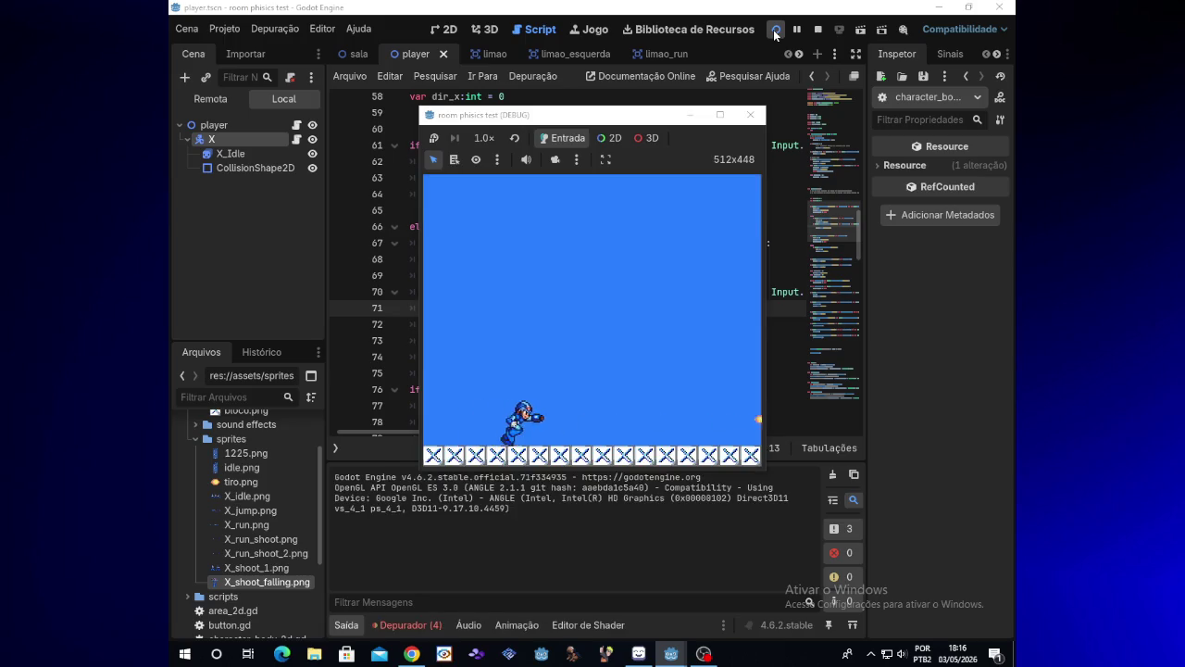
pyautogui.press('Right')
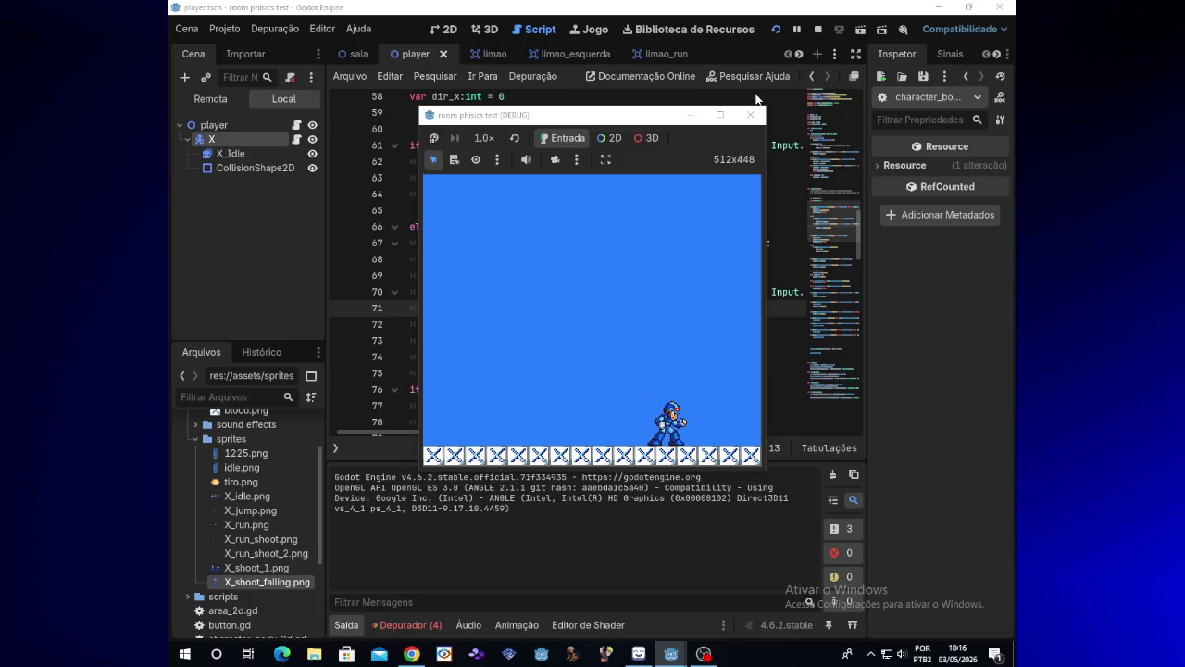
pyautogui.click(750, 114)
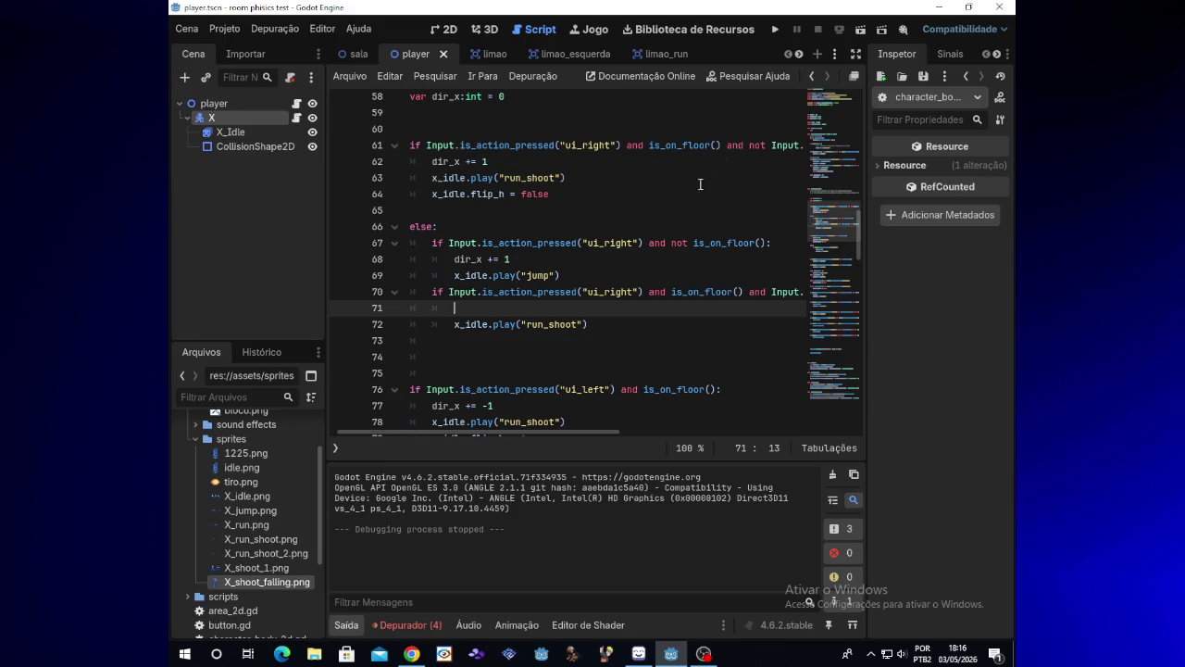
# - Retype dir_x += 1, then delete the entire grounded ui_right shooting branch
pyautogui.write('dir_x += 1')
pyautogui.moveTo(430, 292); pyautogui.dragTo(593, 328)
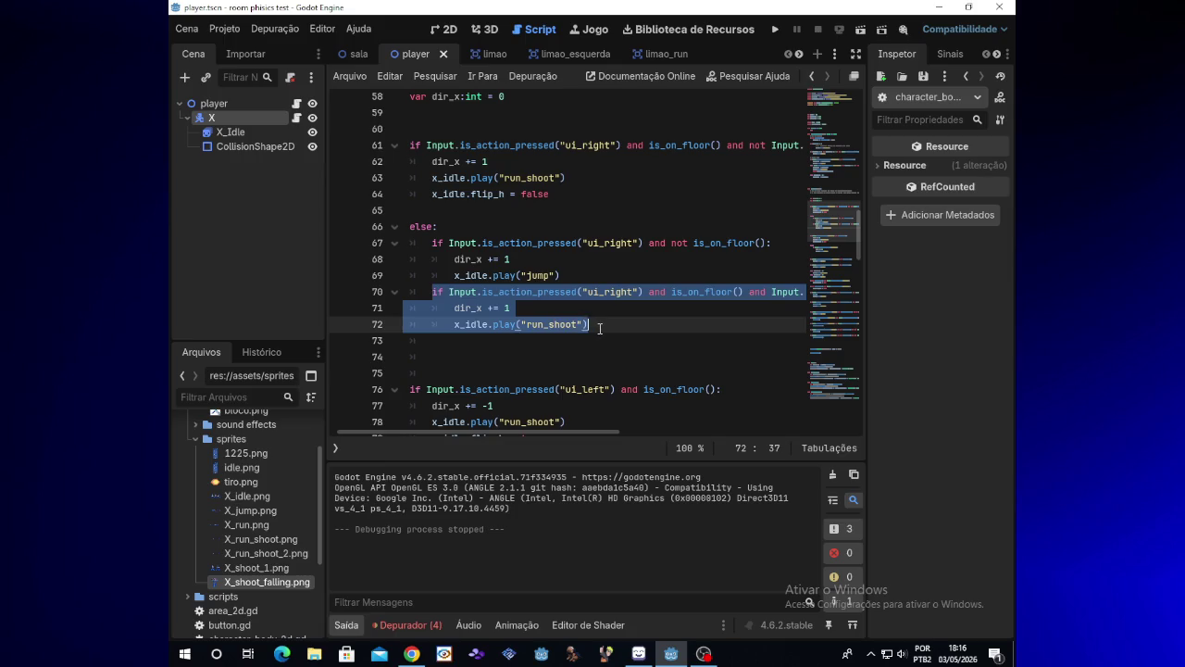
pyautogui.press('BackSpace')
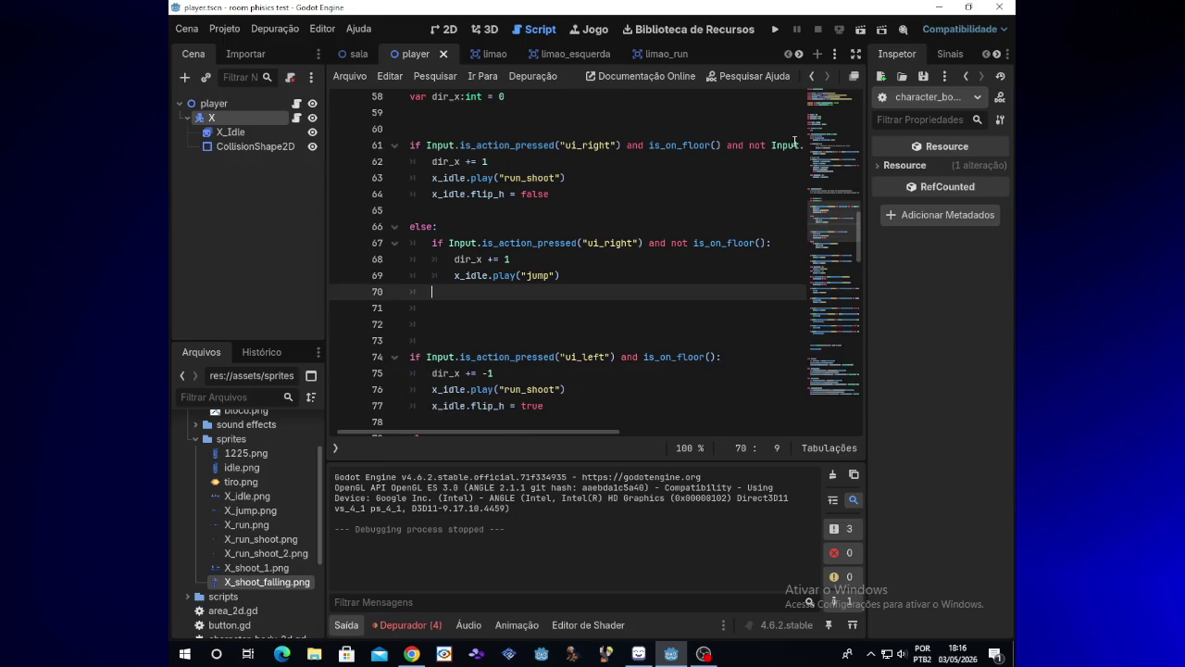
# - Test running right and firing without the branch, then paste it back at lines 70–72
pyautogui.click(774, 29)
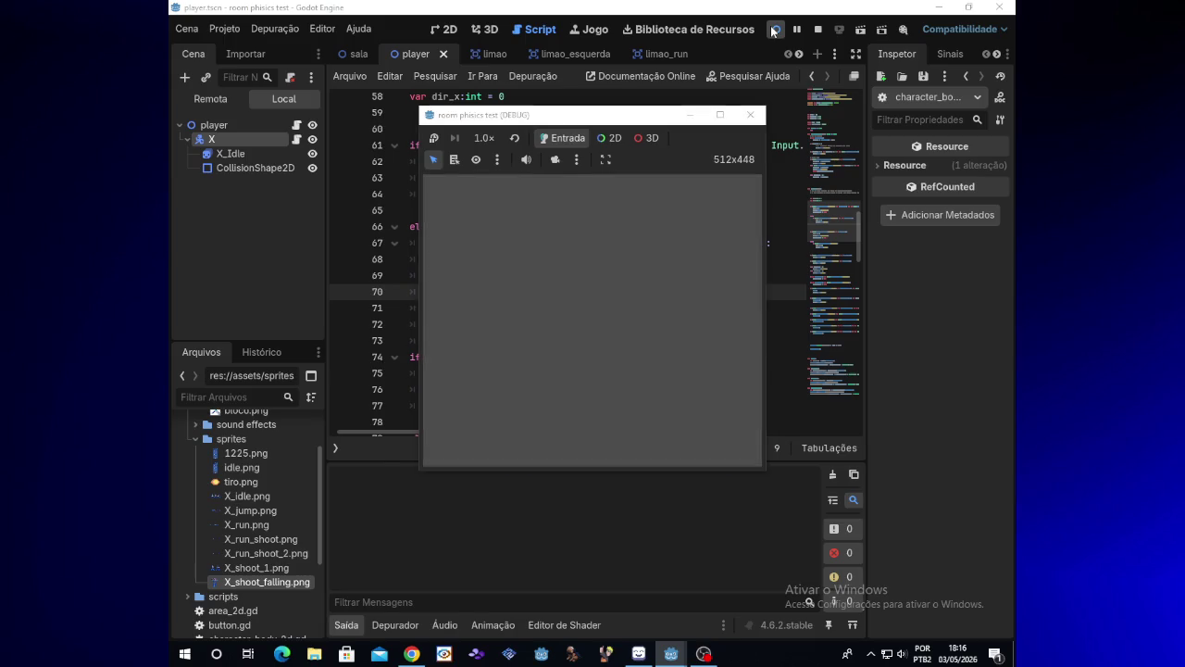
pyautogui.press('Right')
pyautogui.press('x')
pyautogui.press('x')
pyautogui.press('x')
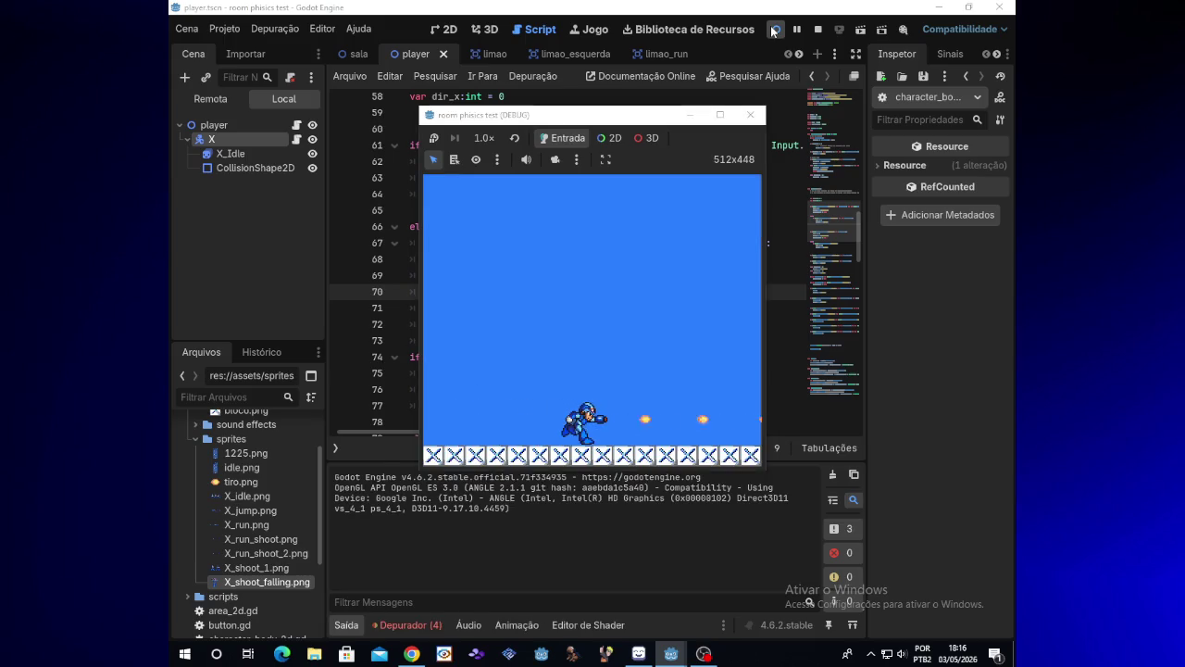
pyautogui.press('Right')
pyautogui.press('x')
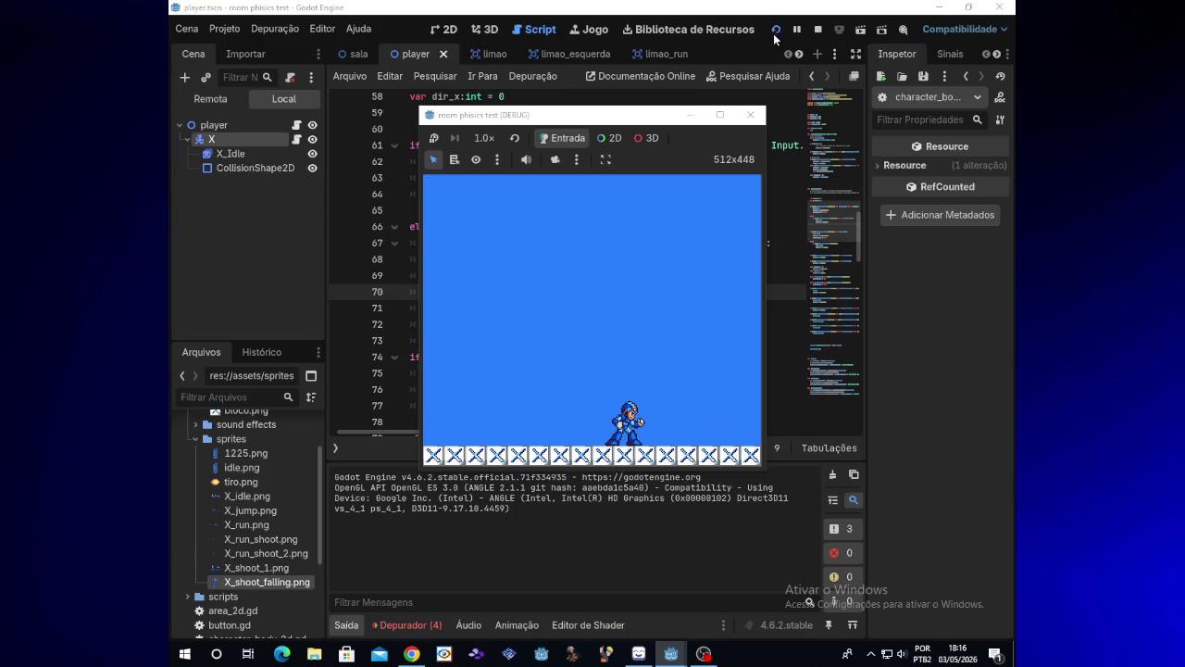
pyautogui.click(750, 116)
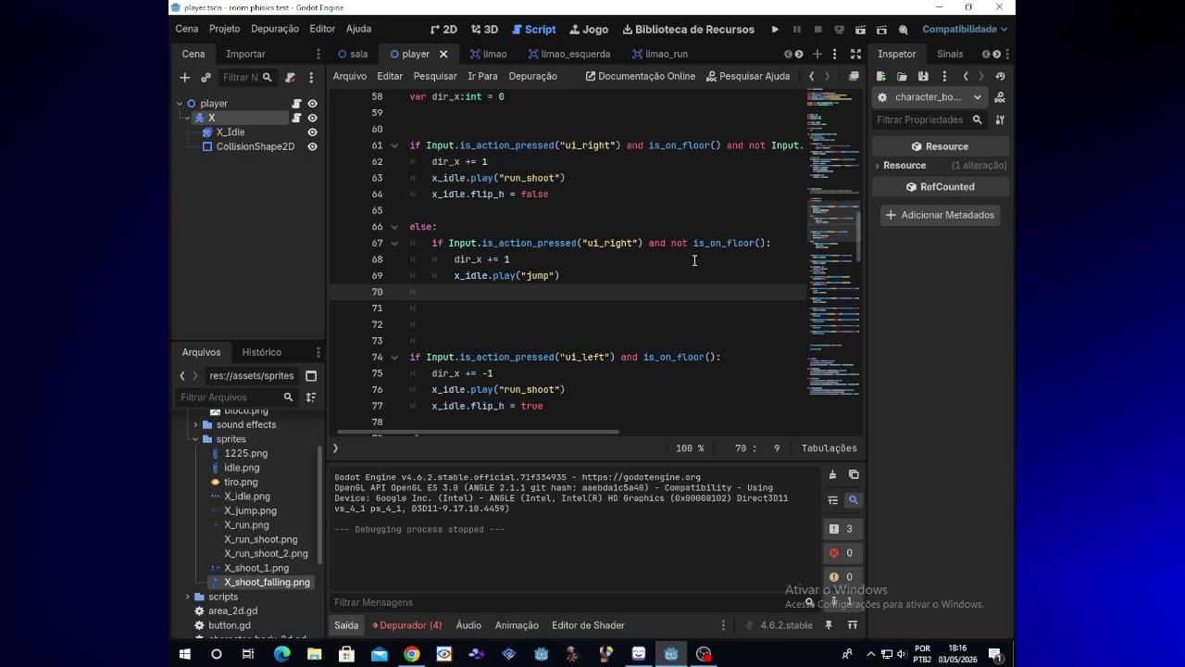
pyautogui.hotkey('ctrl', 'v')
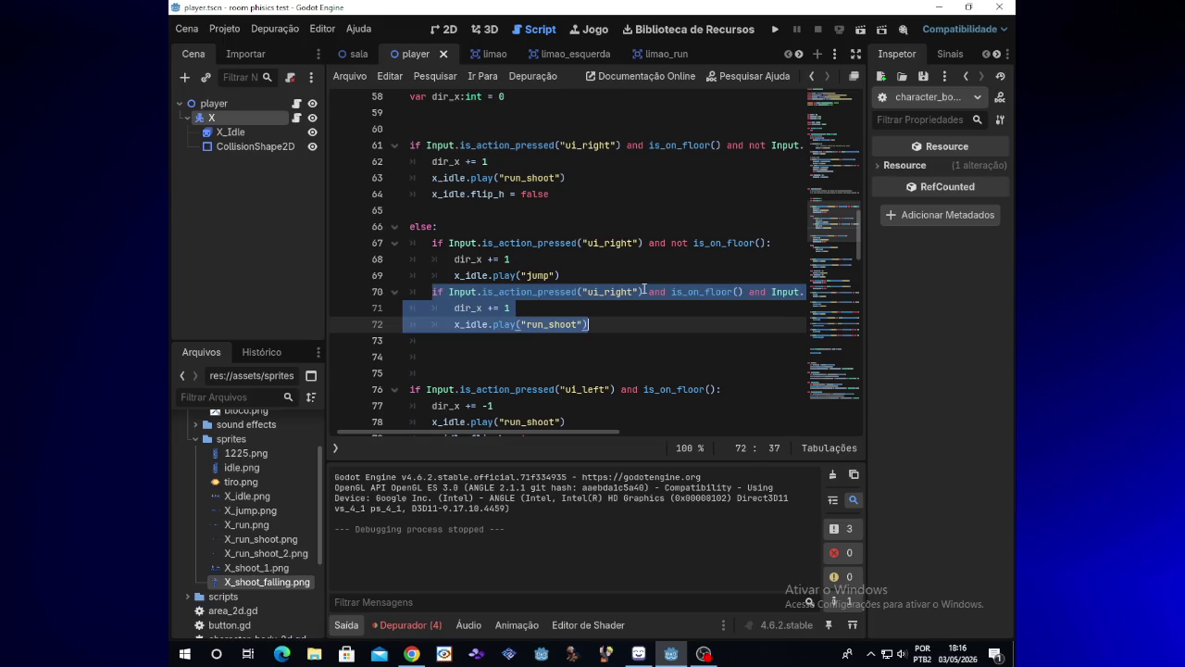
# - Review the restored branch at line 70, then test running and firing both directions
pyautogui.click(644, 290)
pyautogui.moveTo(594, 432)
pyautogui.mouseDown()
pyautogui.moveTo(687, 423)
pyautogui.moveTo(601, 424)
pyautogui.mouseUp()
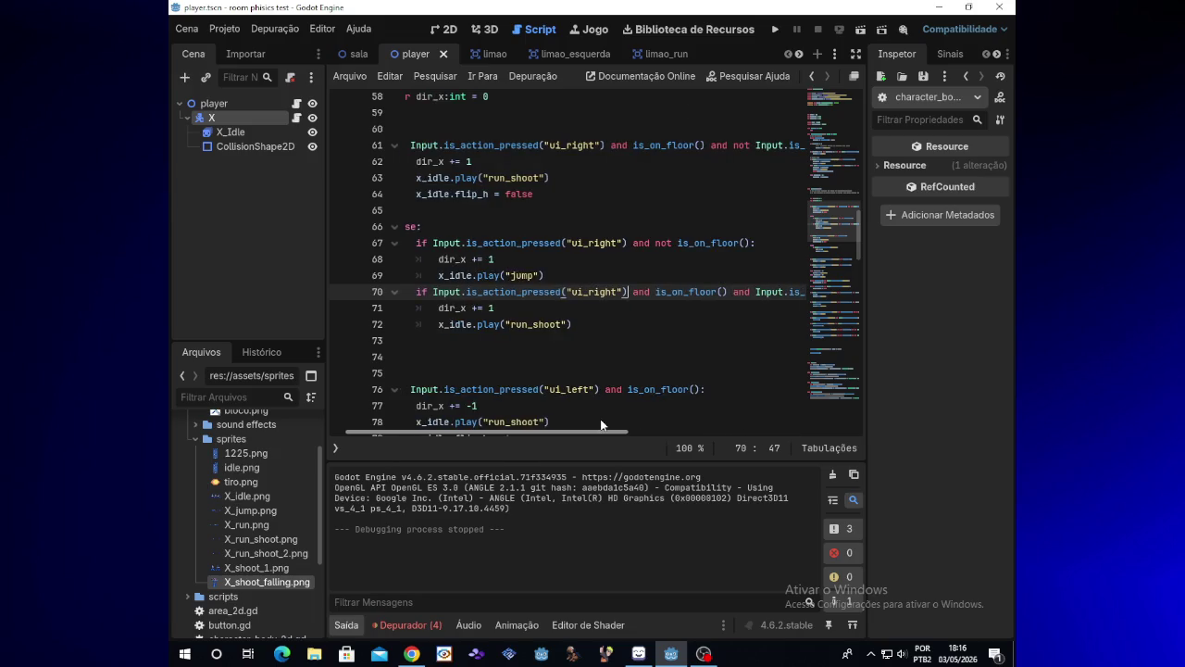
pyautogui.moveTo(597, 423); pyautogui.dragTo(700, 428)
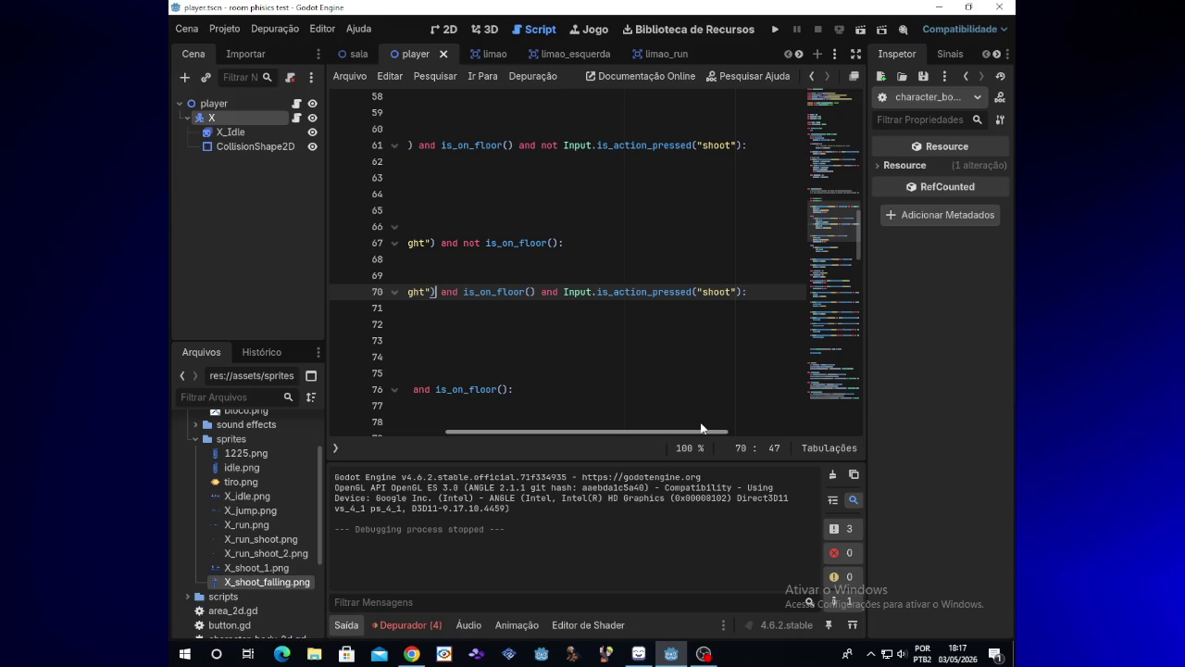
pyautogui.moveTo(701, 428); pyautogui.dragTo(587, 426)
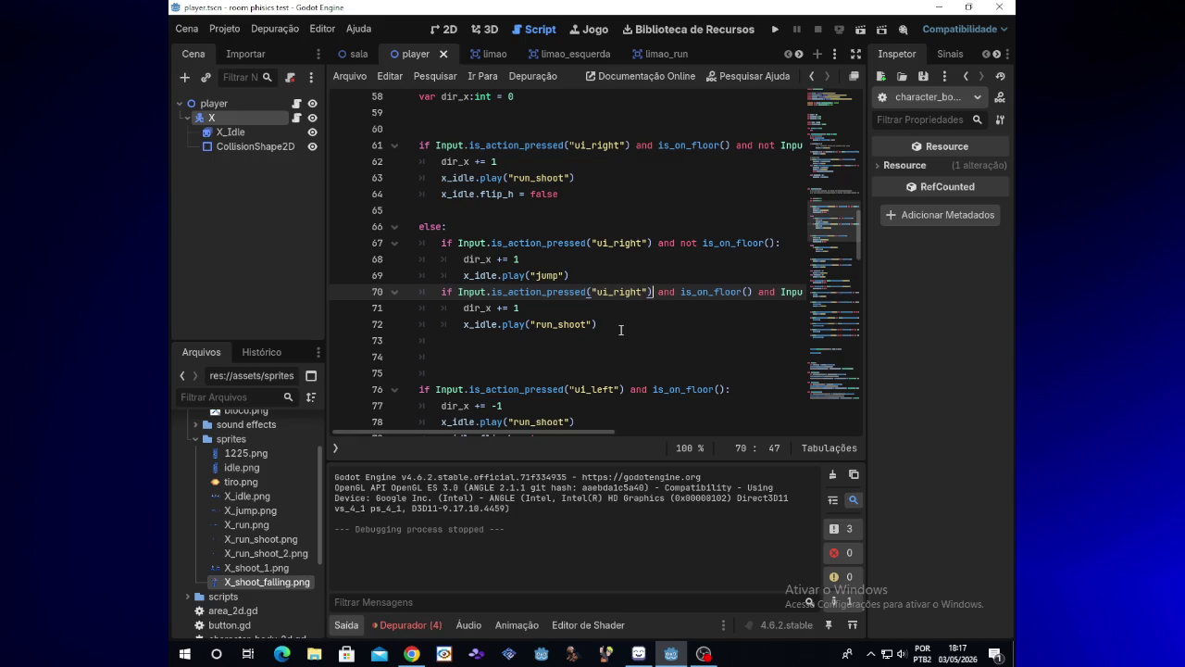
pyautogui.click(776, 31)
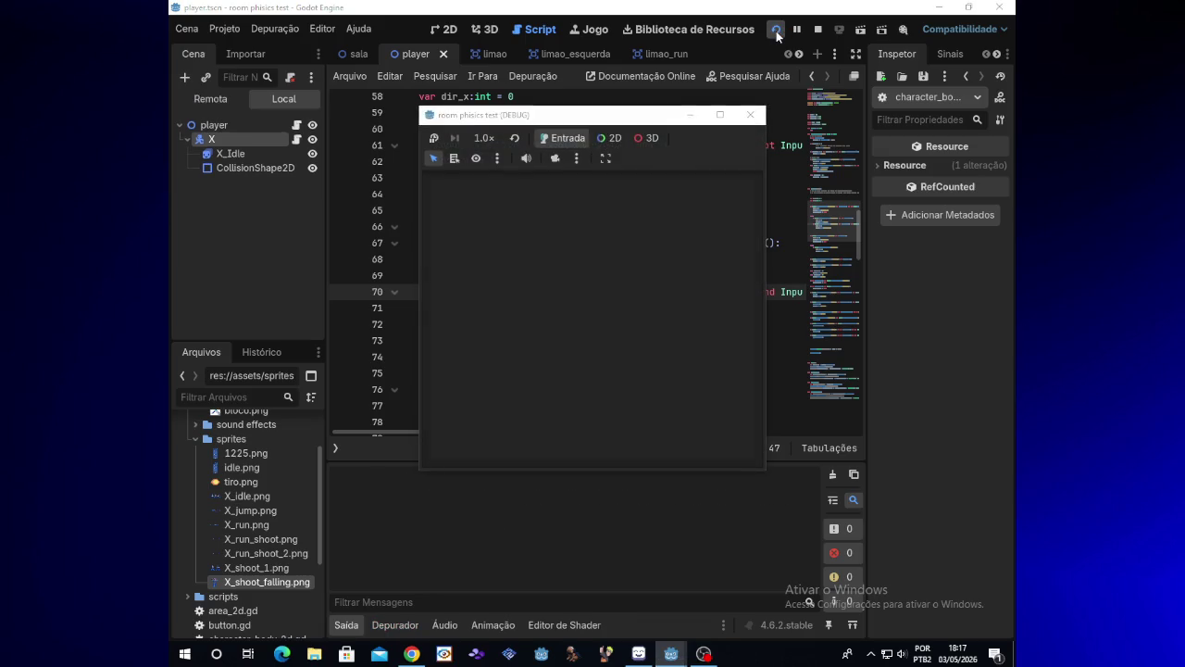
pyautogui.press('Right')
pyautogui.press('x')
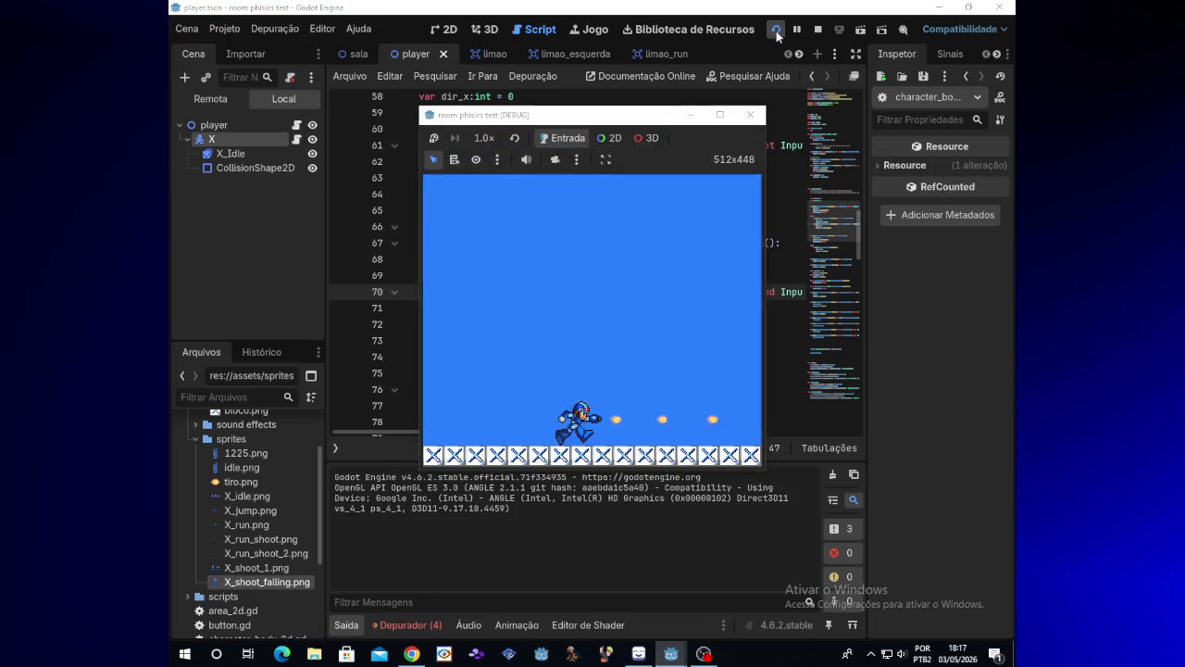
pyautogui.press('Left')
pyautogui.press('x')
pyautogui.press('Right')
pyautogui.press('x')
pyautogui.click(750, 115)
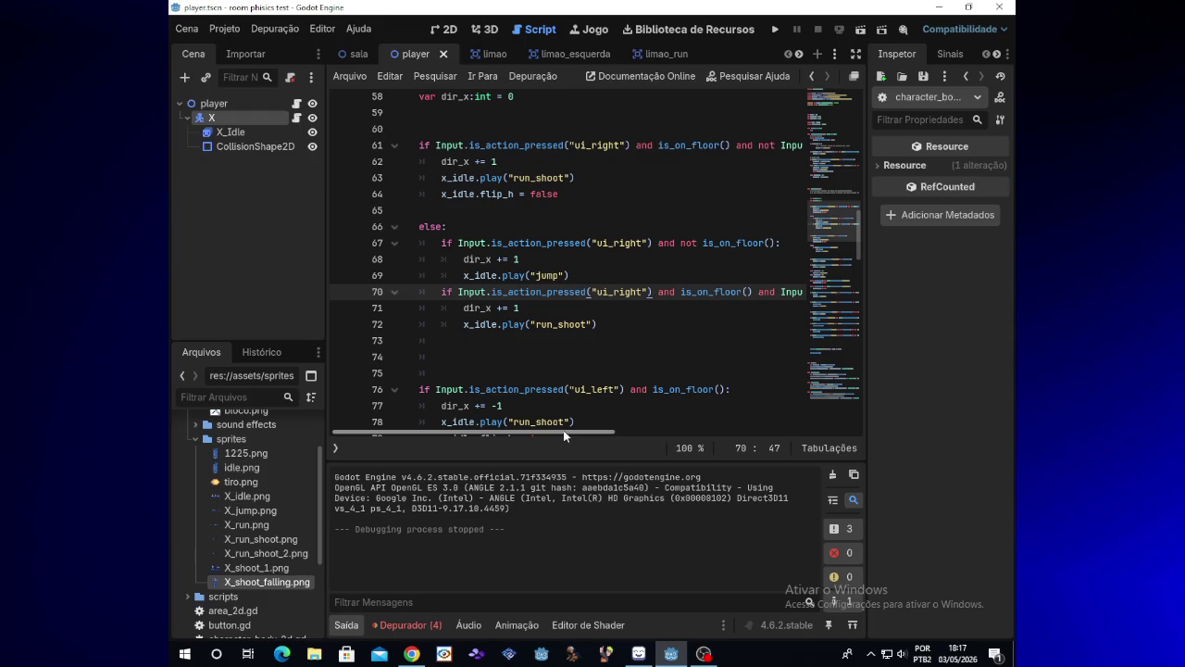
# - Delete dir_x += 1 from line 62's ui_right branch and retest the game
pyautogui.click(506, 160)
pyautogui.keyDown('shift'); pyautogui.click(439, 162); pyautogui.keyUp('shift')
pyautogui.press('BackSpace')
pyautogui.press('BackSpace')
pyautogui.press('BackSpace')
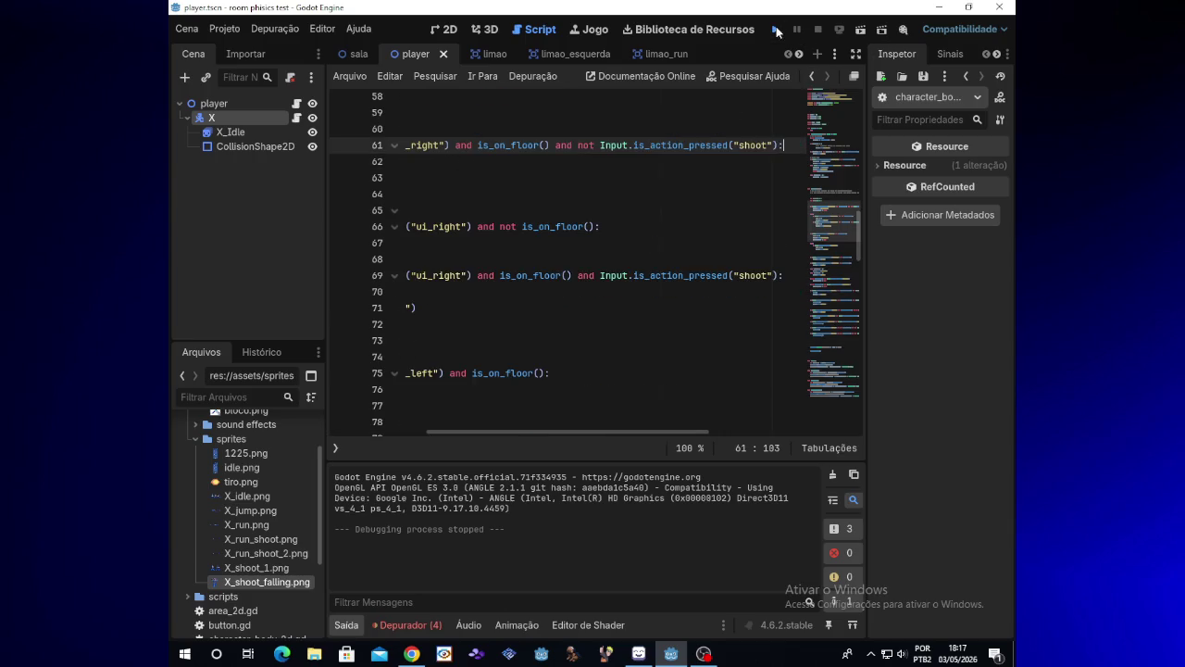
pyautogui.click(776, 30)
pyautogui.press('space')
pyautogui.press('space')
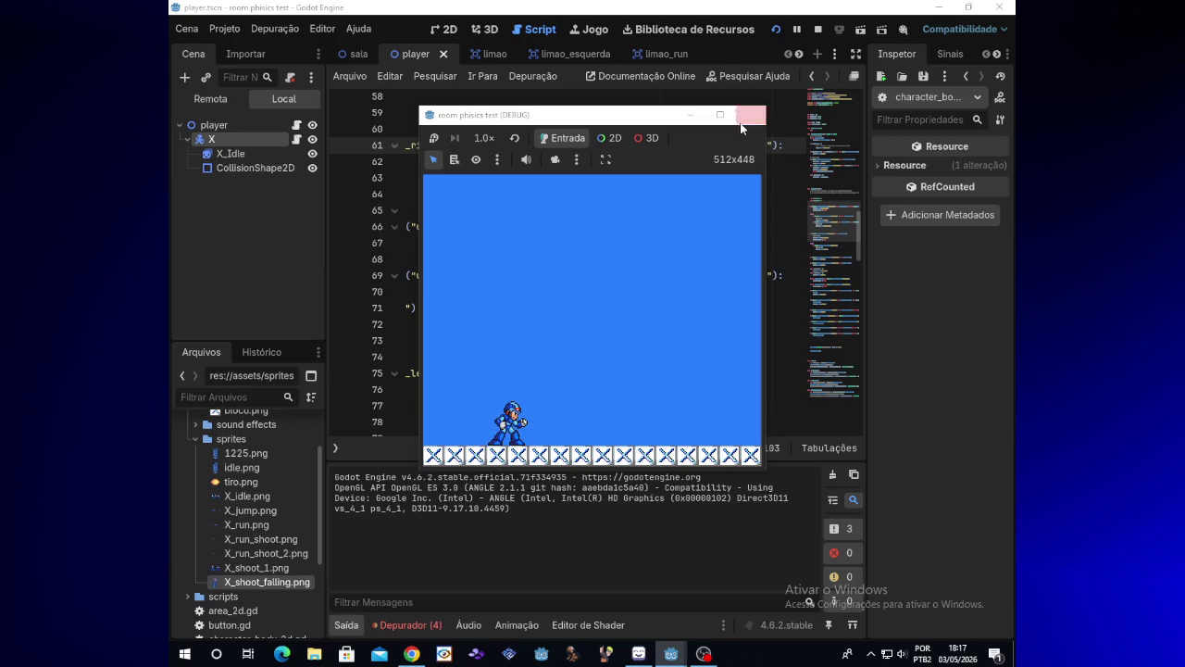
pyautogui.click(750, 114)
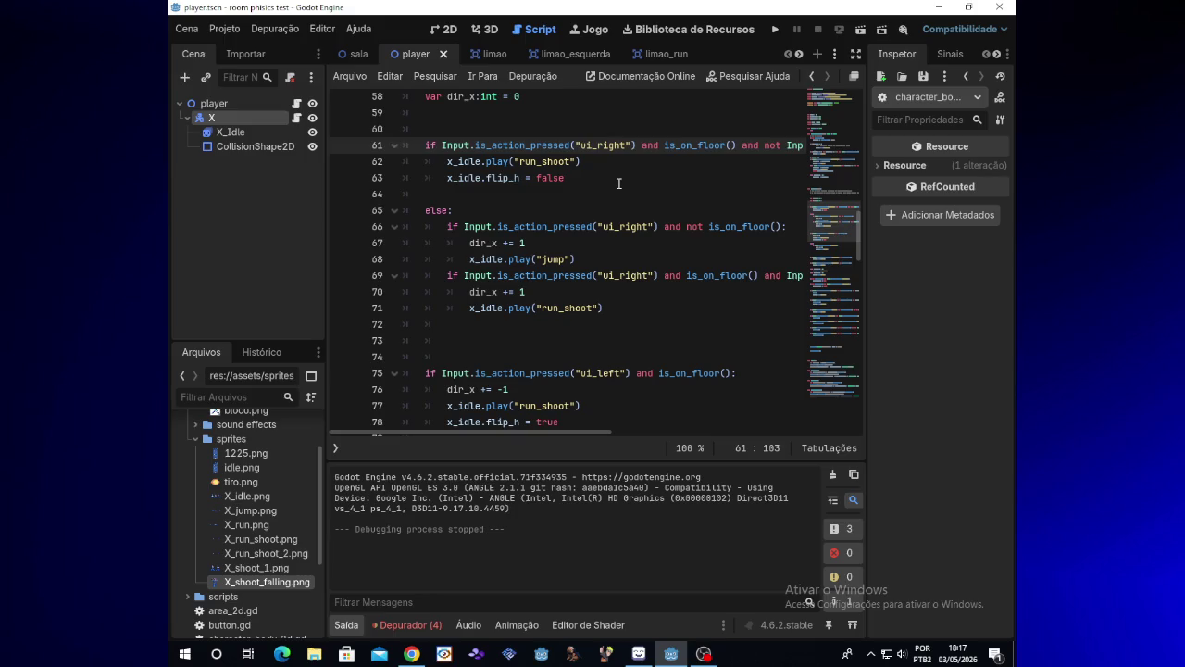
# - Restore the deleted dir_x += 1 line on line 62
pyautogui.hotkey('ctrl', 'z')
pyautogui.click(600, 165)
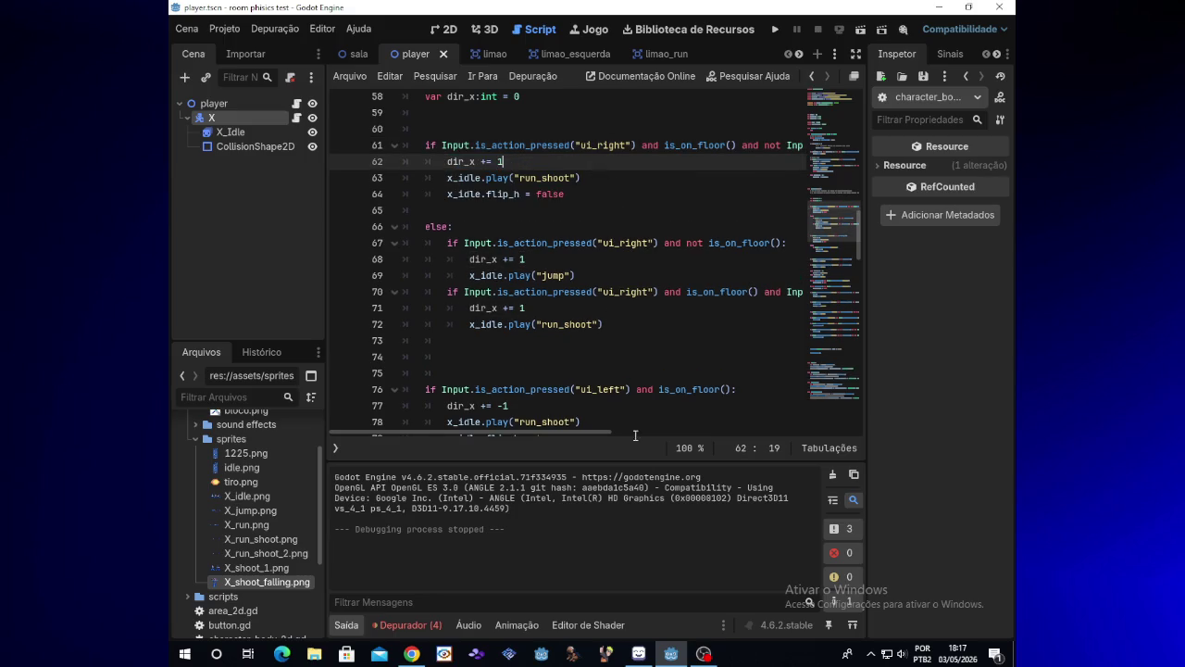
pyautogui.moveTo(600, 436)
pyautogui.mouseDown()
pyautogui.moveTo(750, 414)
pyautogui.moveTo(582, 426)
pyautogui.mouseUp()
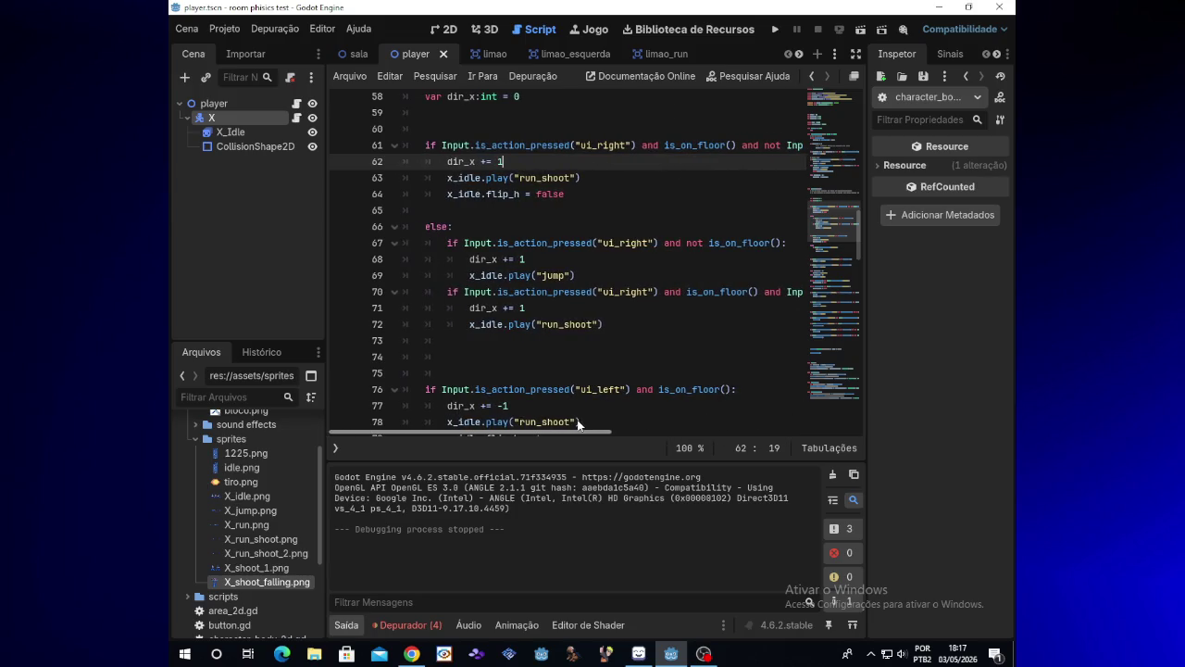
# - Remove the stray 'i' on line 73 and bring the jump-handling lines 34–54 into view
pyautogui.click(551, 344)
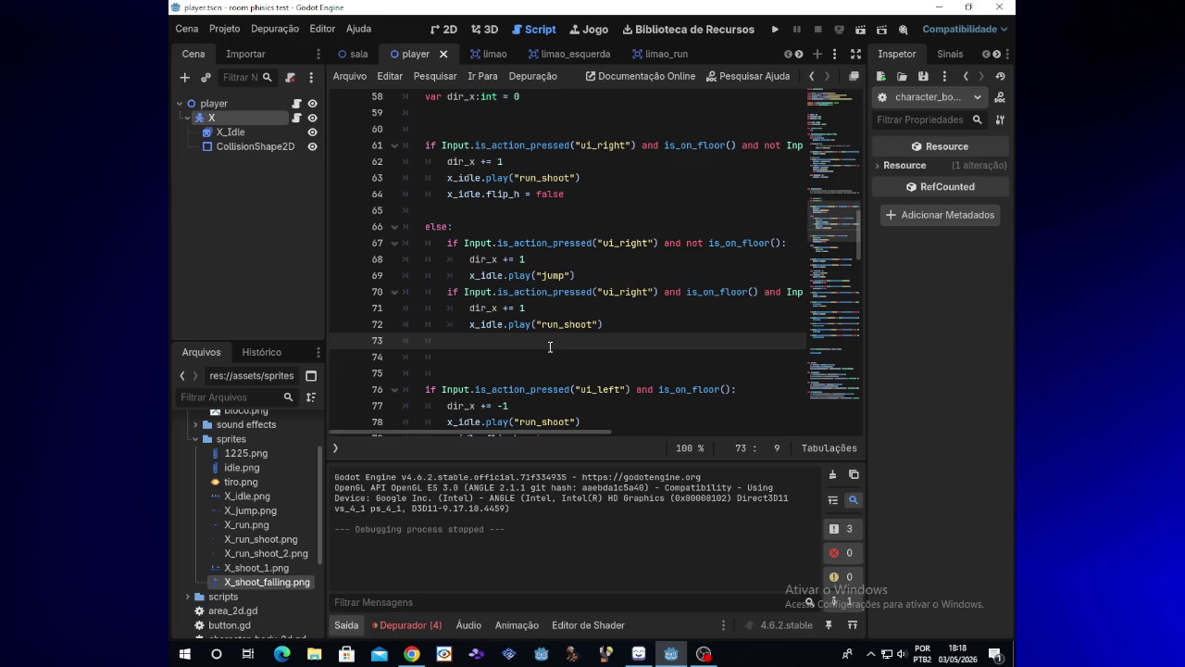
pyautogui.write('i')
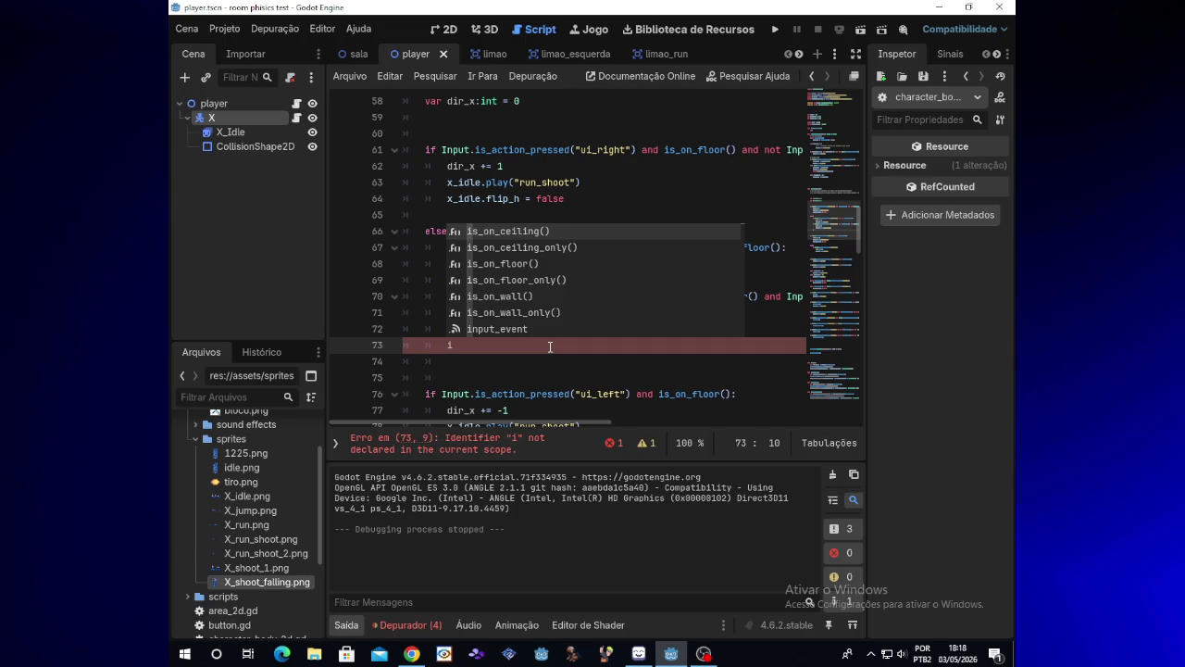
pyautogui.press('BackSpace')
pyautogui.moveTo(860, 243); pyautogui.dragTo(865, 194)
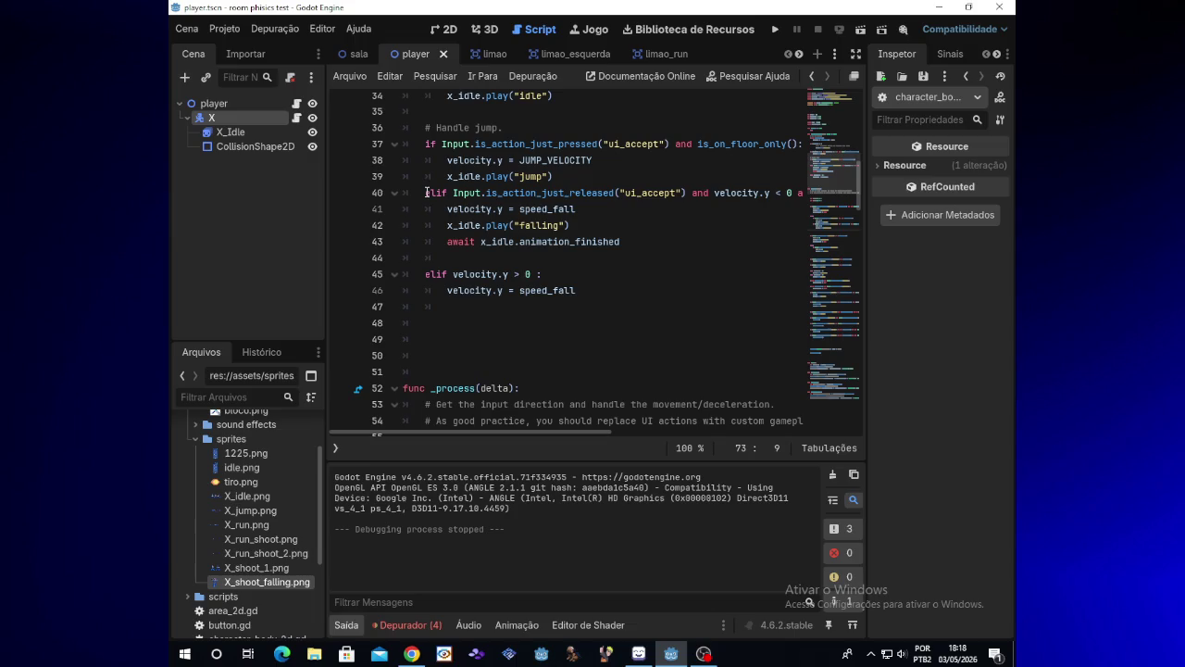
# - Start a new elif on line 45 with line 40's pasted jump-release condition, removing the doubled elif
pyautogui.moveTo(426, 192); pyautogui.dragTo(687, 193)
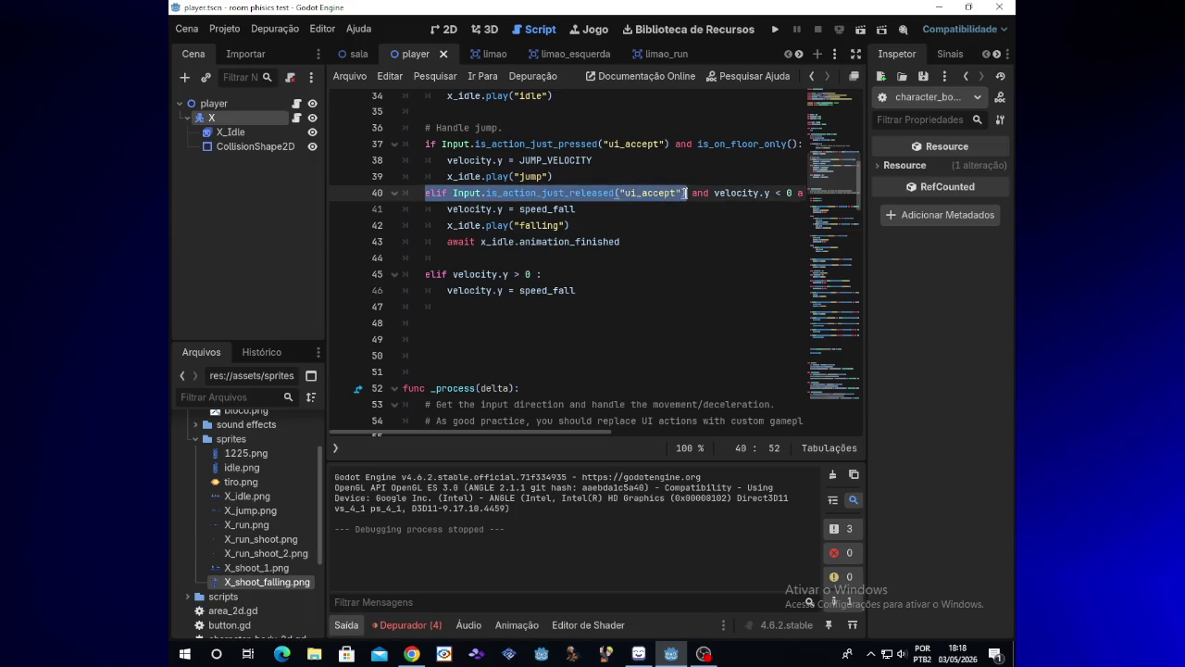
pyautogui.click(628, 241)
pyautogui.press('Return')
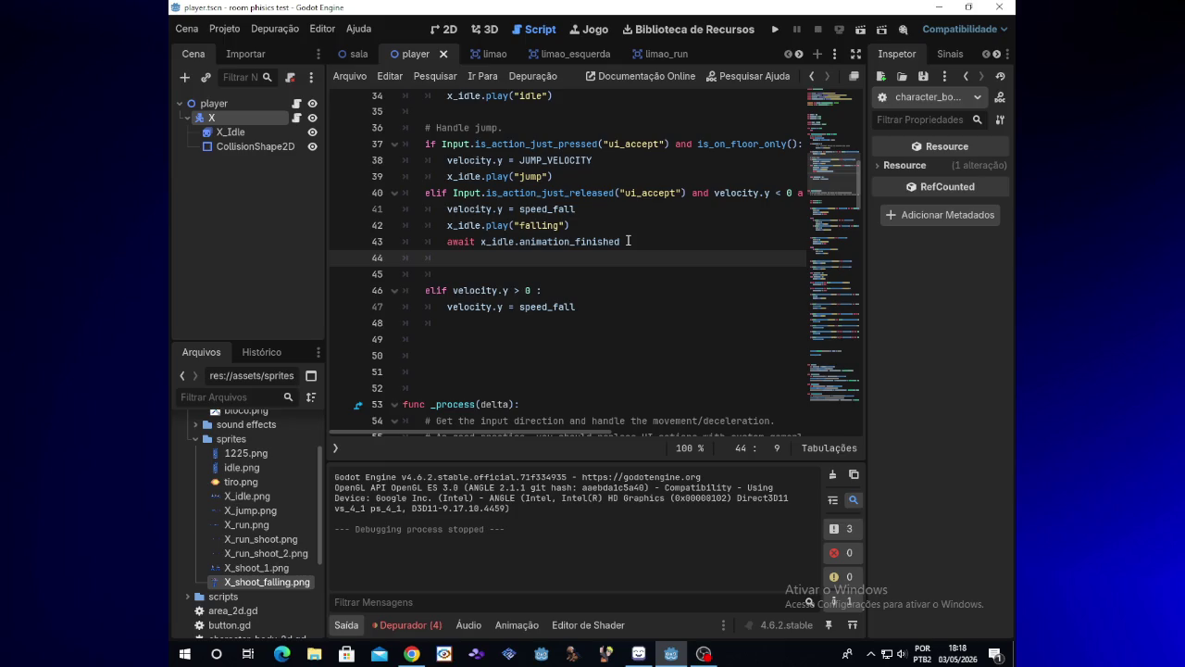
pyautogui.press('Return')
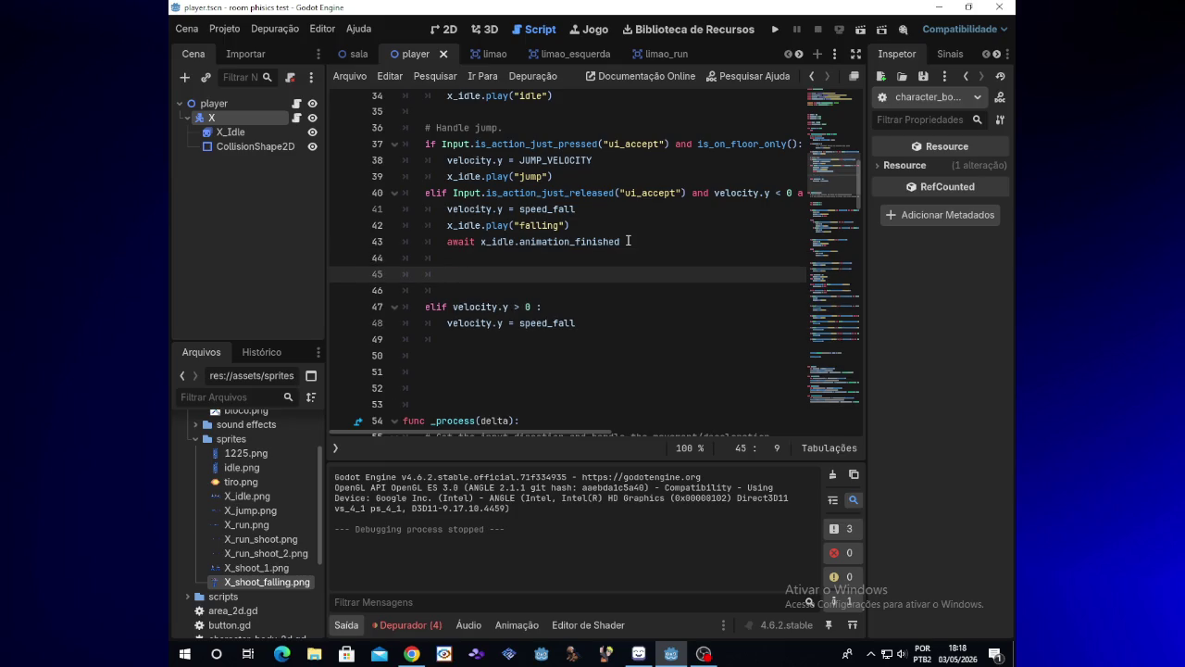
pyautogui.write('elif')
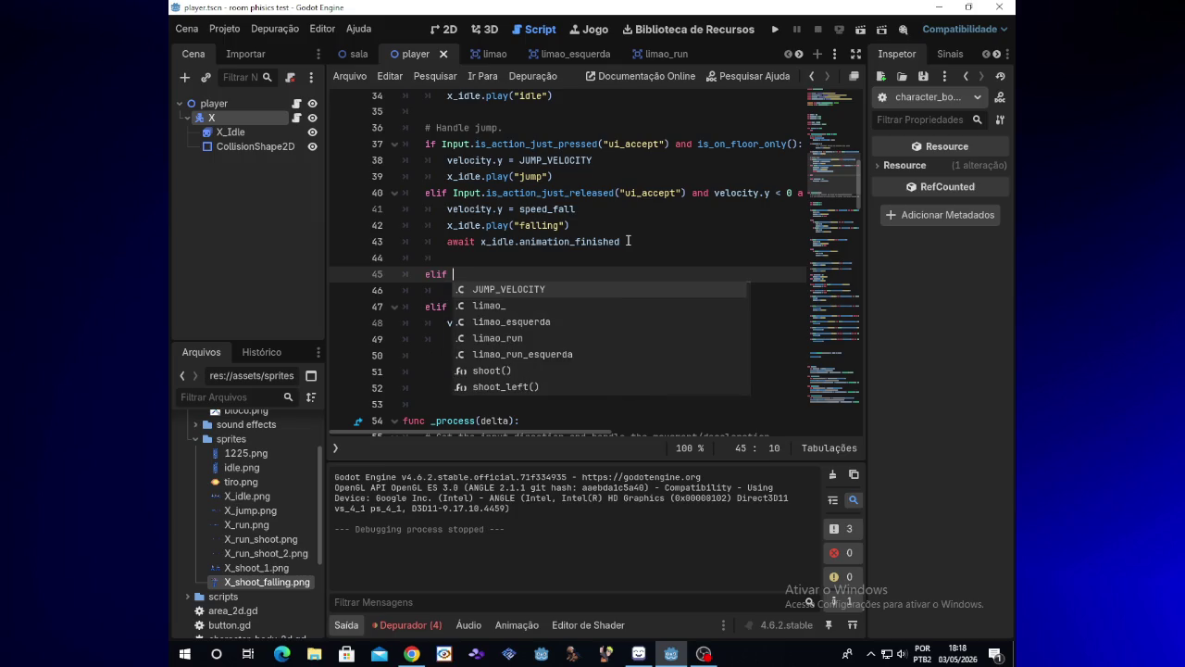
pyautogui.write('elif Input.is_action_just_released("ui_accept")')
pyautogui.click(476, 280)
pyautogui.press('BackSpace')
pyautogui.press('BackSpace')
pyautogui.press('BackSpace')
pyautogui.press('BackSpace')
pyautogui.press('End')
pyautogui.moveTo(589, 422); pyautogui.dragTo(707, 415)
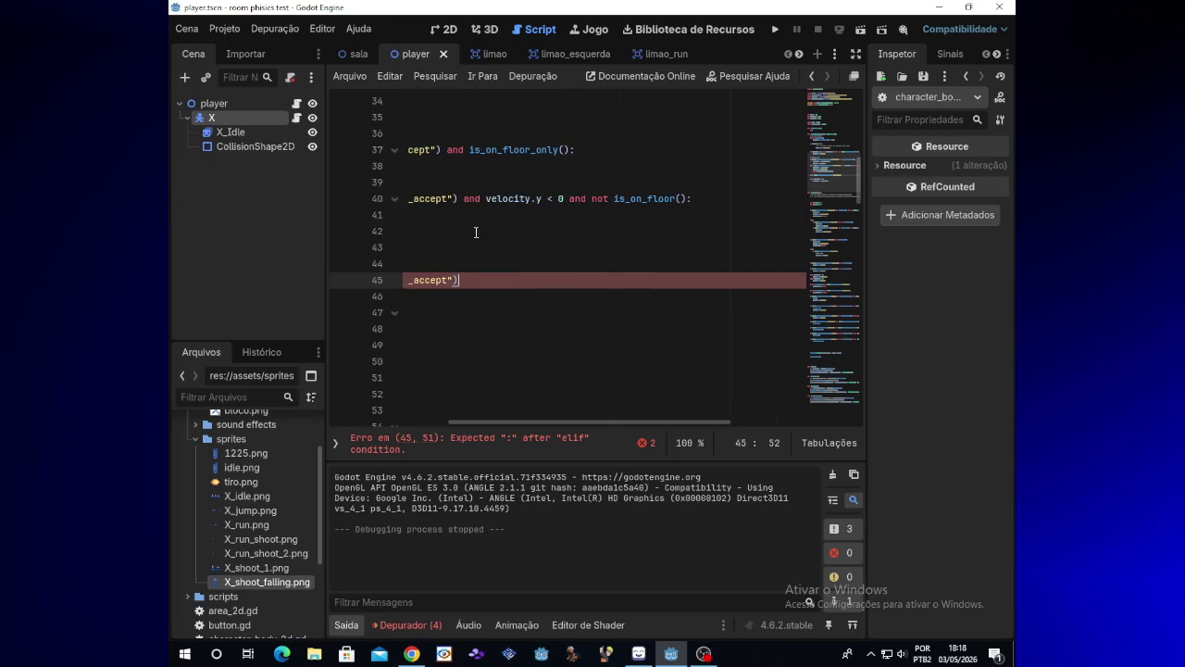
# - Append line 40's velocity.y < 0 and not-on-floor conditions to line 45, ending it with ':'
pyautogui.click(465, 199)
pyautogui.moveTo(464, 199); pyautogui.dragTo(688, 199)
pyautogui.hotkey('ctrl', 'c')
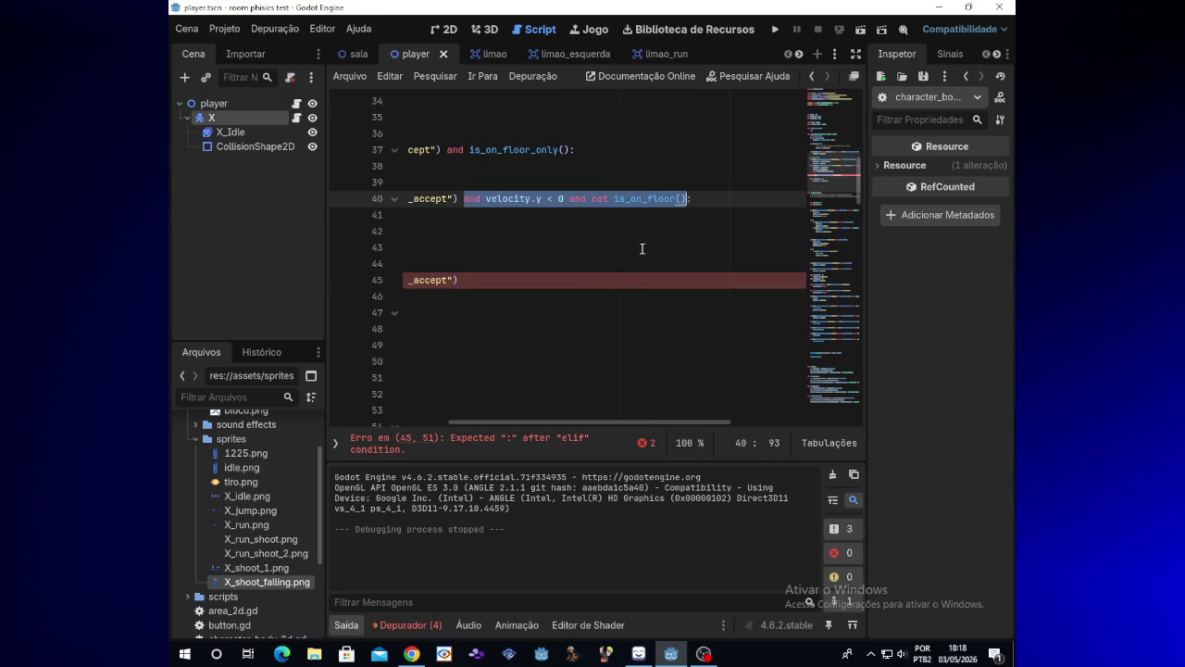
pyautogui.click(523, 277)
pyautogui.hotkey('ctrl', 'v')
pyautogui.click(458, 281)
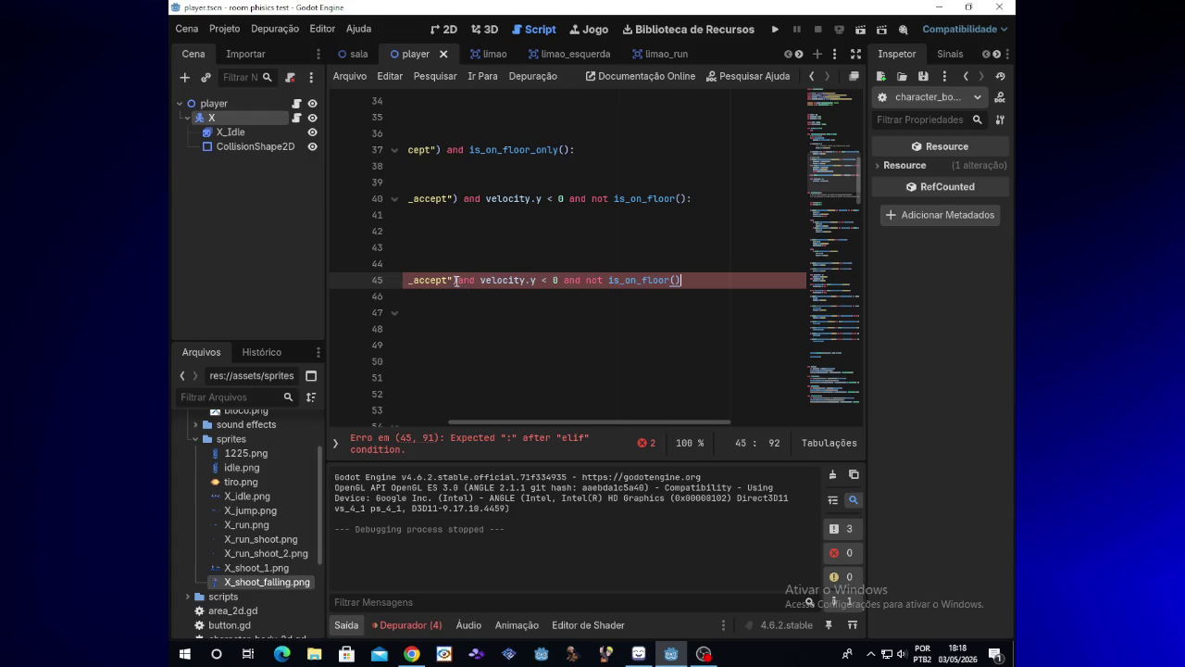
pyautogui.moveTo(503, 424)
pyautogui.mouseDown()
pyautogui.moveTo(433, 426)
pyautogui.moveTo(501, 426)
pyautogui.mouseUp()
pyautogui.click(683, 283)
pyautogui.write(':')
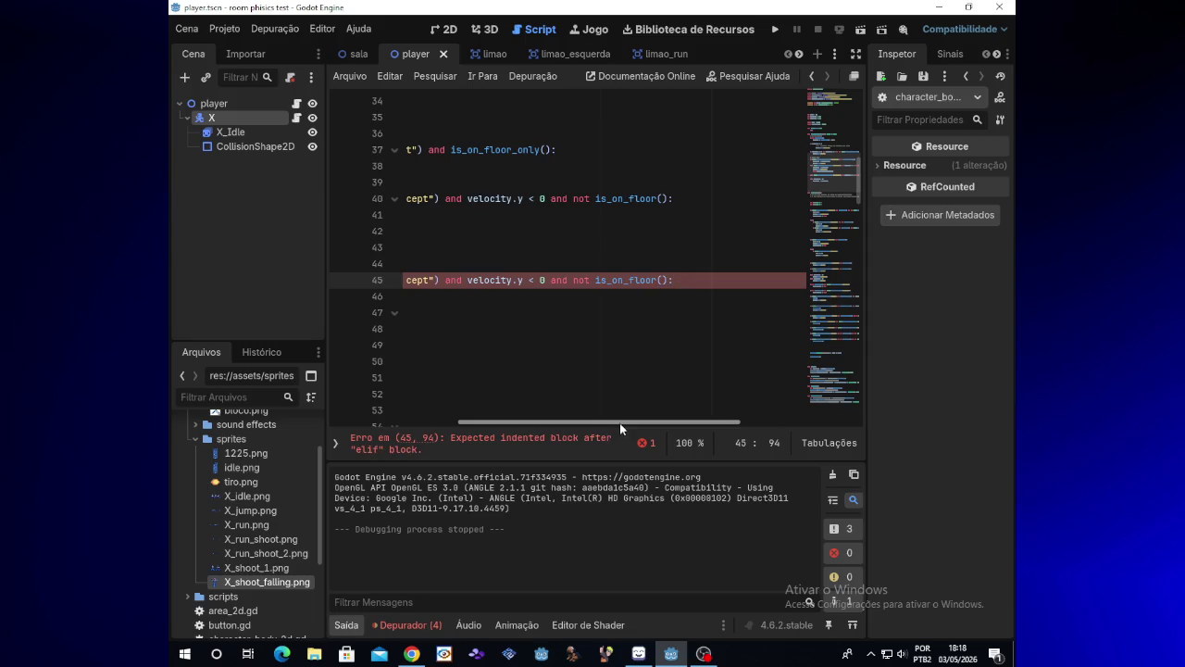
pyautogui.moveTo(619, 422); pyautogui.dragTo(451, 427)
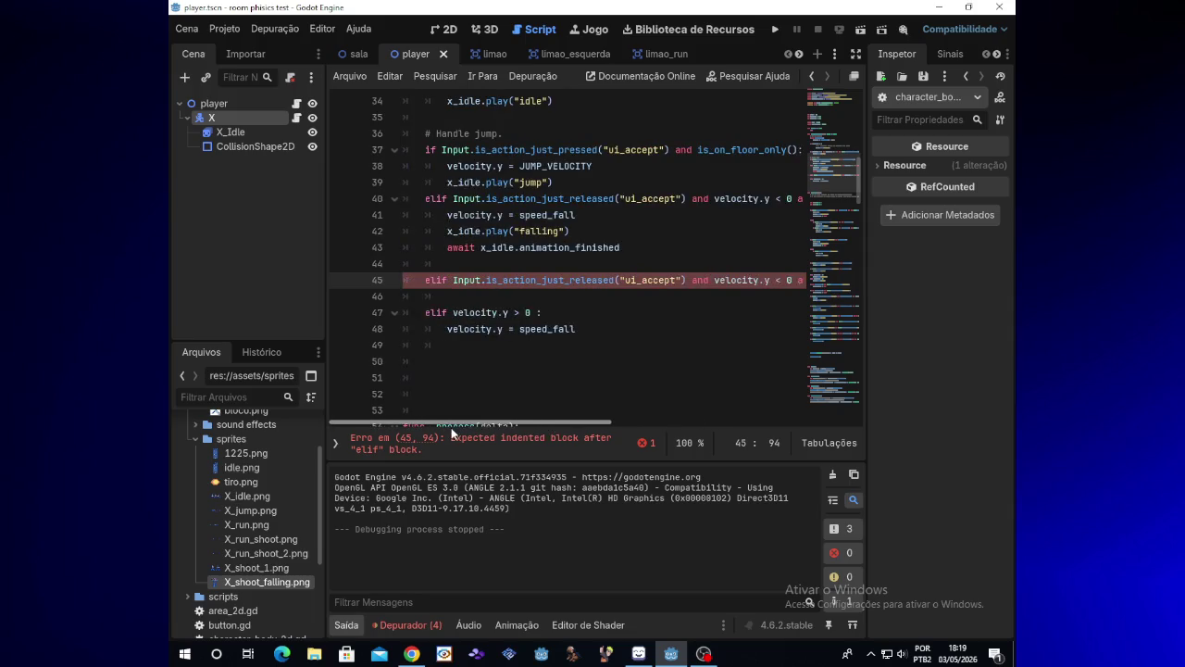
# - Add a blank line beneath the new elif on line 45
pyautogui.click(488, 279)
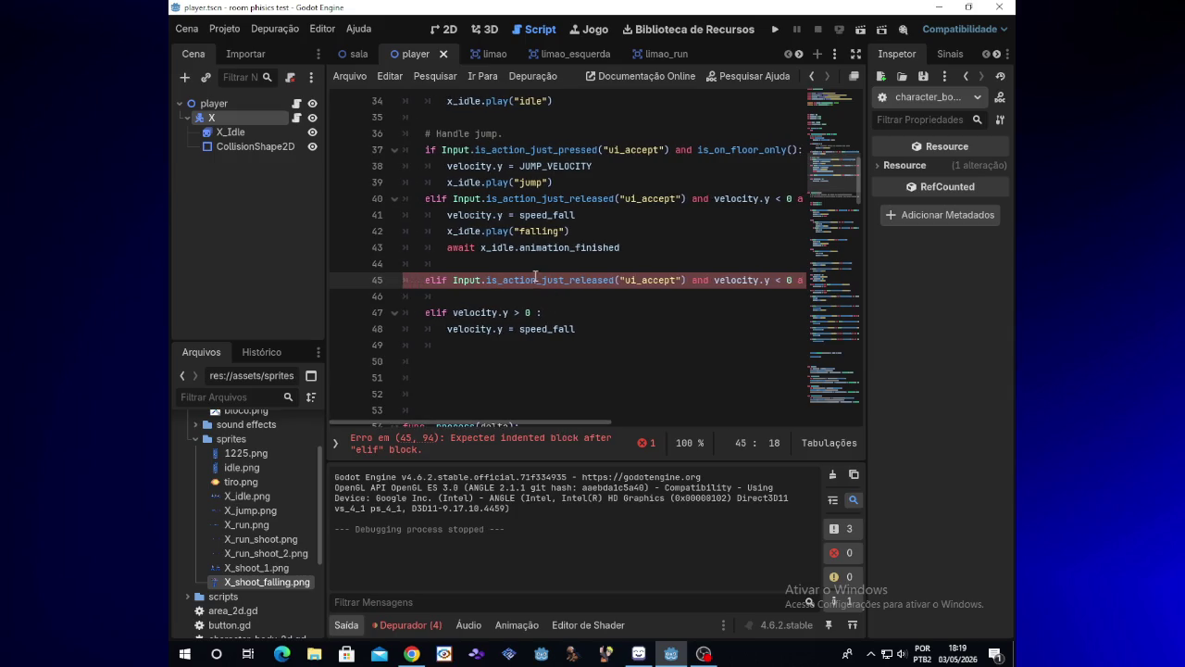
pyautogui.moveTo(547, 427); pyautogui.dragTo(625, 420)
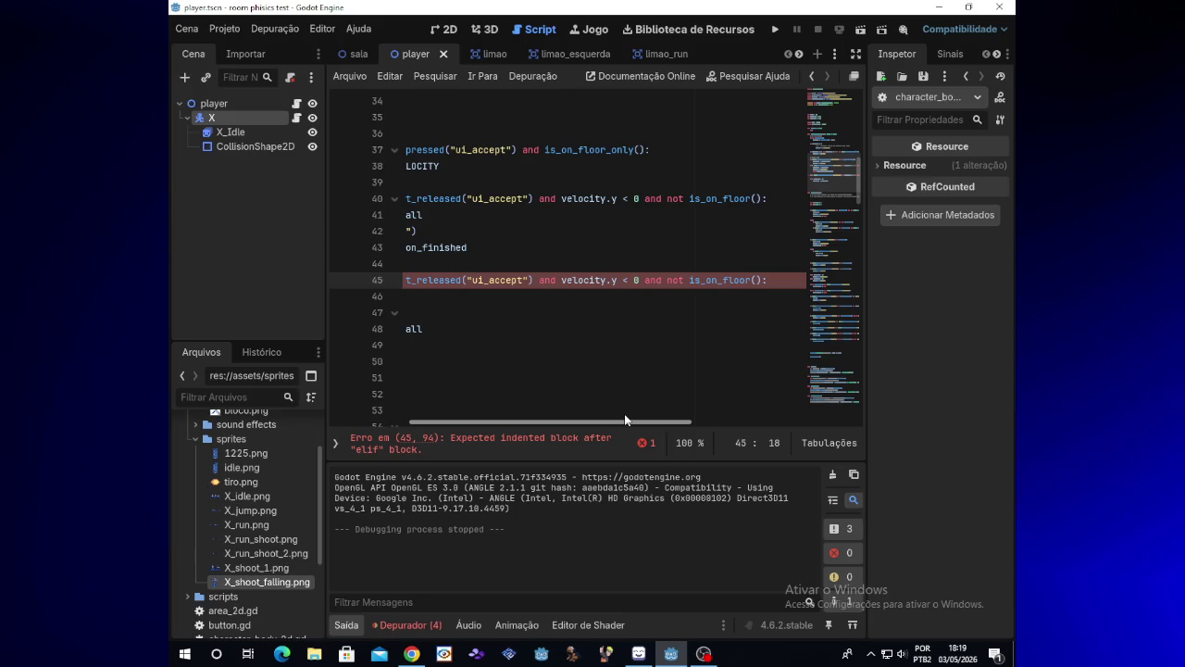
pyautogui.moveTo(615, 421); pyautogui.dragTo(598, 421)
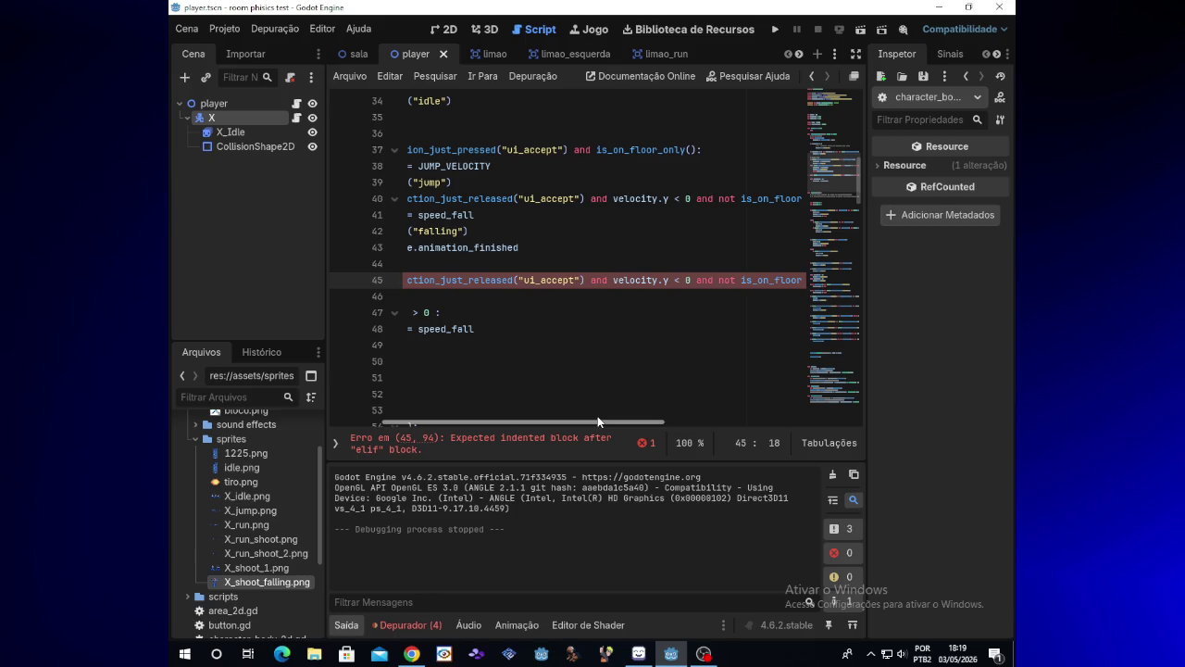
pyautogui.moveTo(597, 415); pyautogui.dragTo(445, 418)
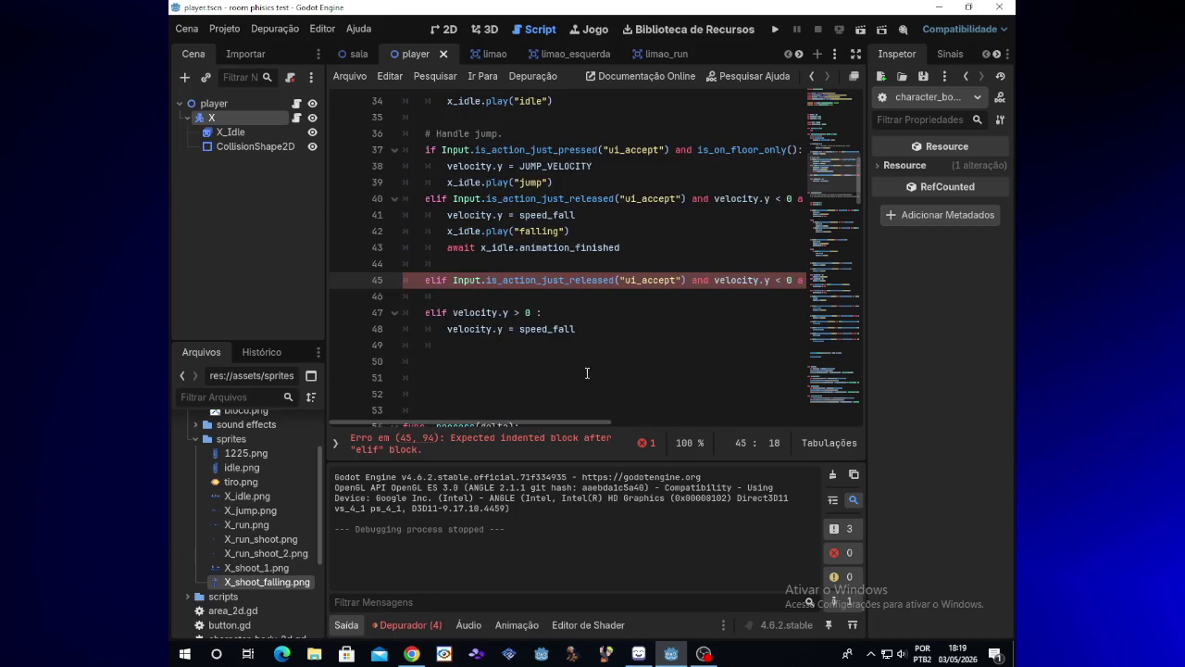
pyautogui.click(503, 298)
pyautogui.press('Return')
pyautogui.press('Up')
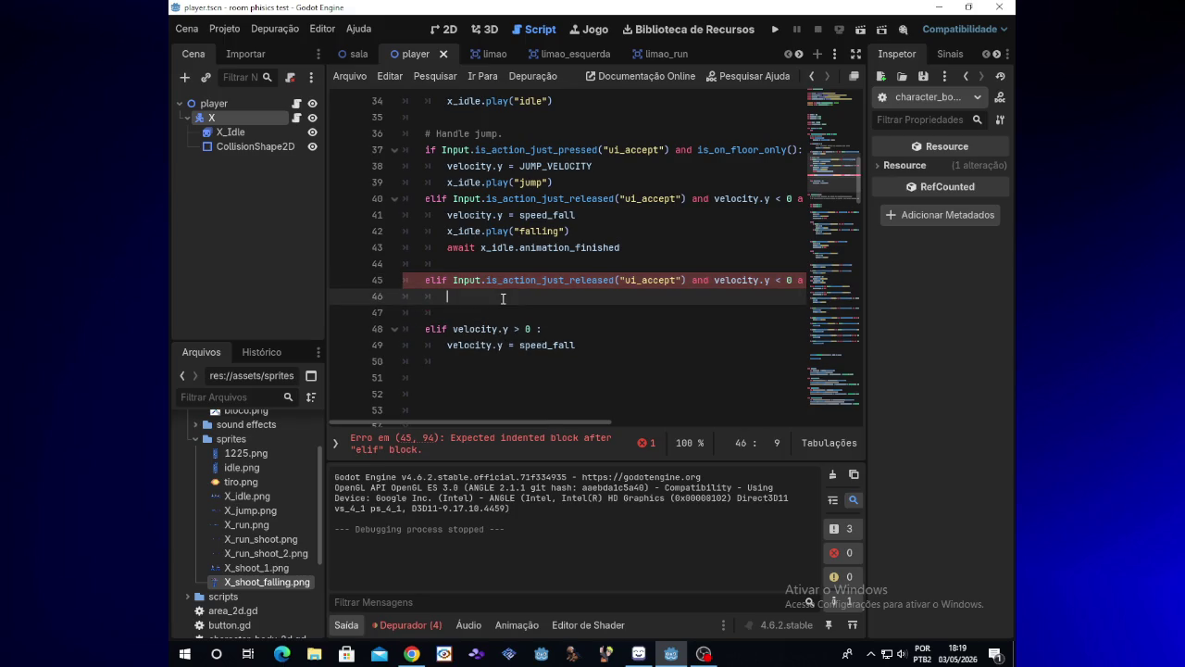
pyautogui.hscroll(2, 556, 421)
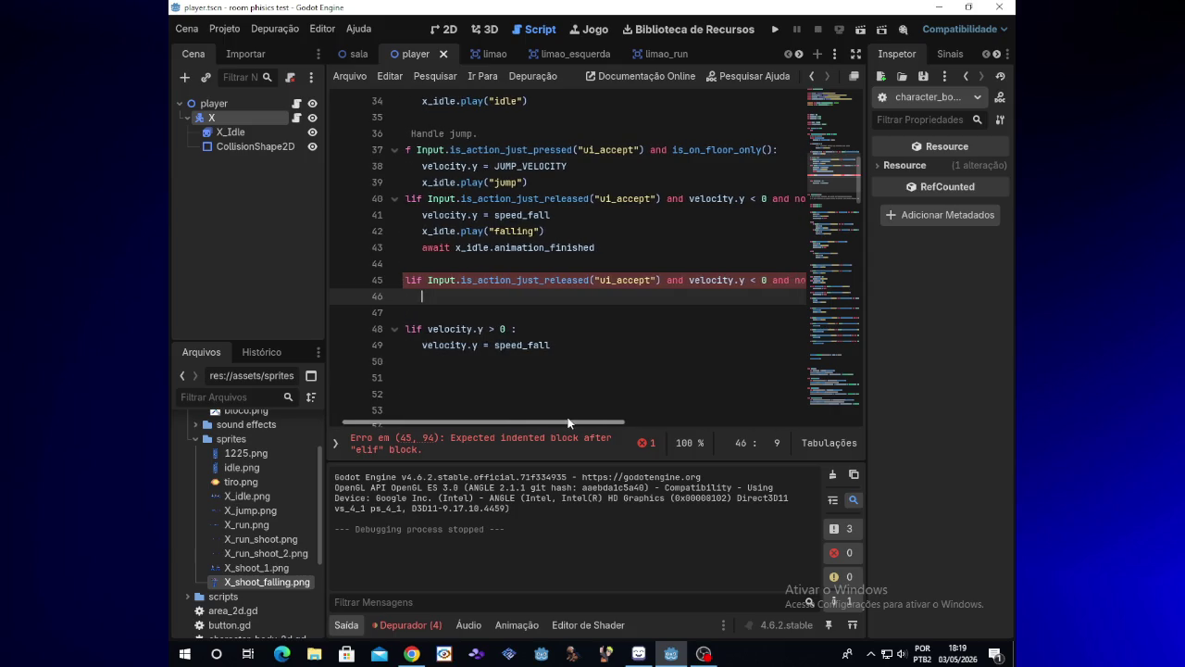
pyautogui.moveTo(444, 231); pyautogui.dragTo(476, 229)
pyautogui.click(755, 313)
pyautogui.press('Up')
pyautogui.press('Up')
# - Extend line 45 with 'and Input.is_action_just_pressed("shoot")', dropping the ui_ prefix
pyautogui.moveTo(597, 419); pyautogui.dragTo(722, 415)
pyautogui.click(664, 279)
pyautogui.write('and ')
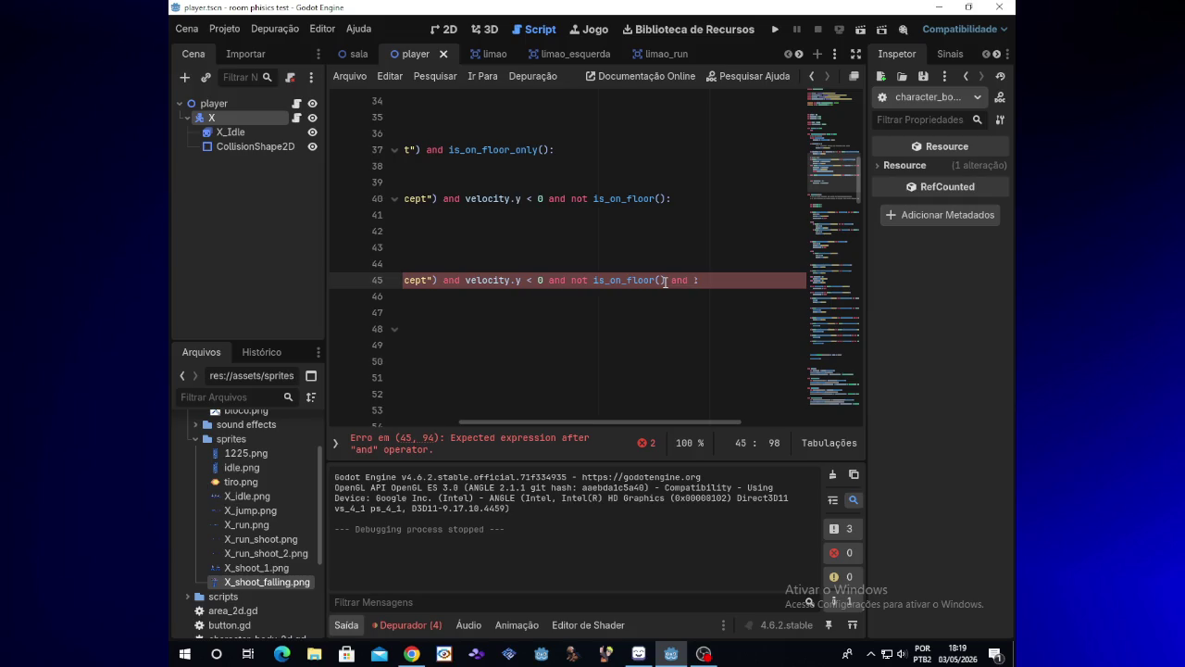
pyautogui.write('Input')
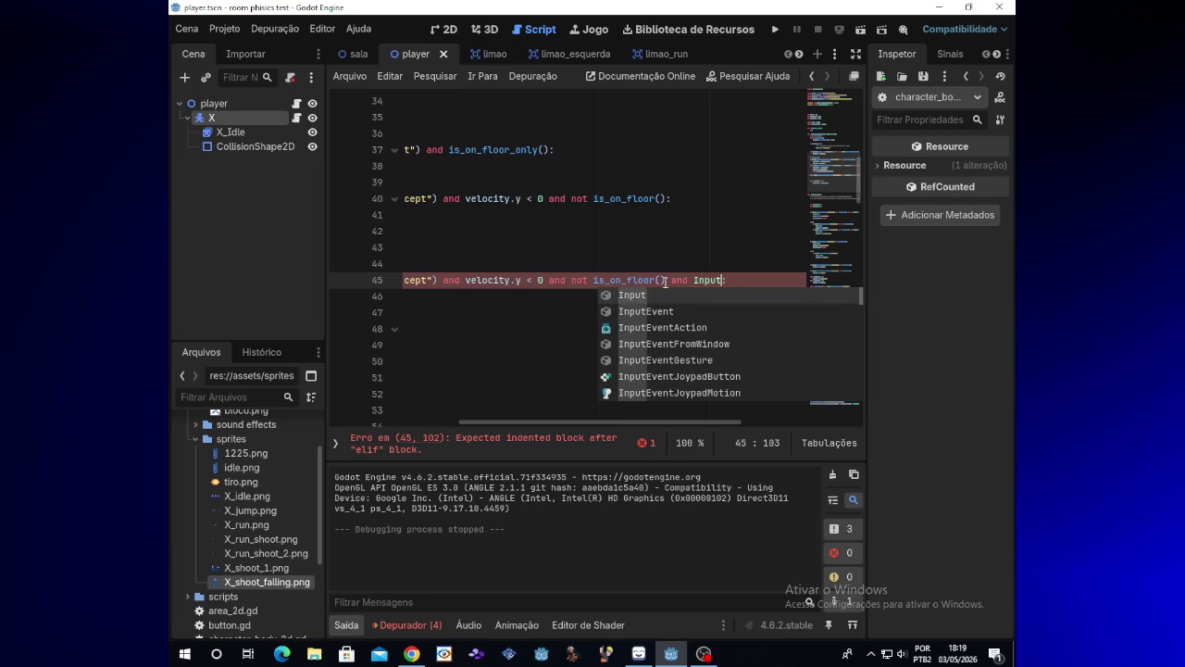
pyautogui.write('.is')
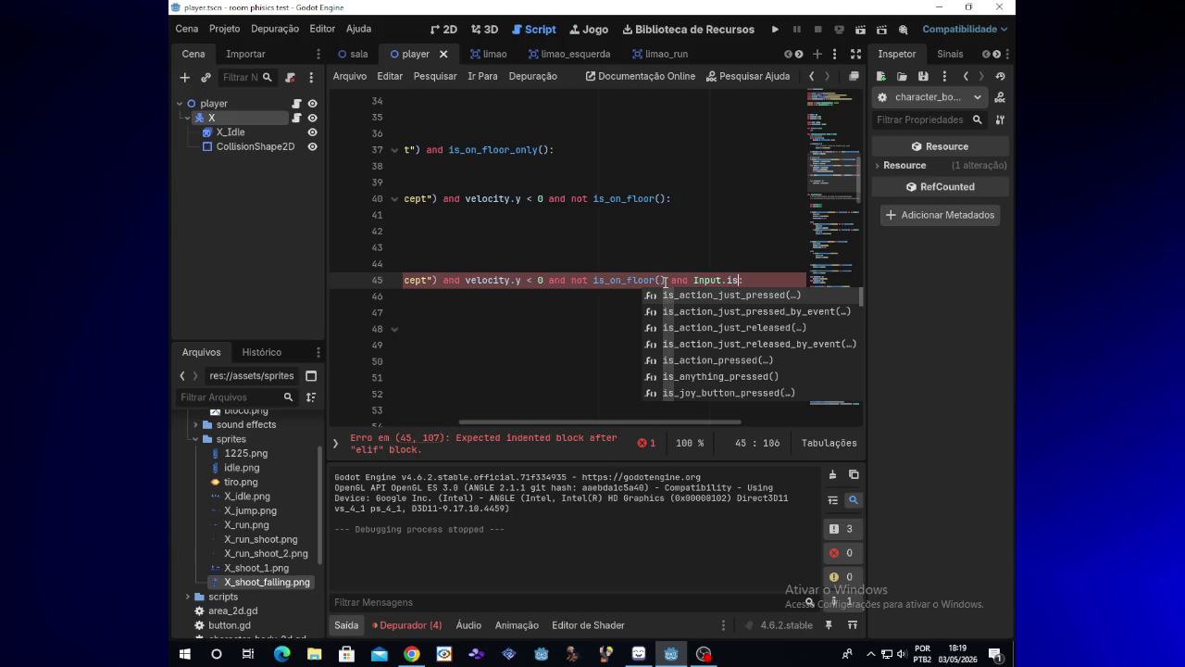
pyautogui.press('Return')
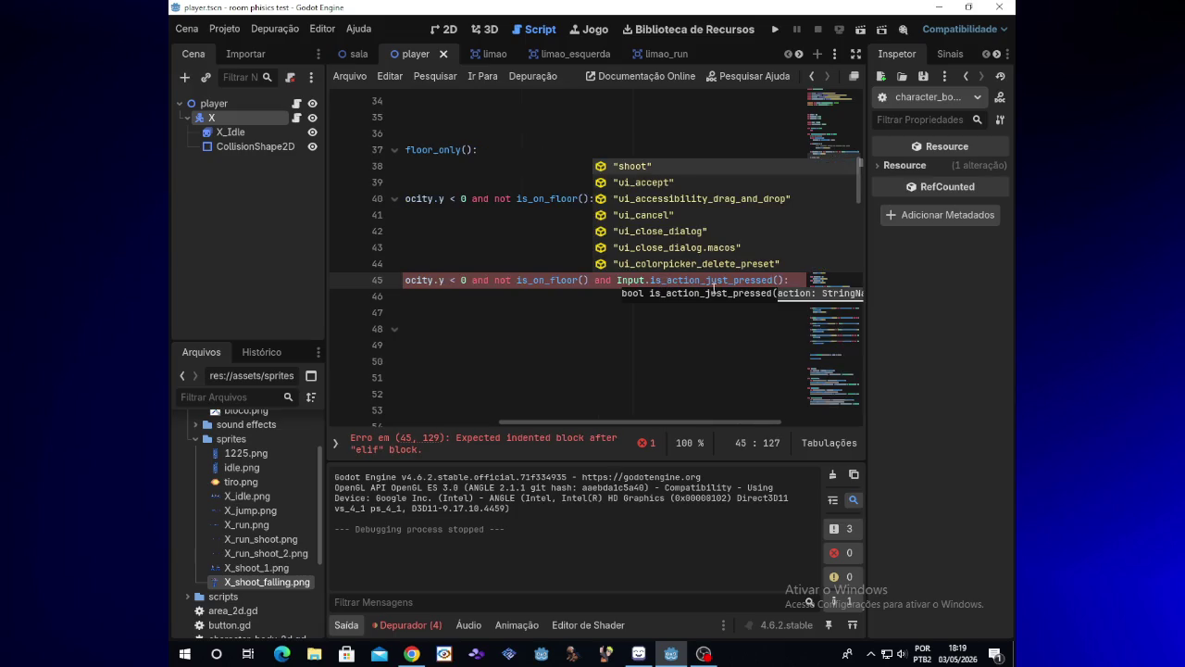
pyautogui.click(715, 282)
pyautogui.click(778, 283)
pyautogui.write('"')
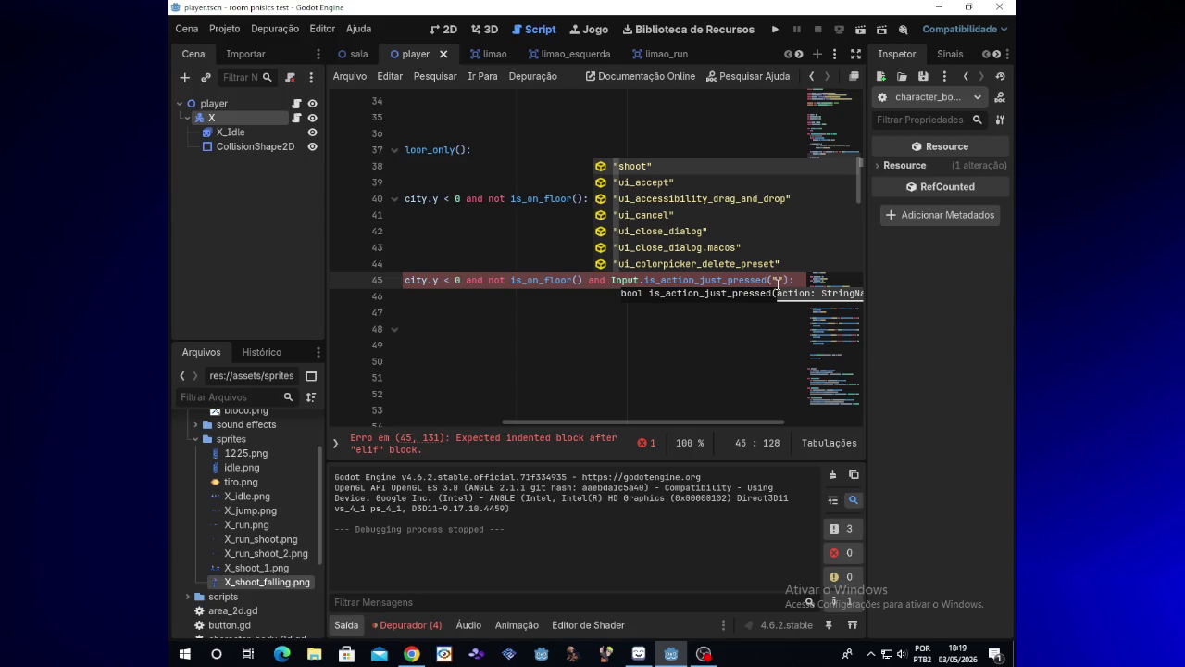
pyautogui.write('ui_shoot')
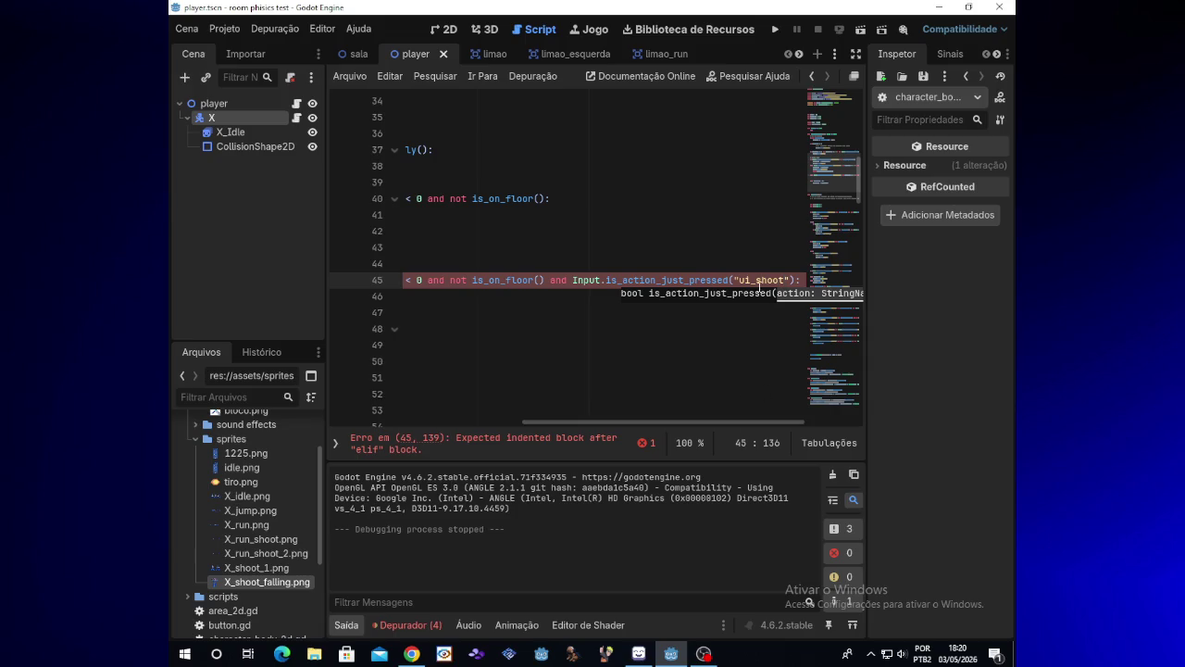
pyautogui.click(757, 282)
pyautogui.press('BackSpace')
pyautogui.press('BackSpace')
pyautogui.press('BackSpace')
pyautogui.moveTo(668, 421); pyautogui.dragTo(384, 419)
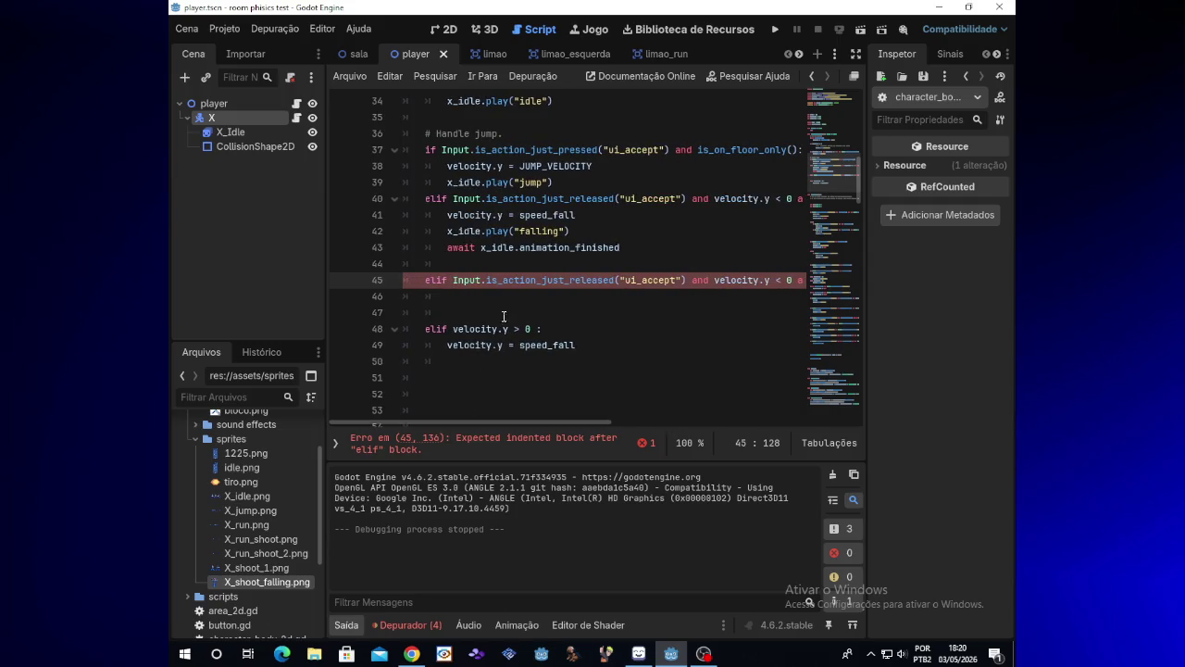
pyautogui.click(507, 294)
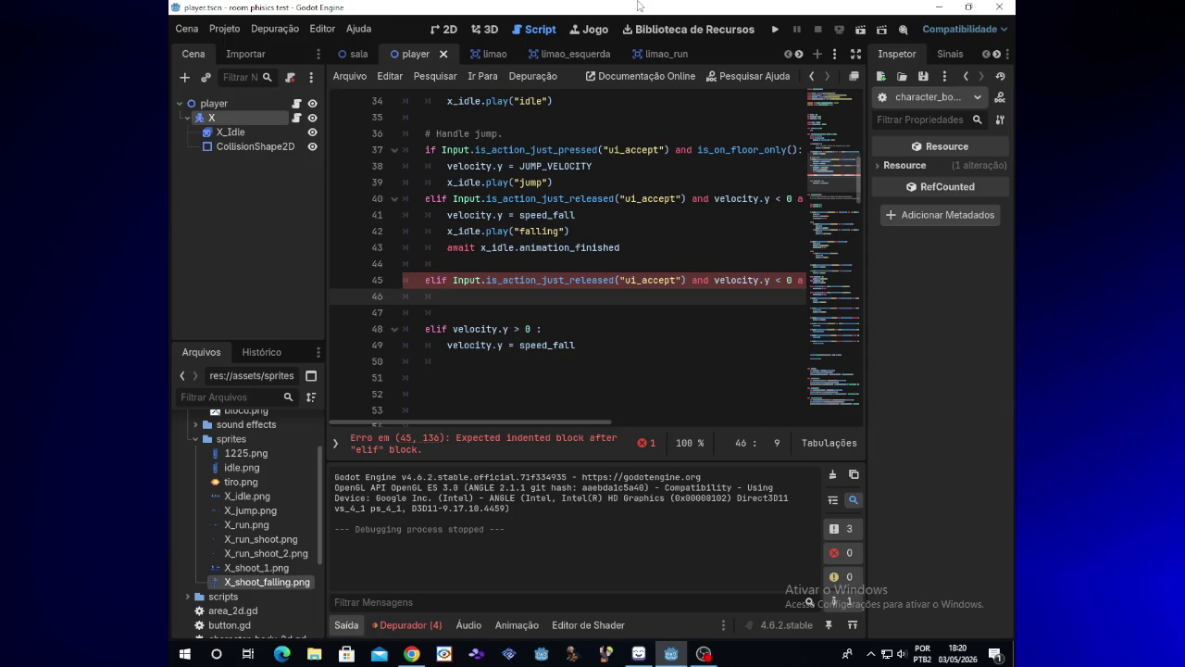
# - Write x_idle.play("falling_shoot") on line 46 as the elif's body
pyautogui.write('x')
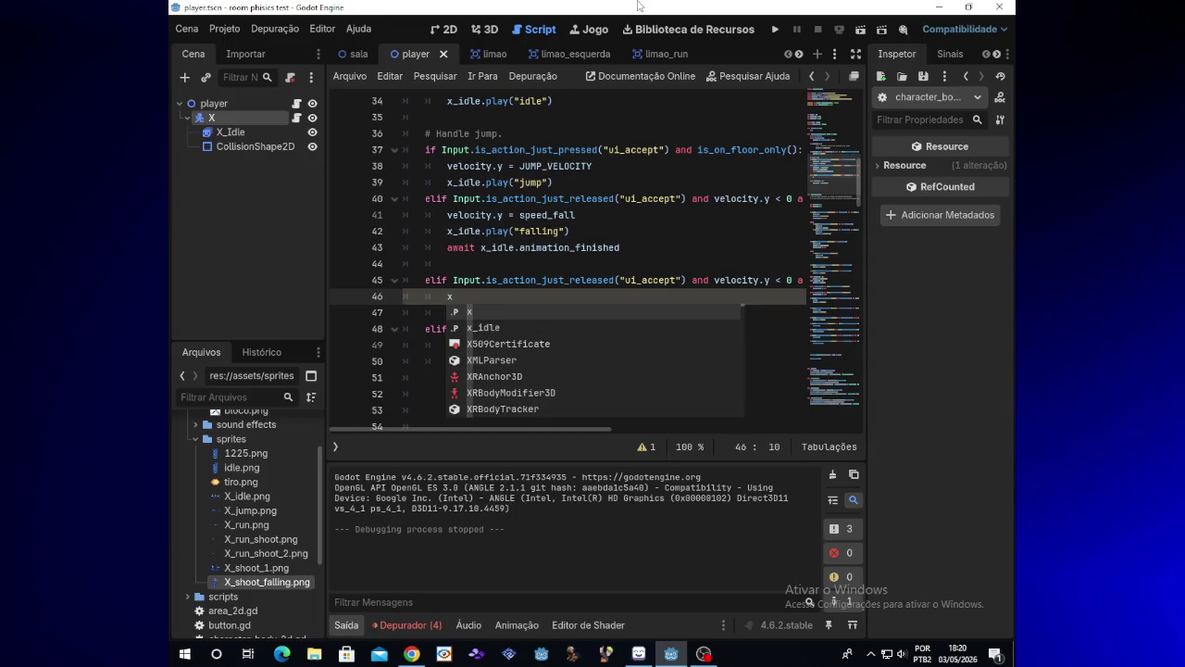
pyautogui.press('Escape')
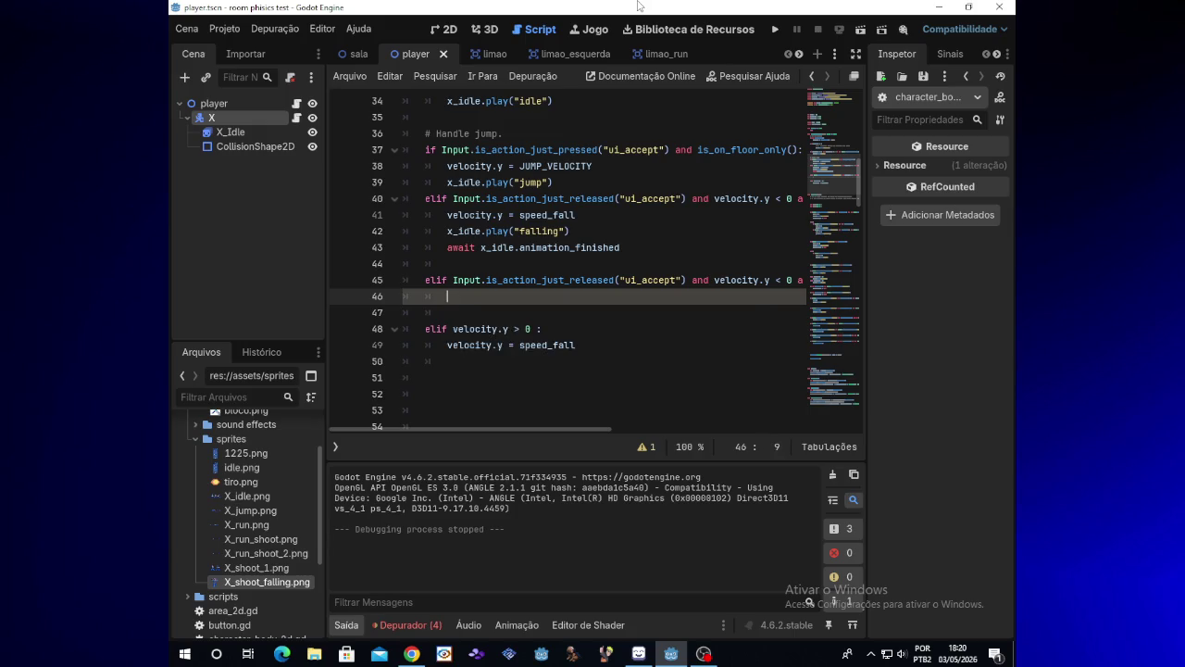
pyautogui.write('_idle.')
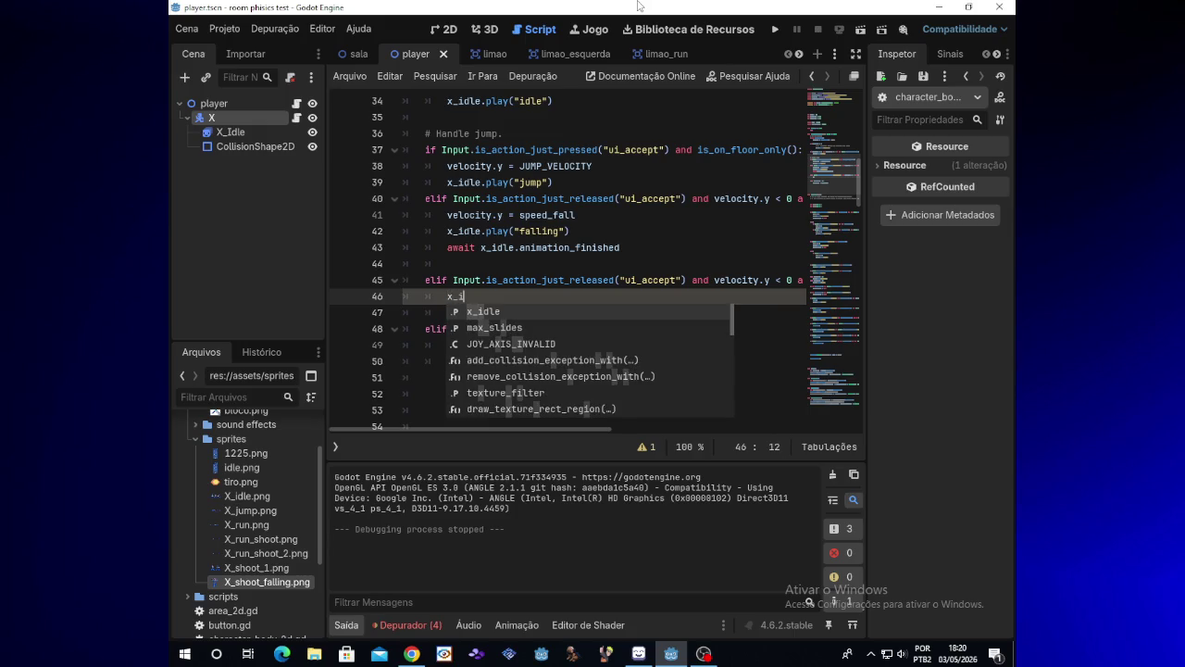
pyautogui.press('Escape')
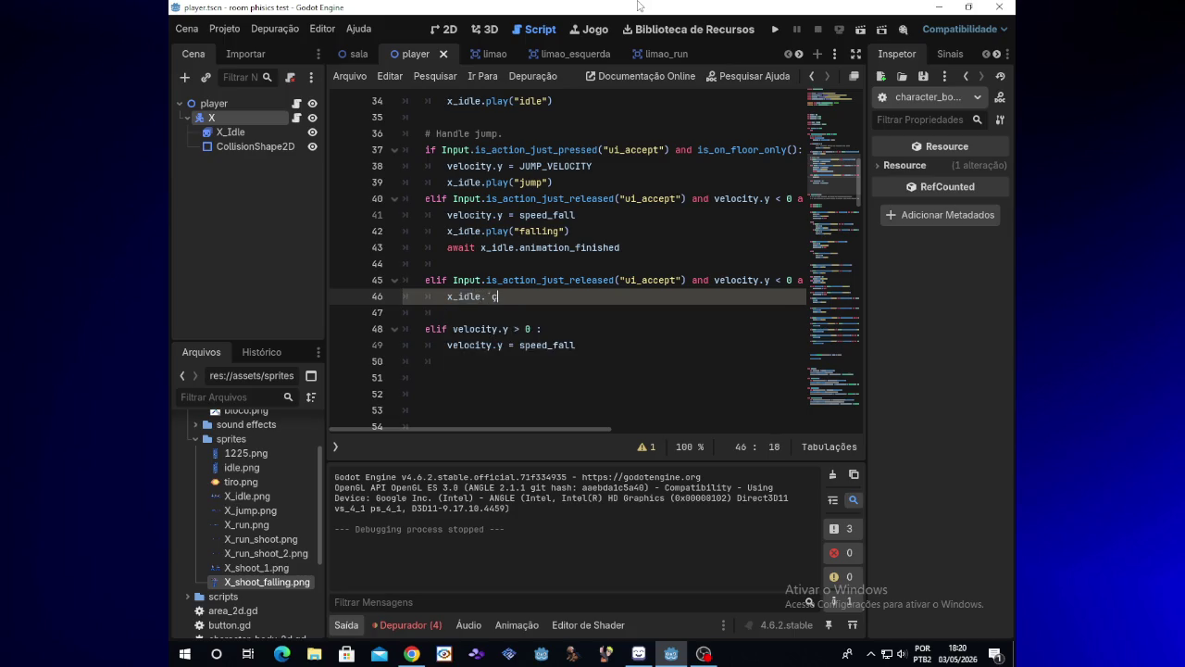
pyautogui.write('play')
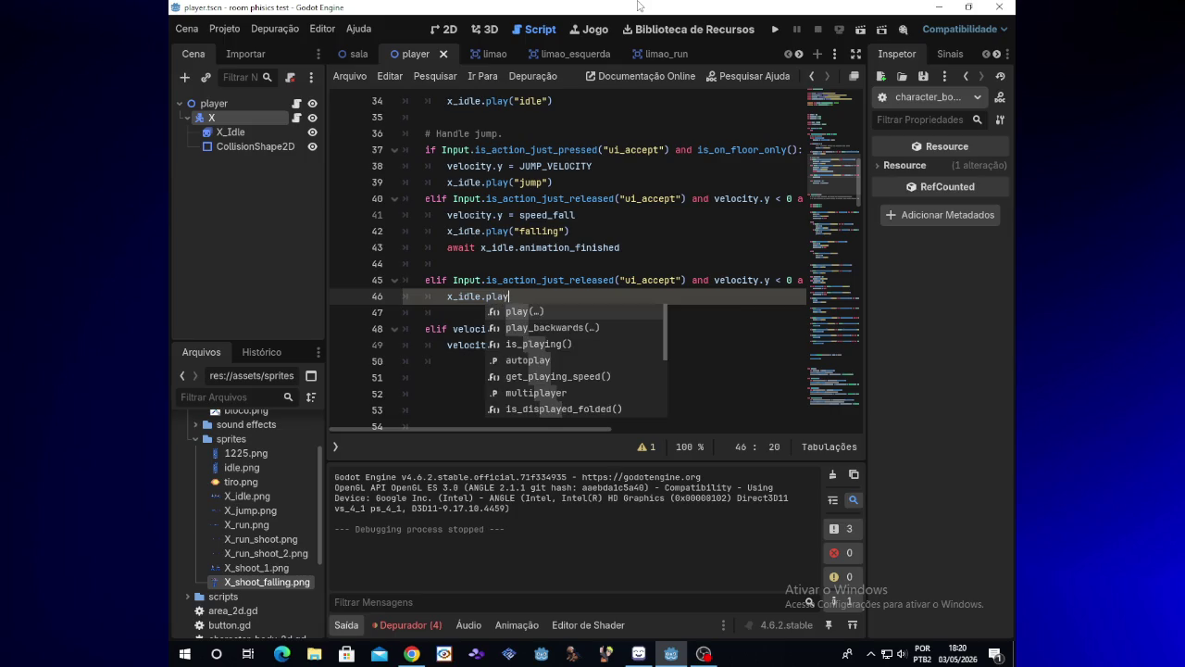
pyautogui.write('(')
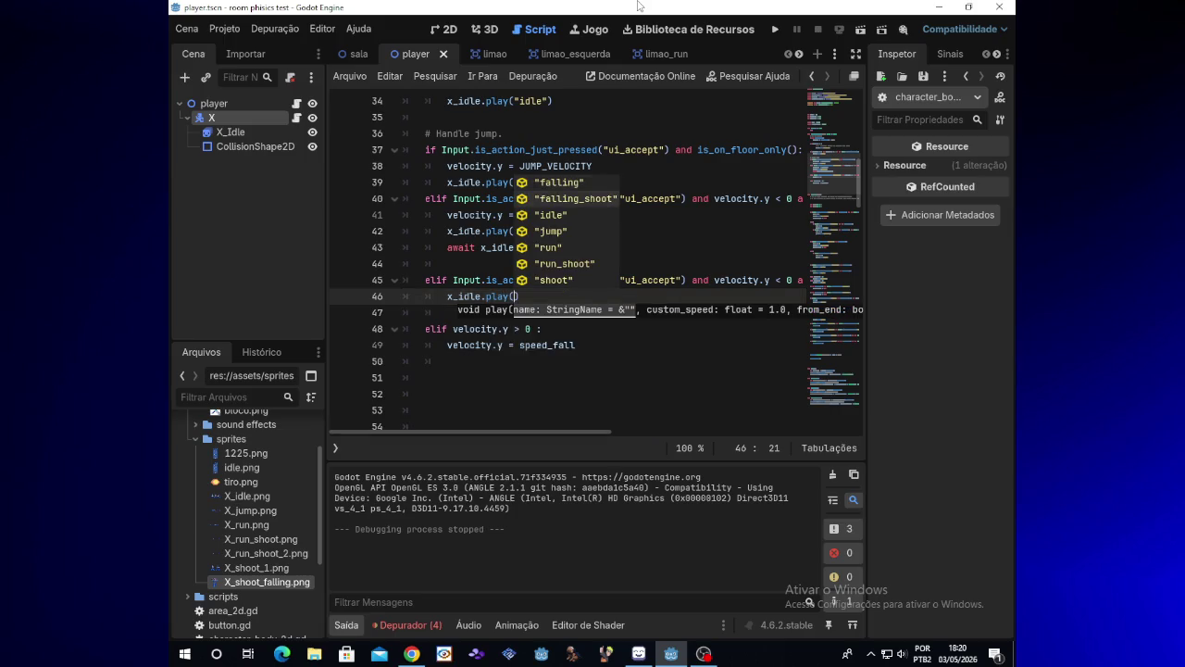
pyautogui.press('Down')
pyautogui.press('Return')
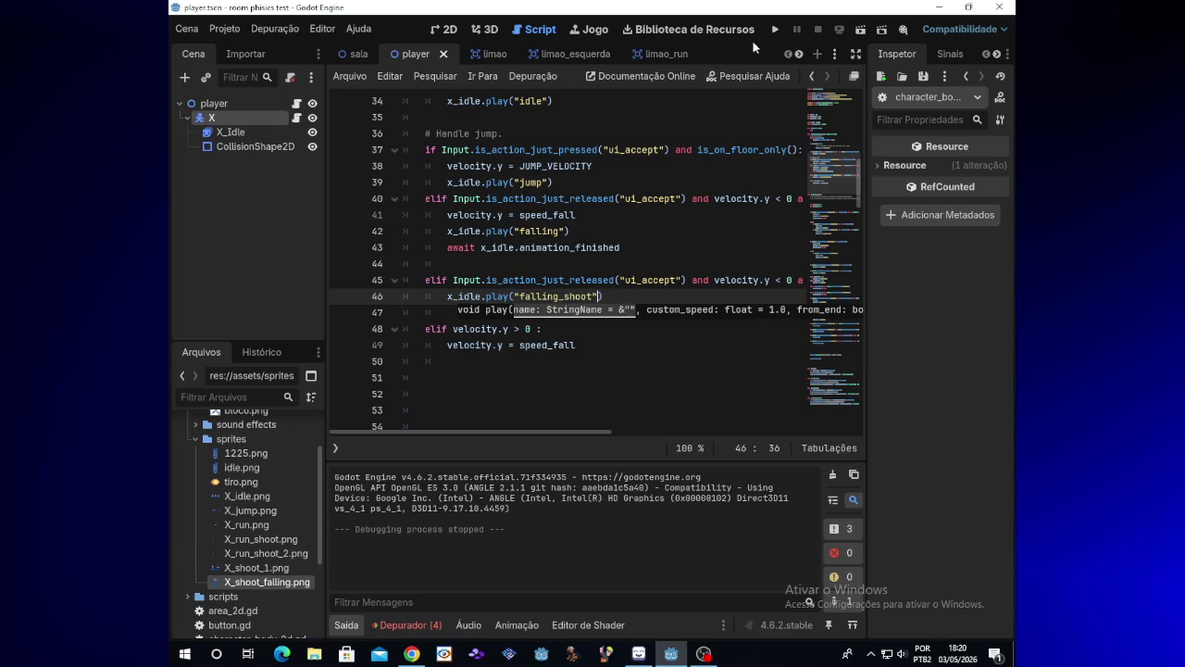
# - Run the game, move right, jump and shoot to test falling_shoot, then close it
pyautogui.click(770, 32)
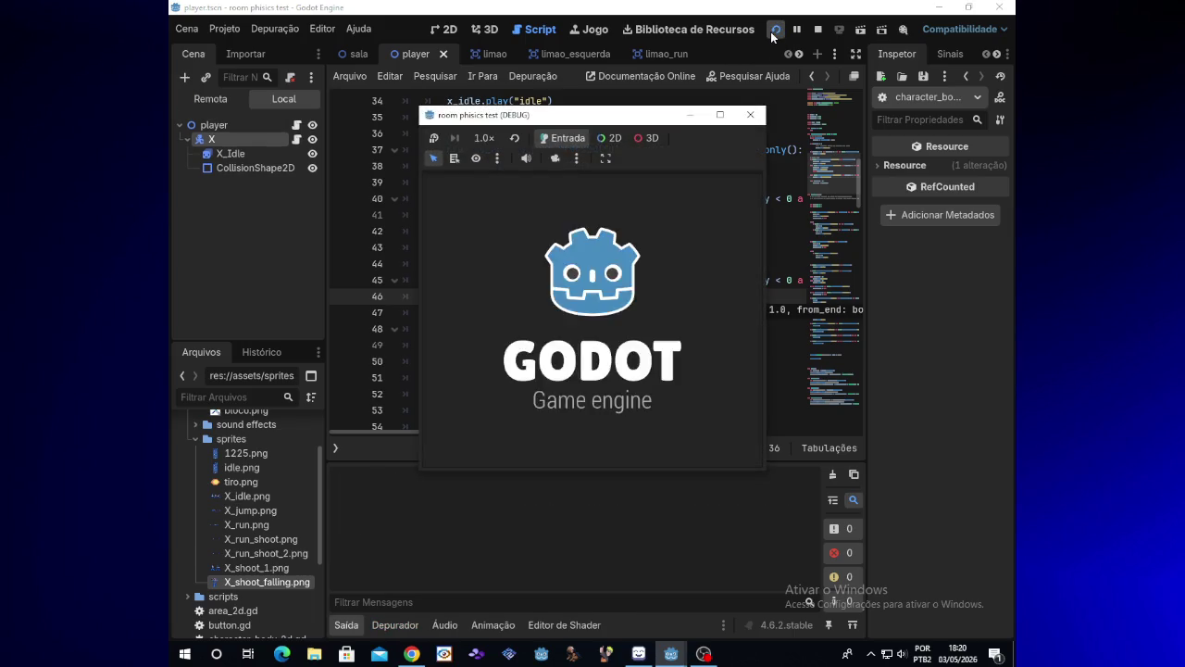
pyautogui.press('Right')
pyautogui.press('x')
pyautogui.press('space')
pyautogui.press('x')
pyautogui.press('x')
pyautogui.press('x')
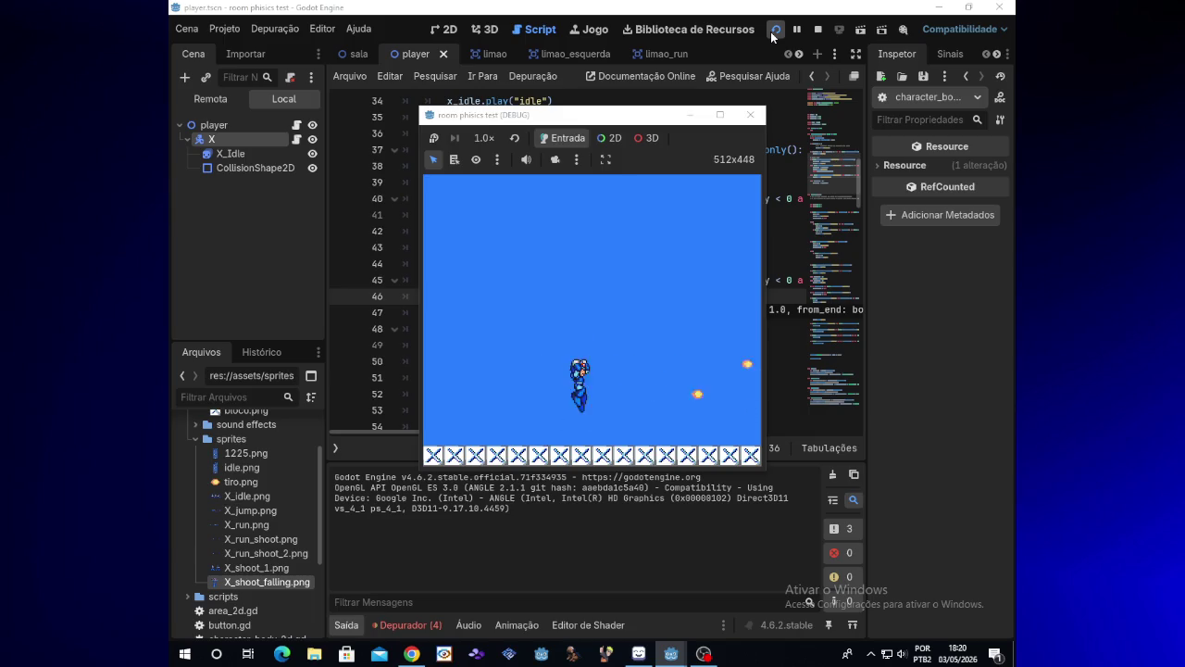
pyautogui.press('space')
pyautogui.press('space')
pyautogui.press('x')
pyautogui.press('x')
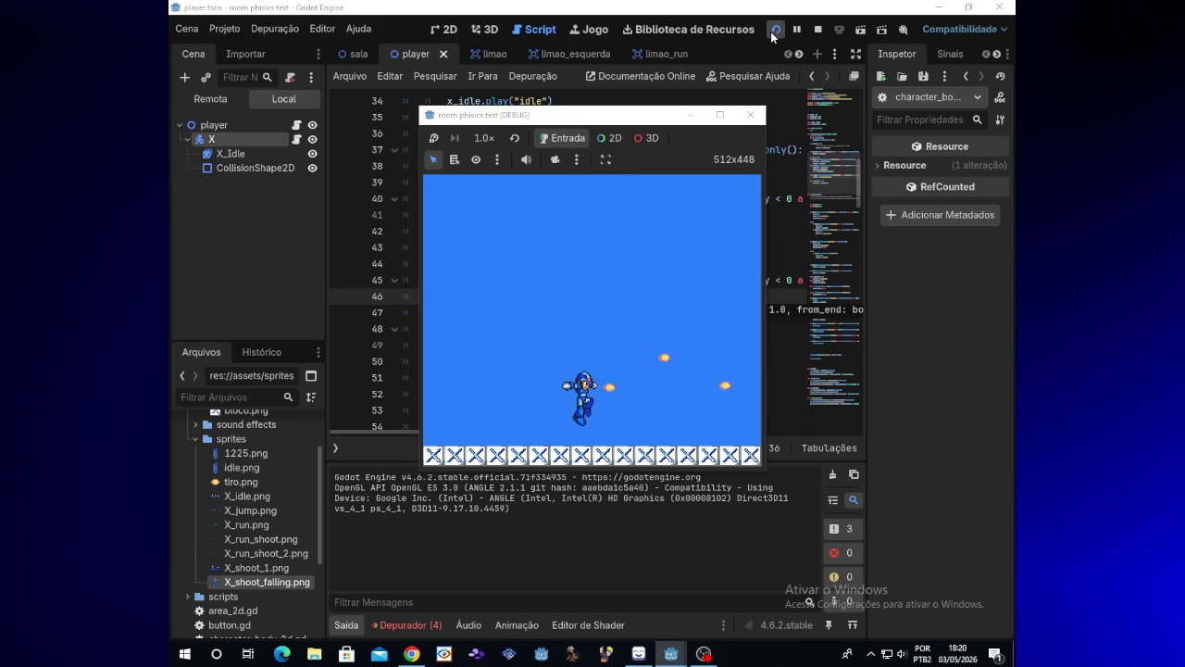
pyautogui.click(750, 113)
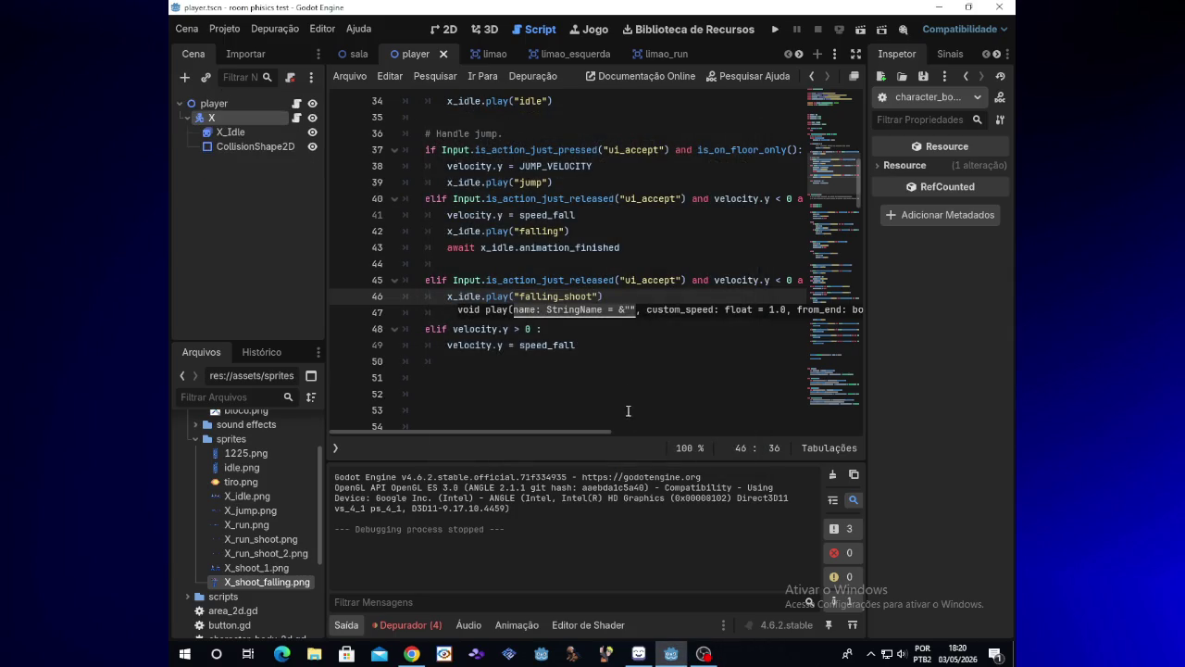
# - Add an empty line after line 47 and change line 45's elif to if
pyautogui.click(440, 319)
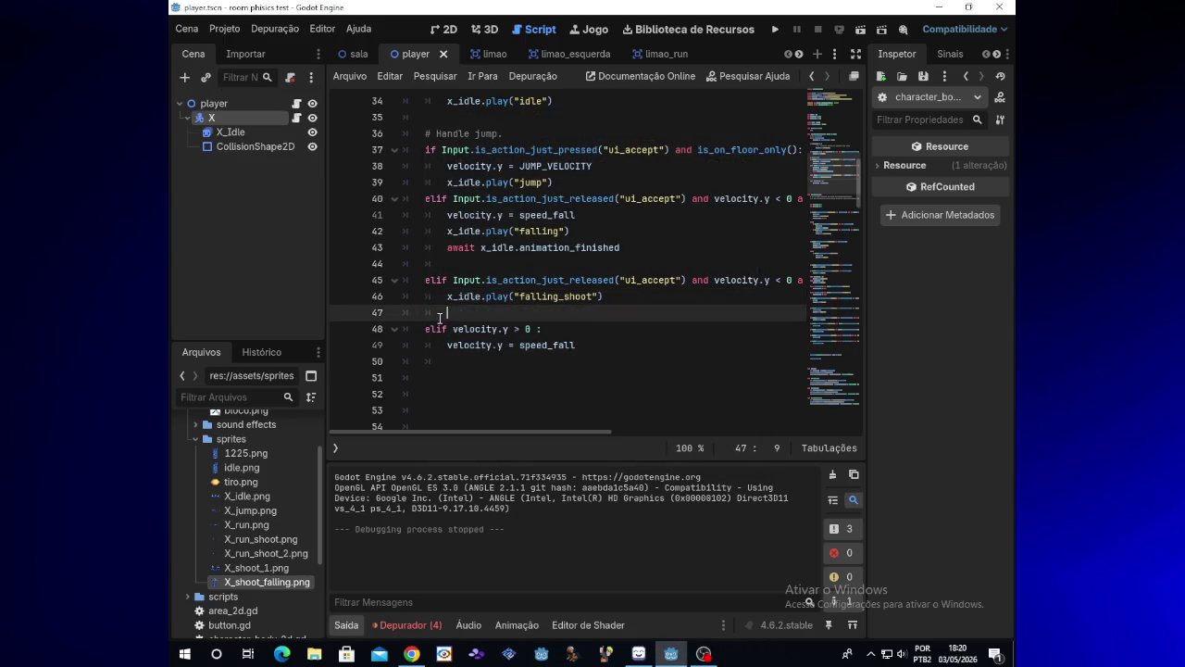
pyautogui.press('Return')
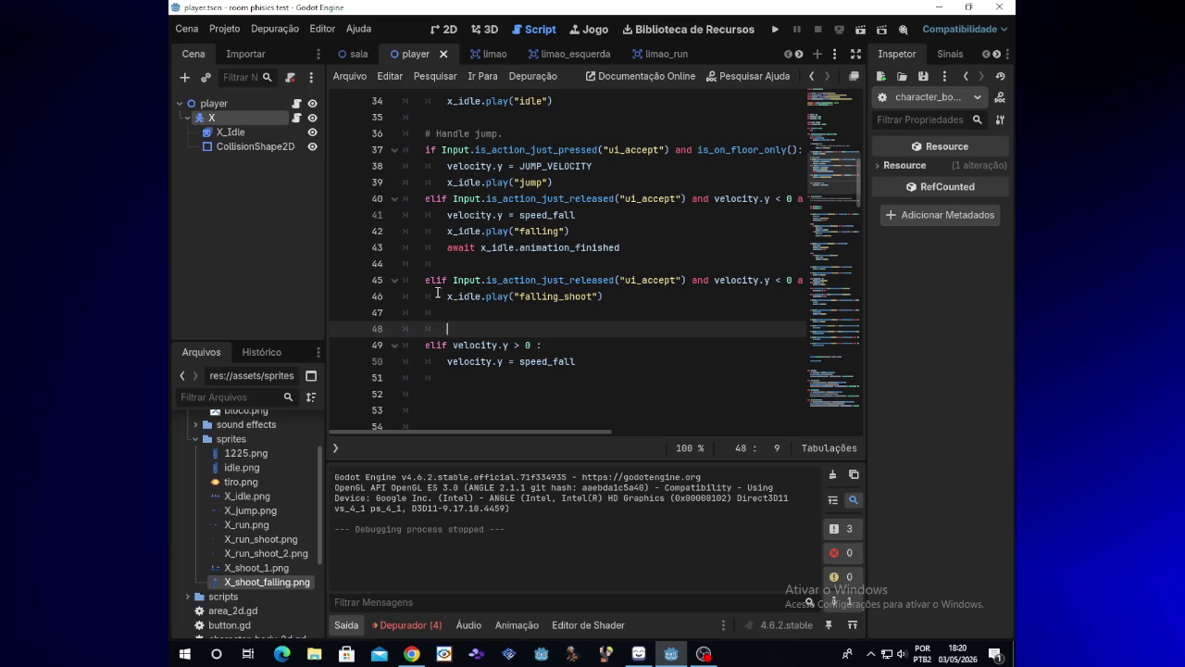
pyautogui.moveTo(427, 280); pyautogui.dragTo(612, 297)
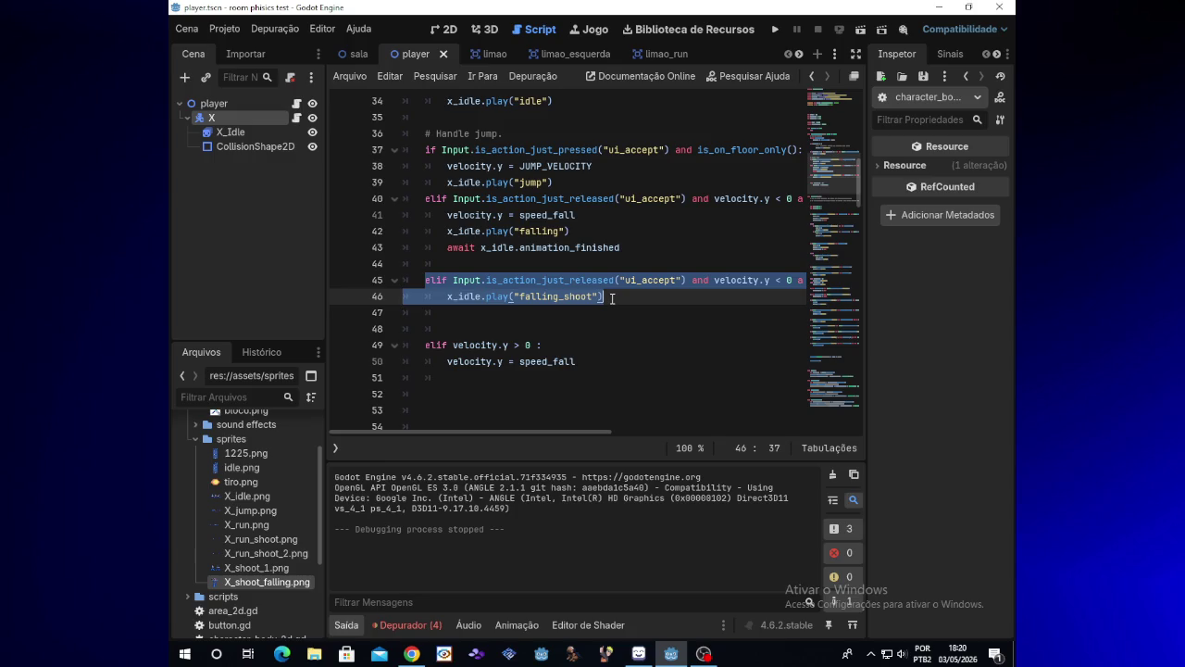
pyautogui.click(439, 280)
pyautogui.press('BackSpace')
pyautogui.press('BackSpace')
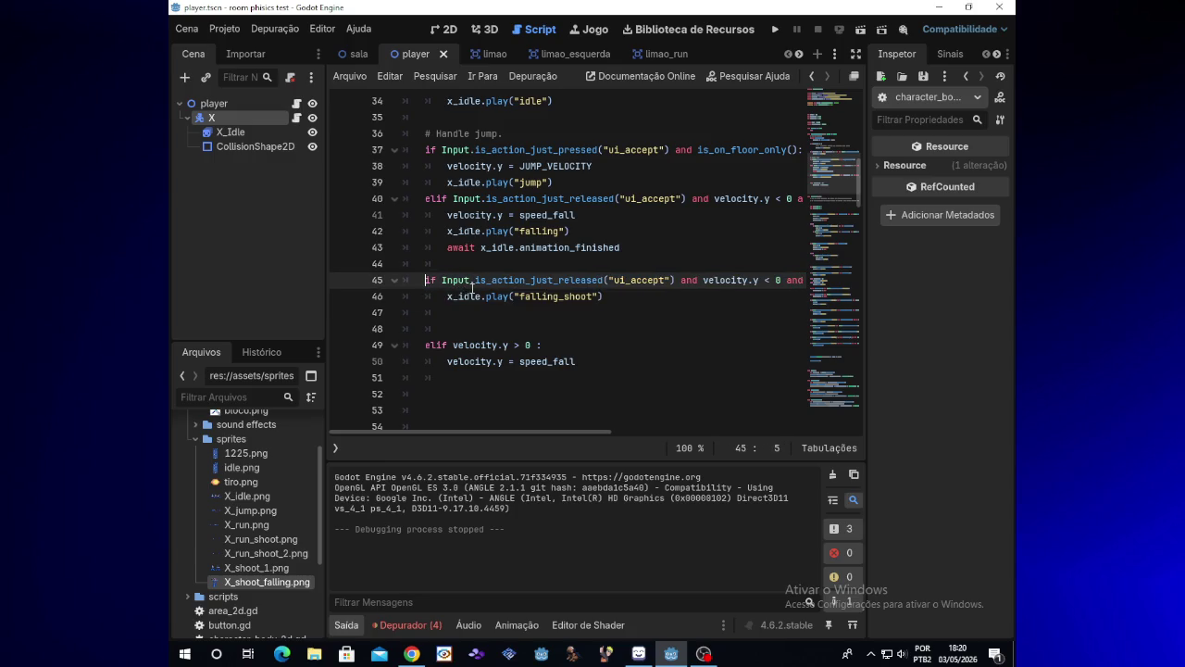
# - Run the game, jump repeatedly while shooting in the air, then stop it
pyautogui.click(776, 30)
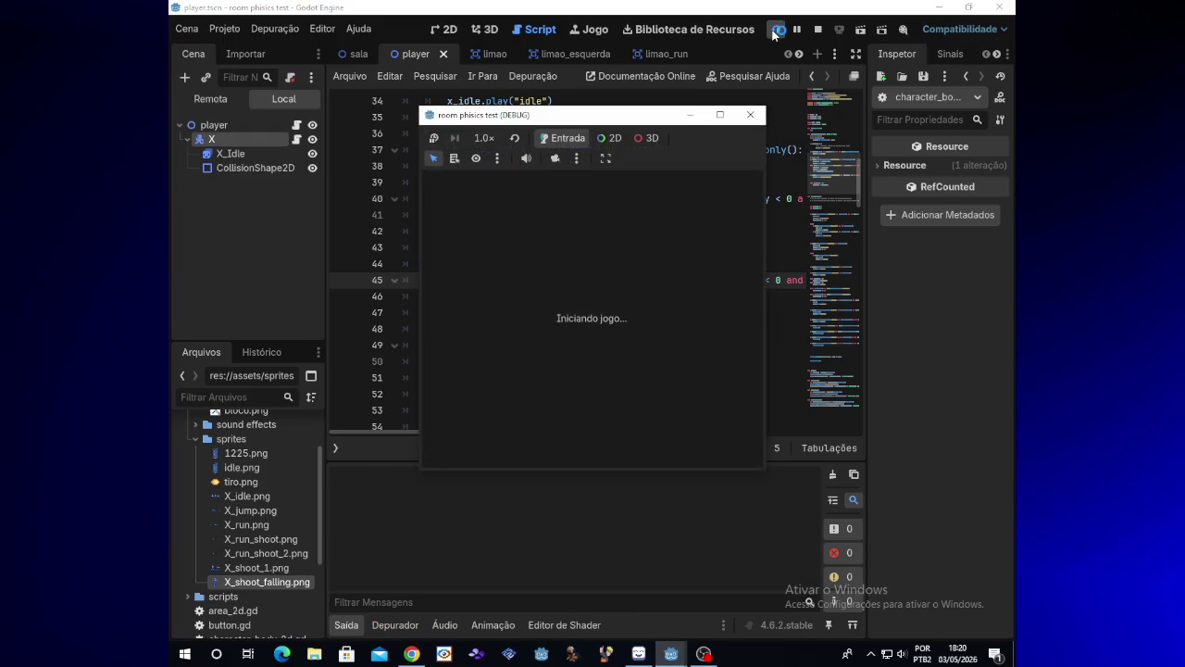
pyautogui.press('space')
pyautogui.press('x')
pyautogui.press('x')
pyautogui.press('x')
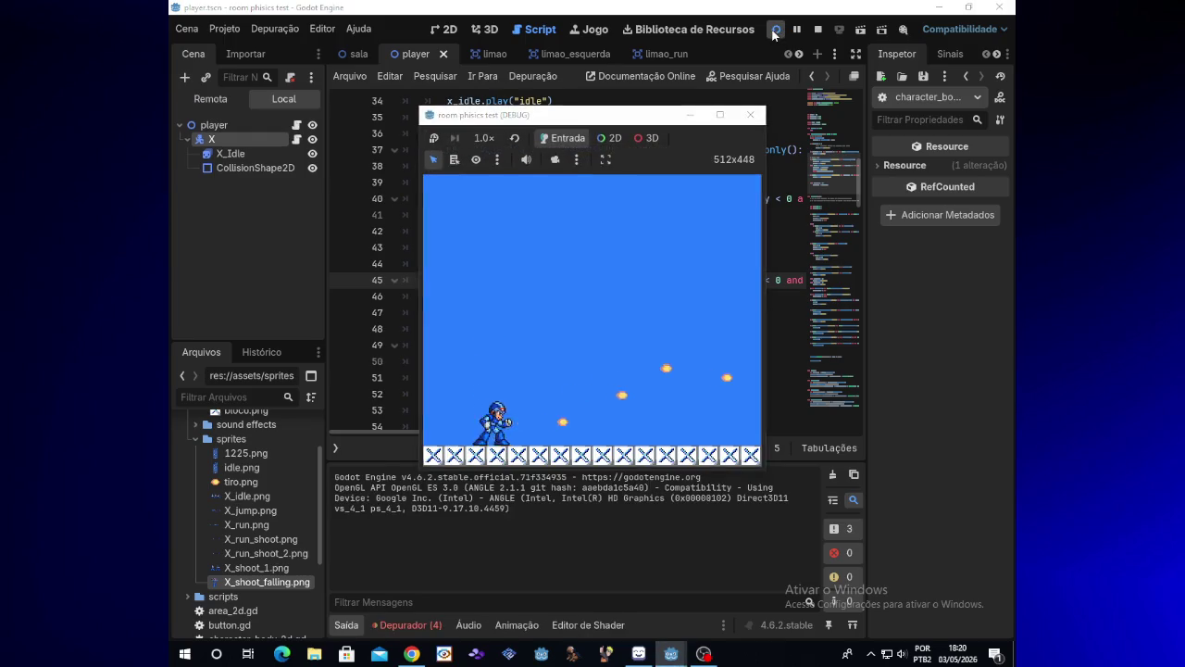
pyautogui.press('space')
pyautogui.press('x')
pyautogui.press('space')
pyautogui.press('x')
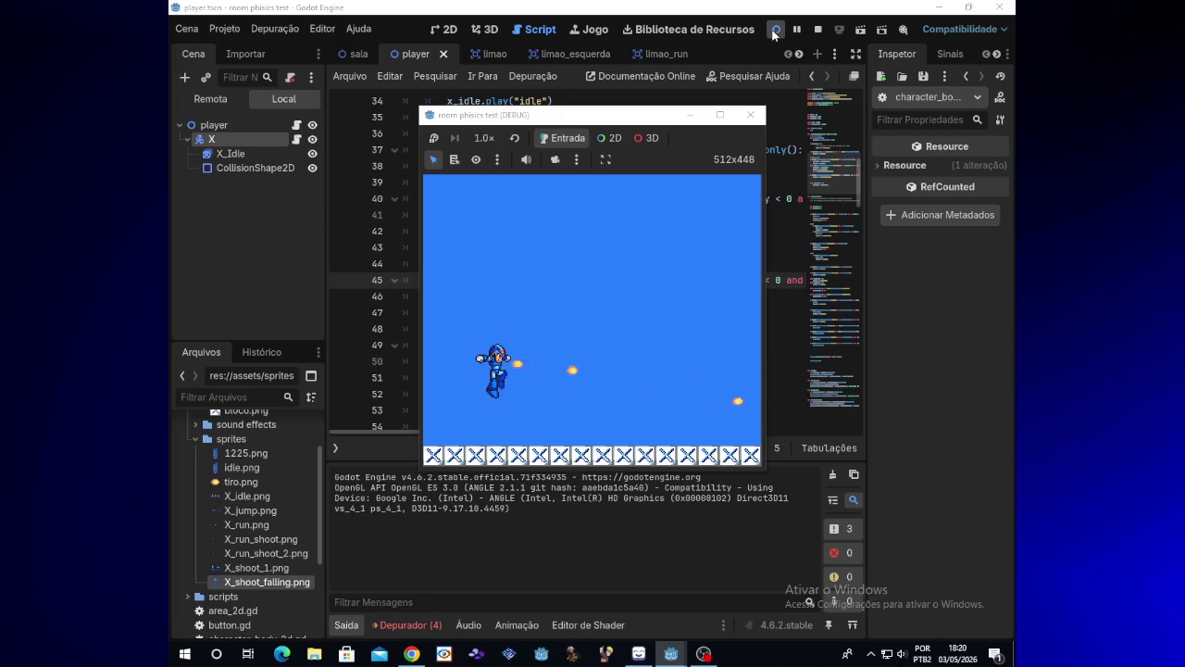
pyautogui.click(751, 115)
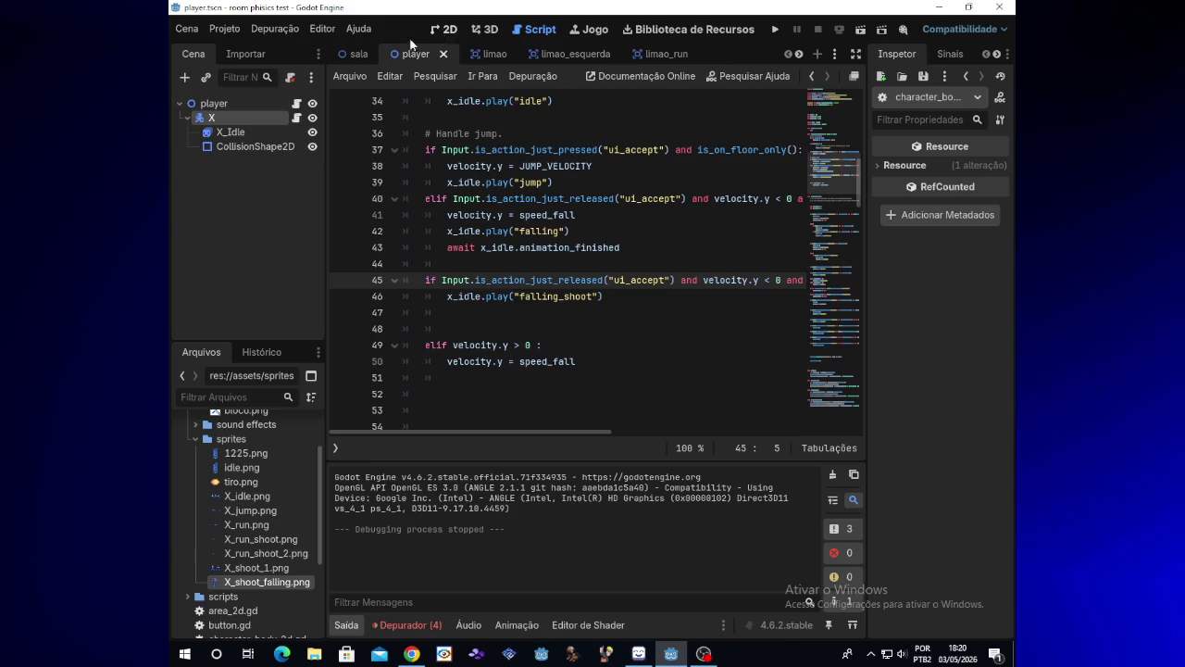
# - Review the X_Idle sprite's animations, then delete the '<' in velocity.y < 0 on line 45
pyautogui.click(276, 131)
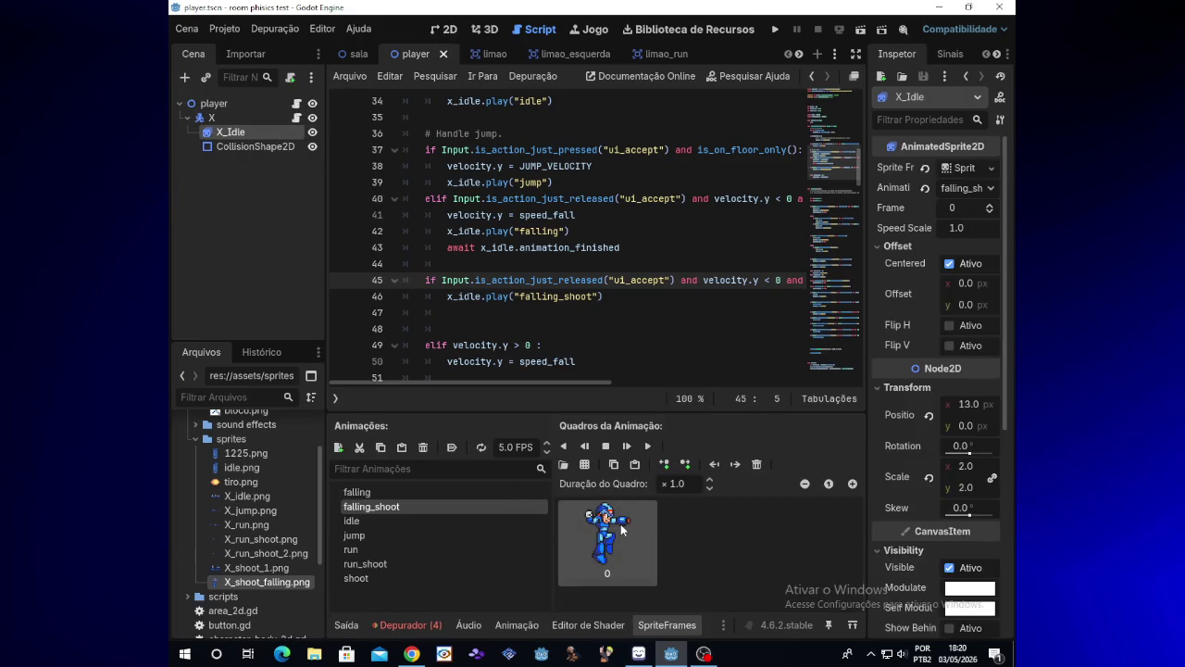
pyautogui.click(289, 118)
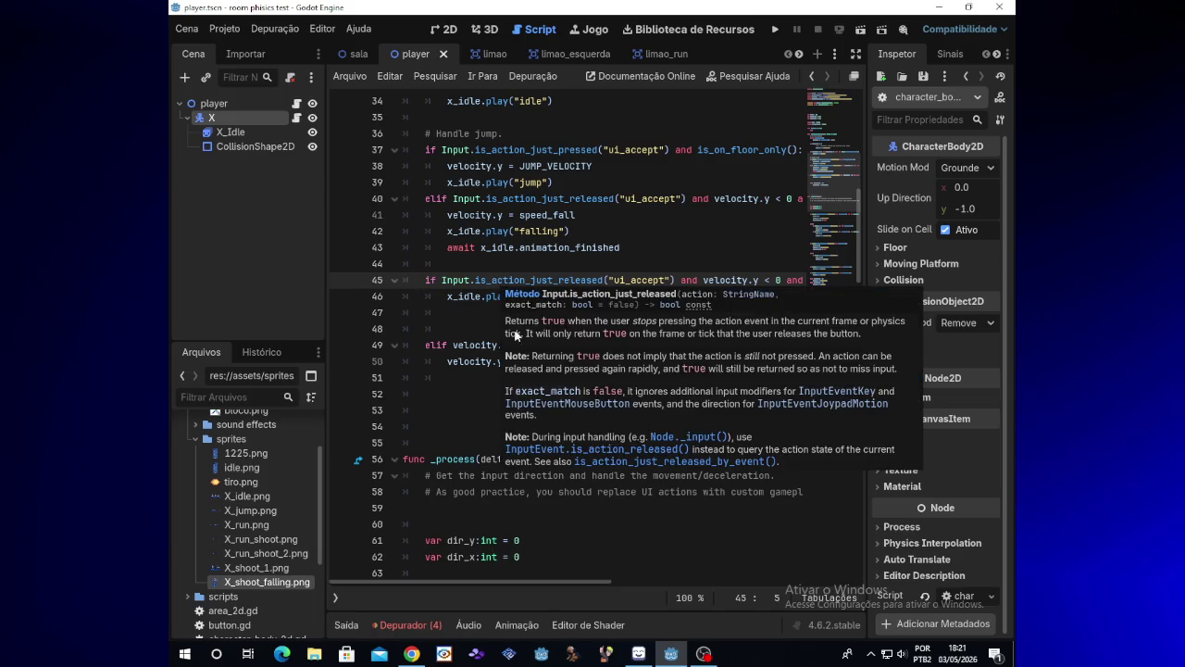
pyautogui.moveTo(612, 589); pyautogui.dragTo(703, 584)
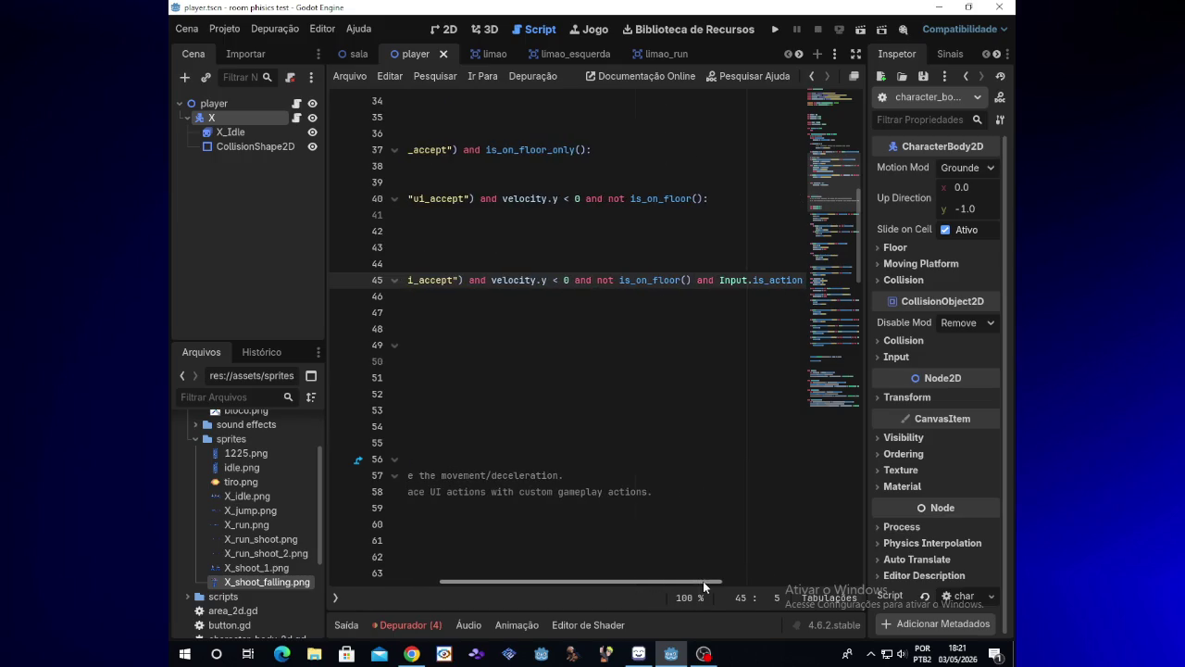
pyautogui.moveTo(703, 583); pyautogui.dragTo(668, 586)
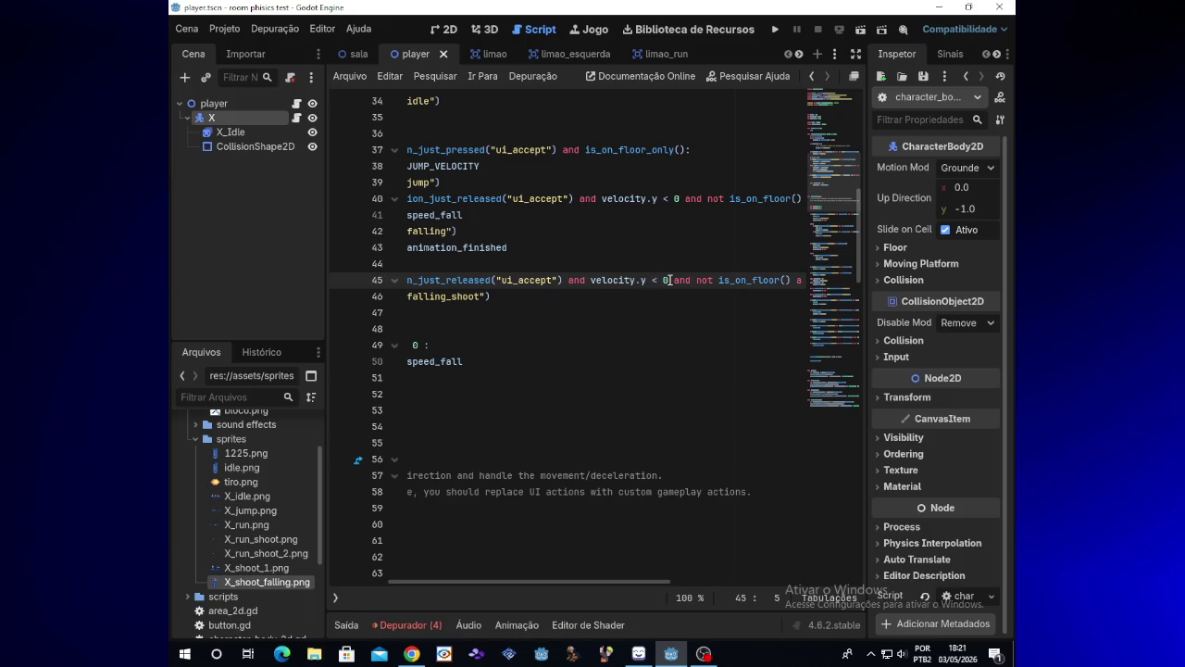
pyautogui.click(658, 280)
pyautogui.press('BackSpace')
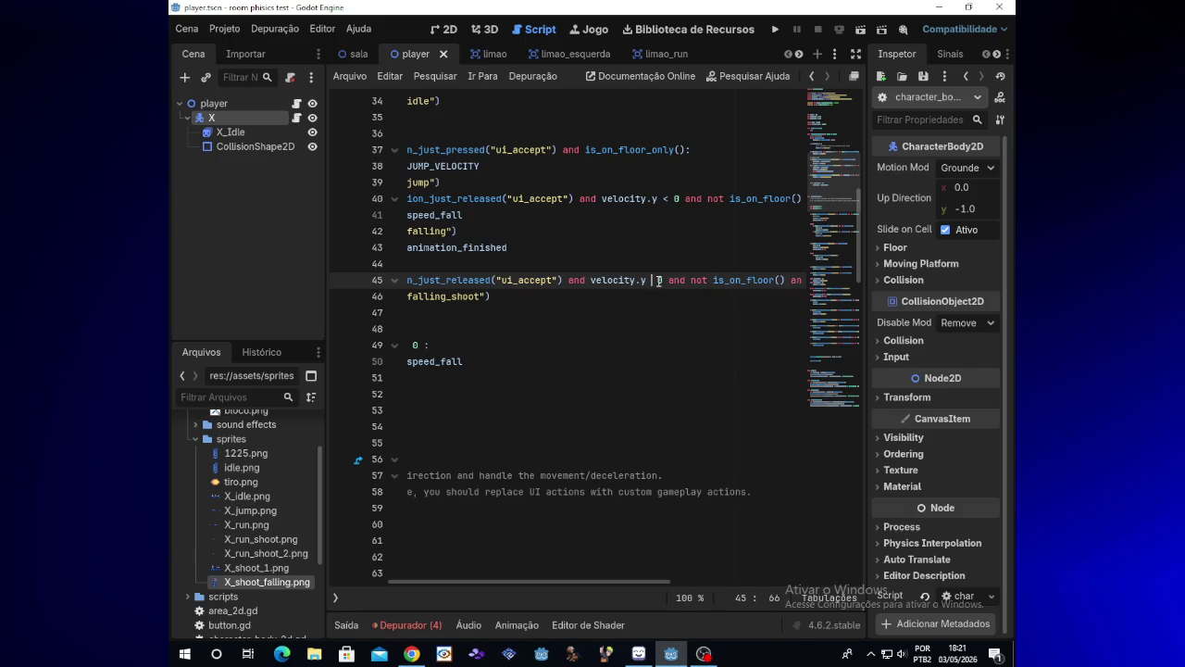
# - Make line 45 test velocity.y > 0 and try jumping and shooting in the game
pyautogui.write('>')
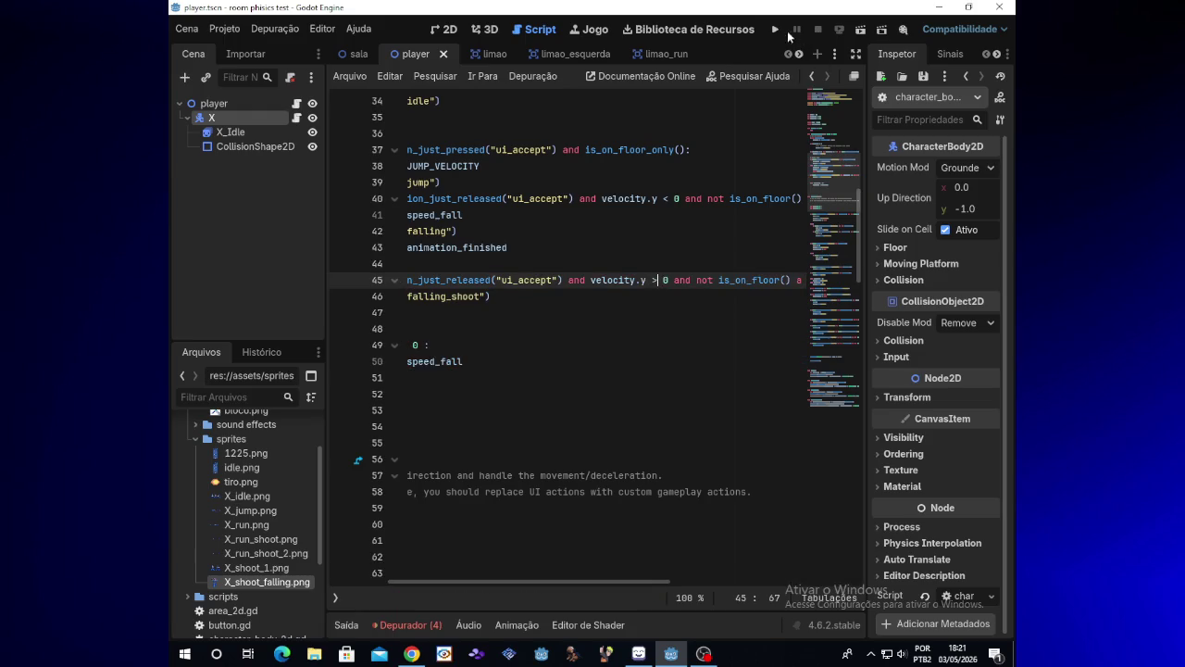
pyautogui.click(774, 30)
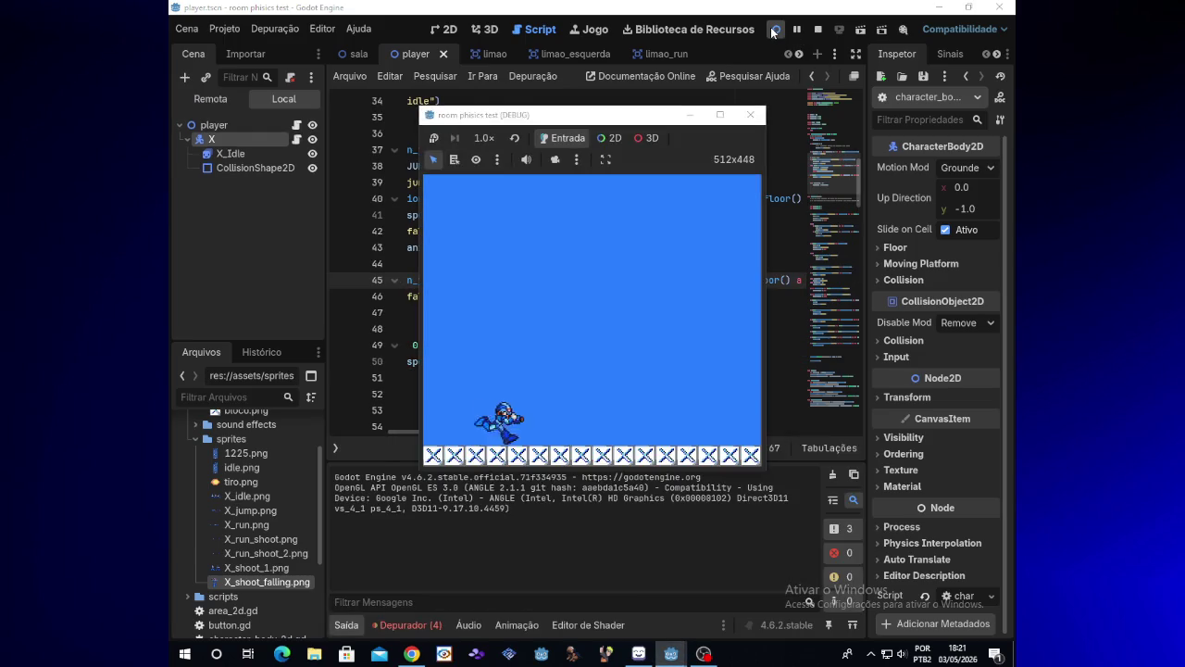
pyautogui.press('x')
pyautogui.press('space')
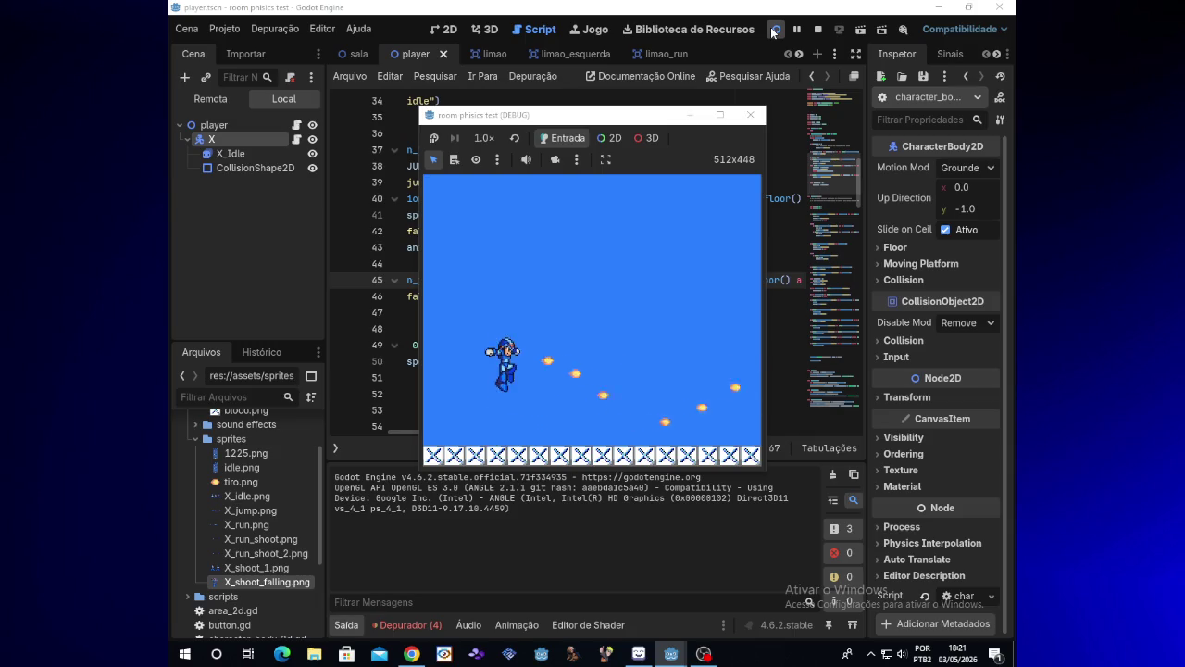
pyautogui.click(750, 114)
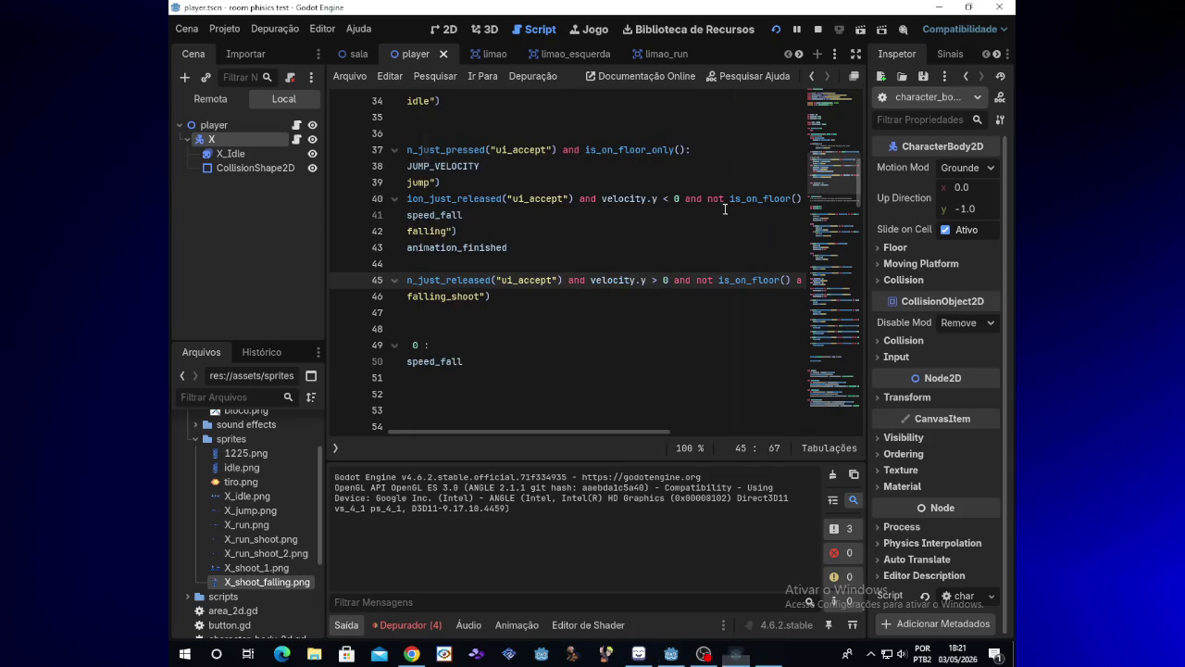
# - Delete the two-line falling_shoot branch on lines 45–46
pyautogui.moveTo(641, 433); pyautogui.dragTo(512, 435)
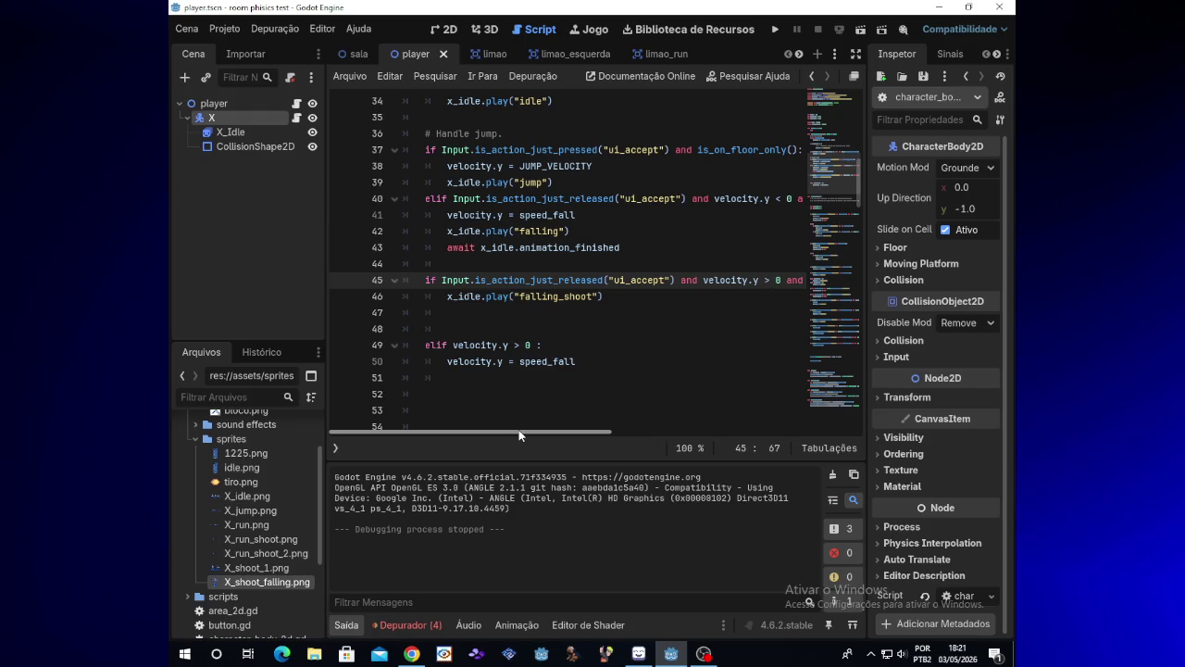
pyautogui.moveTo(579, 433)
pyautogui.mouseDown()
pyautogui.moveTo(694, 419)
pyautogui.moveTo(578, 422)
pyautogui.mouseUp()
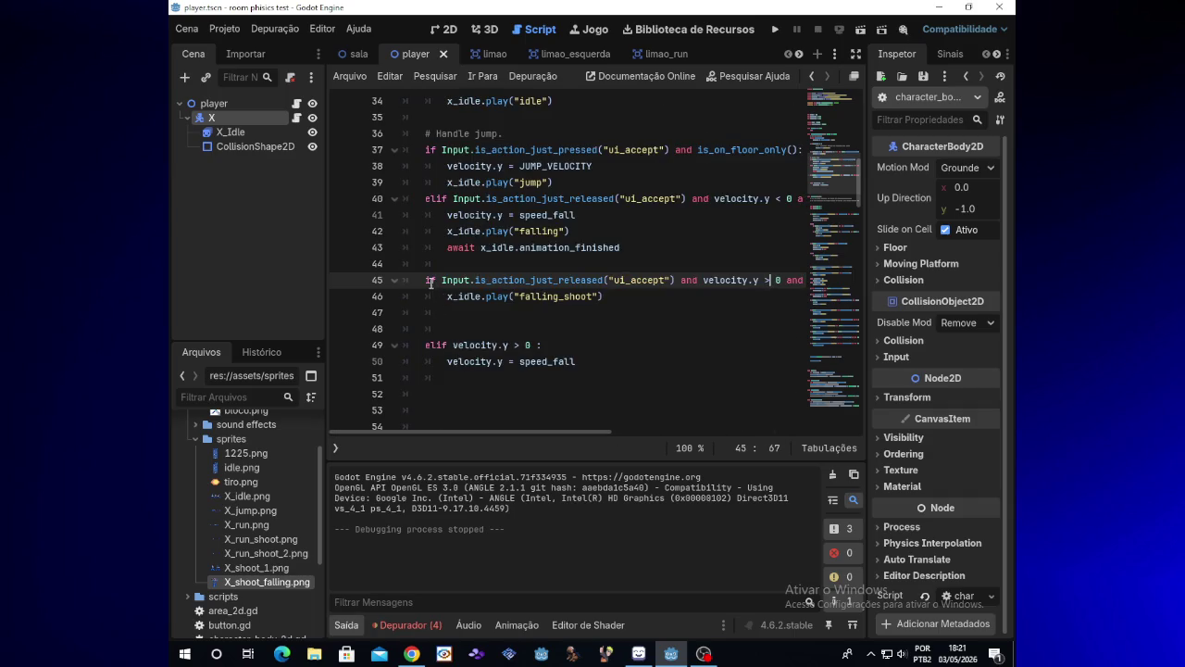
pyautogui.moveTo(426, 280)
pyautogui.mouseDown()
pyautogui.moveTo(721, 284)
pyautogui.moveTo(719, 297)
pyautogui.mouseUp()
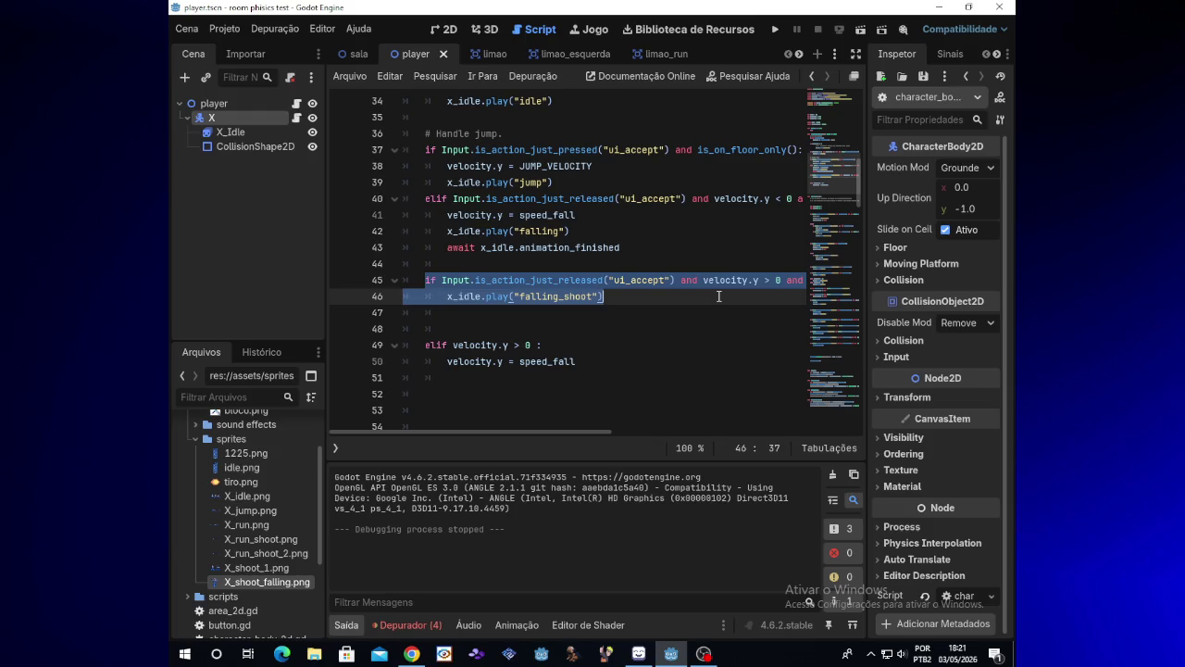
pyautogui.press('BackSpace')
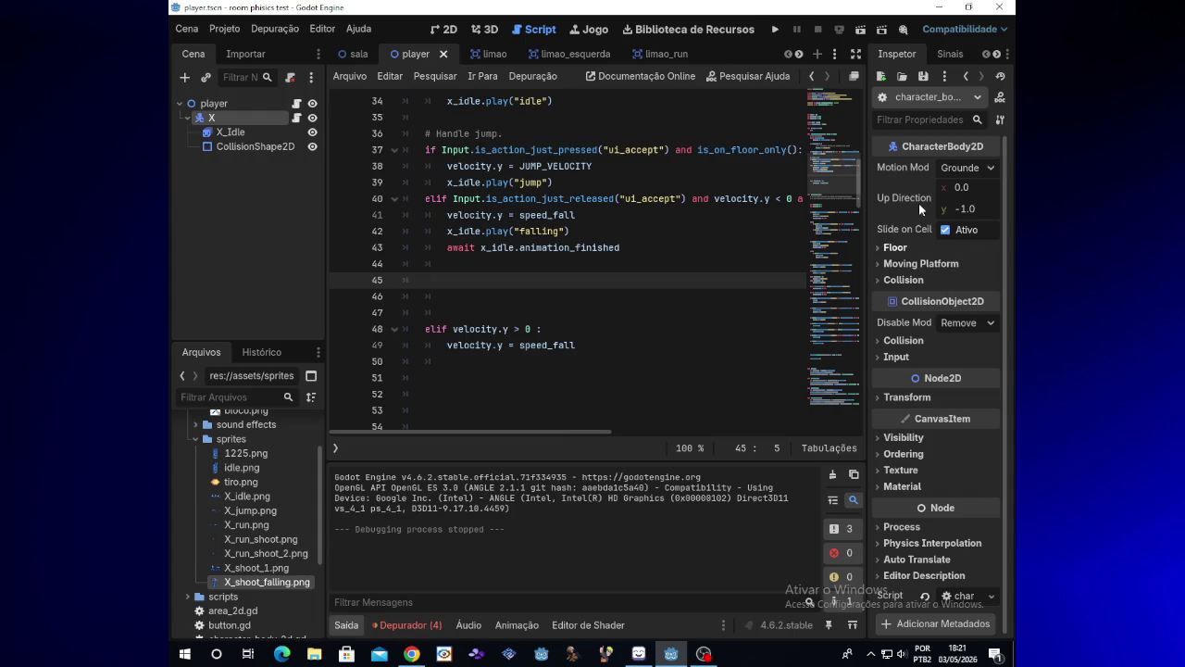
# - Test the game without the falling_shoot branch, running left and right while jumping, then close it
pyautogui.click(776, 31)
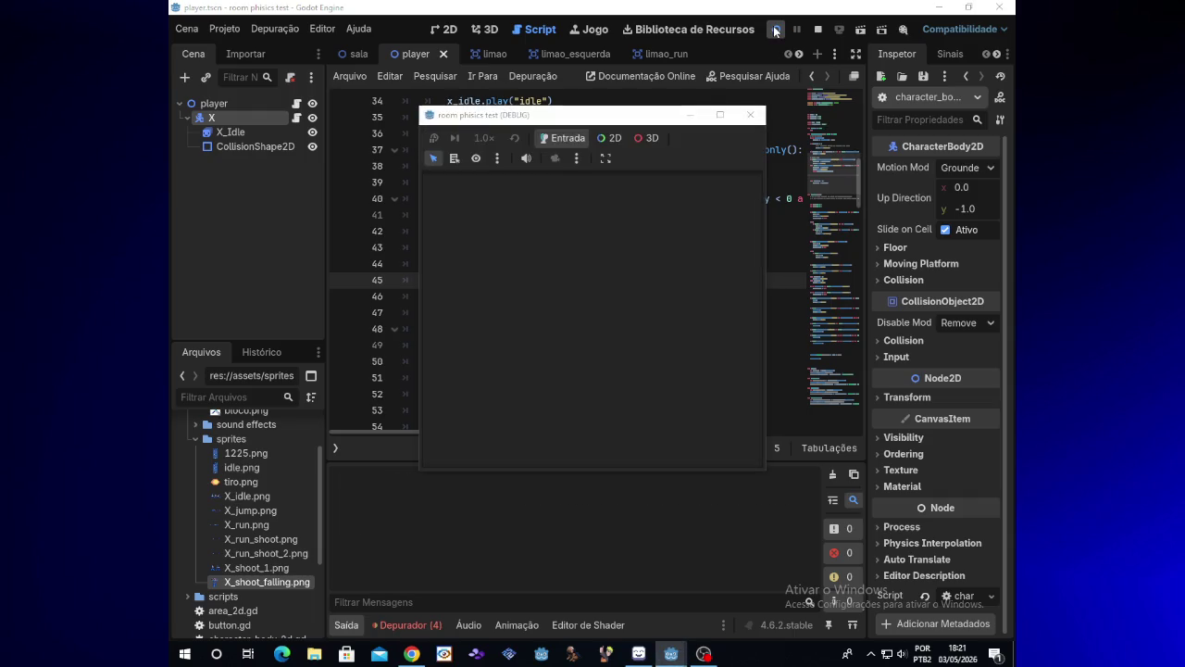
pyautogui.press('Right')
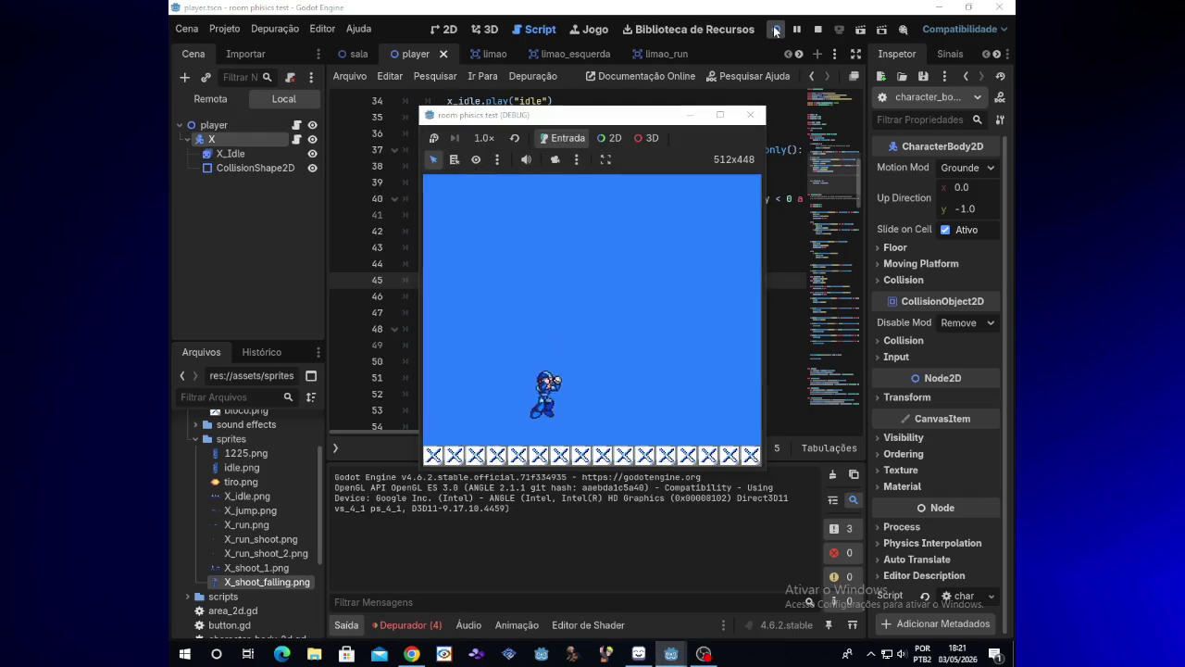
pyautogui.press('space')
pyautogui.press('Left')
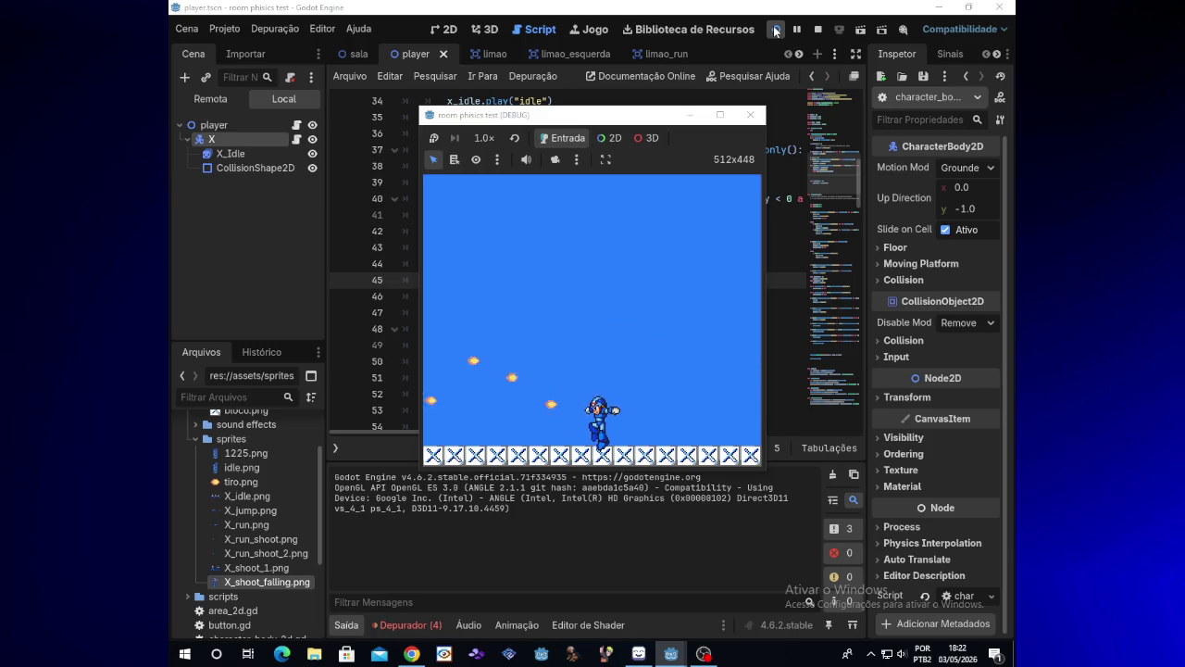
pyautogui.press('Right')
pyautogui.press('space')
pyautogui.press('space')
pyautogui.press('Left')
pyautogui.press('space')
pyautogui.press('Right')
pyautogui.press('Right')
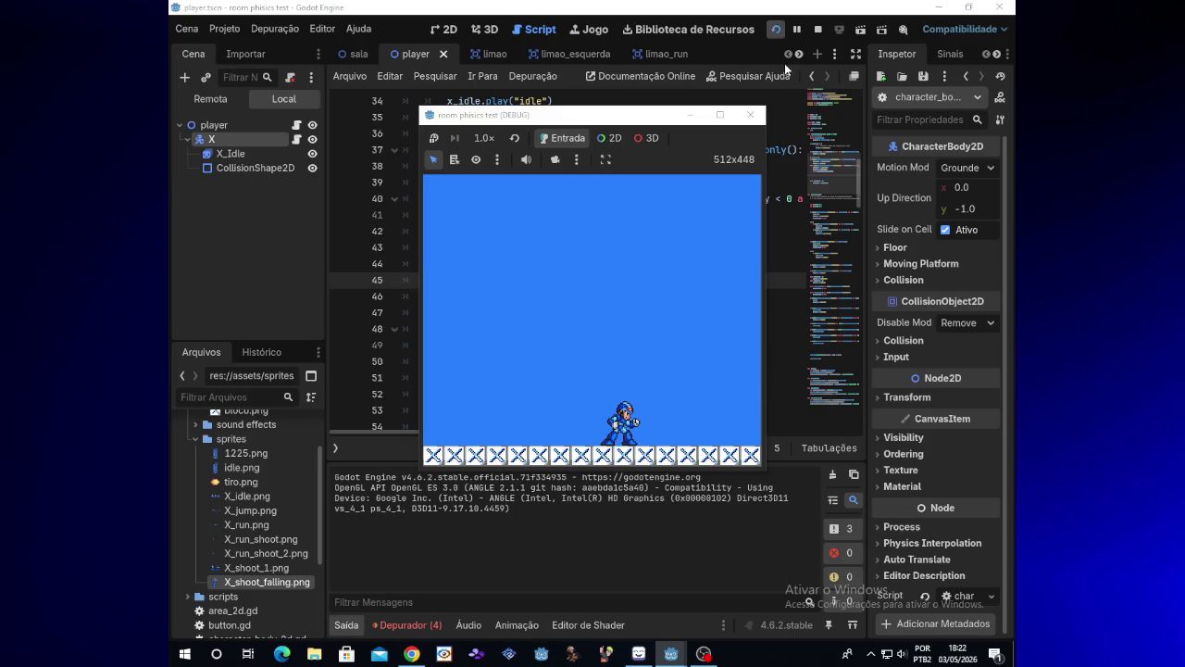
pyautogui.click(747, 115)
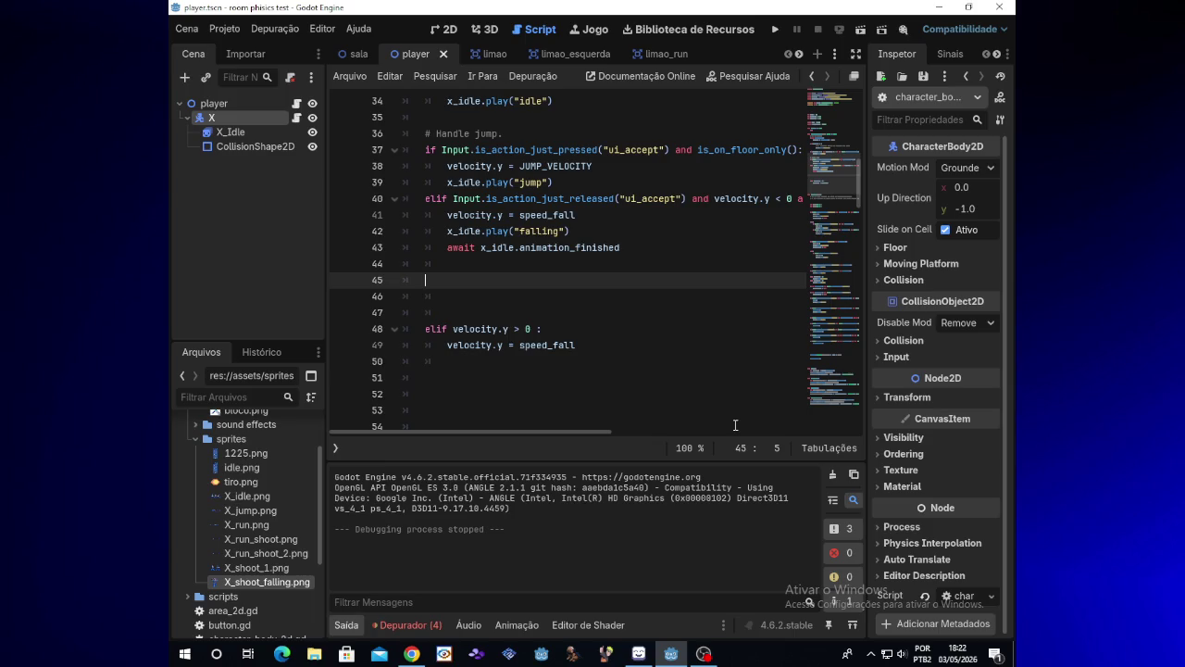
# - Write 'if velocity.y == speed_fall and Input.is_action_just_pressed("shoot"):' on line 45
pyautogui.write('if')
pyautogui.write(' vel')
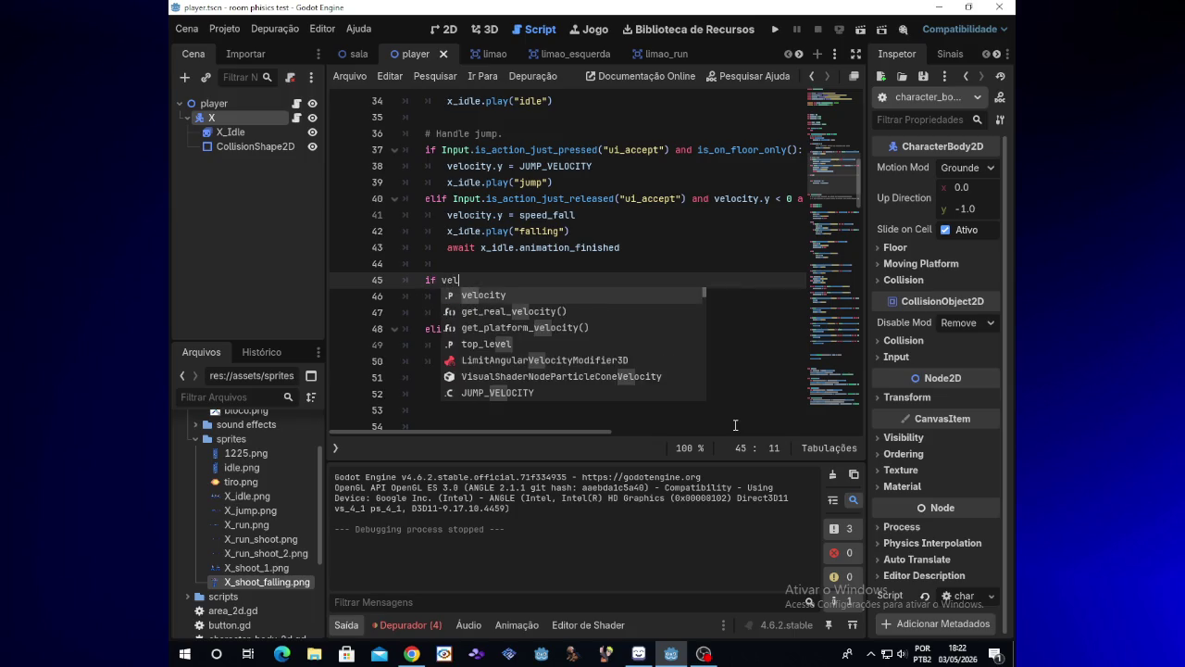
pyautogui.write('ocity.')
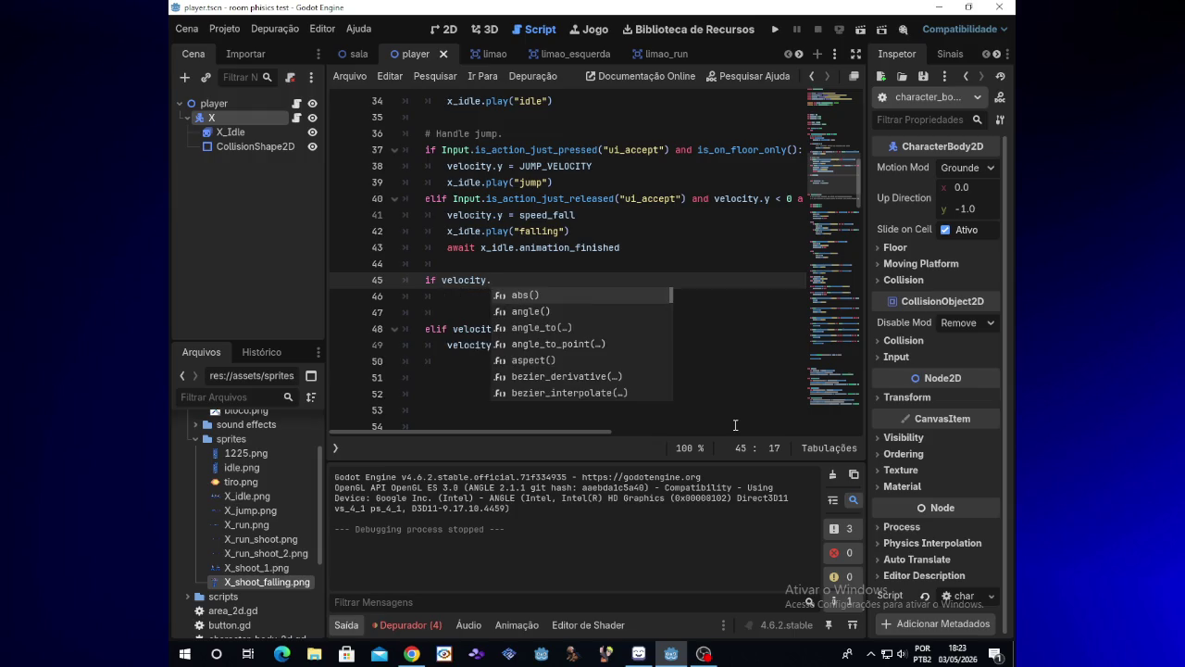
pyautogui.write('y == speed')
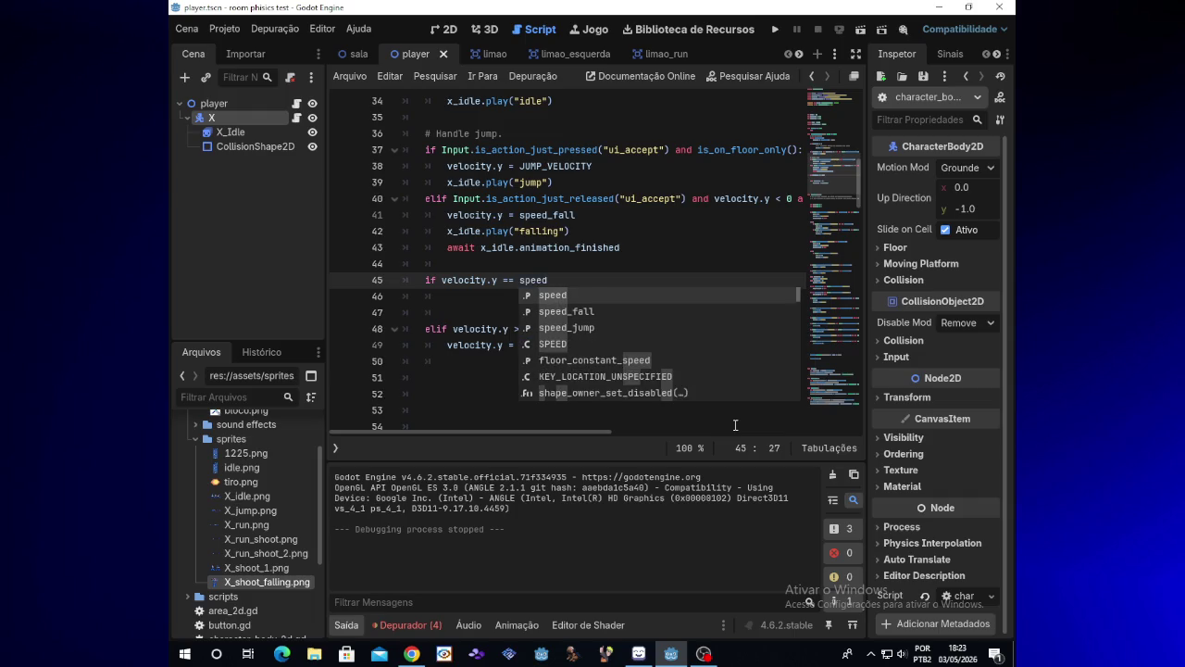
pyautogui.write('_fall ')
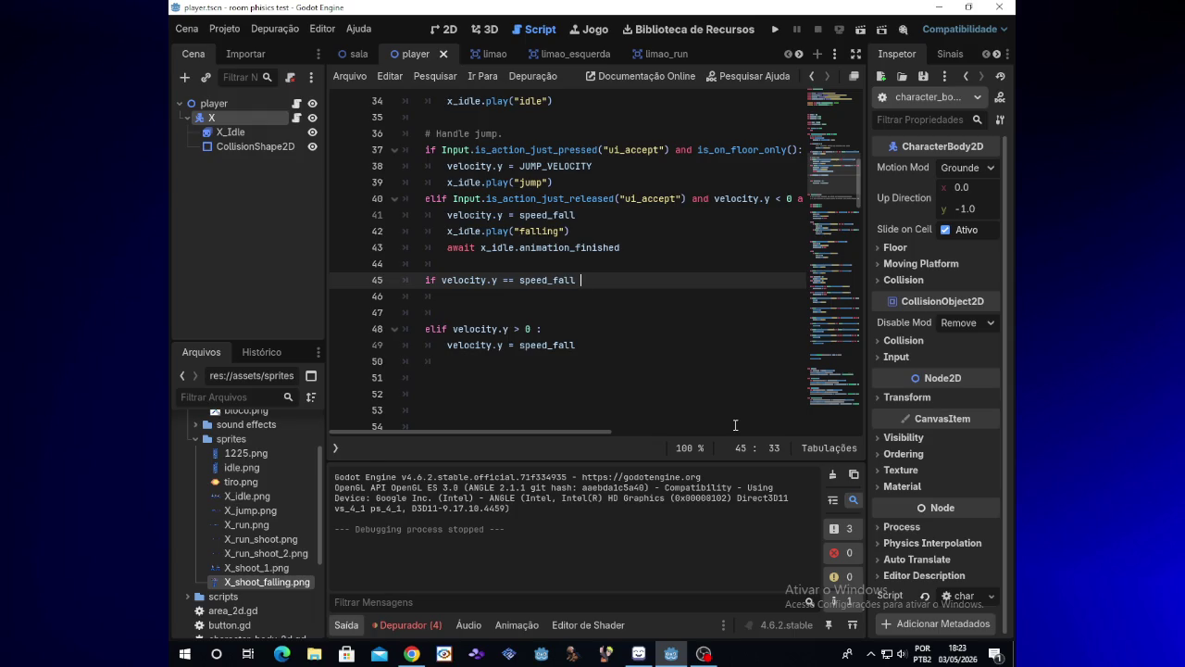
pyautogui.write('and ')
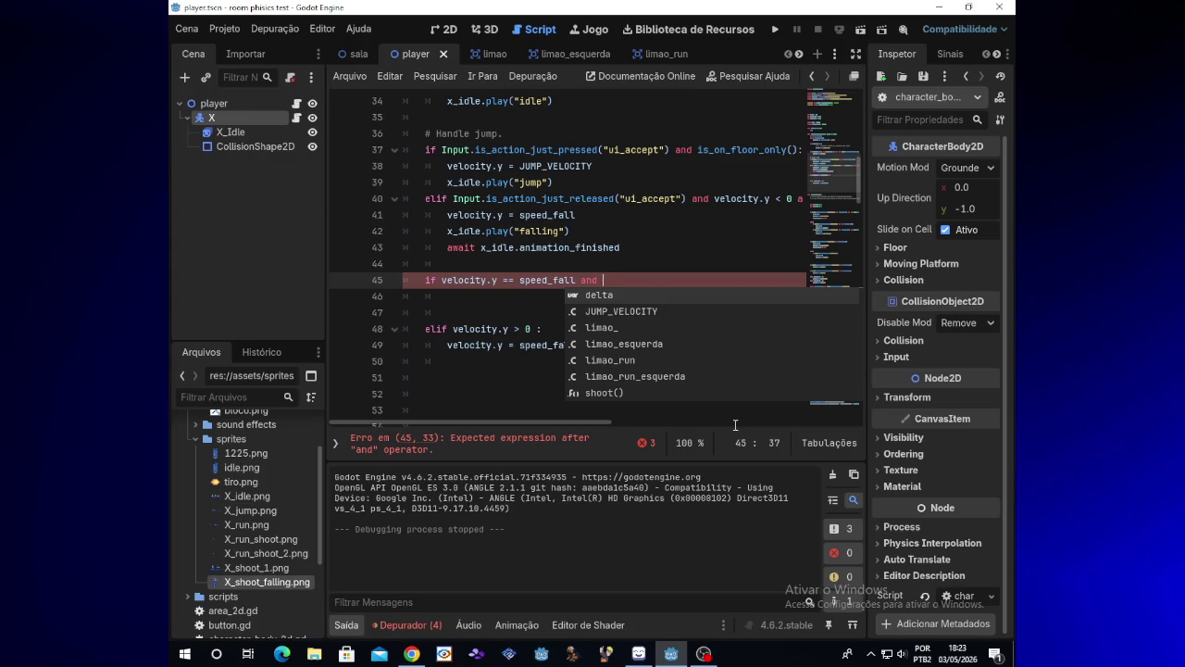
pyautogui.write('Input')
pyautogui.press('Escape')
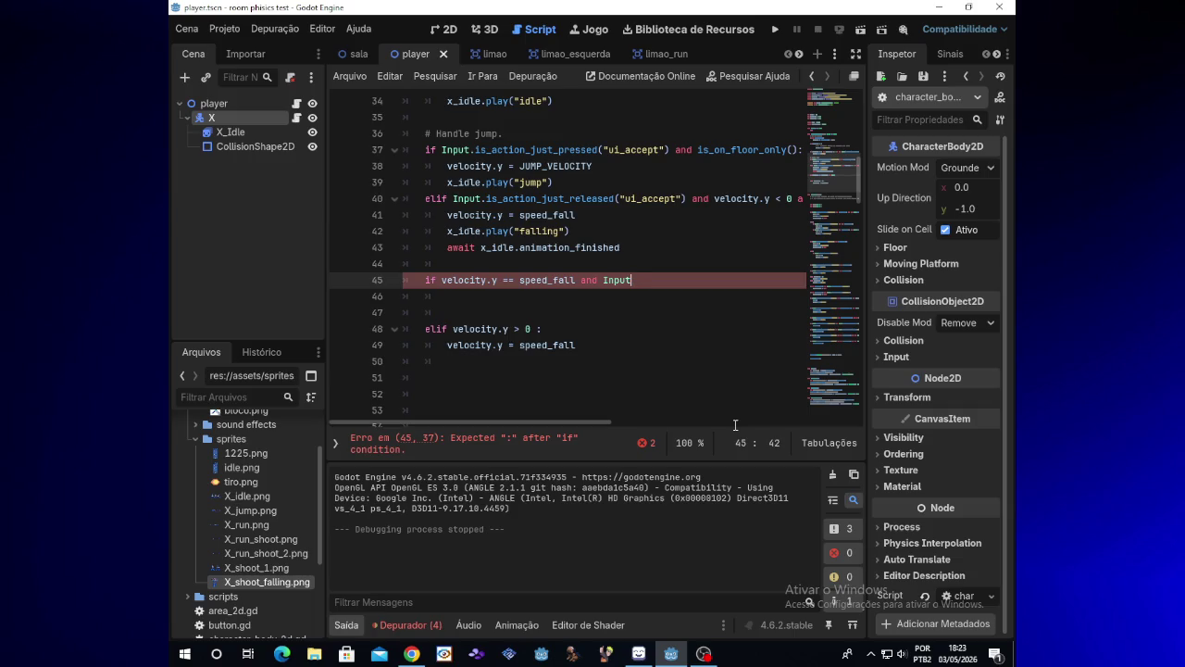
pyautogui.write('.is')
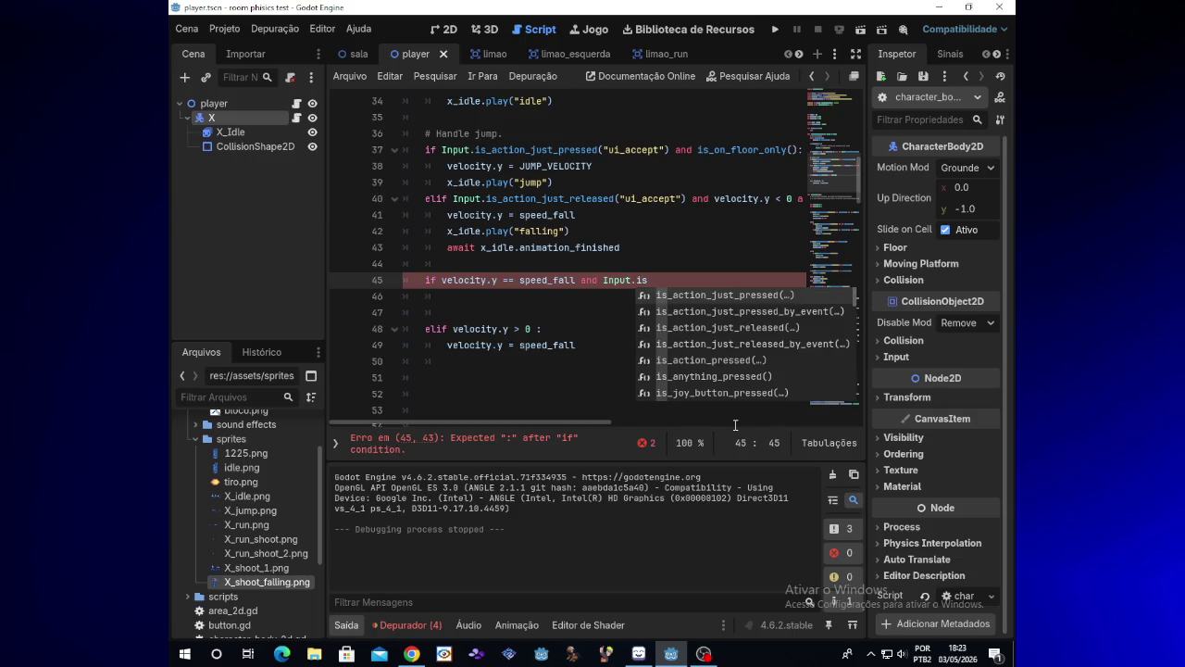
pyautogui.press('Return')
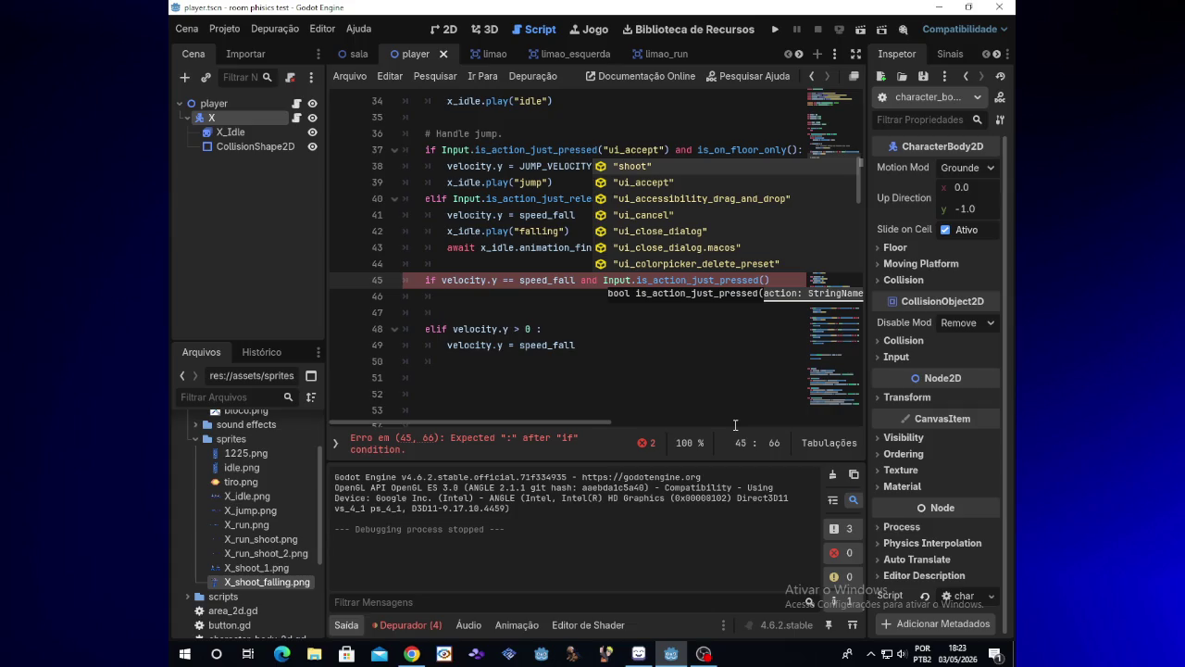
pyautogui.write('"')
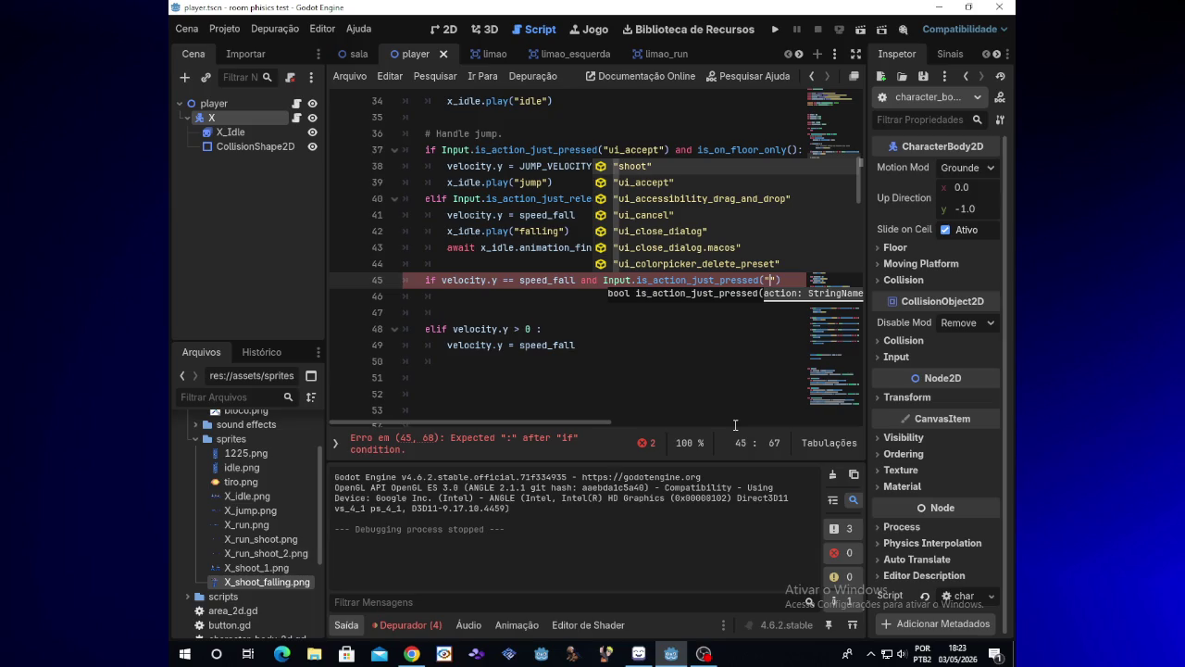
pyautogui.press('Return')
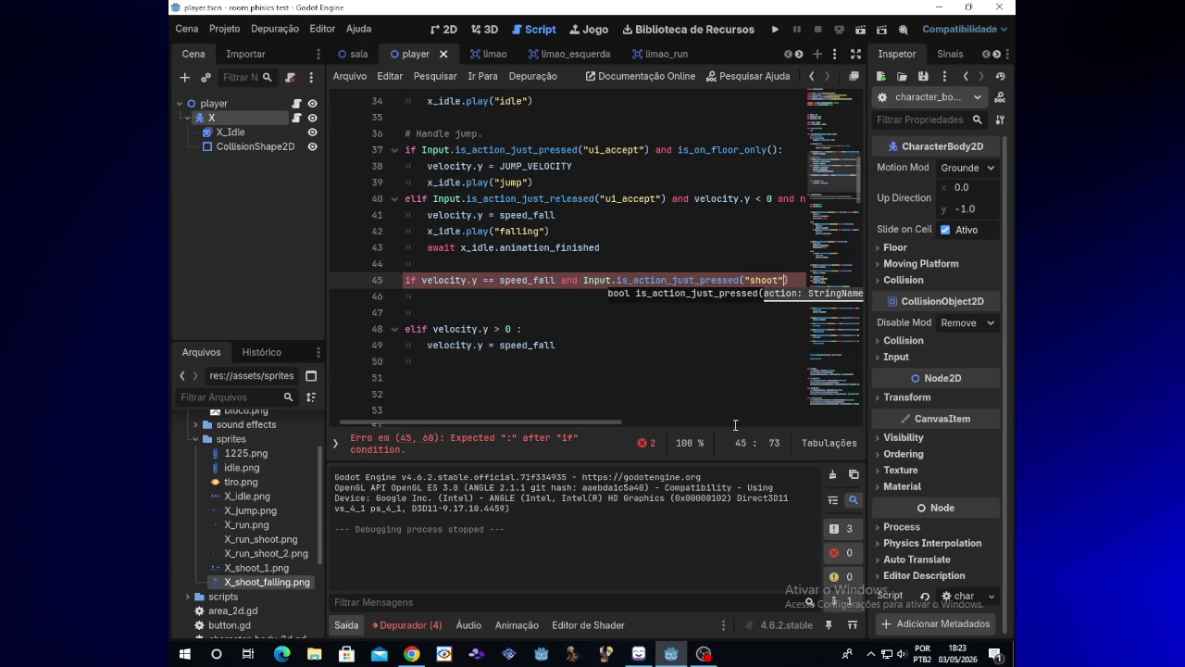
pyautogui.write('):')
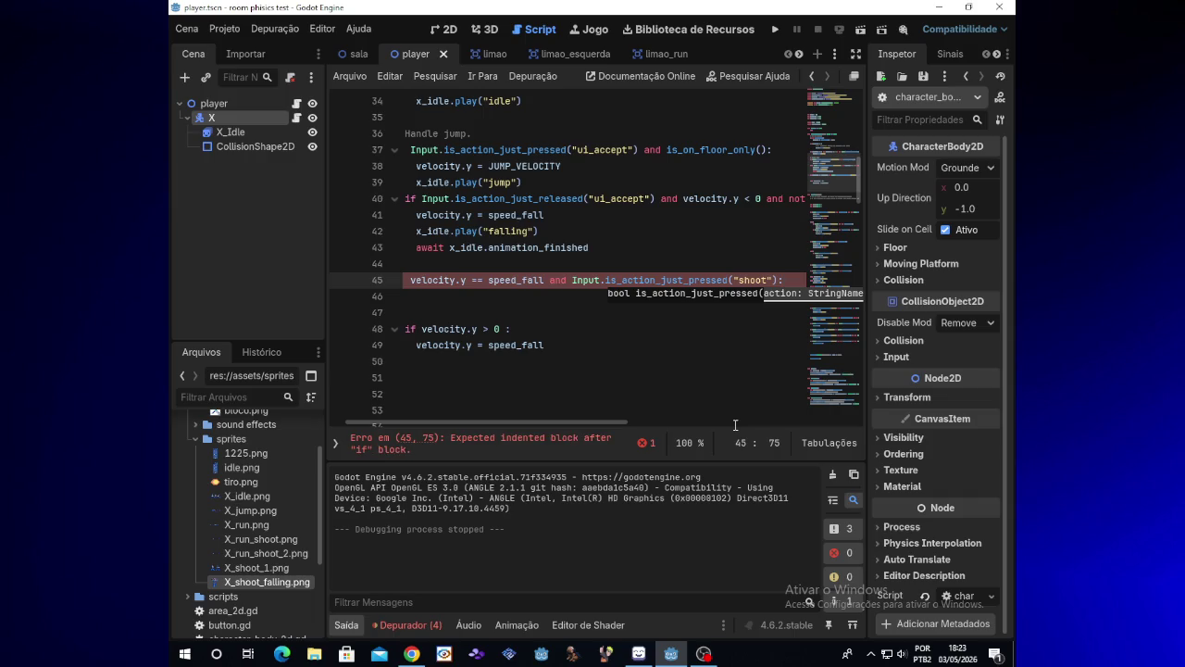
pyautogui.press('Return')
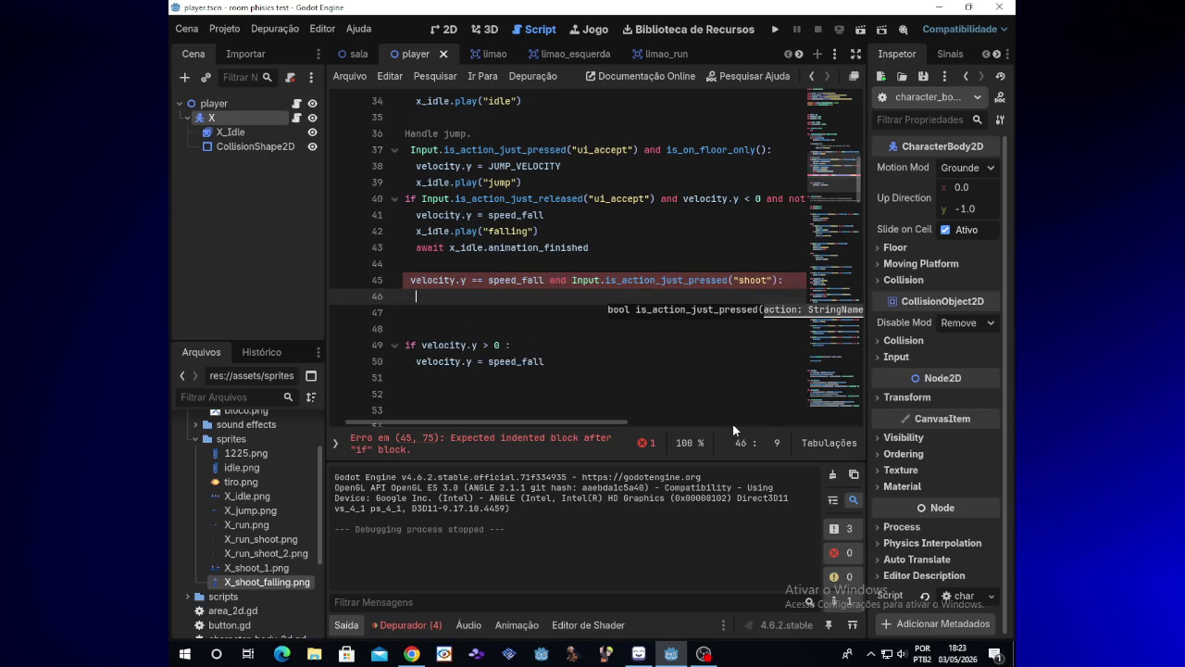
# - Add x_idle.play("falling_shoot") on line 46 and launch the game
pyautogui.moveTo(589, 422); pyautogui.dragTo(573, 422)
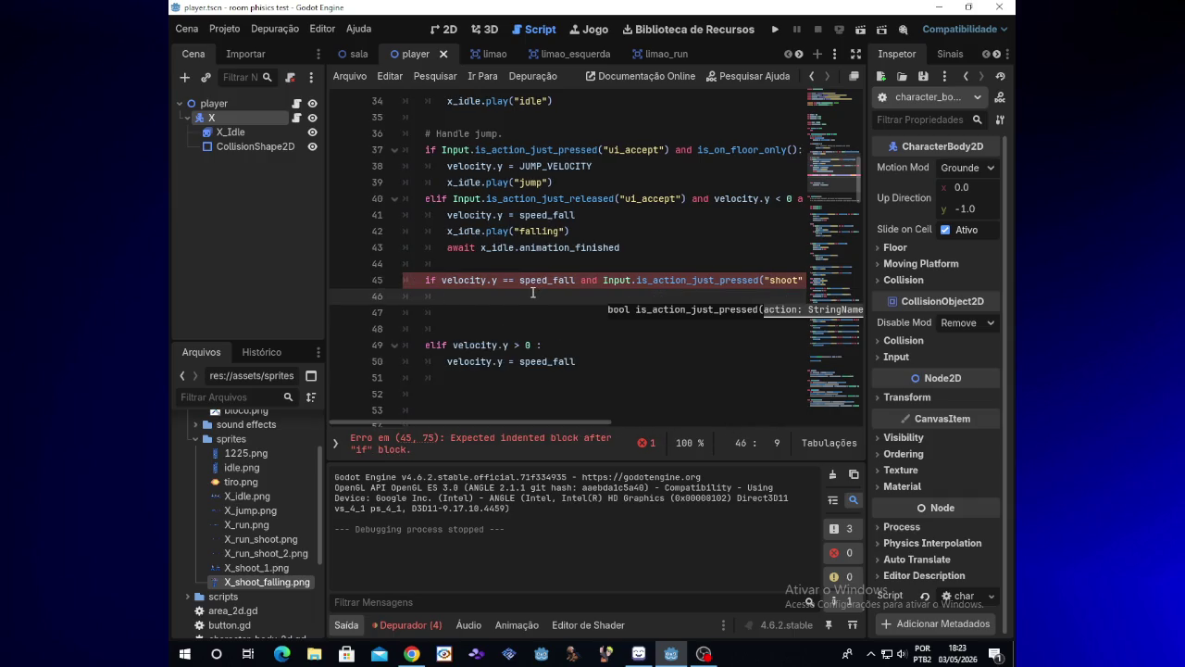
pyautogui.click(537, 293)
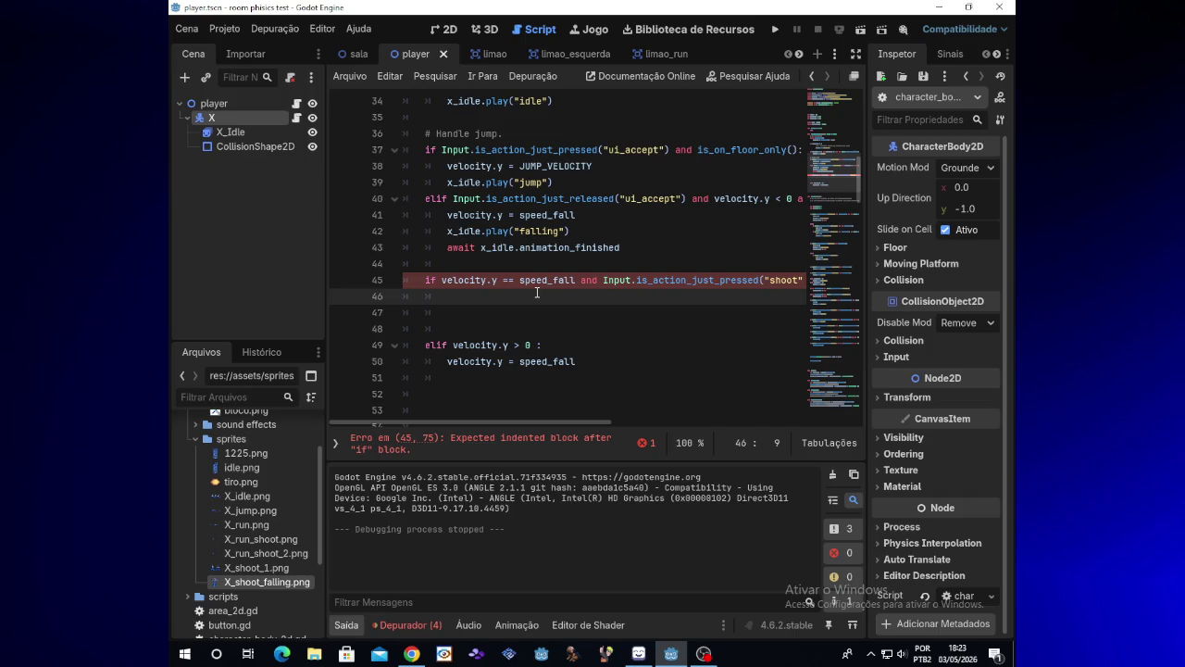
pyautogui.write('x.')
pyautogui.write('idl')
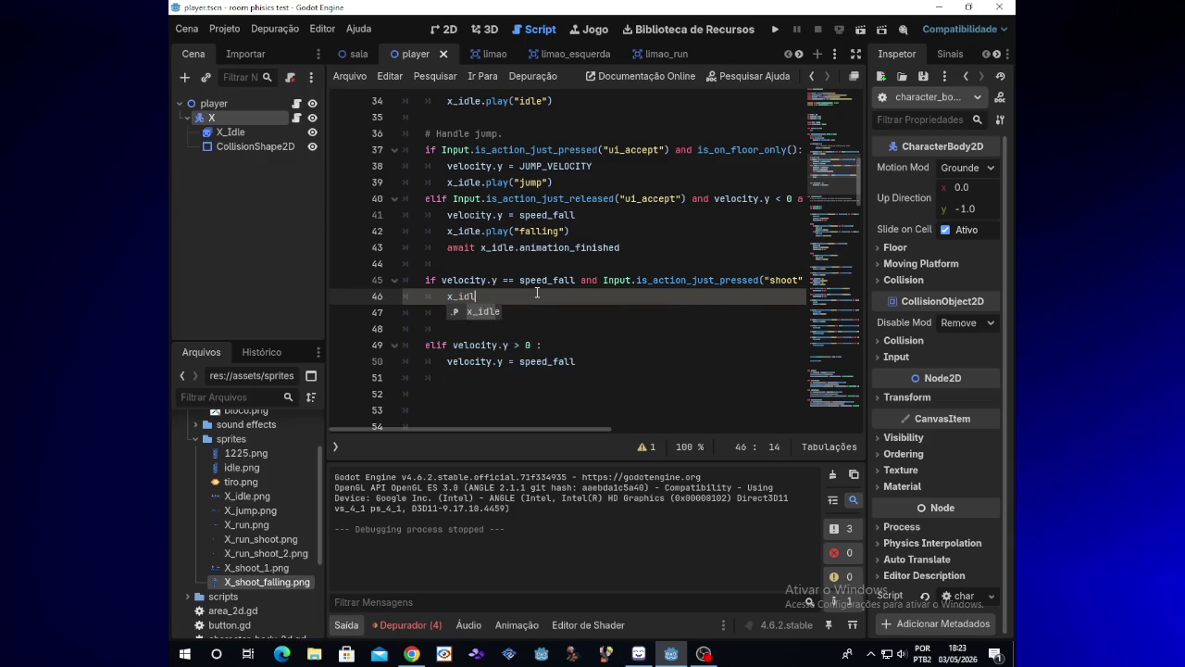
pyautogui.write('e.play')
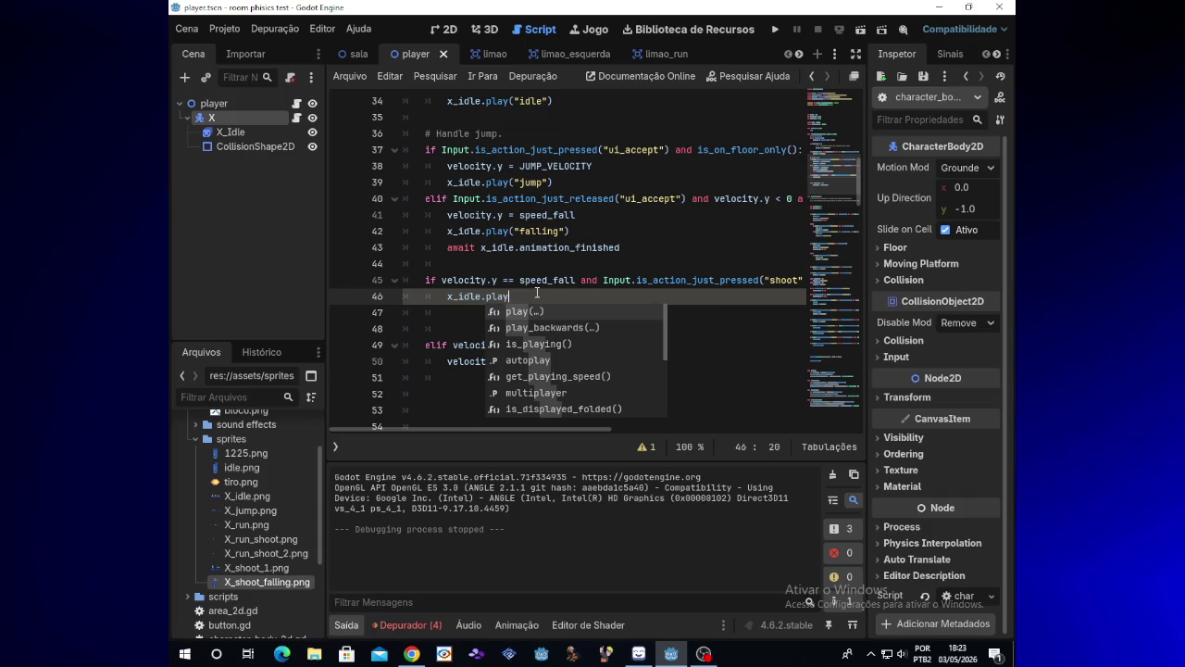
pyautogui.write('("')
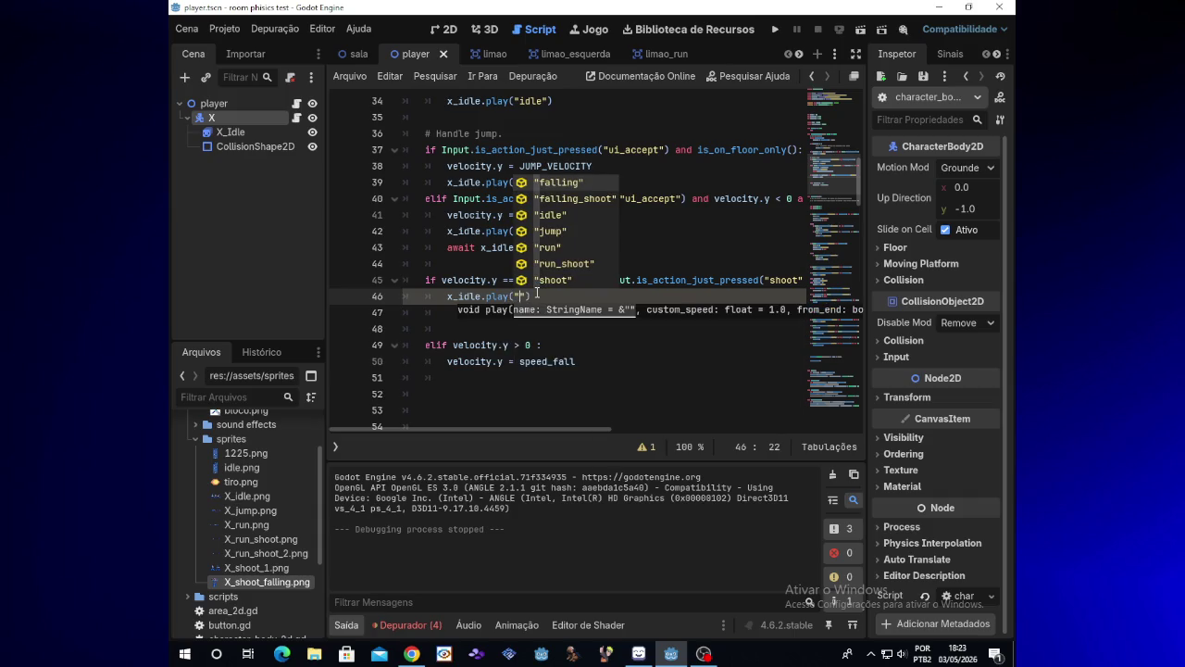
pyautogui.press('Down')
pyautogui.press('Return')
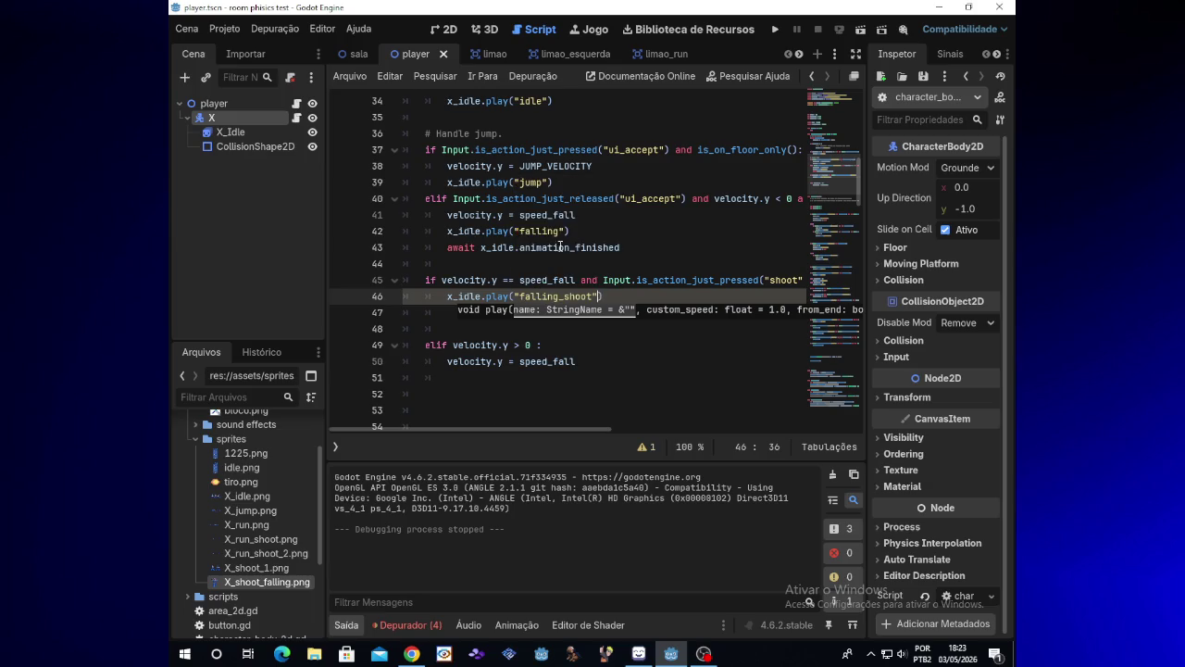
pyautogui.click(775, 30)
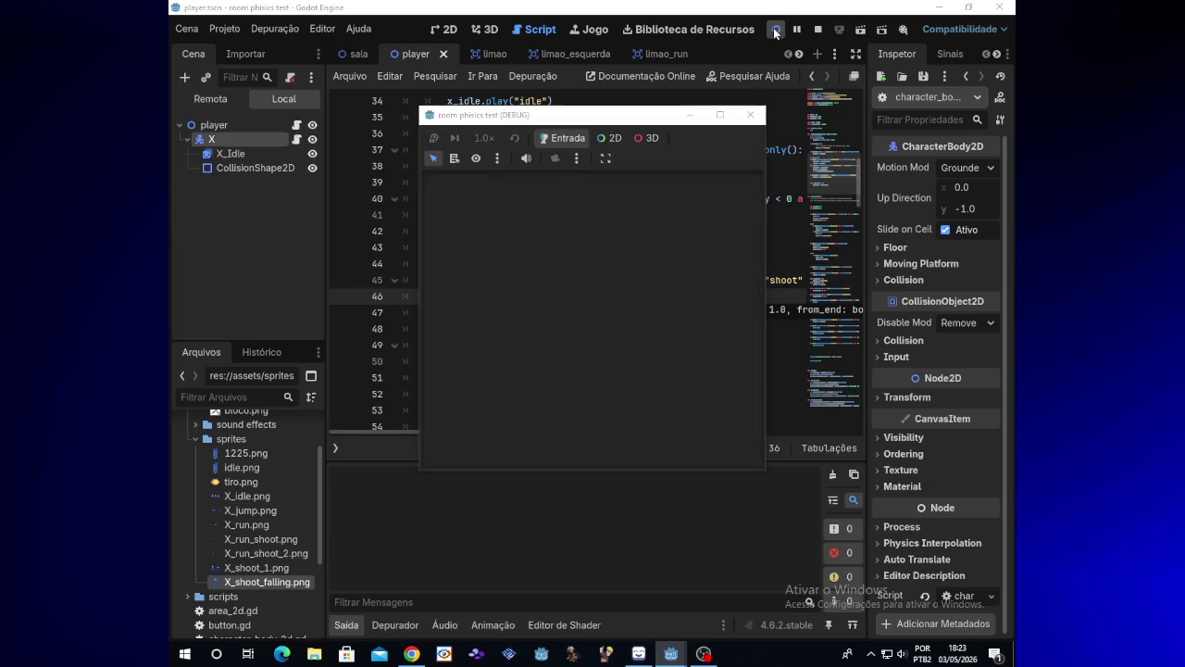
# - Test the falling shot by repeatedly jumping and shooting, then close the game
pyautogui.press('space')
pyautogui.press('x')
pyautogui.press('x')
pyautogui.press('space')
pyautogui.press('x')
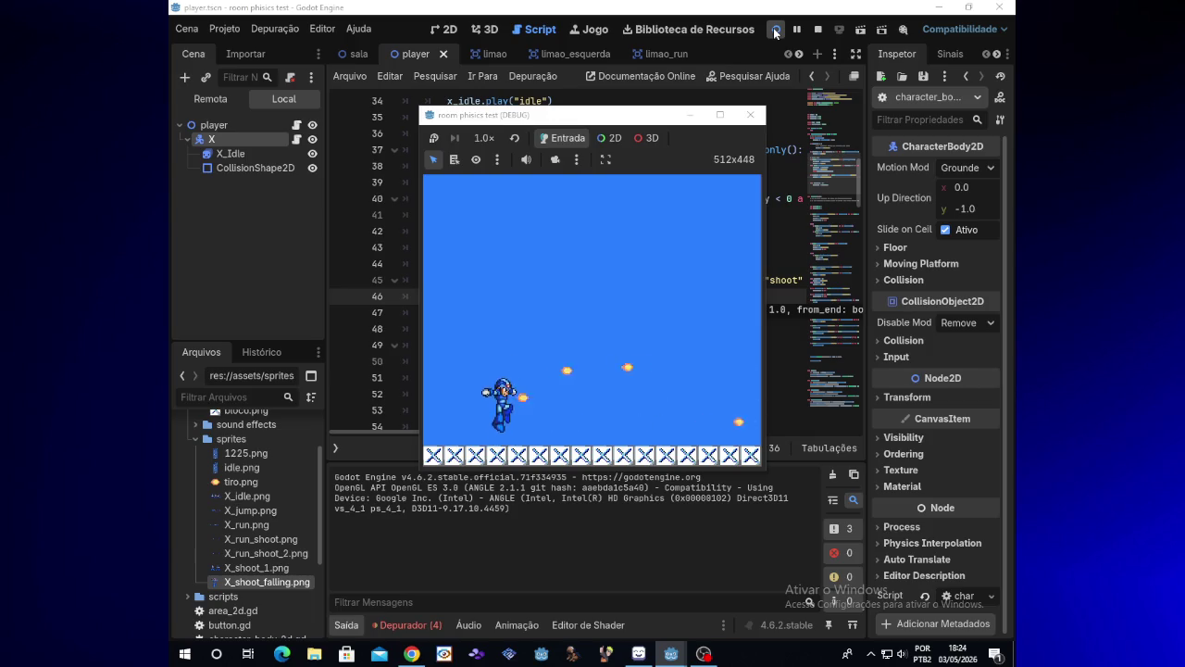
pyautogui.press('space')
pyautogui.press('x')
pyautogui.press('space')
pyautogui.press('x')
pyautogui.press('x')
pyautogui.press('x')
pyautogui.press('space')
pyautogui.press('x')
pyautogui.press('space')
pyautogui.press('x')
pyautogui.click(756, 120)
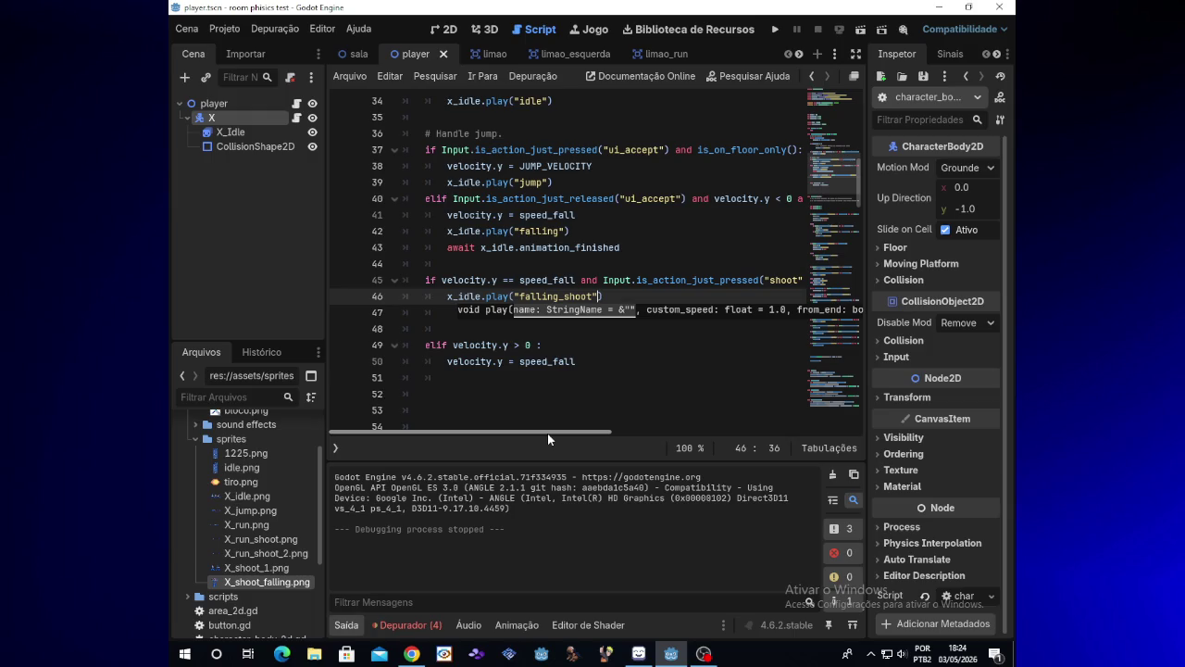
# - Change line 45 to Input.is_action_pressed("shoot"), retest holding shoot, and close the game
pyautogui.moveTo(547, 434); pyautogui.dragTo(573, 435)
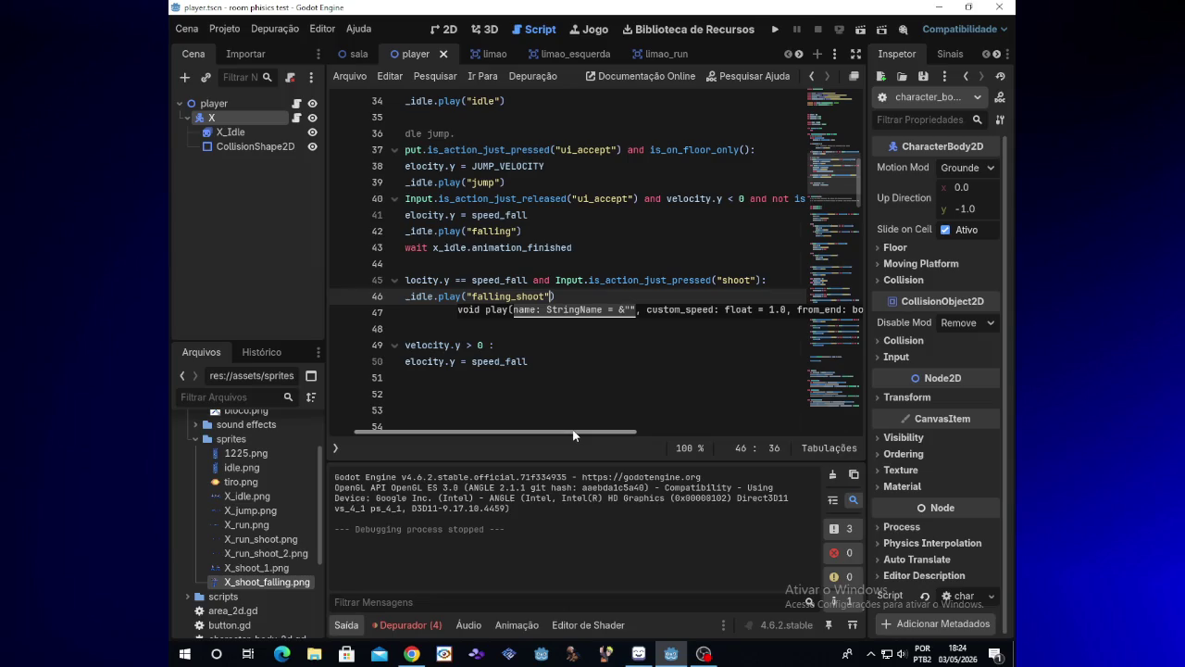
pyautogui.click(669, 281)
pyautogui.moveTo(668, 282)
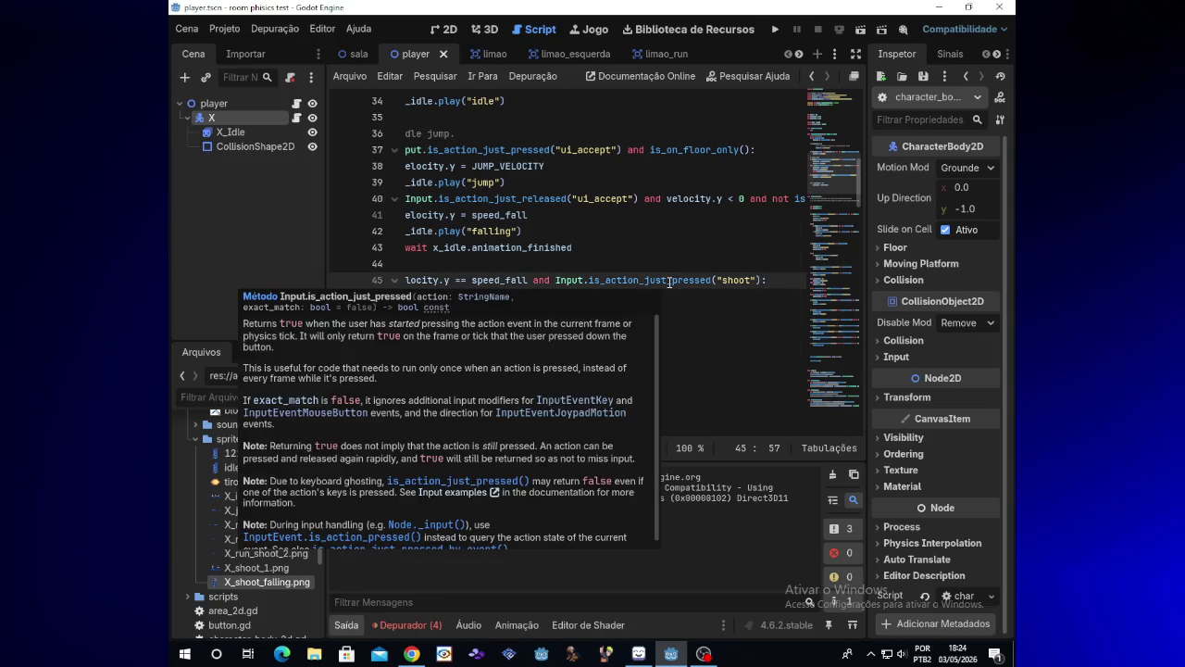
pyautogui.press('BackSpace')
pyautogui.press('BackSpace')
pyautogui.press('BackSpace')
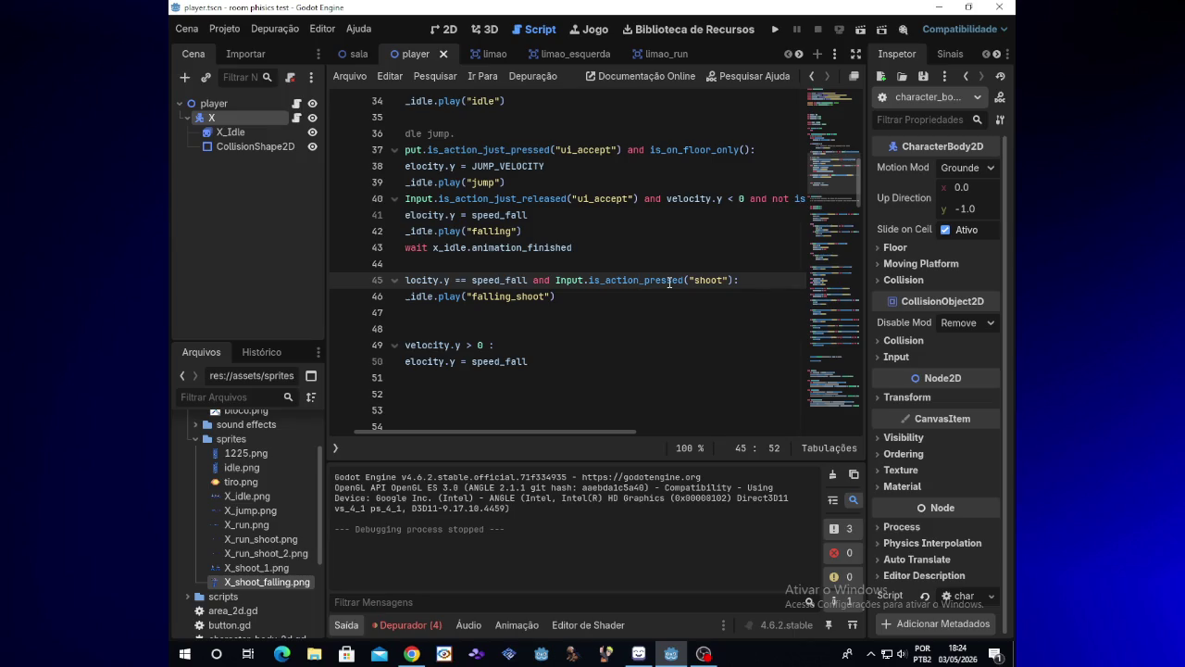
pyautogui.click(775, 29)
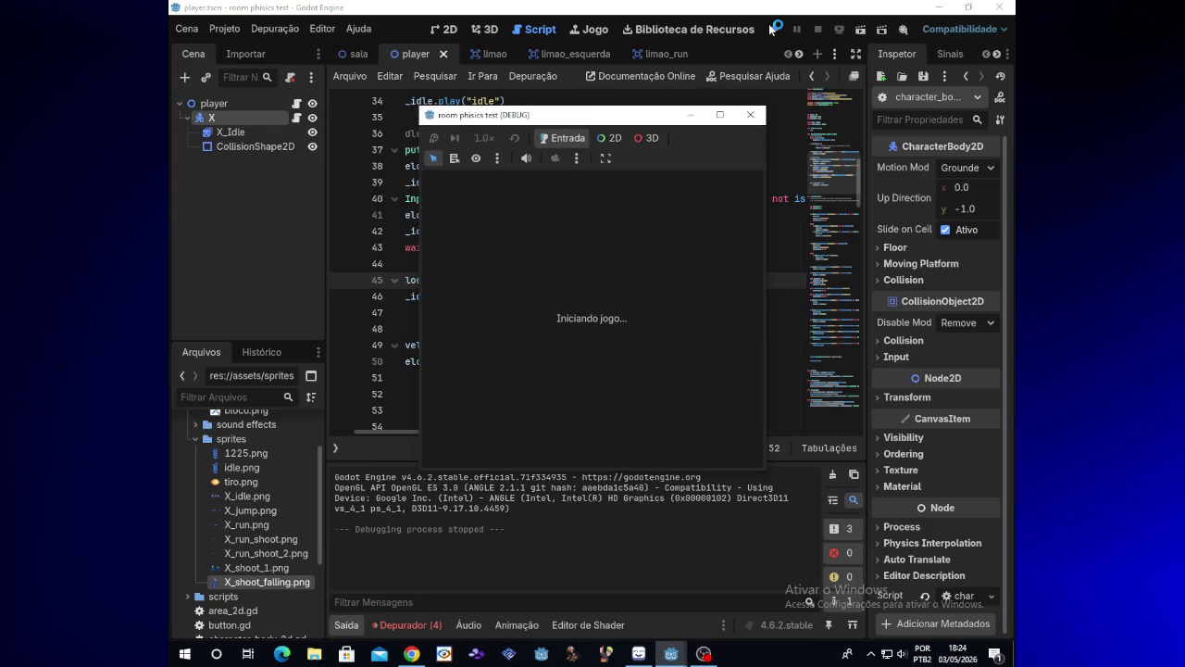
pyautogui.press('x')
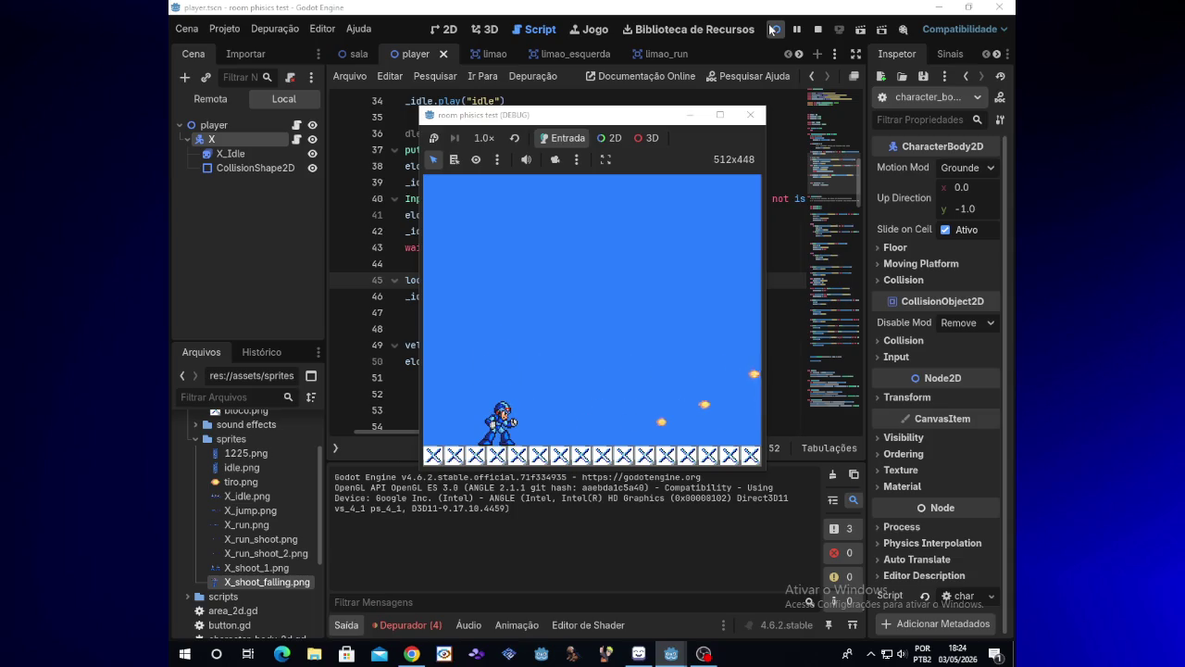
pyautogui.click(750, 113)
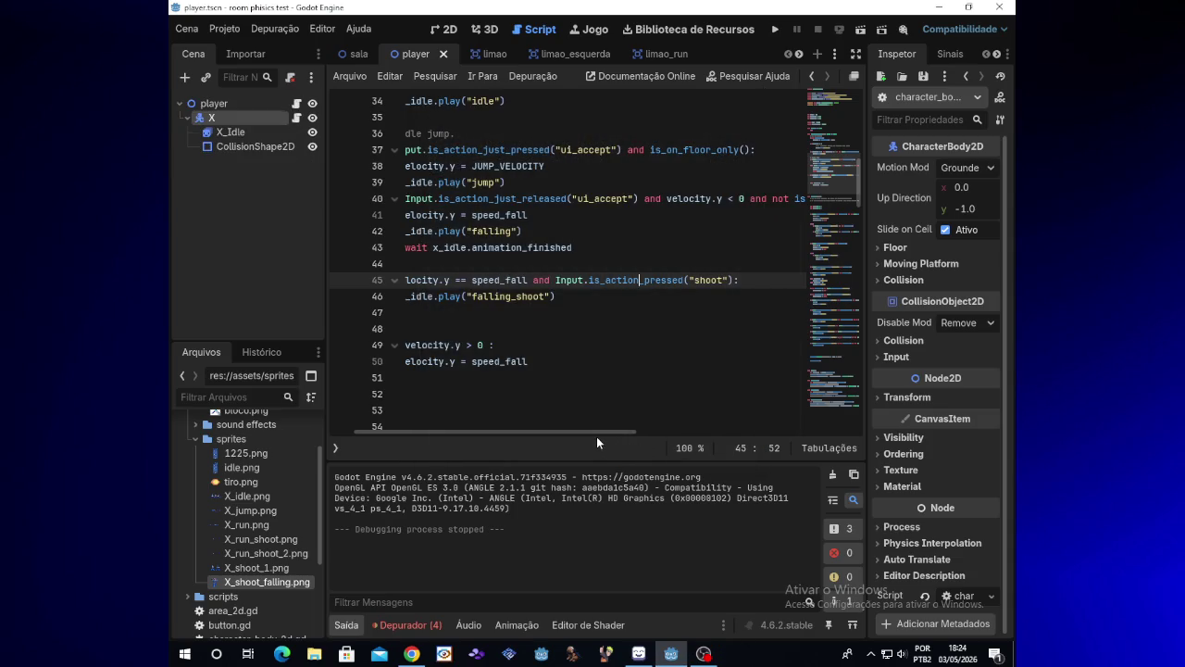
pyautogui.moveTo(596, 436); pyautogui.dragTo(570, 435)
# - Delete the leftover blank lines 45–46 in the jump code
pyautogui.moveTo(429, 279); pyautogui.dragTo(607, 293)
pyautogui.hotkey('ctrl', 'c')
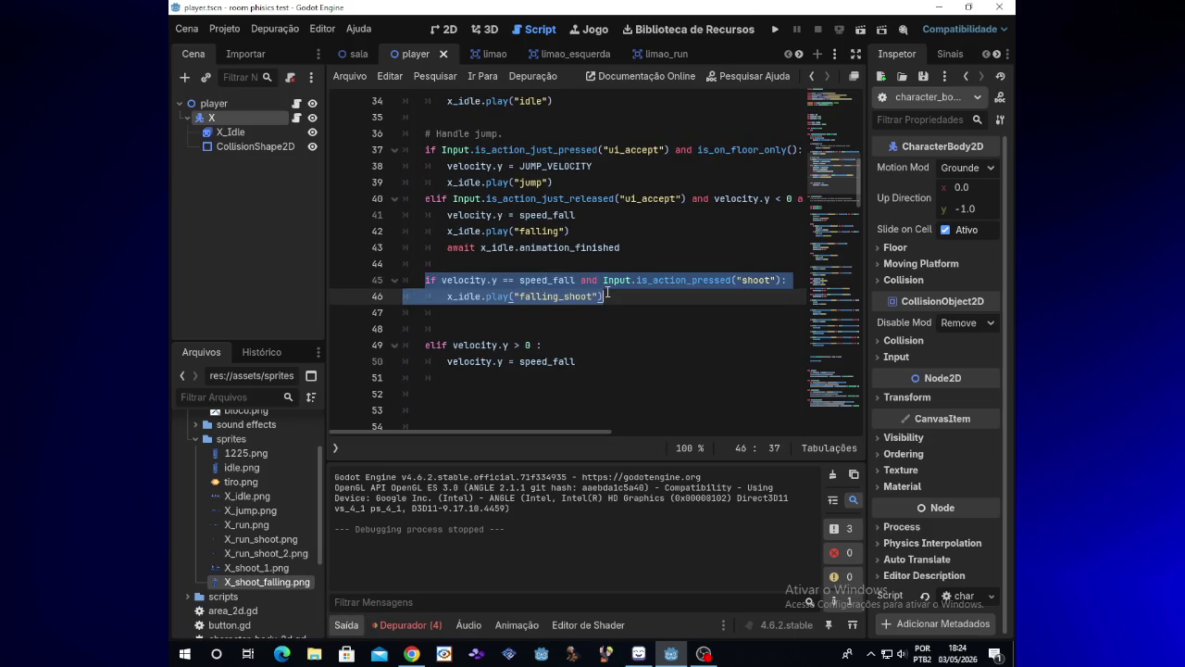
pyautogui.press('BackSpace')
pyautogui.press('BackSpace')
pyautogui.press('BackSpace')
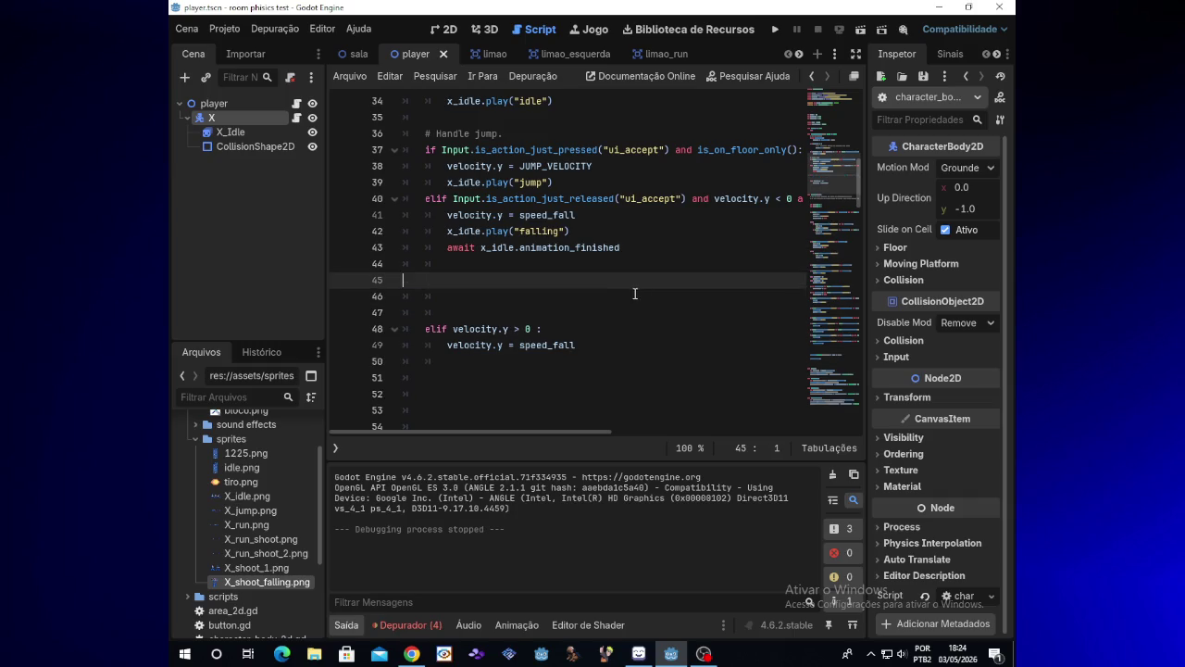
pyautogui.moveTo(860, 187); pyautogui.dragTo(858, 357)
# - Paste the falling_shoot check onto empty line 133 before translate, then run the game
pyautogui.scroll(-3, 859, 358)
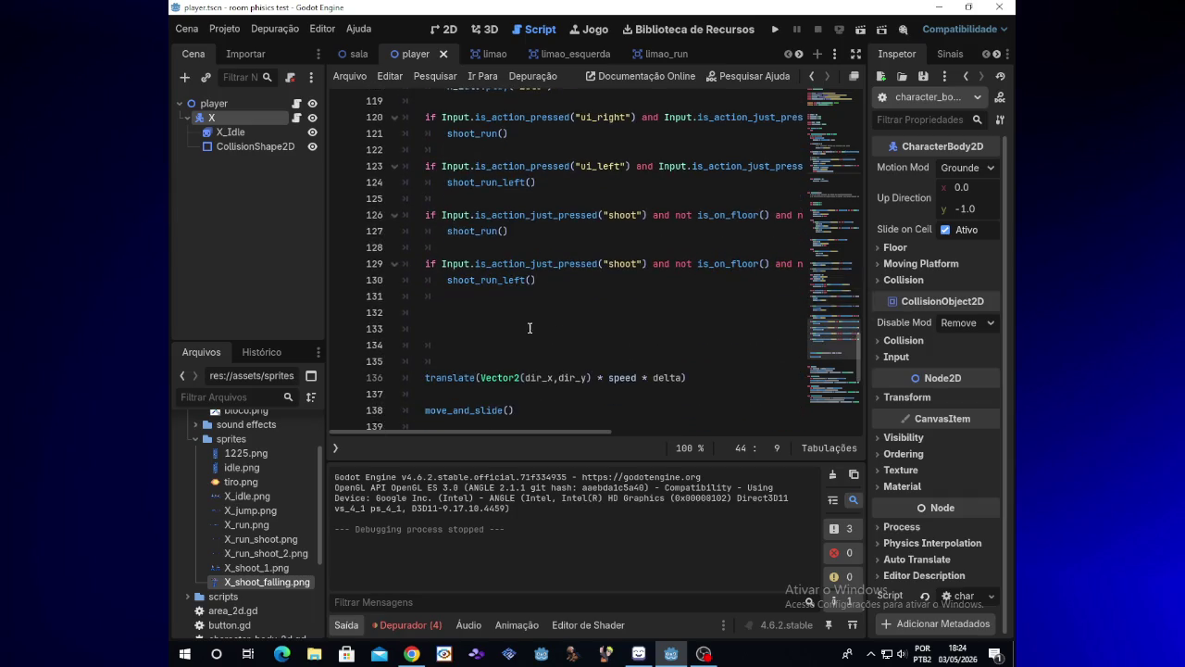
pyautogui.click(564, 329)
pyautogui.hotkey('ctrl', 'v')
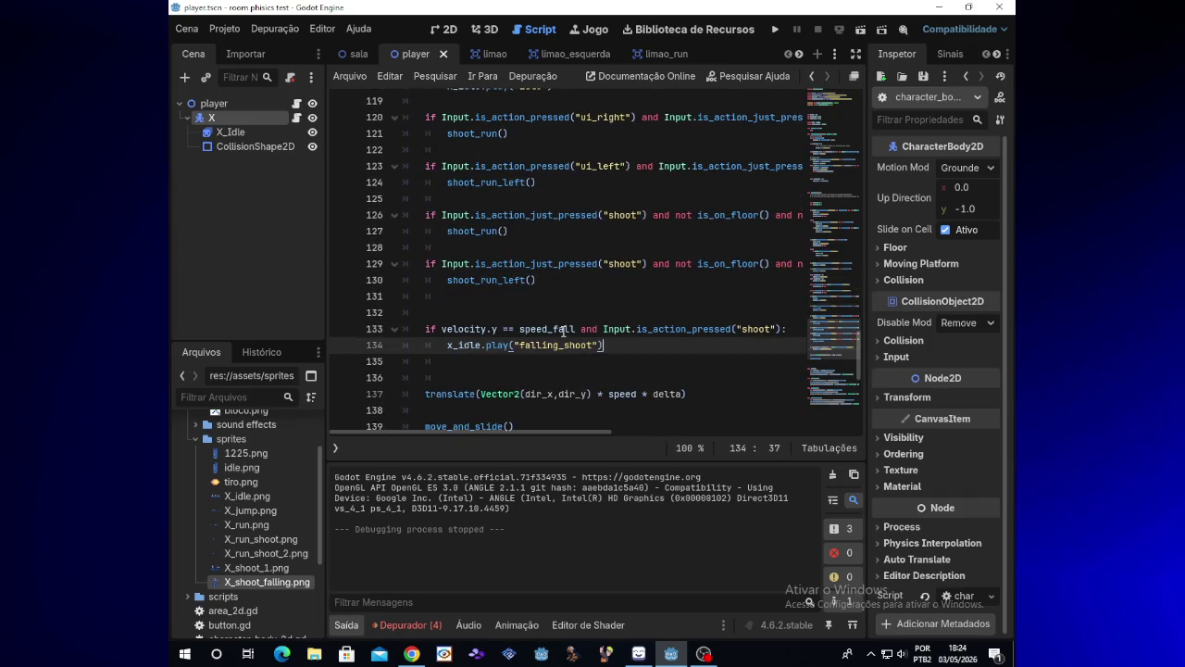
pyautogui.click(777, 32)
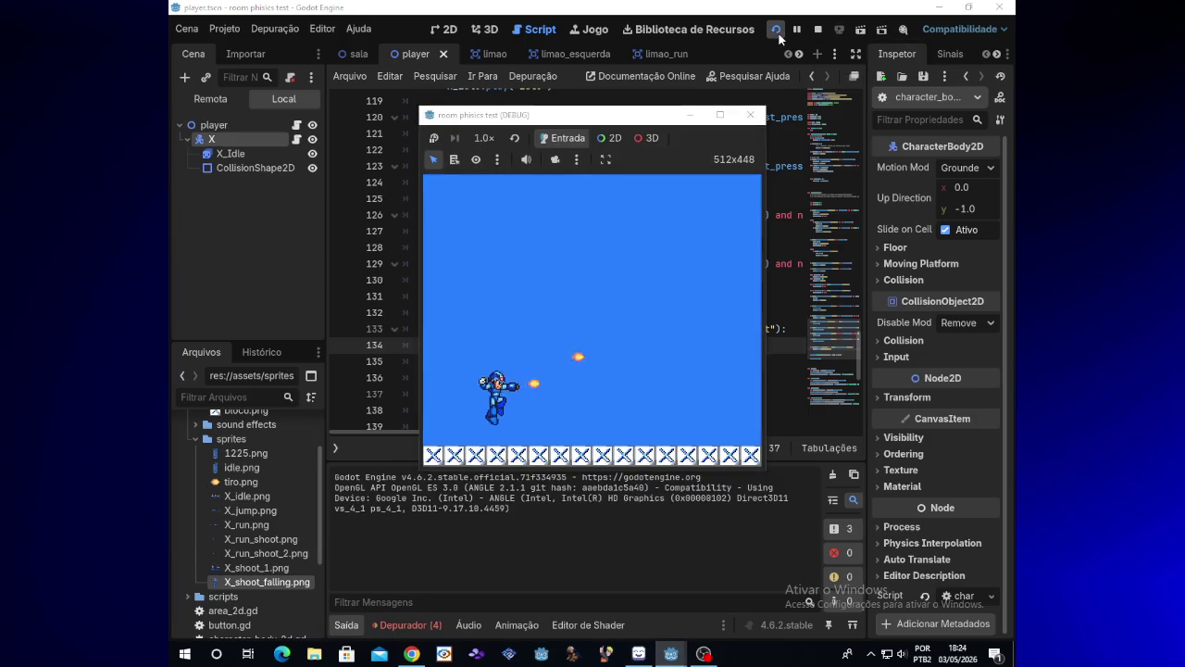
# - Test running left and right, jumping with Space and firing with X in mid-air
pyautogui.press('x')
pyautogui.press('space')
pyautogui.press('x')
pyautogui.press('x')
pyautogui.press('x')
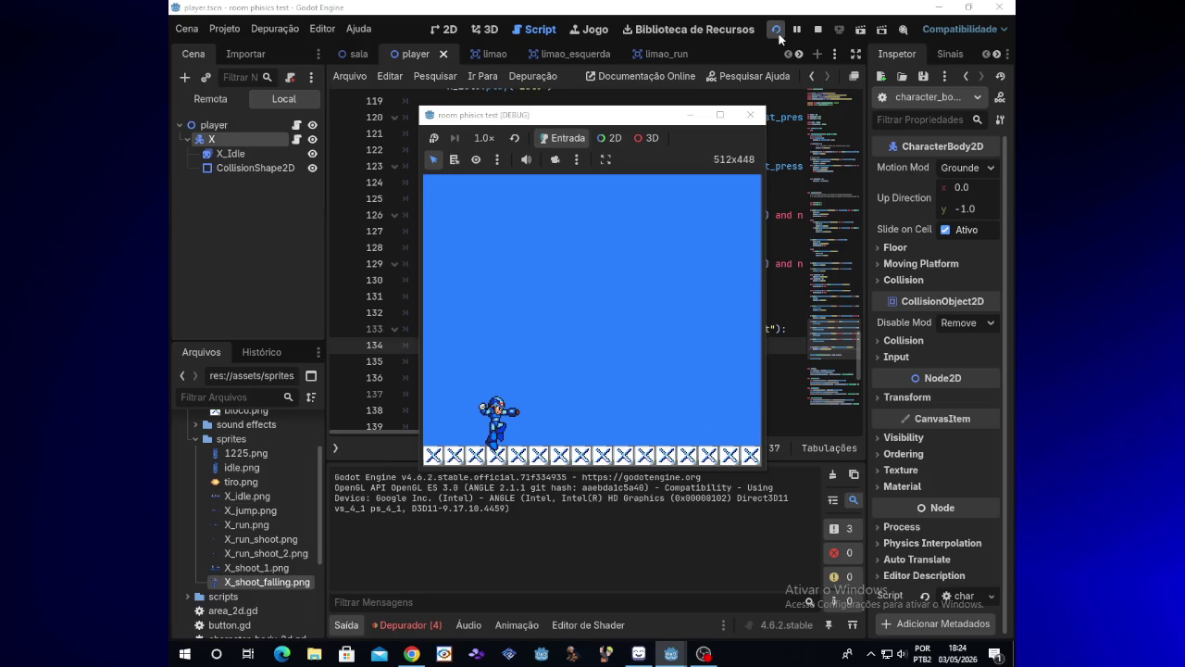
pyautogui.press('x')
pyautogui.press('x')
pyautogui.press('x')
pyautogui.press('x')
pyautogui.press('x')
pyautogui.press('space')
pyautogui.press('Right')
pyautogui.press('x')
pyautogui.press('space')
pyautogui.press('Left')
pyautogui.press('x')
pyautogui.press('Left')
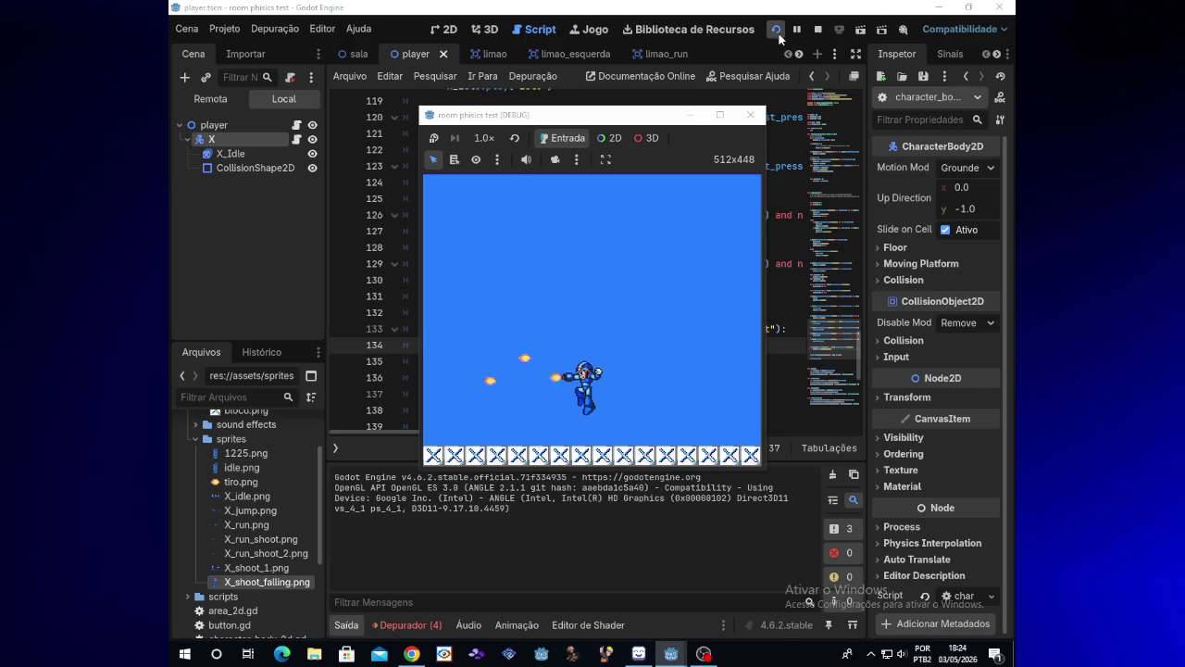
pyautogui.press('space')
pyautogui.press('Right')
pyautogui.press('space')
pyautogui.press('Right')
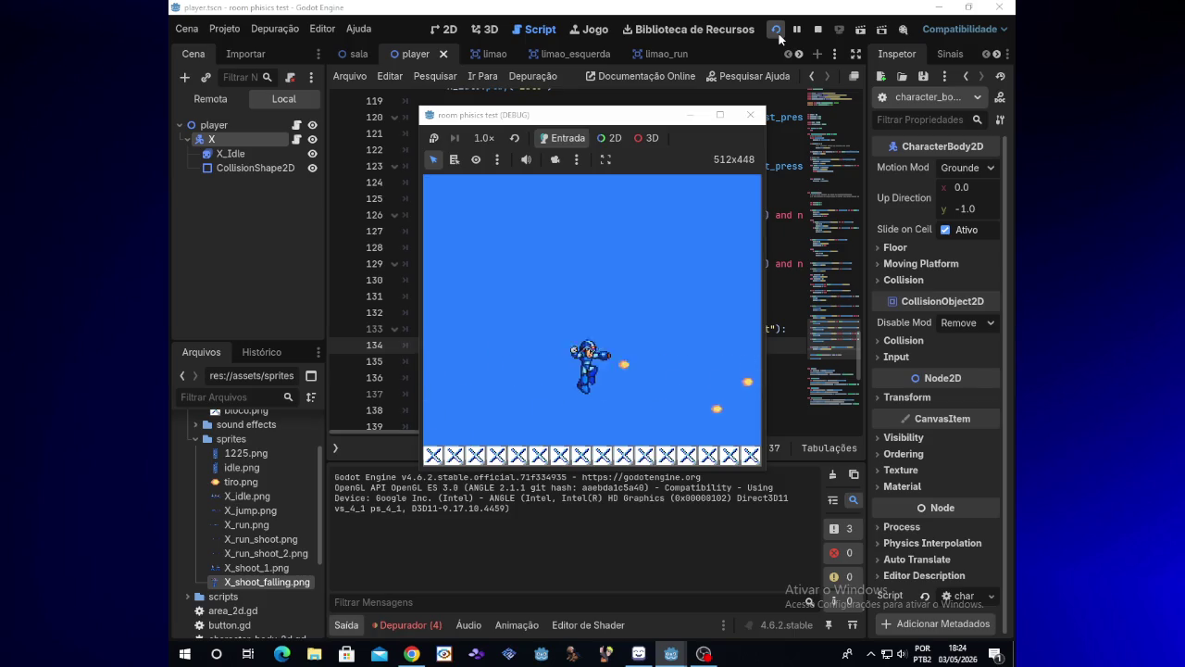
pyautogui.press('Left')
pyautogui.press('x')
pyautogui.press('space')
pyautogui.press('Right')
pyautogui.press('Left')
pyautogui.press('x')
pyautogui.press('space')
pyautogui.press('Right')
pyautogui.press('x')
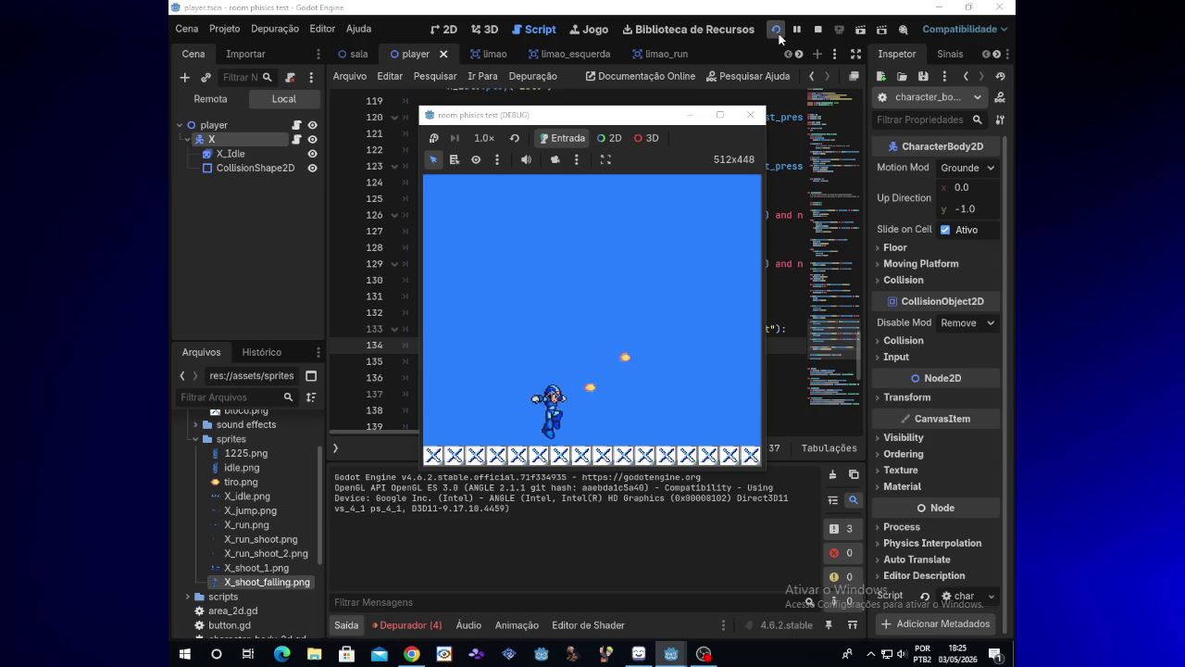
pyautogui.press('Left')
pyautogui.press('x')
pyautogui.press('space')
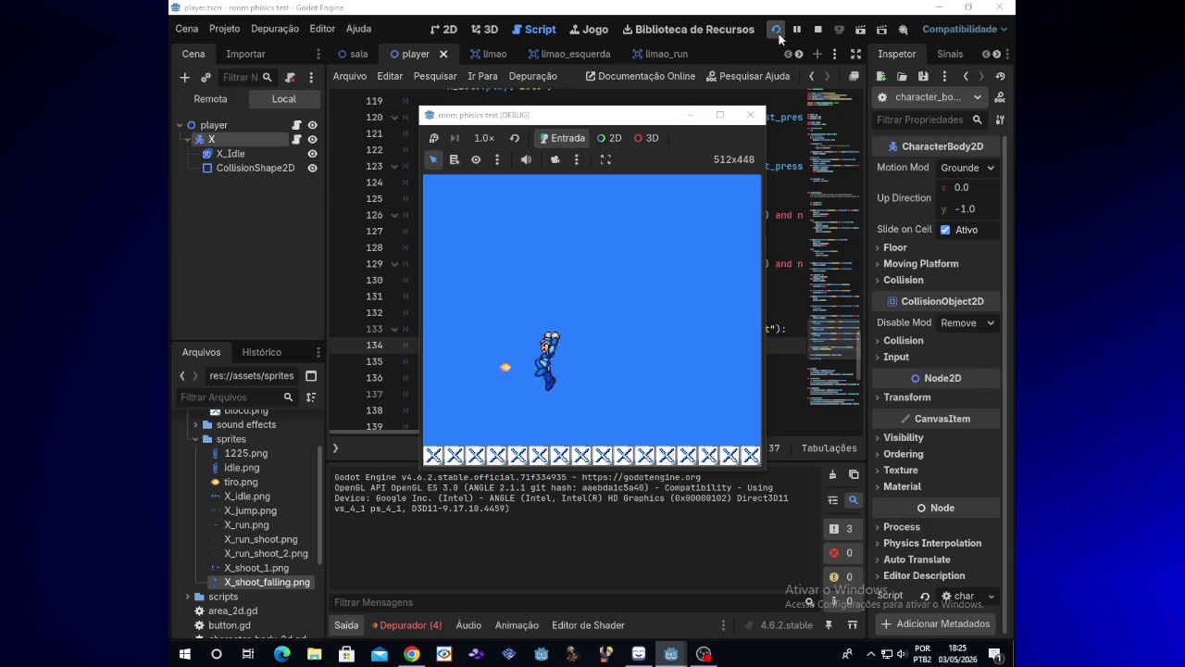
pyautogui.press('Right')
pyautogui.press('space')
pyautogui.press('x')
pyautogui.press('Left')
pyautogui.press('space')
pyautogui.press('x')
pyautogui.press('x')
pyautogui.press('x')
pyautogui.press('space')
pyautogui.press('Right')
pyautogui.press('x')
pyautogui.press('x')
pyautogui.press('Left')
pyautogui.press('space')
pyautogui.press('x')
pyautogui.press('x')
pyautogui.press('x')
pyautogui.press('space')
pyautogui.press('Right')
pyautogui.press('x')
pyautogui.press('x')
pyautogui.press('x')
pyautogui.press('space')
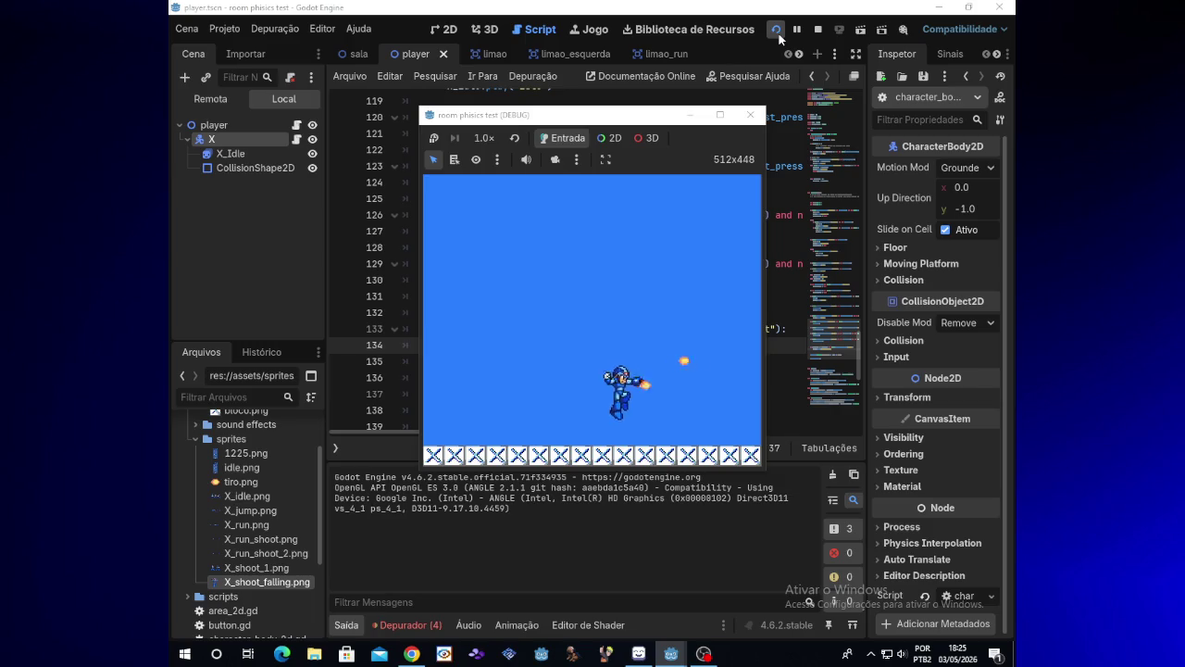
pyautogui.press('Left')
pyautogui.press('x')
pyautogui.press('x')
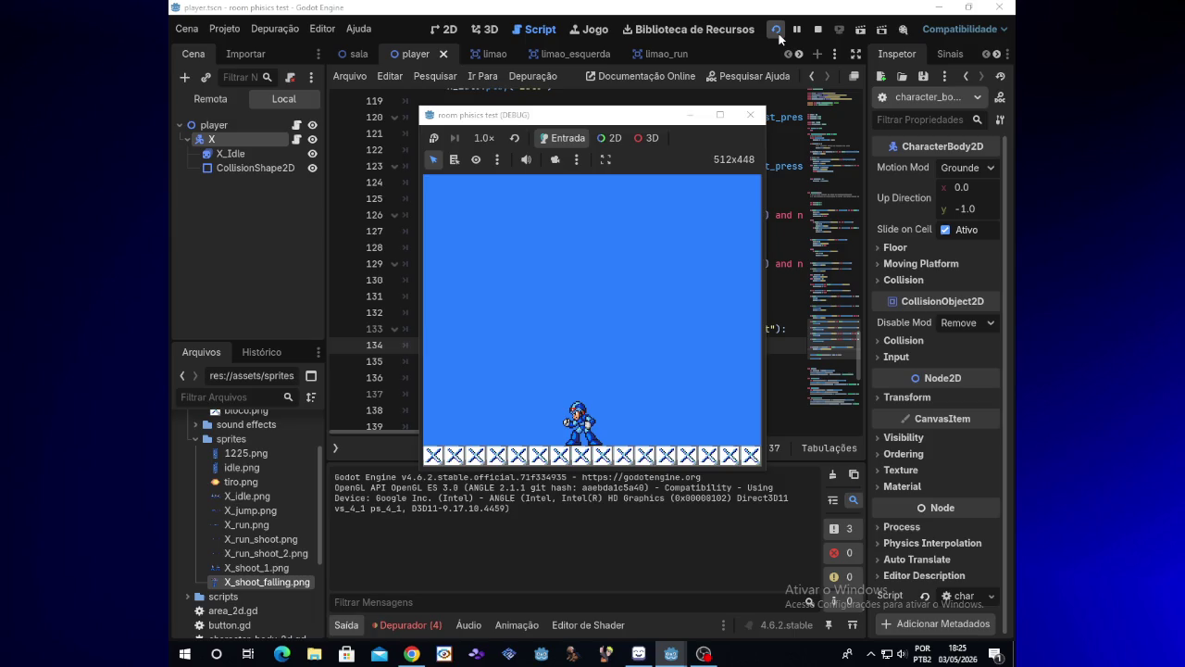
# - Retest falling shots using the Z and X keys, then minimize the game window
pyautogui.press('Right')
pyautogui.press('x')
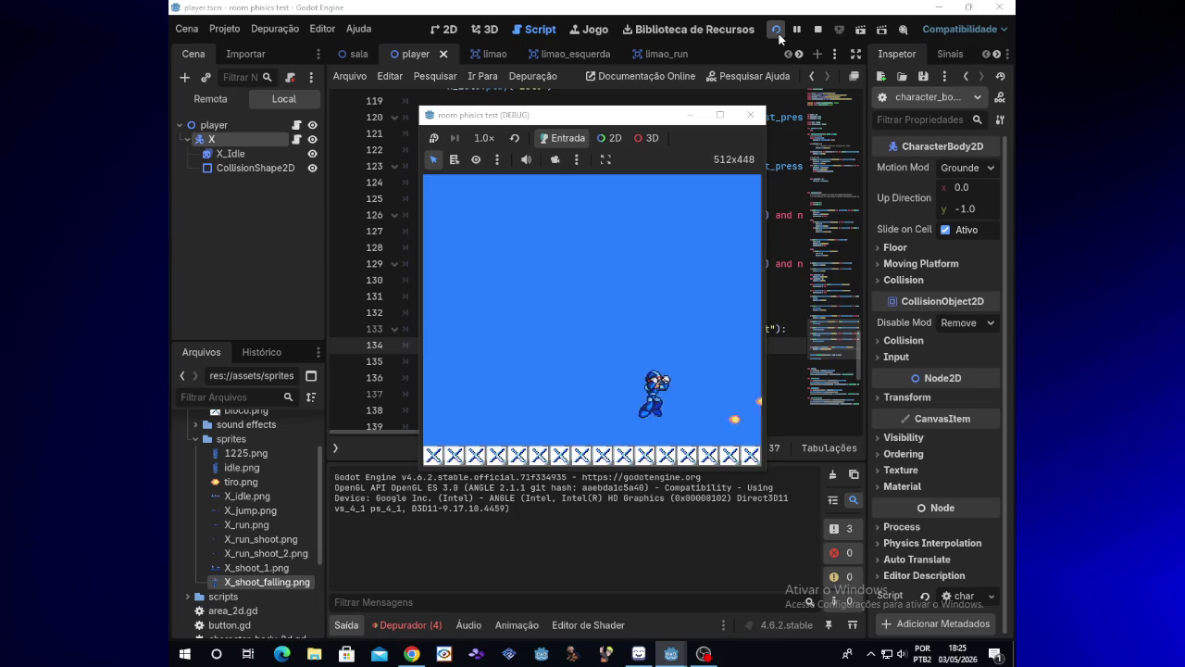
pyautogui.press('Left')
pyautogui.press('z')
pyautogui.press('z')
pyautogui.press('x')
pyautogui.press('Right')
pyautogui.press('z')
pyautogui.press('z')
pyautogui.press('z')
pyautogui.press('Right')
pyautogui.press('x')
pyautogui.press('Left')
pyautogui.press('z')
pyautogui.press('z')
pyautogui.press('Left')
pyautogui.press('z')
pyautogui.press('x')
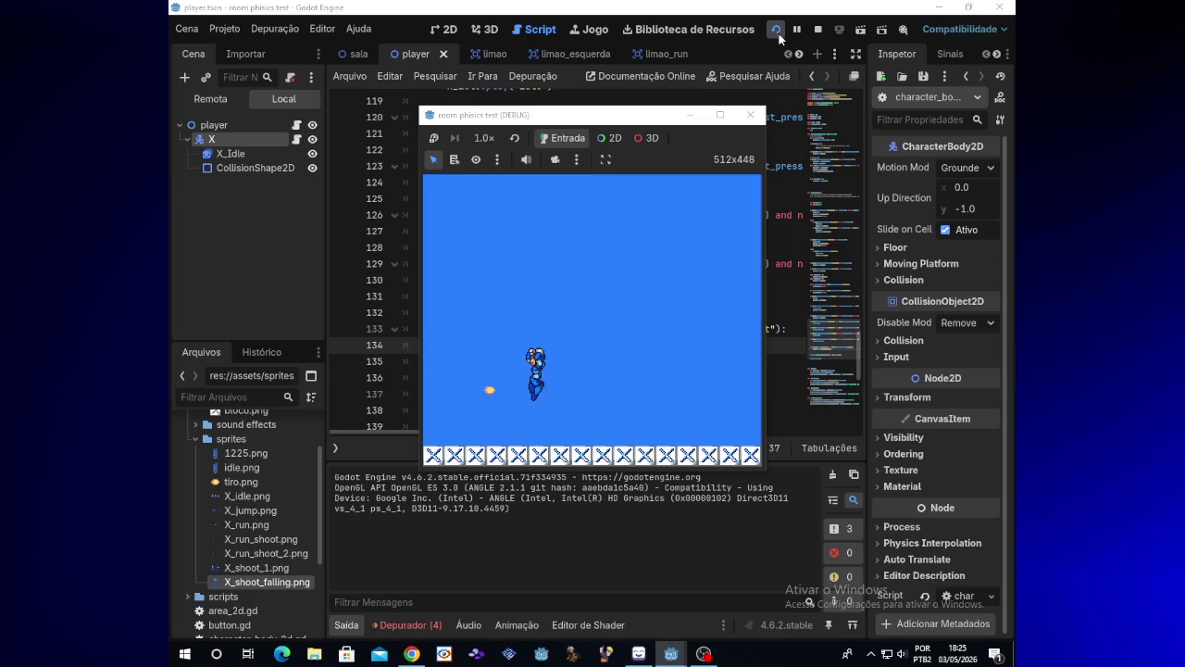
pyautogui.press('z')
pyautogui.press('z')
pyautogui.press('x')
pyautogui.press('z')
pyautogui.press('z')
pyautogui.press('z')
pyautogui.press('x')
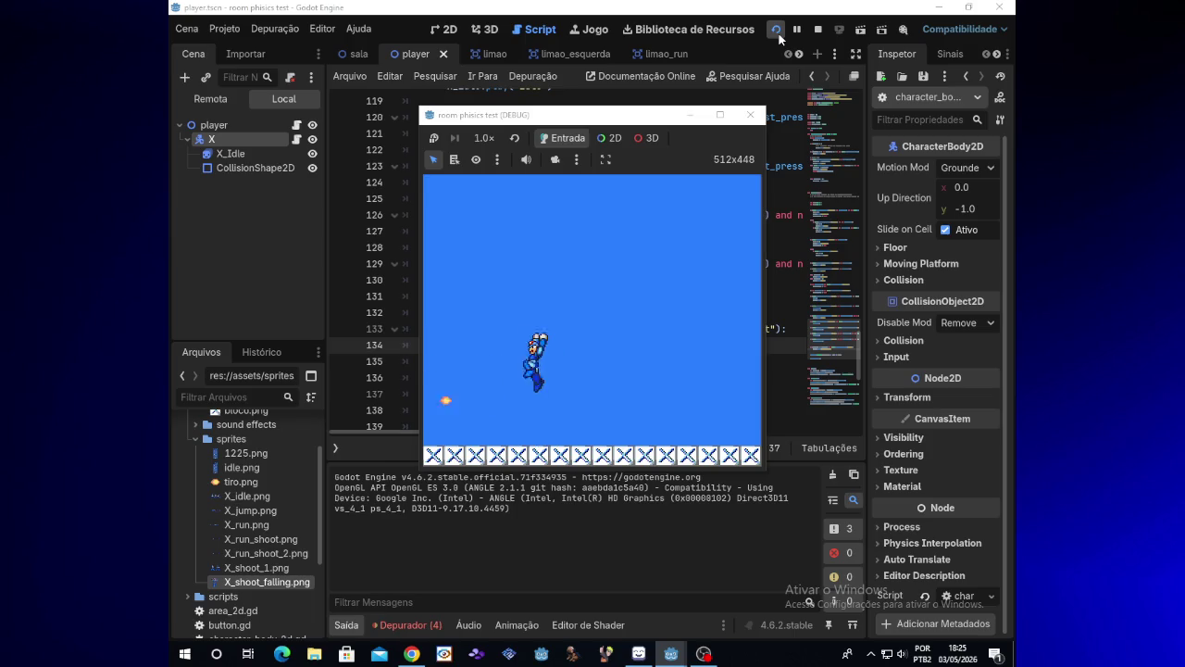
pyautogui.press('x')
pyautogui.press('z')
pyautogui.press('z')
pyautogui.press('z')
pyautogui.press('x')
pyautogui.press('Right')
pyautogui.press('z')
pyautogui.press('z')
pyautogui.press('z')
pyautogui.press('Left')
pyautogui.press('z')
pyautogui.press('z')
pyautogui.press('x')
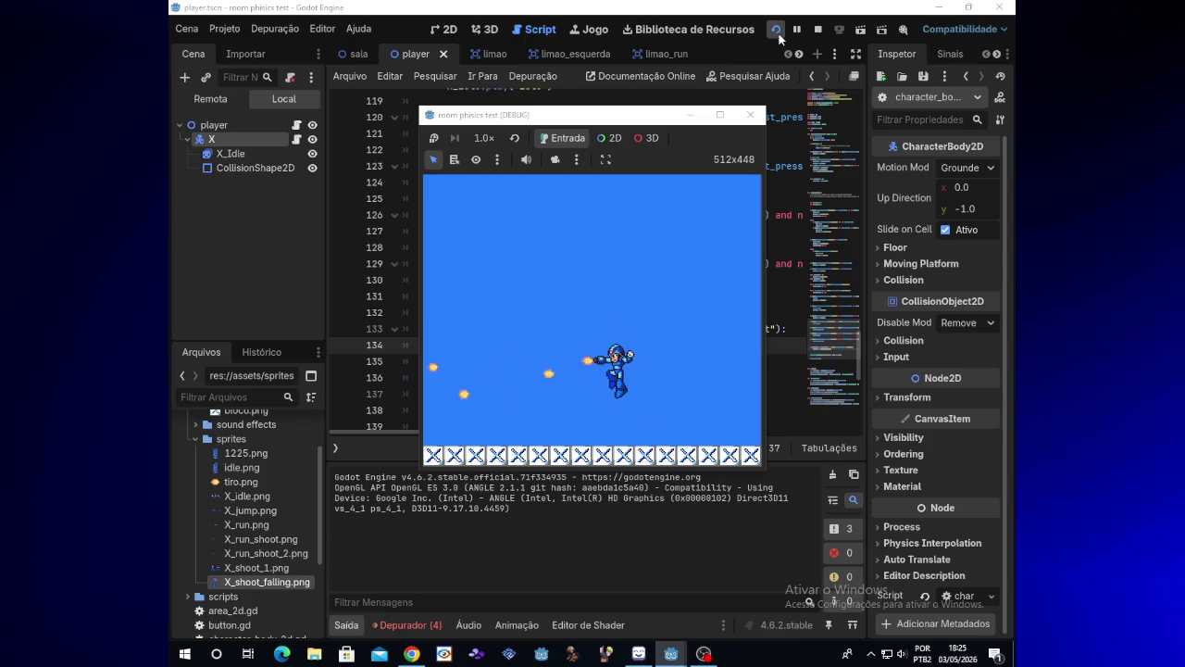
pyautogui.press('z')
pyautogui.press('Right')
pyautogui.press('x')
pyautogui.press('z')
pyautogui.press('z')
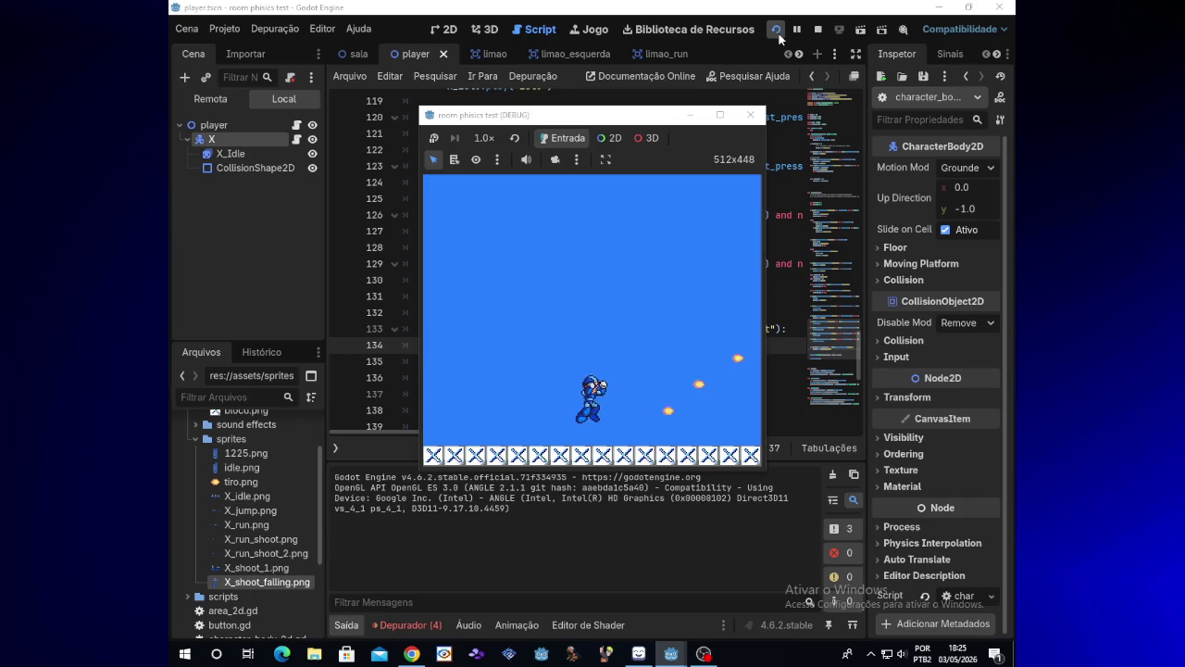
pyautogui.click(685, 116)
# - Check the limao, player and sala scene tabs, selecting X_Idle and the line 133 condition
pyautogui.click(499, 58)
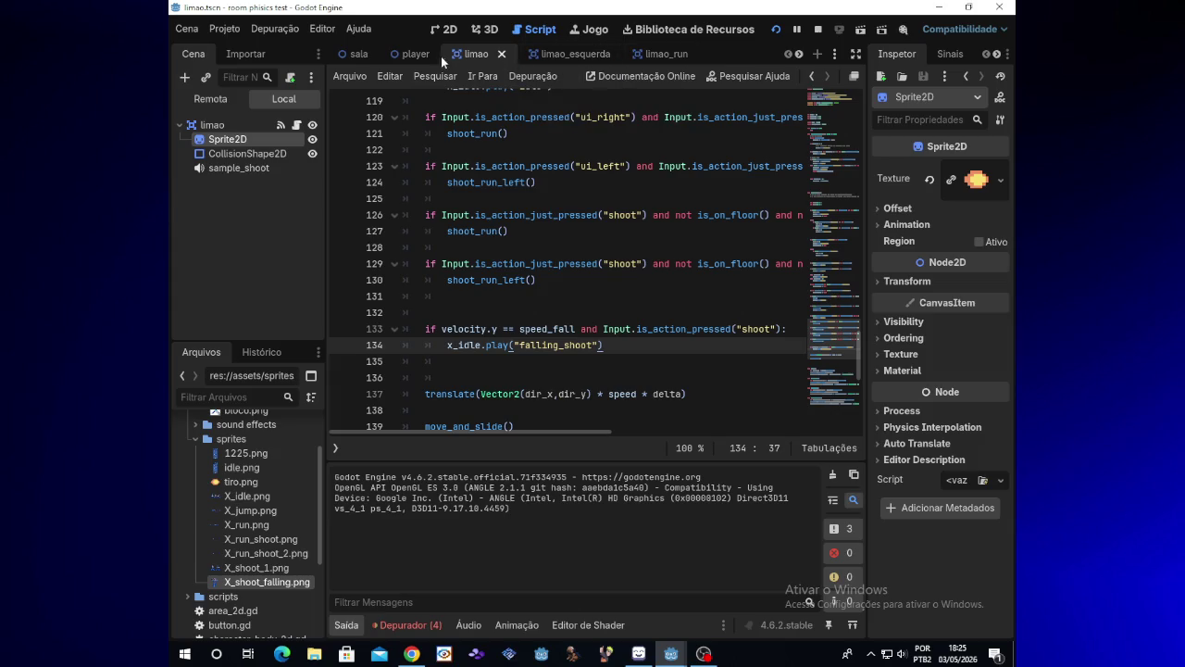
pyautogui.click(416, 56)
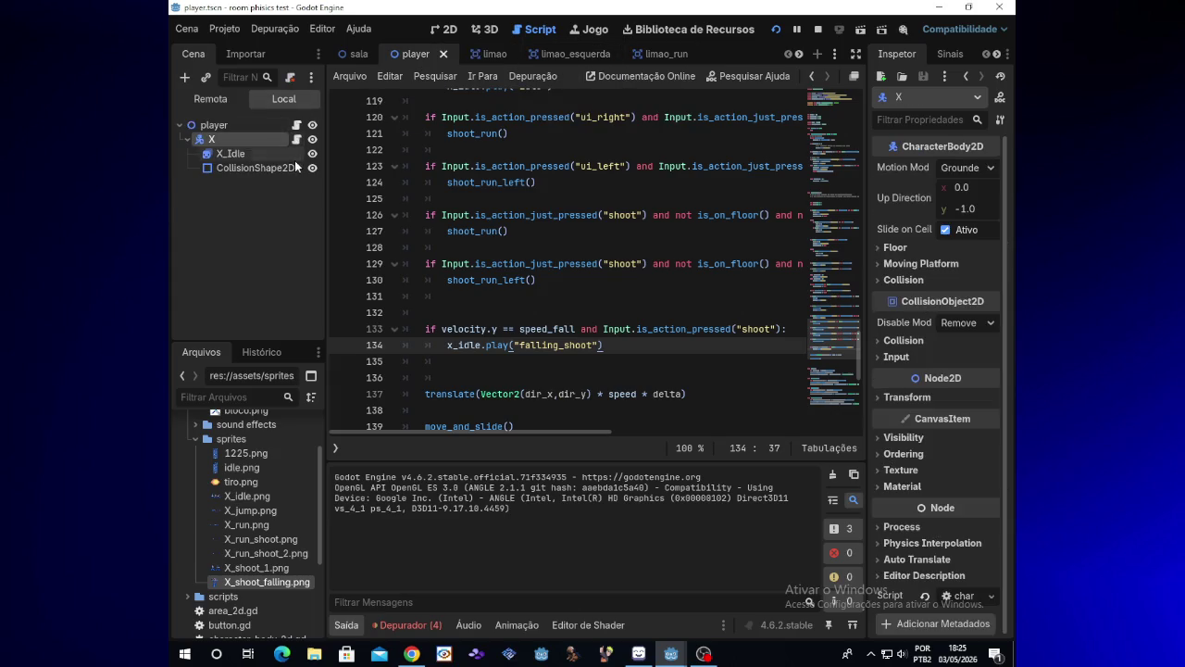
pyautogui.click(265, 158)
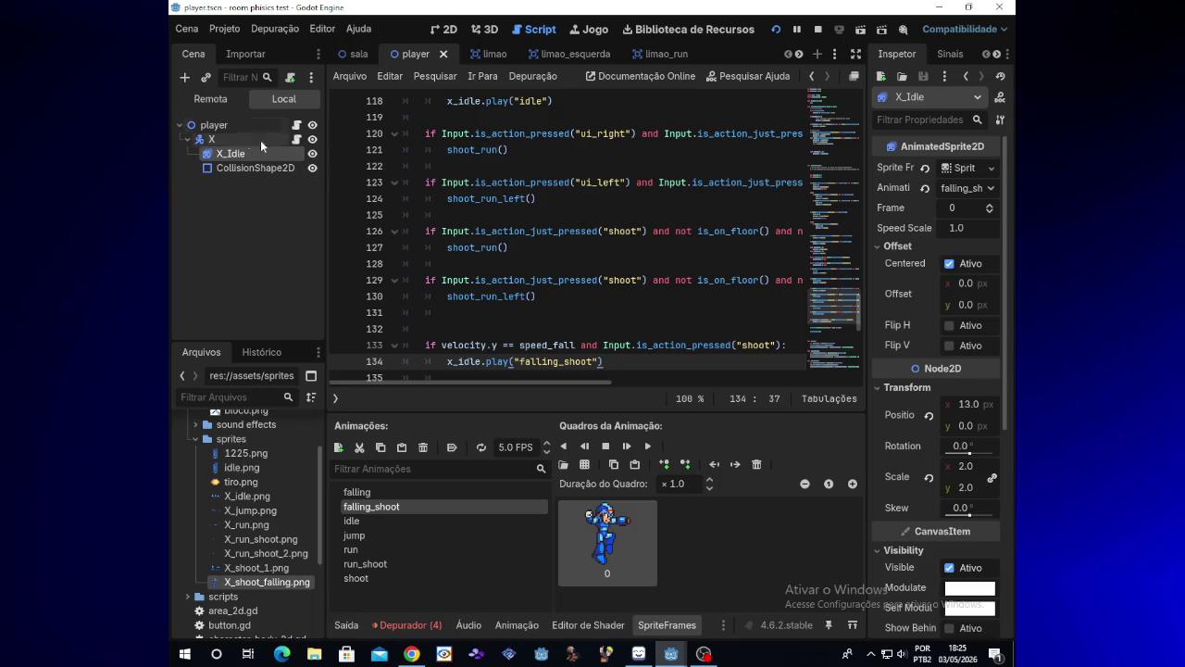
pyautogui.click(353, 54)
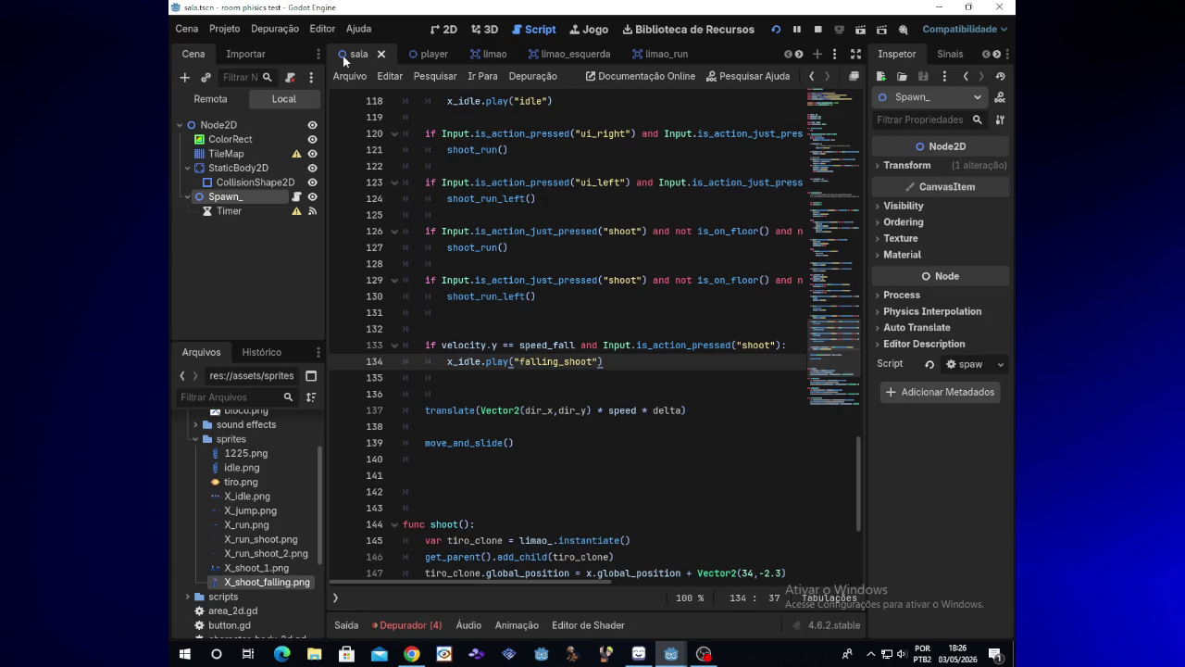
pyautogui.click(438, 342)
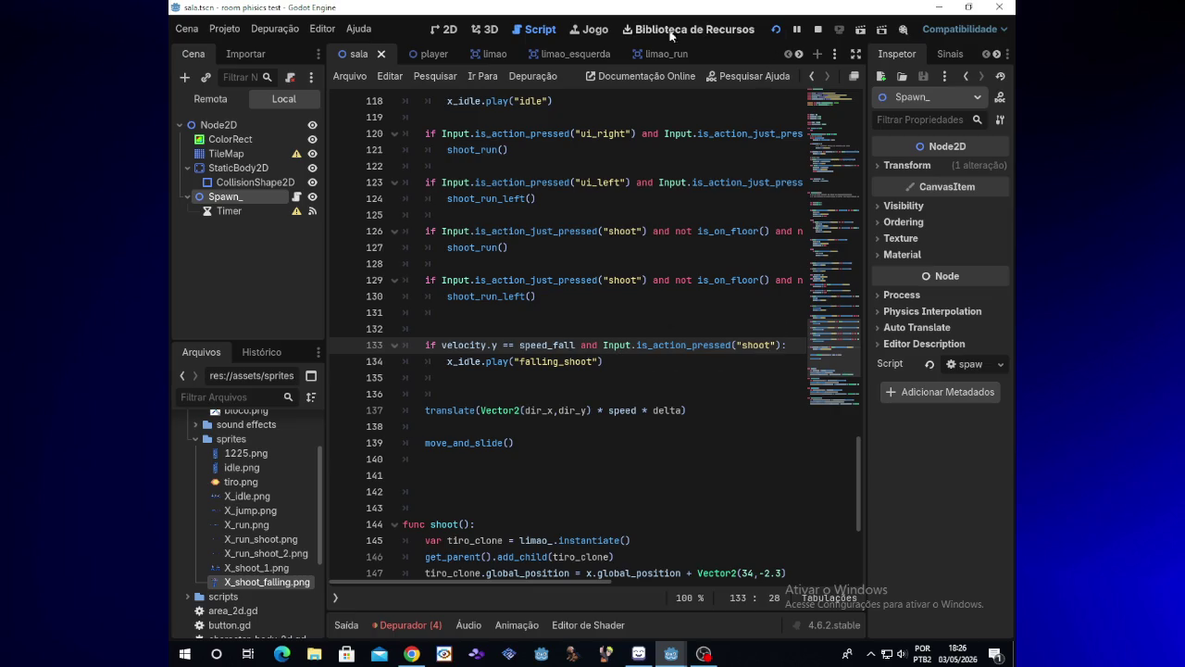
# - In the player scene's 2D view, nudge X_Idle right to Position x 16.0
pyautogui.click(447, 30)
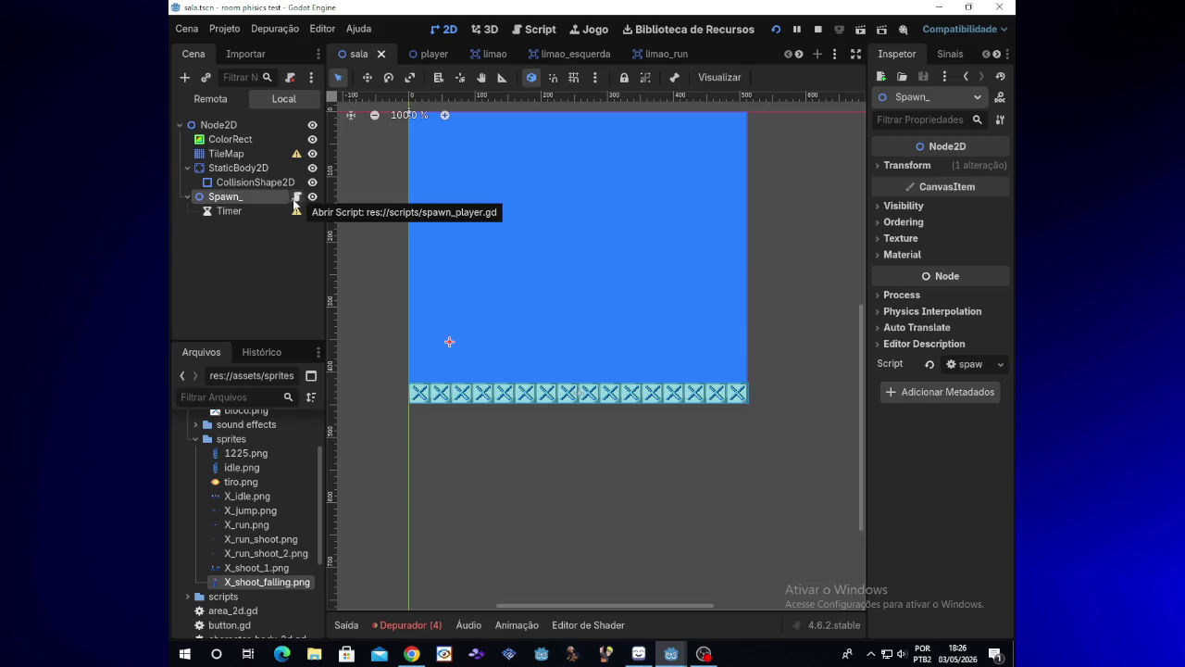
pyautogui.click(428, 54)
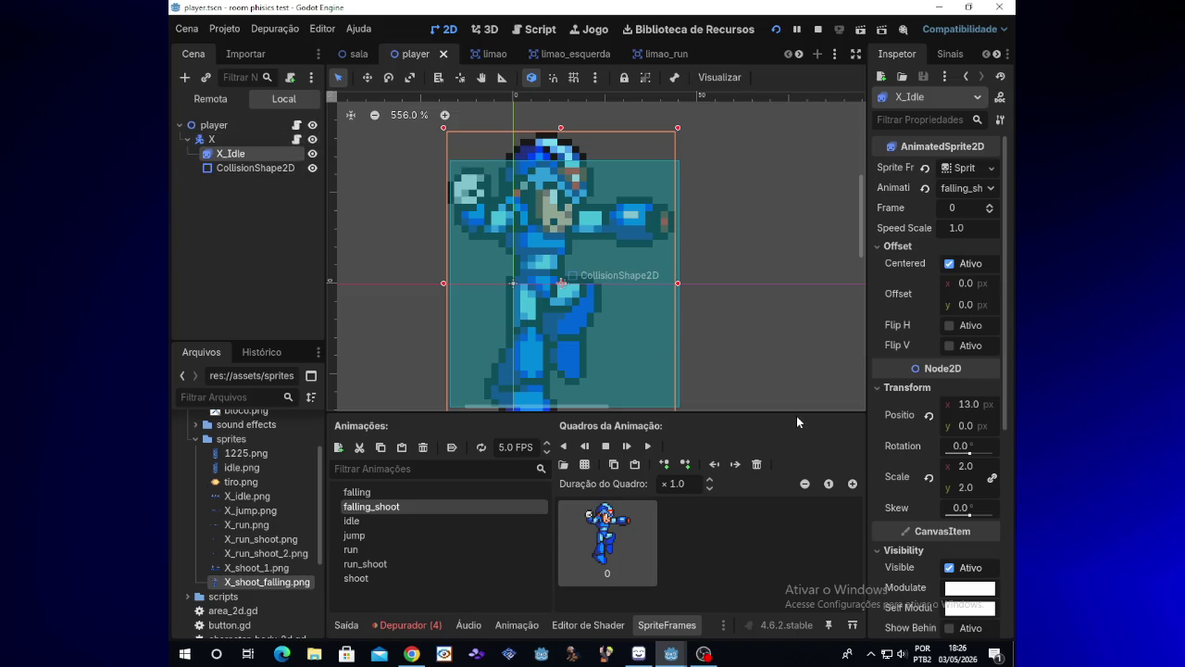
pyautogui.press('Right')
pyautogui.press('Right')
pyautogui.press('Right')
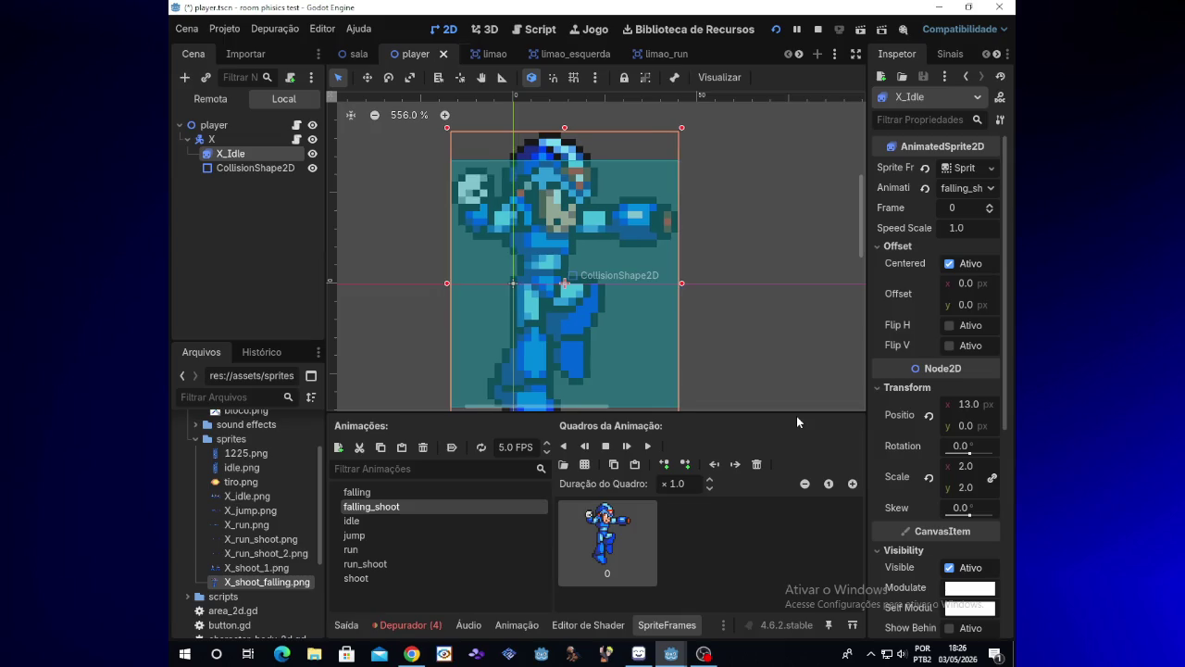